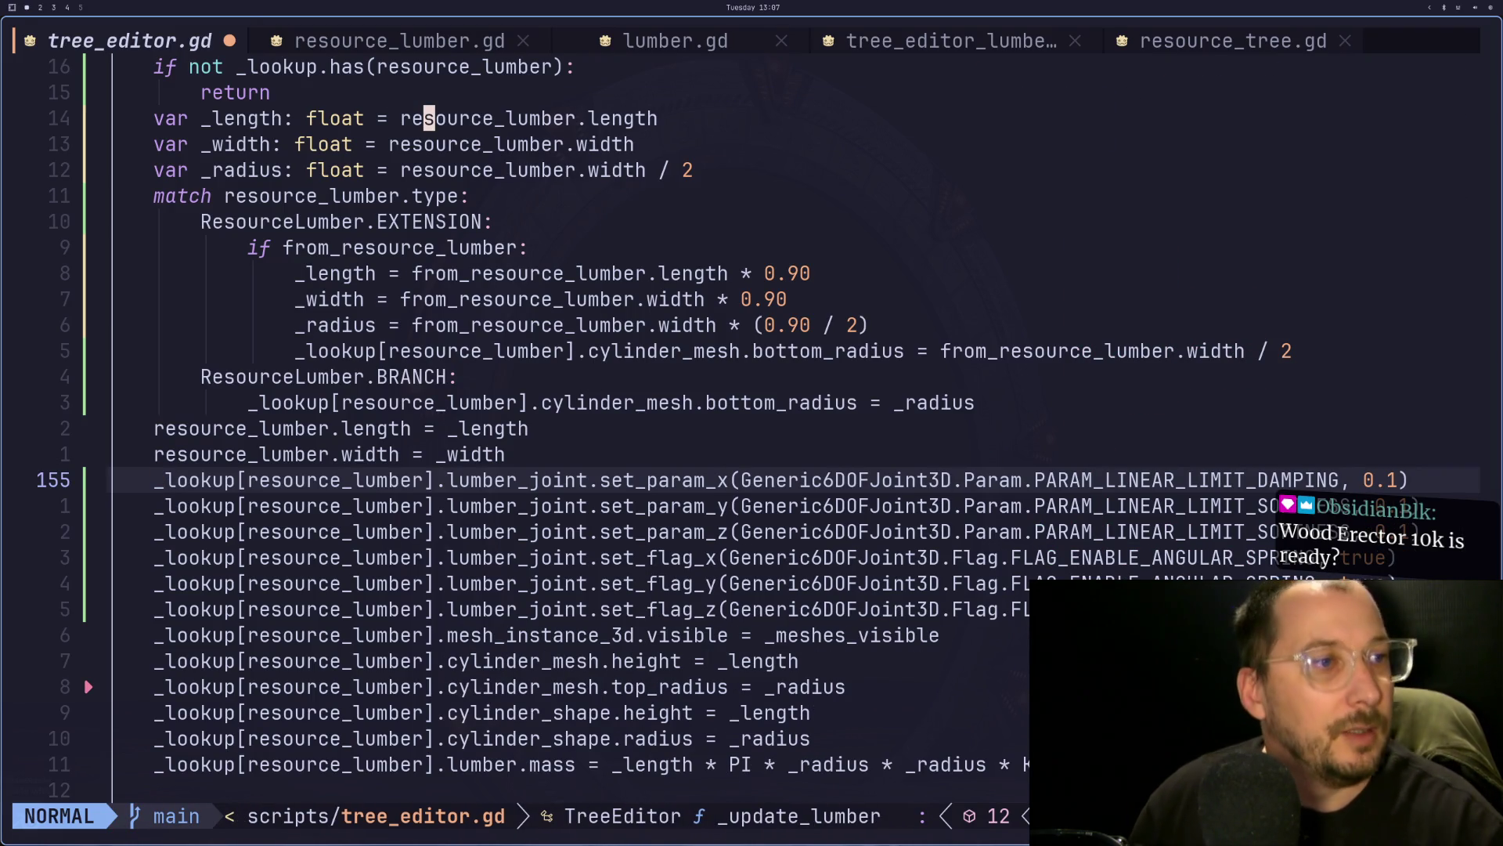
# - Save tree_editor.gd in Neovim and move down to the set_param_y line
pyautogui.hotkey('ctrl', 's')
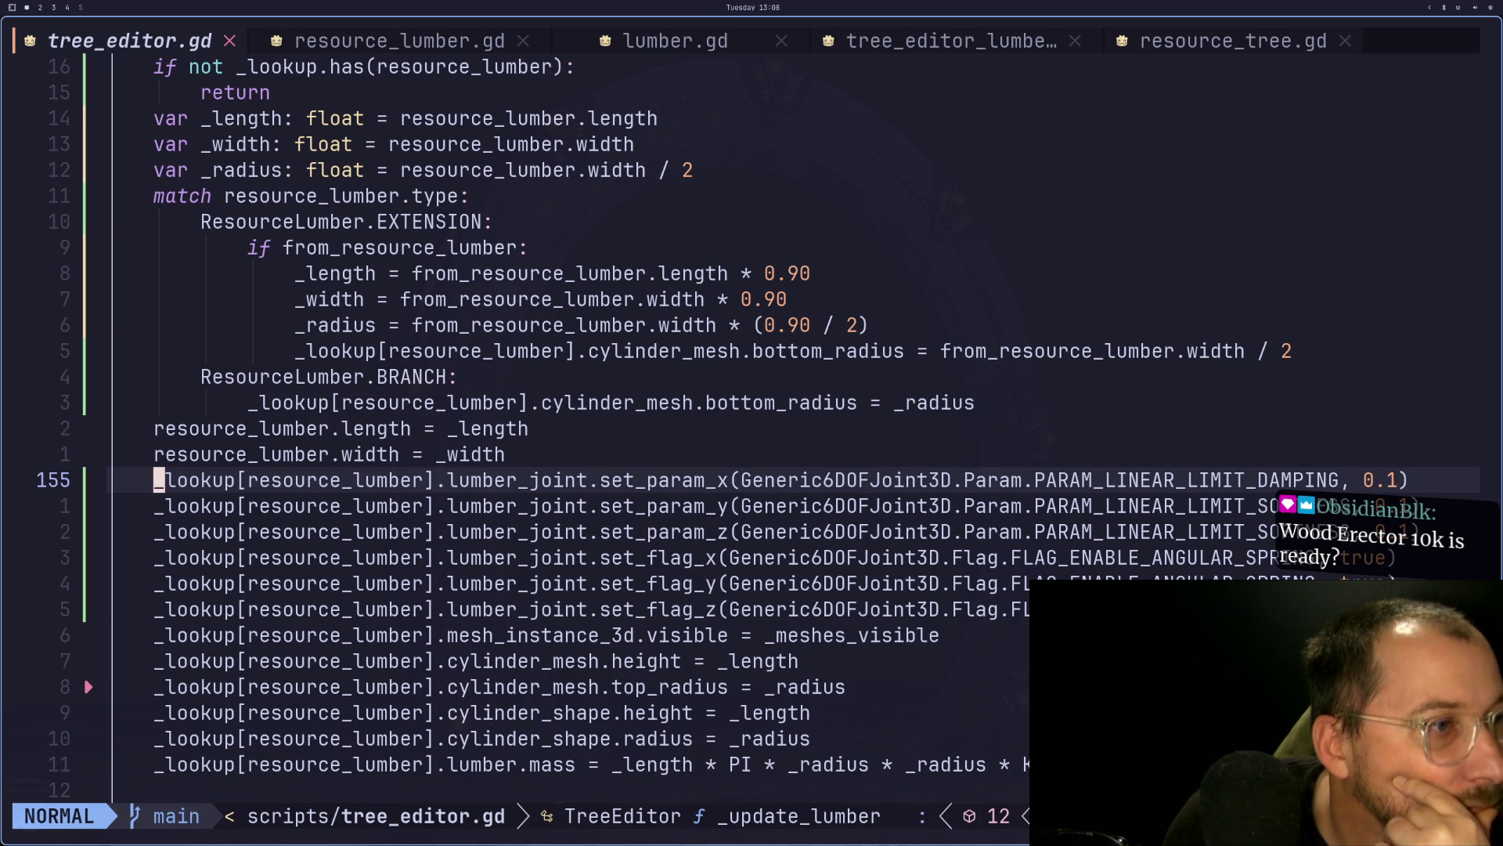
pyautogui.press('j')
pyautogui.press('super+3')
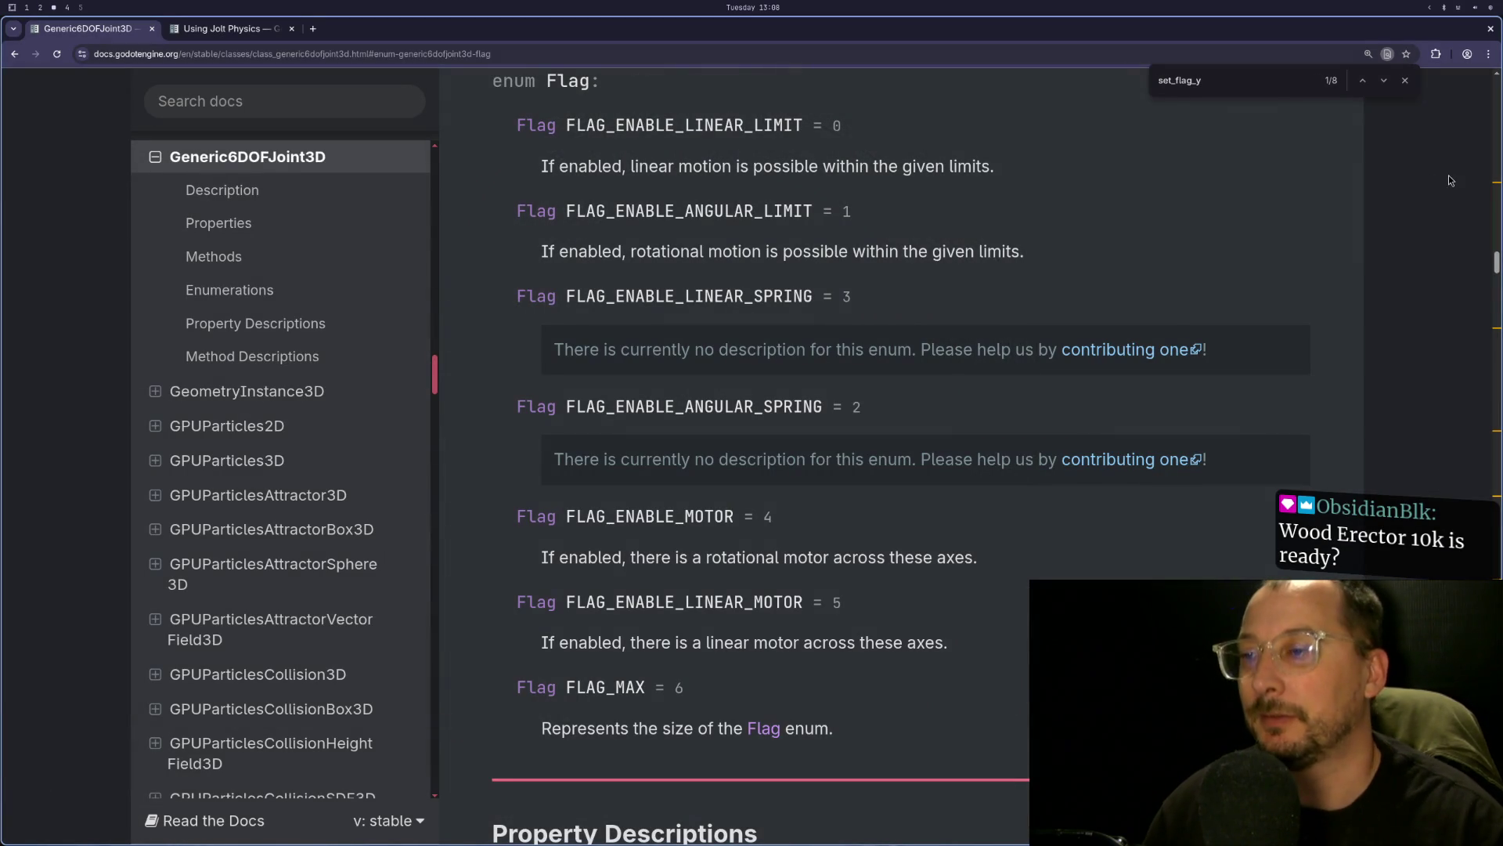
# - Scroll through the Generic6DOFJoint3D docs, briefly glancing at the Godot editor
pyautogui.scroll(-20, 1159, 238)
pyautogui.scroll(15, 1089, 235)
pyautogui.scroll(12, 1058, 152)
pyautogui.scroll(5, 956, 503)
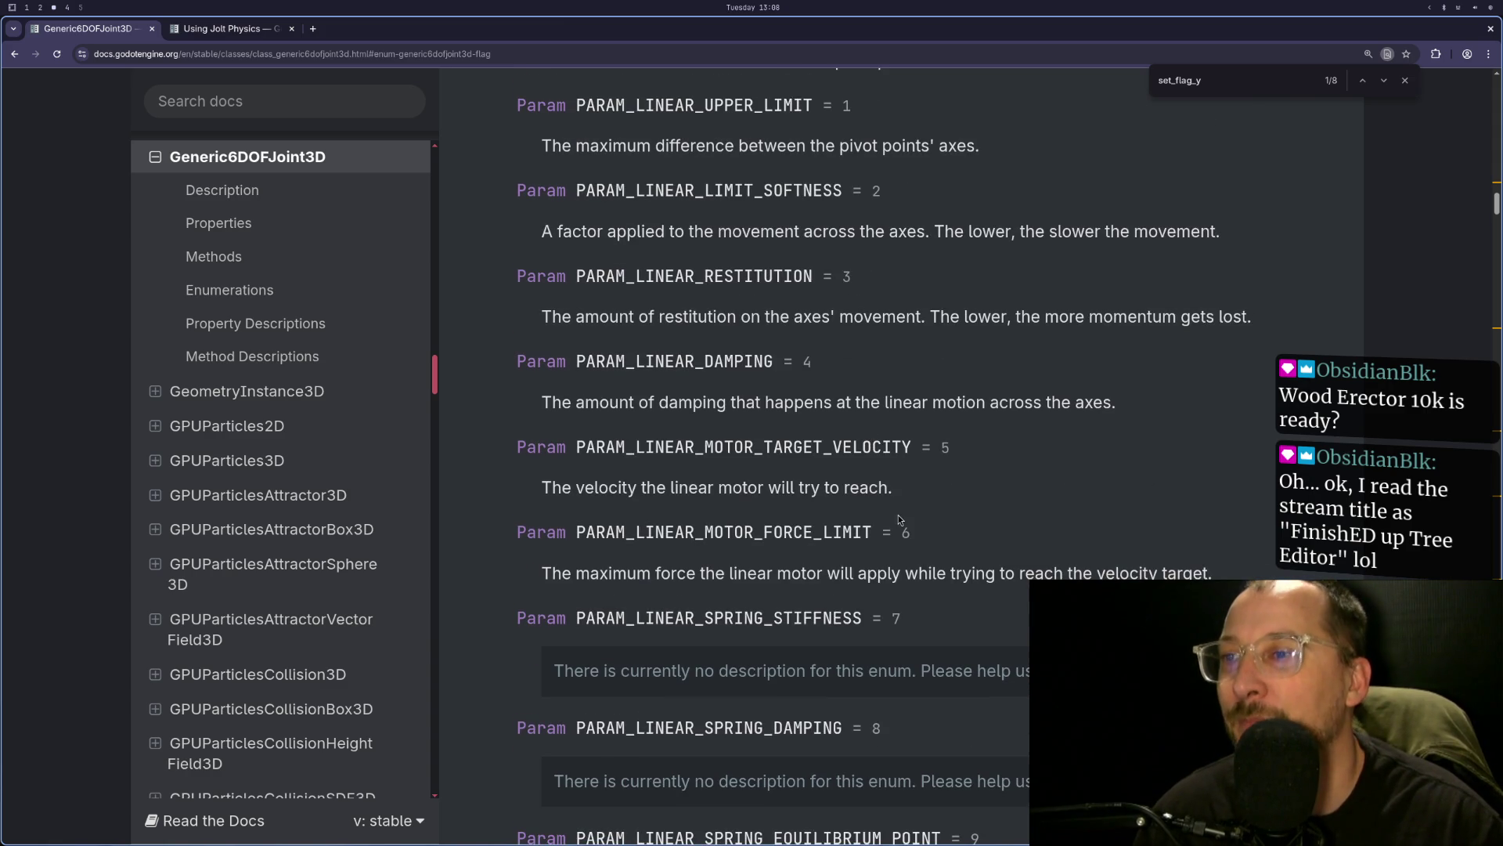
pyautogui.scroll(-4, 729, 578)
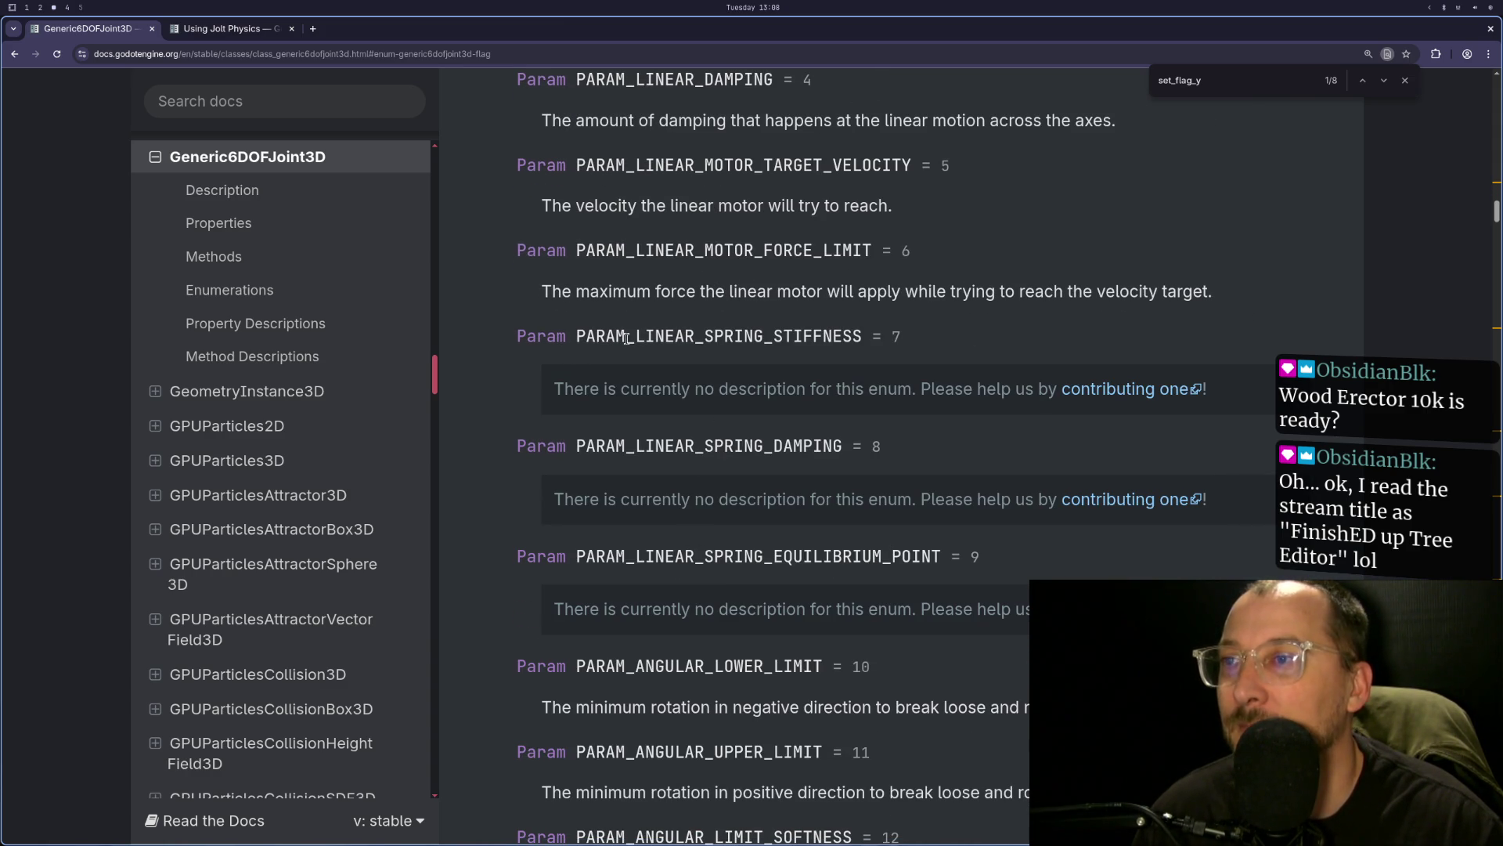
pyautogui.press('super+2')
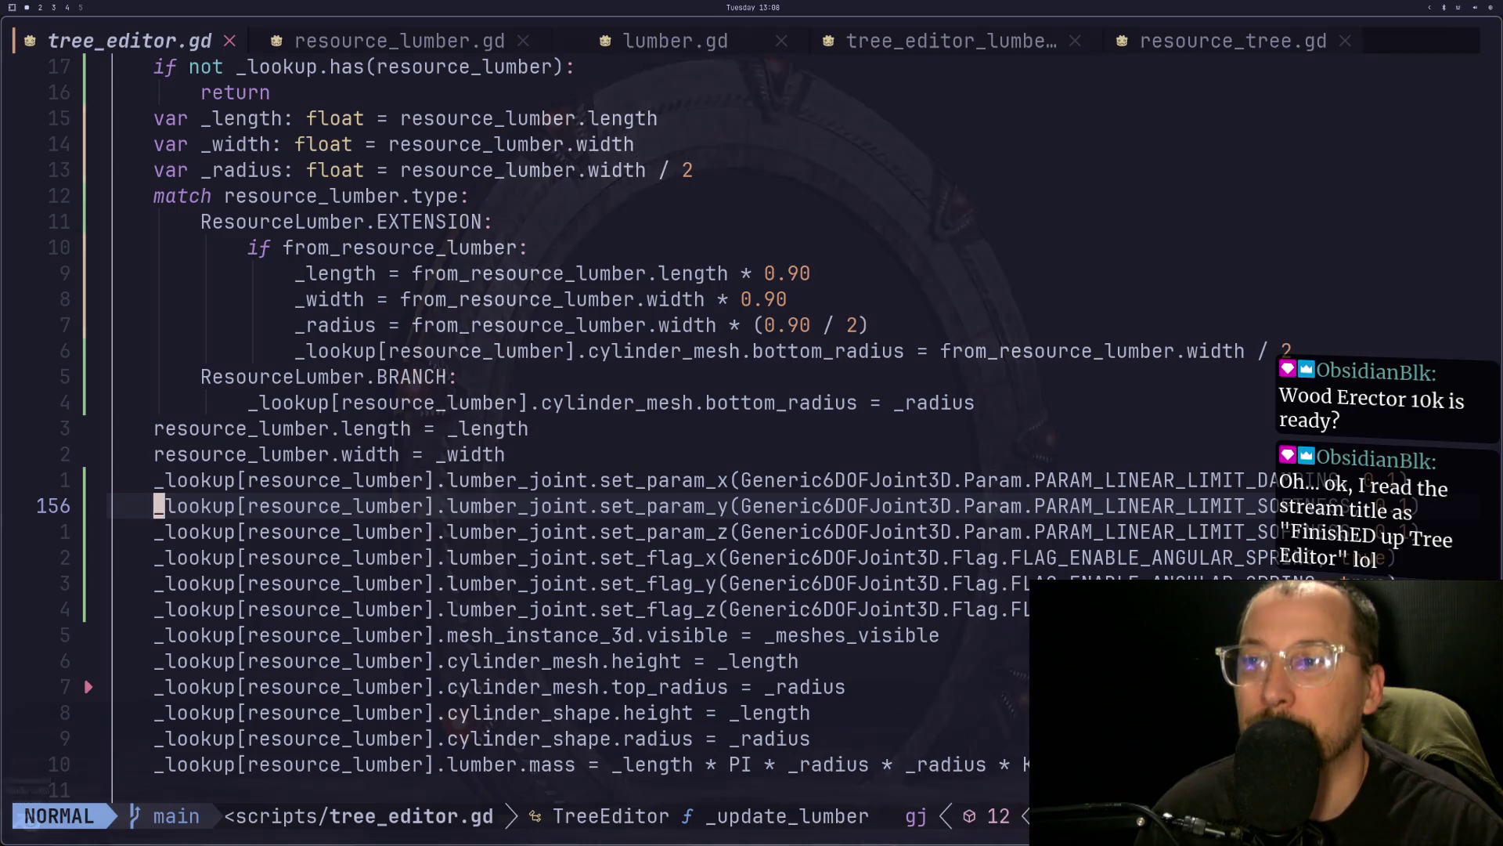
pyautogui.press('super+1')
pyautogui.press('super+3')
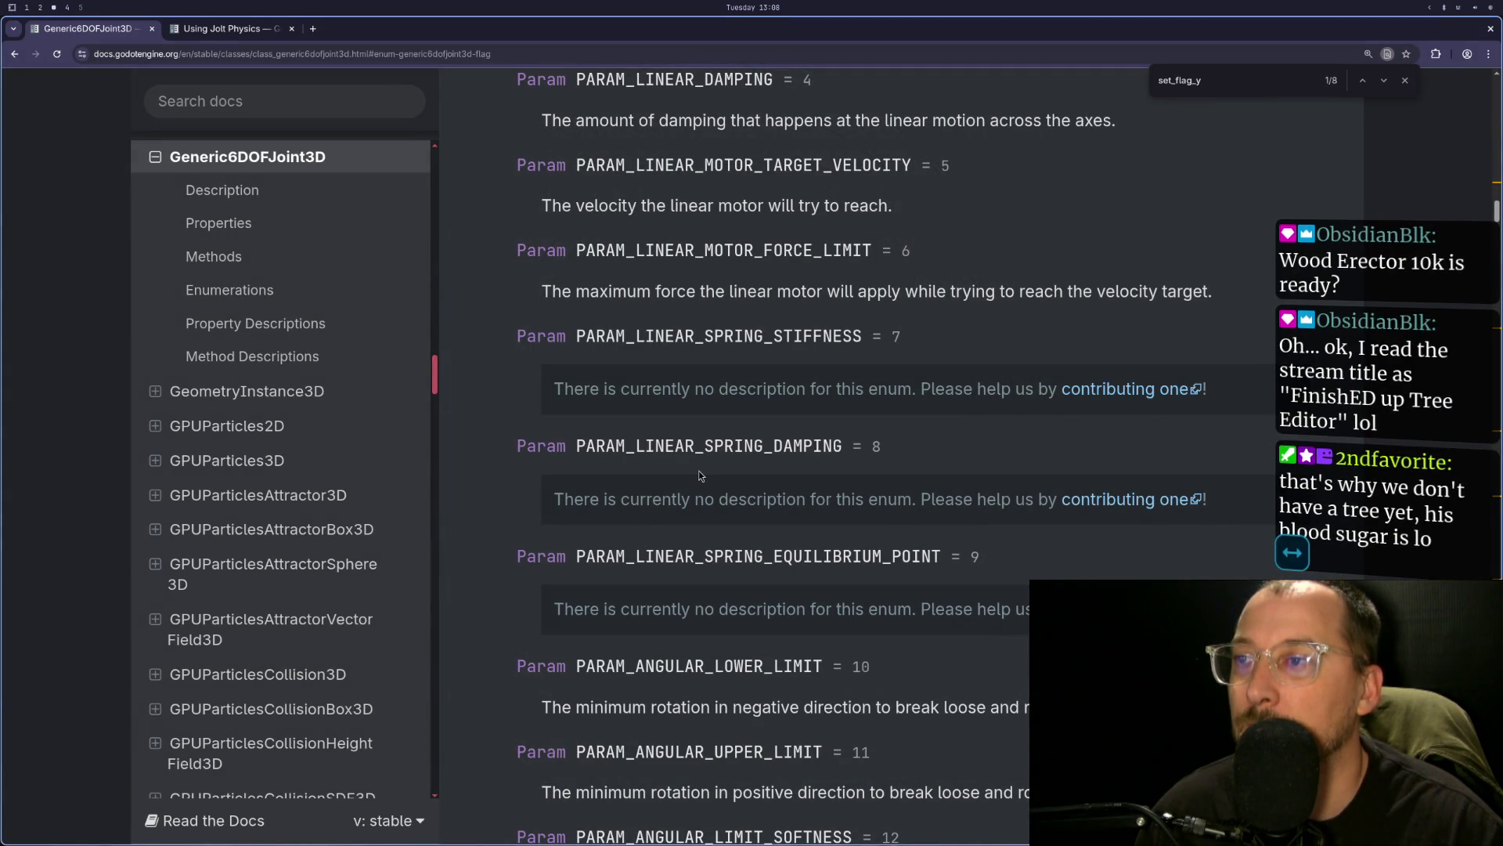
# - Copy the PARAM_ANGULAR_SPRING_STIFFNESS constant name from the Param enum
pyautogui.scroll(-6, 695, 471)
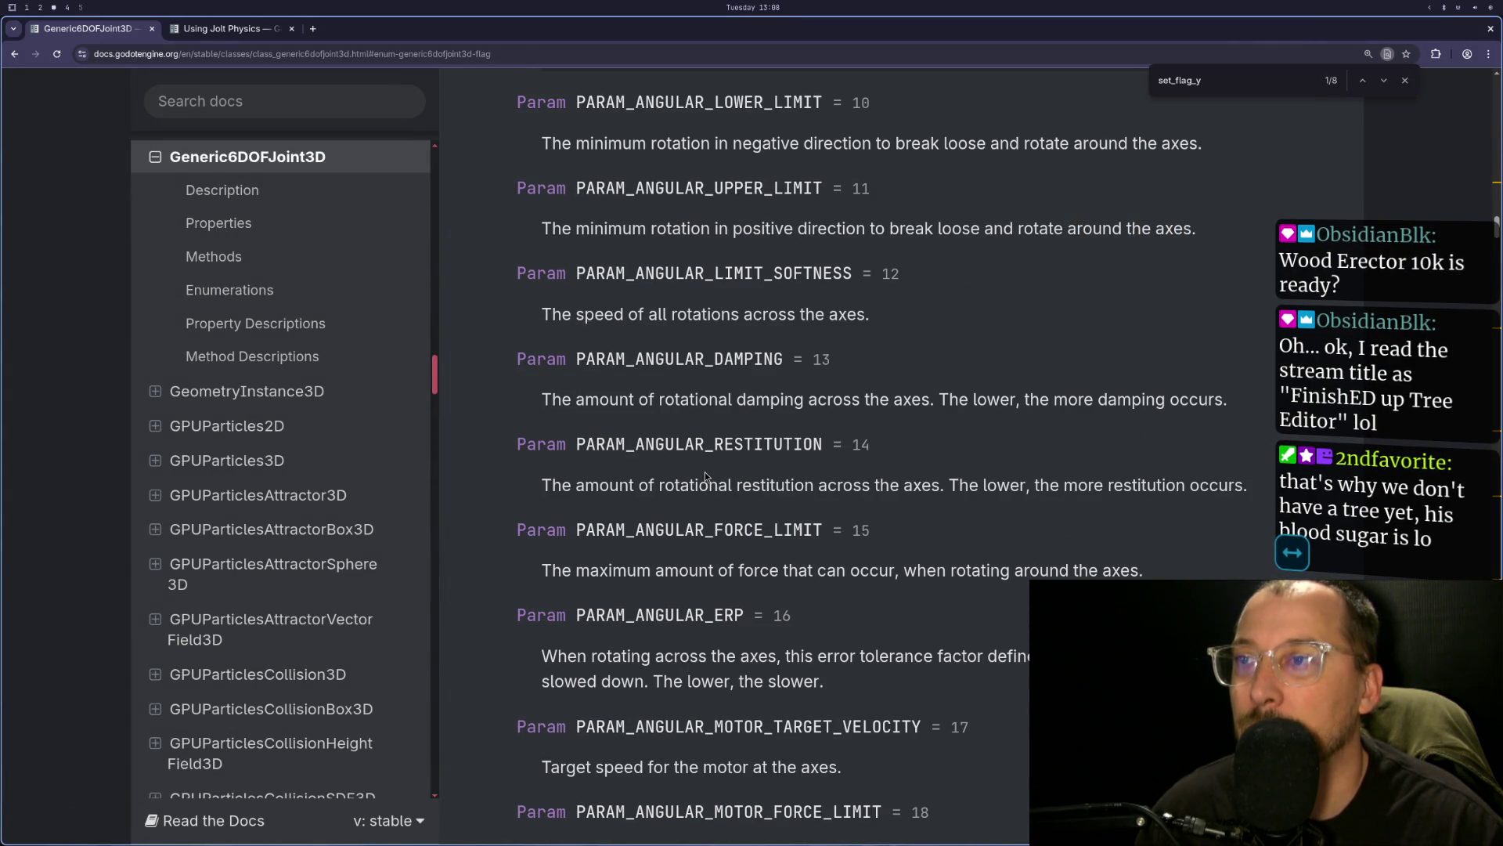
pyautogui.scroll(-2, 704, 365)
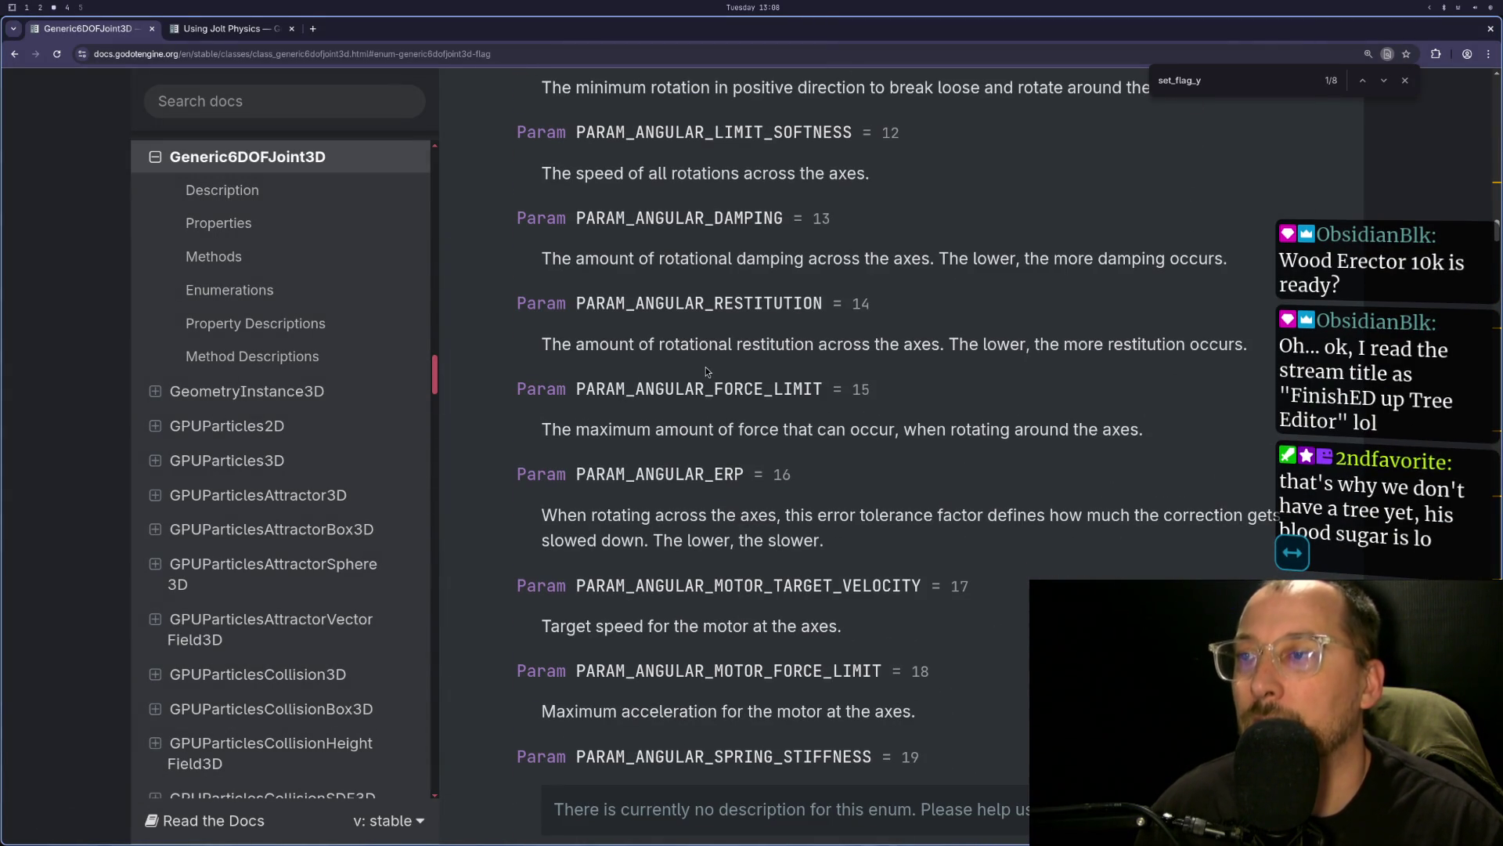
pyautogui.scroll(-3, 707, 490)
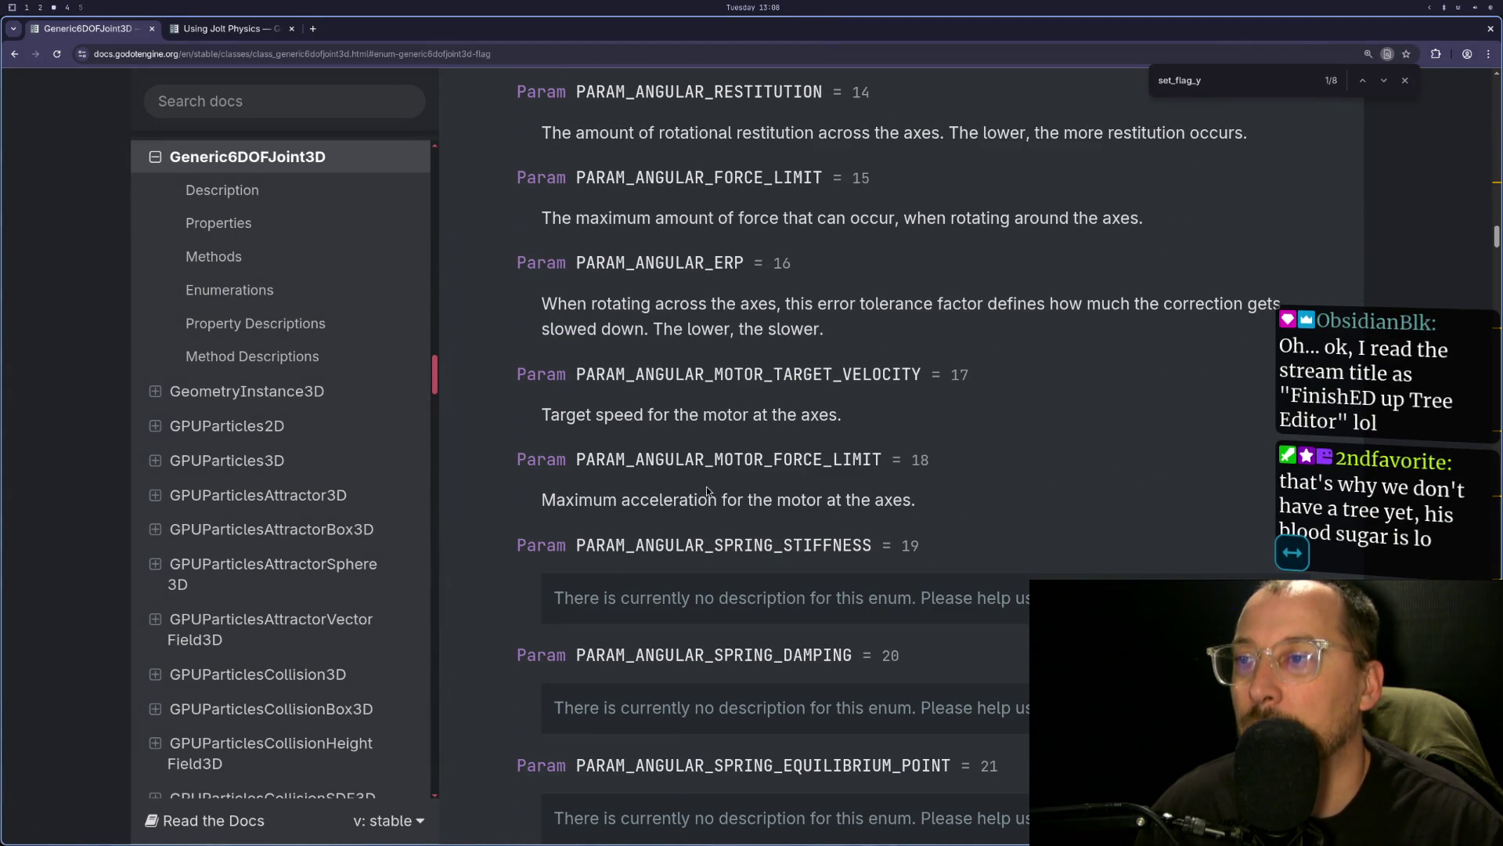
pyautogui.doubleClick(706, 545)
pyautogui.hotkey('ctrl', 'c')
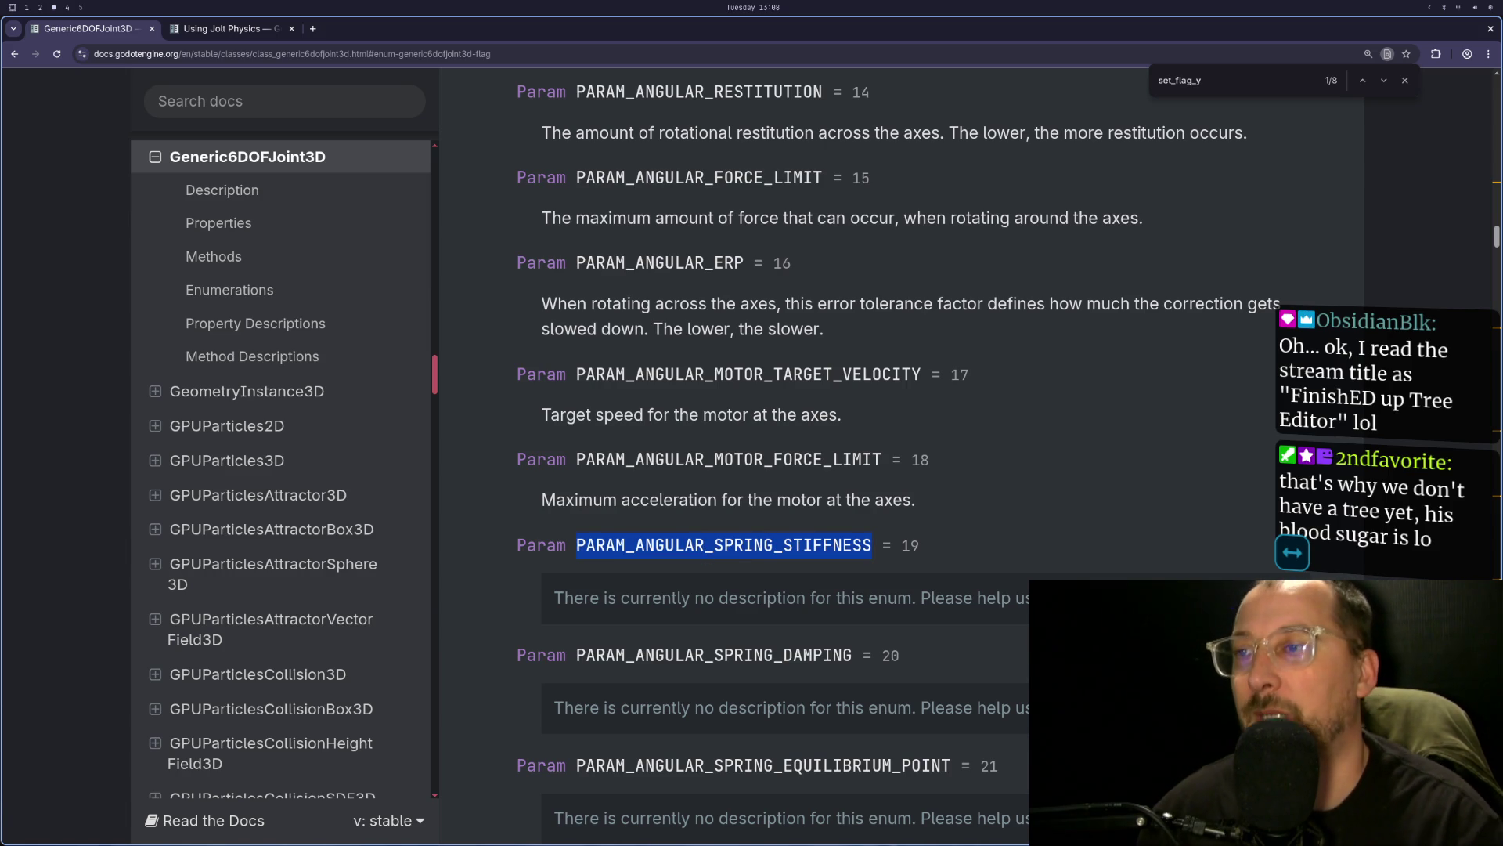
pyautogui.press('super+1')
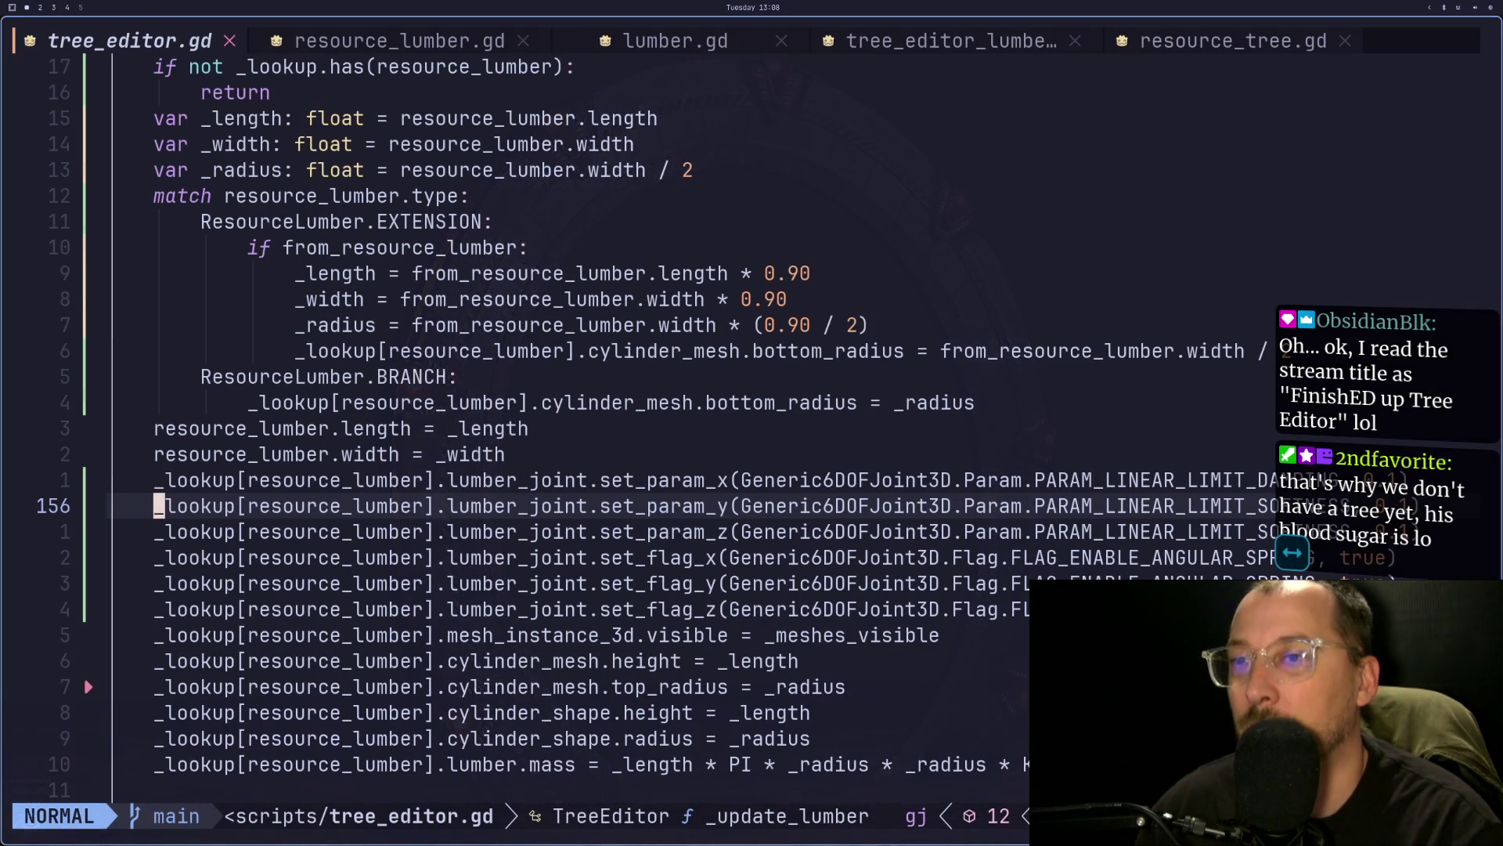
# - Replace PARAM_LINEAR_LIMIT_DAMPING in the set_param_x call with PARAM_ANGULAR_SPRING_STIFFNESS
pyautogui.press('k')
pyautogui.press('w')
pyautogui.press('l')
pyautogui.press('l')
pyautogui.press('l')
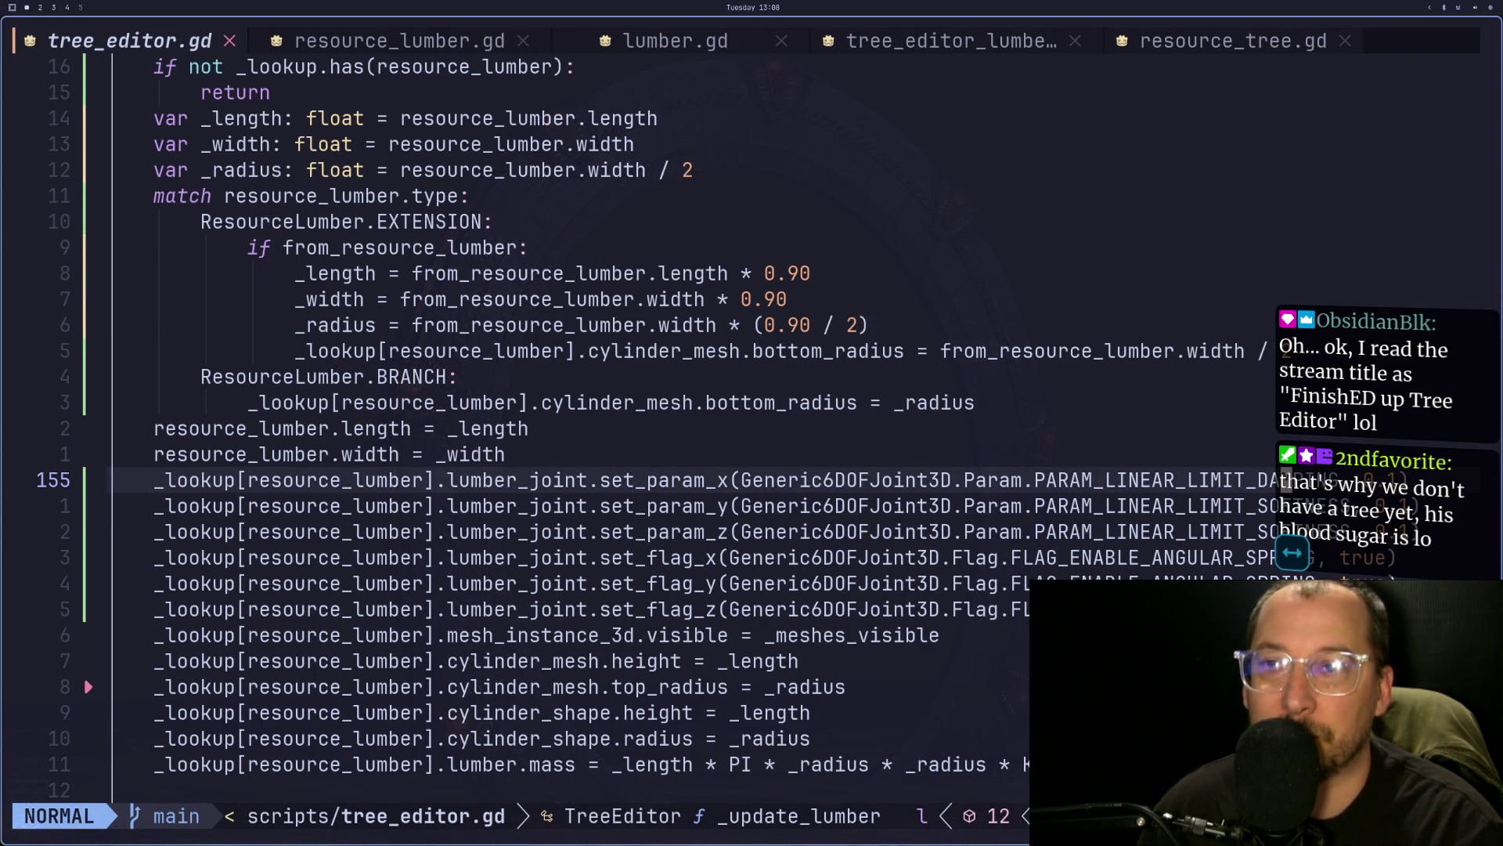
pyautogui.press('w')
pyautogui.press('w')
pyautogui.press('w')
pyautogui.write('ciw')
pyautogui.write('PA')
pyautogui.press('BackSpace')
pyautogui.press('BackSpace')
pyautogui.press('Escape')
pyautogui.press('p')
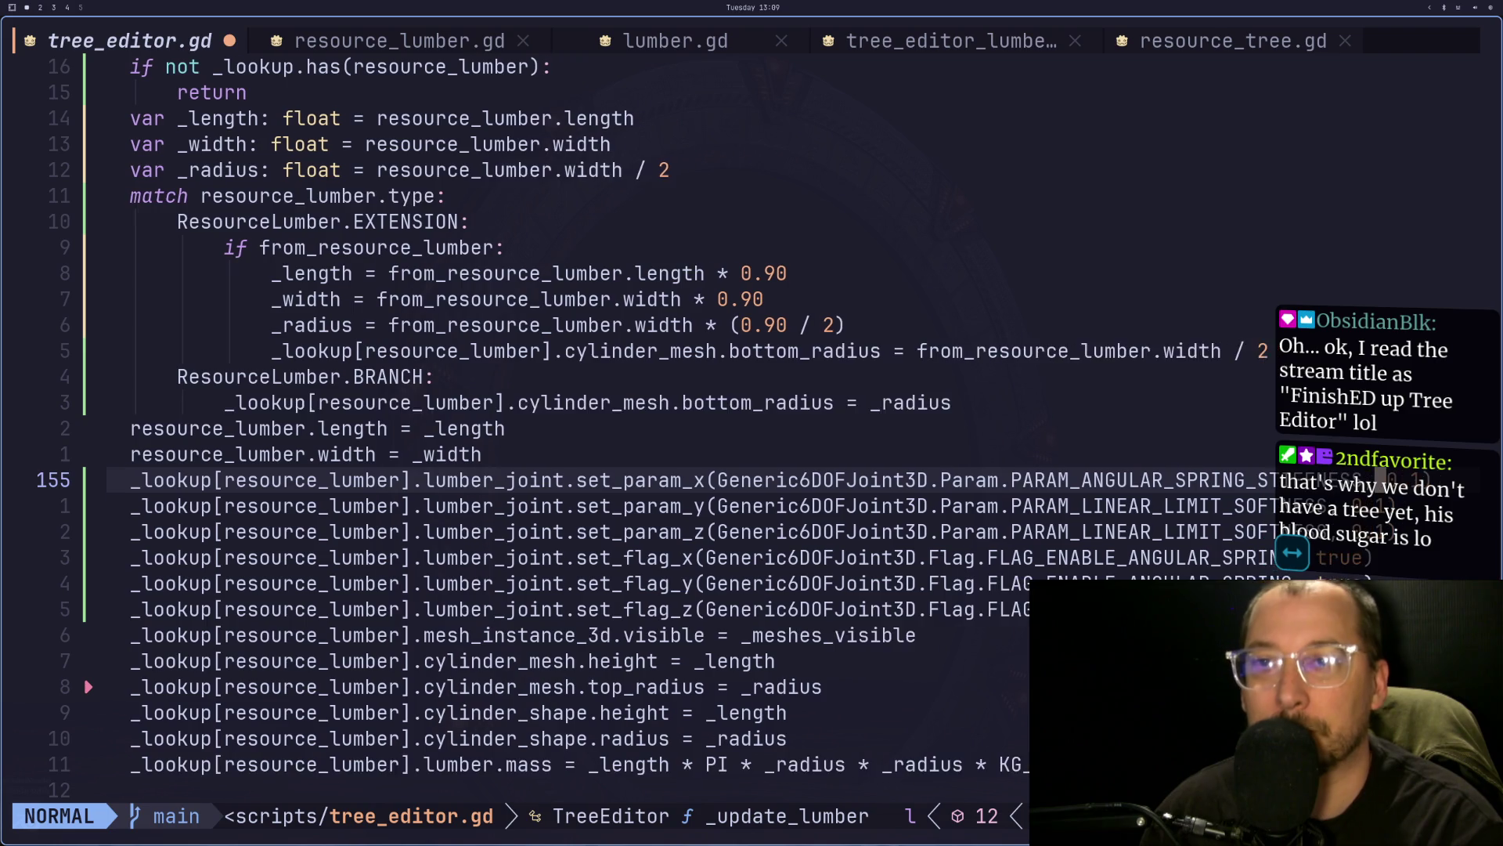
pyautogui.press('F')
pyautogui.press('(')
pyautogui.press('a')
pyautogui.press('Escape')
# - Yank the PARAM_ANGULAR_SPRING_STIFFNESS name from the set_param_x line
pyautogui.press('j')
pyautogui.press('k')
pyautogui.press('a')
pyautogui.press('Escape')
pyautogui.press('a')
pyautogui.press('Escape')
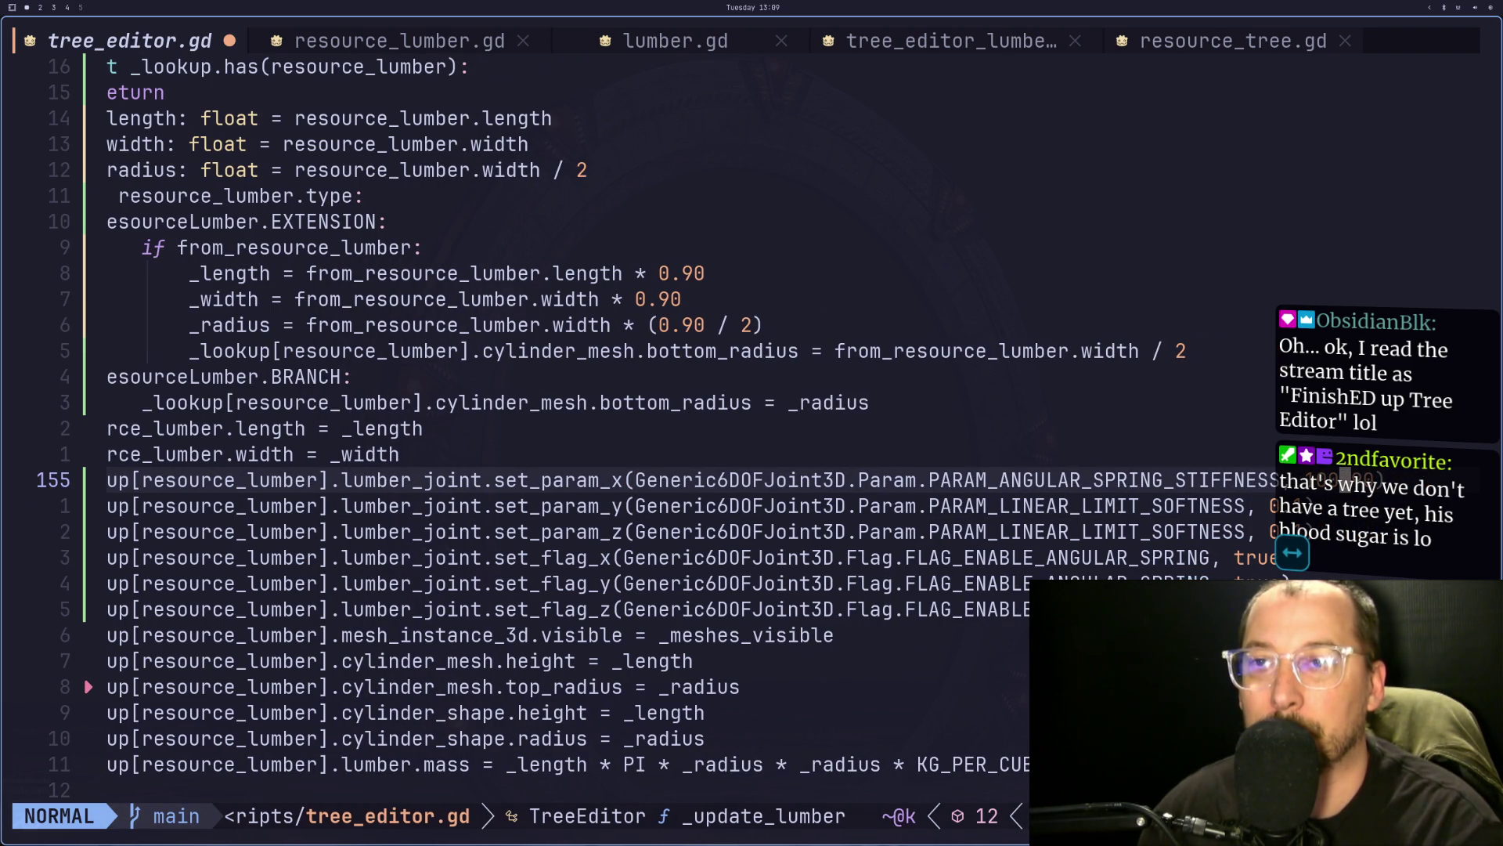
pyautogui.press('a')
pyautogui.press('Escape')
pyautogui.press('h')
pyautogui.press('h')
pyautogui.press('h')
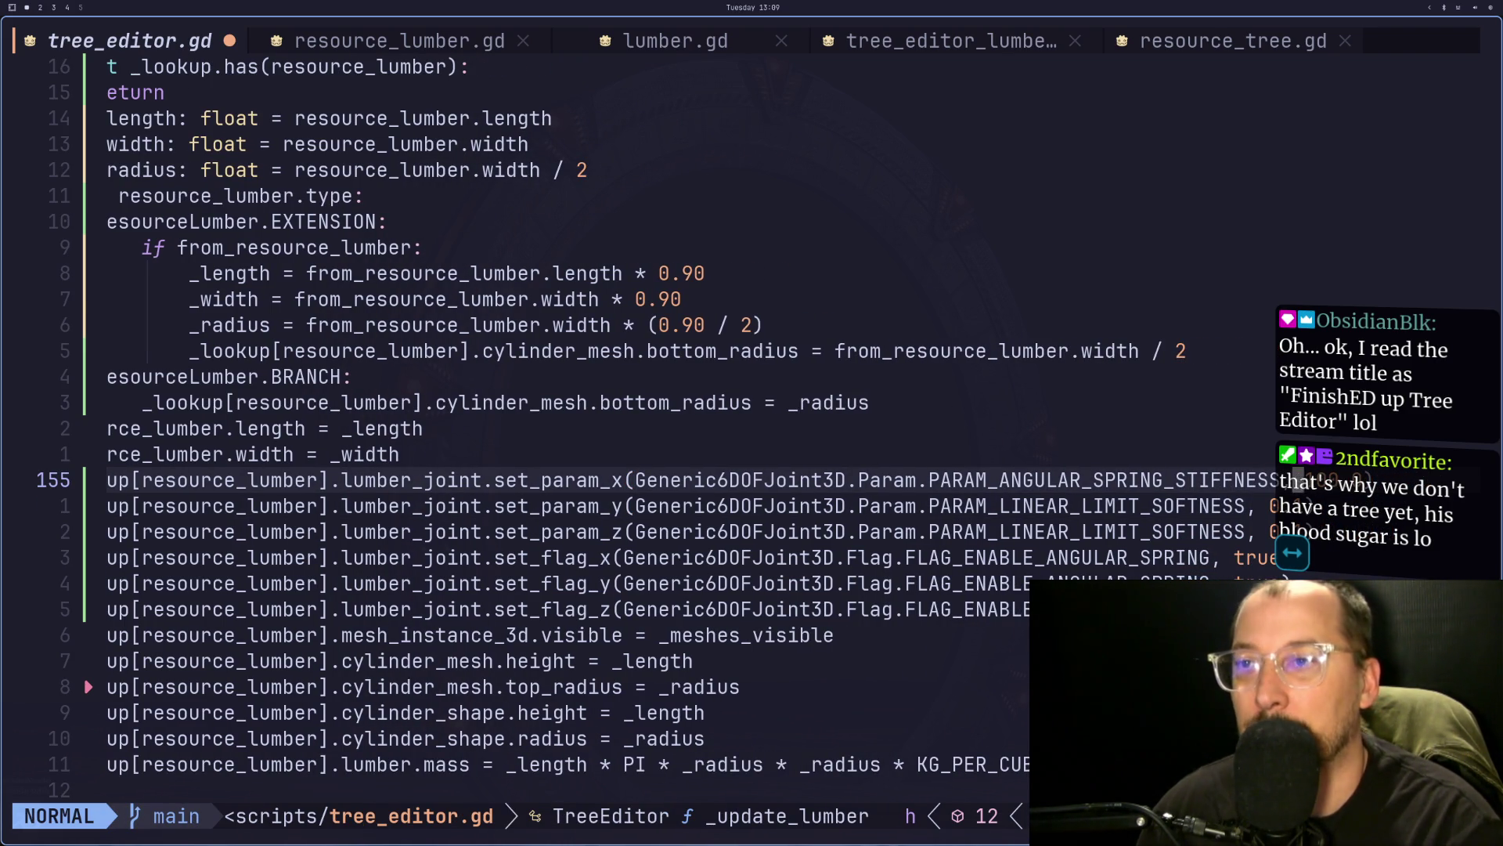
pyautogui.press('h')
pyautogui.press('l')
pyautogui.press('l')
pyautogui.press('l')
pyautogui.press('v')
pyautogui.press('l')
pyautogui.press('l')
pyautogui.press('l')
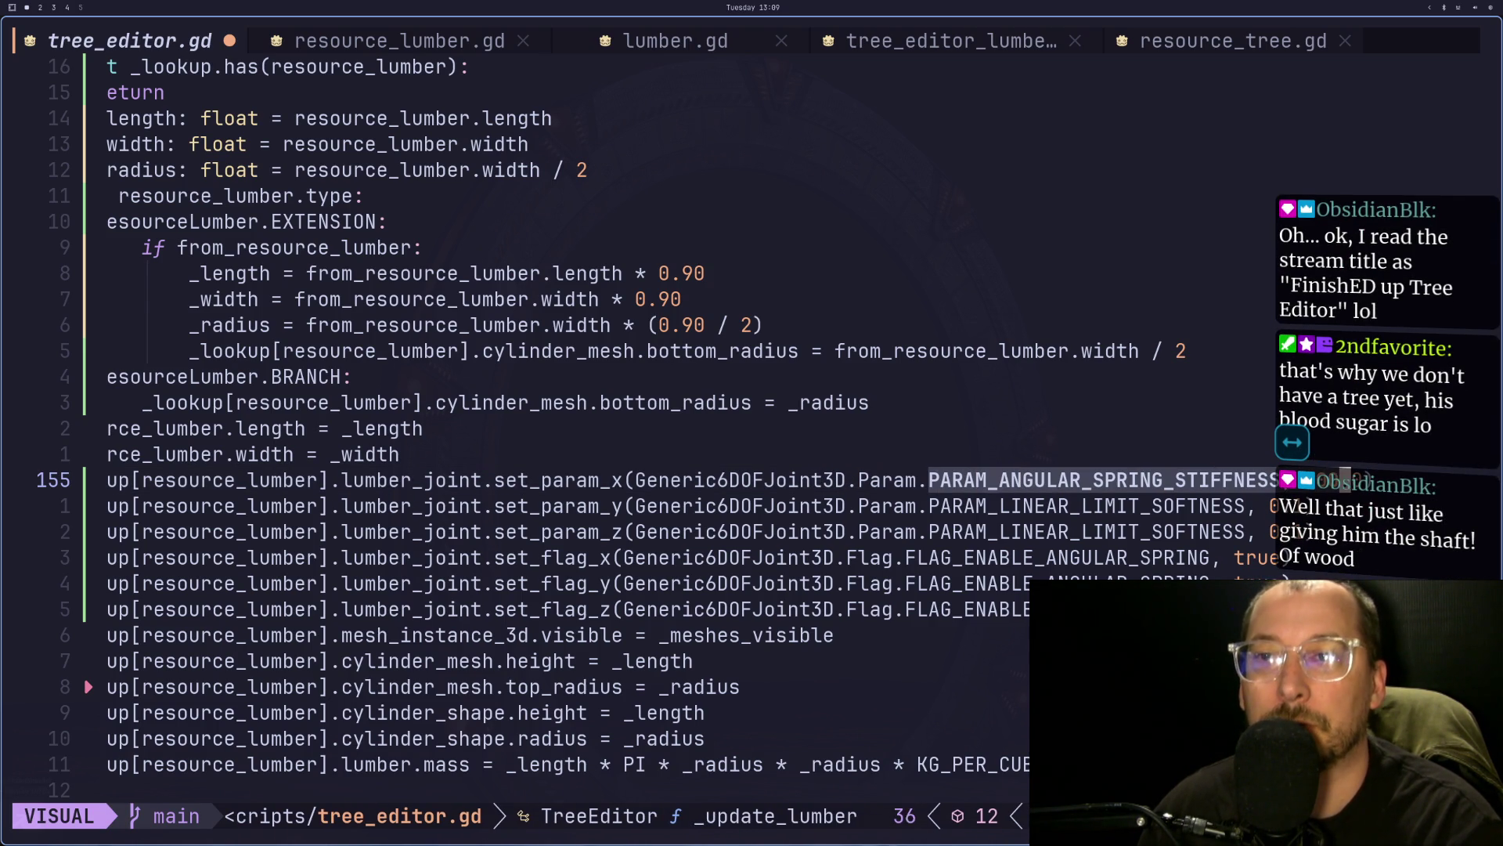
pyautogui.press('y')
# - Replace the old linear constant in set_param_y with PARAM_ANGULAR_SPRING_STIFFNESS
pyautogui.press('j')
pyautogui.press('l')
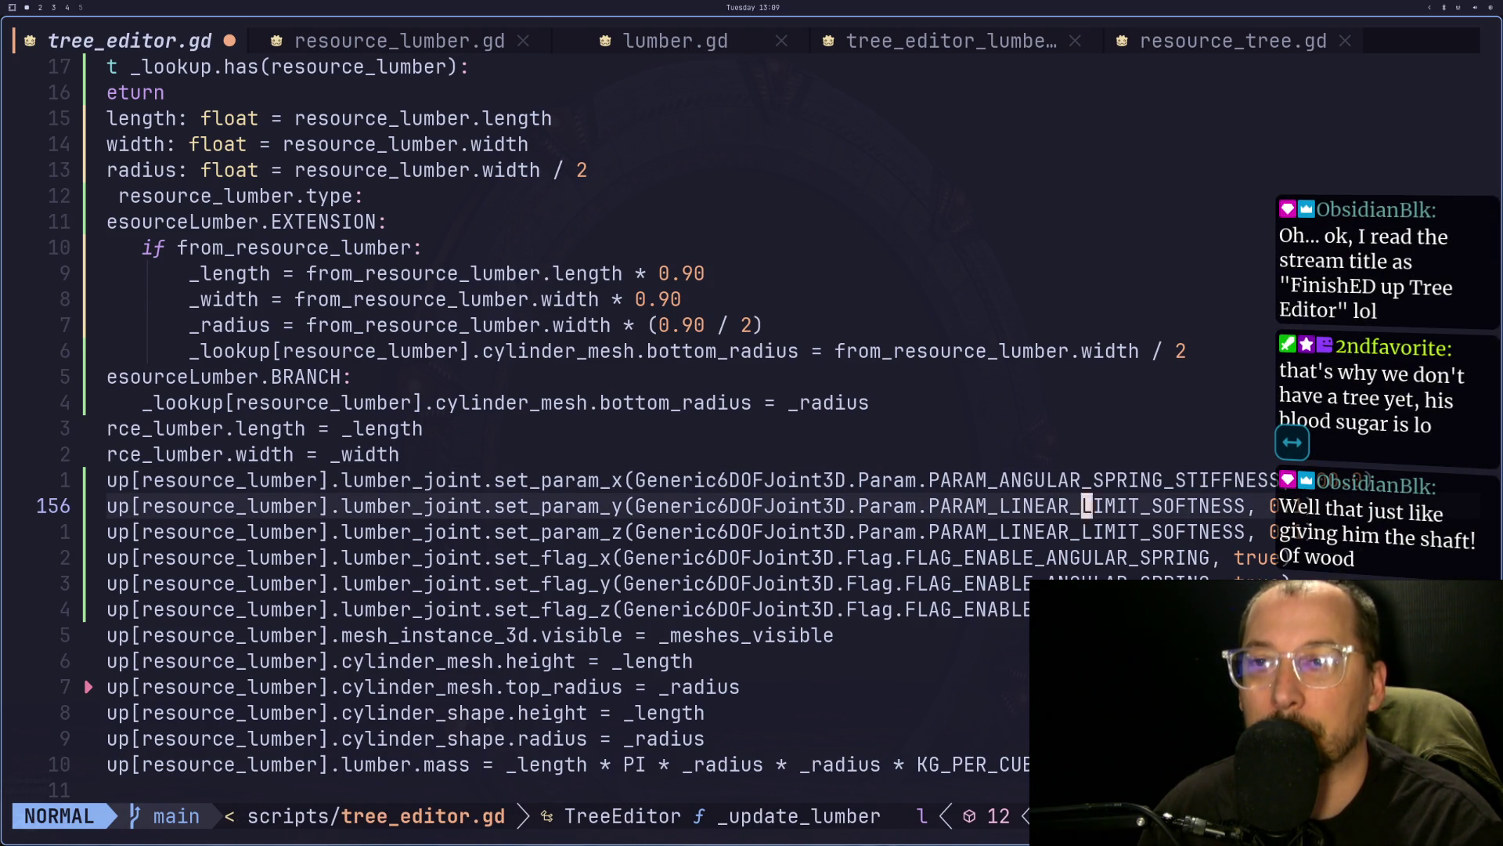
pyautogui.press('F')
pyautogui.press('(')
pyautogui.press('a')
pyautogui.press('Right')
pyautogui.press('Right')
pyautogui.press('Right')
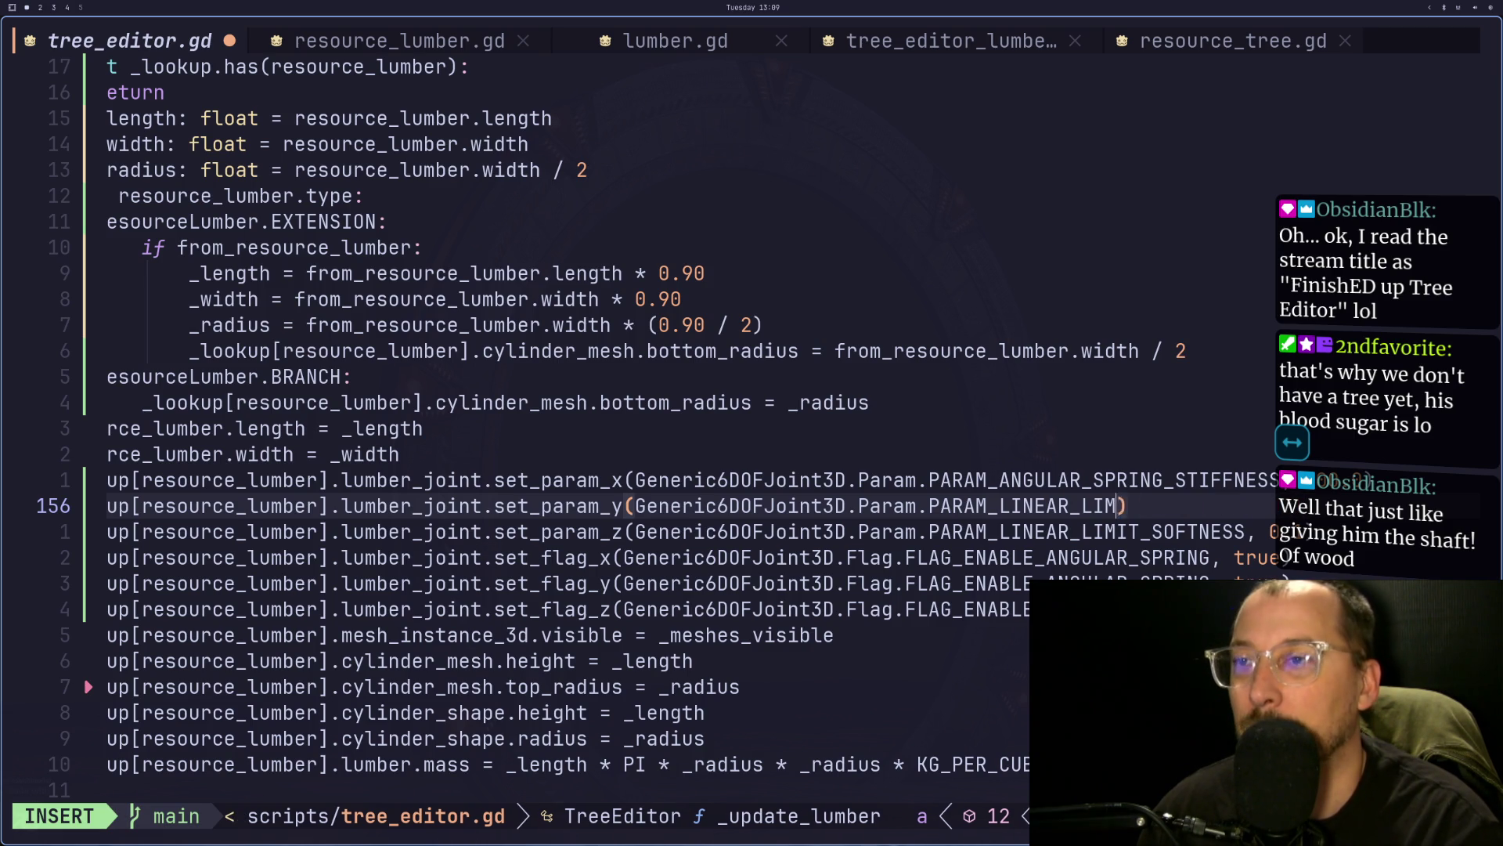
pyautogui.press('Delete')
pyautogui.press('Delete')
pyautogui.press('Delete')
pyautogui.press('Escape')
pyautogui.press('p')
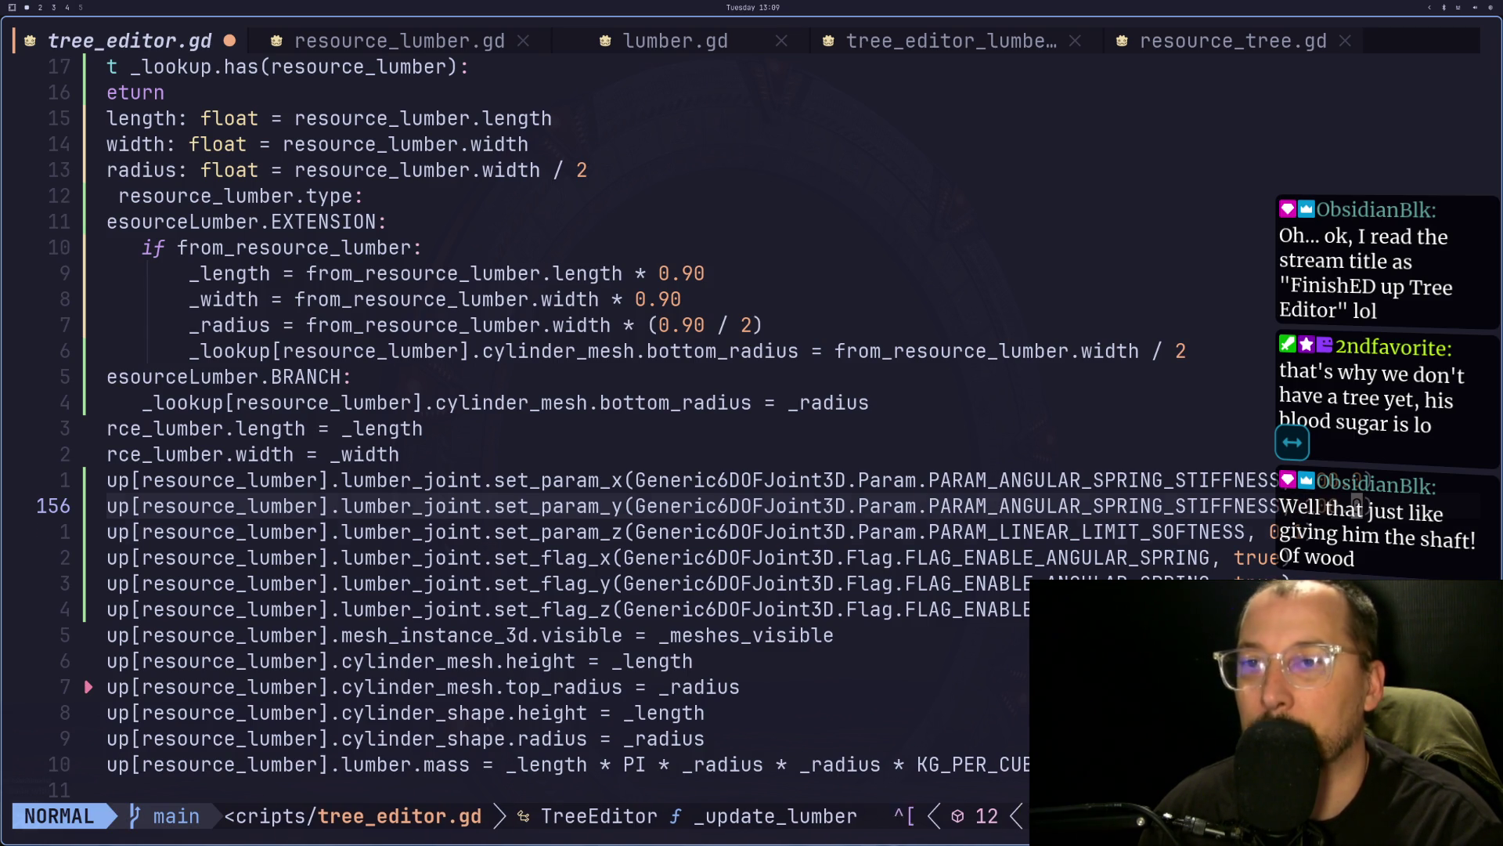
# - Put PARAM_ANGULAR_SPRING_STIFFNESS in set_param_z, save the script, and rerun the scene in Godot
pyautogui.press('j')
pyautogui.press('F')
pyautogui.press('(')
pyautogui.press('a')
pyautogui.press('End')
pyautogui.press('Left')
pyautogui.press('BackSpace')
pyautogui.press('BackSpace')
pyautogui.press('BackSpace')
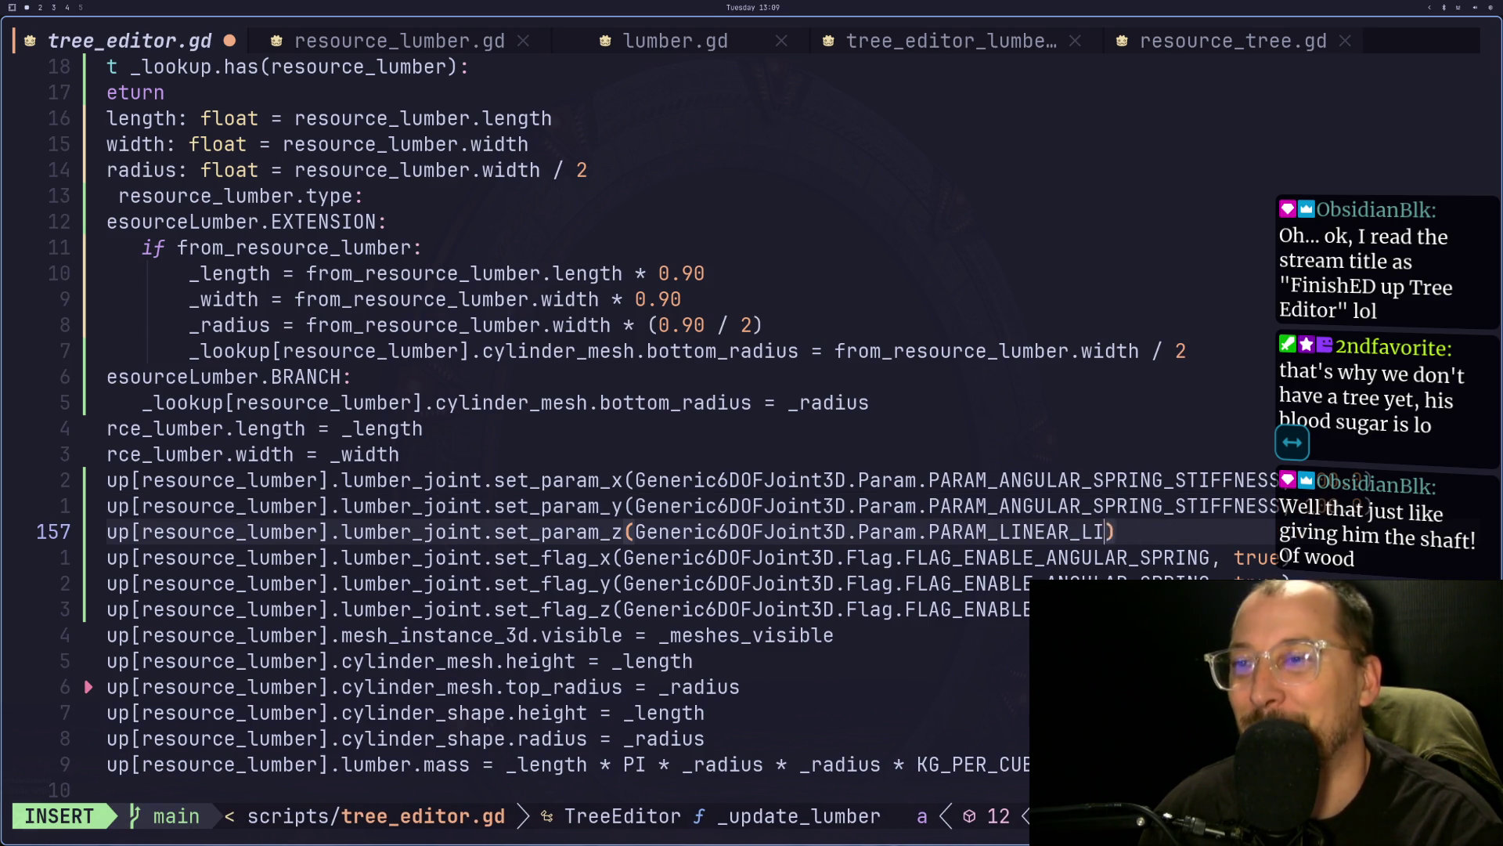
pyautogui.press('Escape')
pyautogui.write('p')
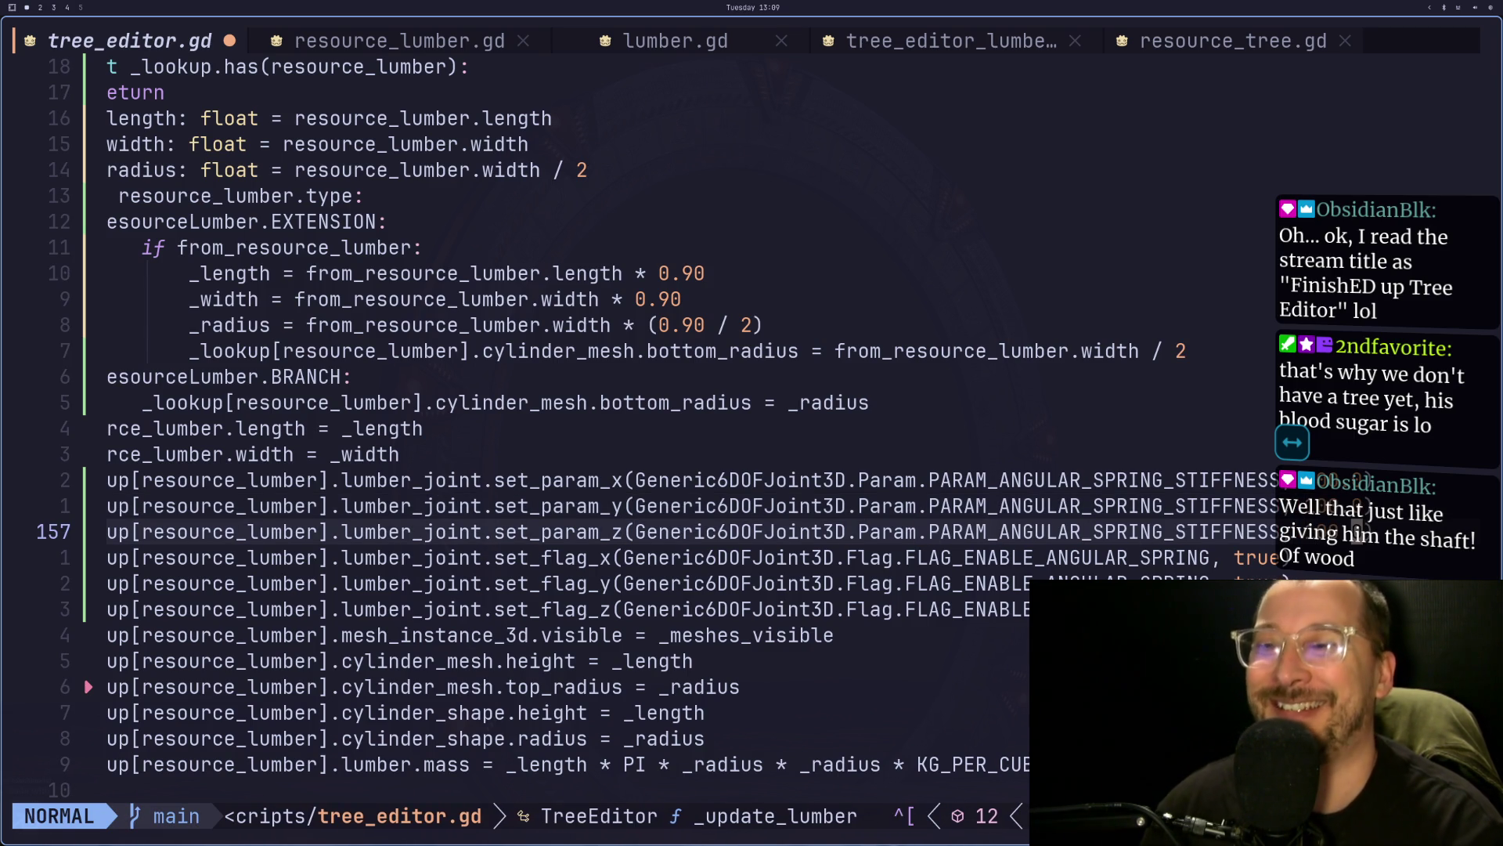
pyautogui.write(':w')
pyautogui.press('Return')
pyautogui.hotkey('alt', 'Tab')
pyautogui.press('F5')
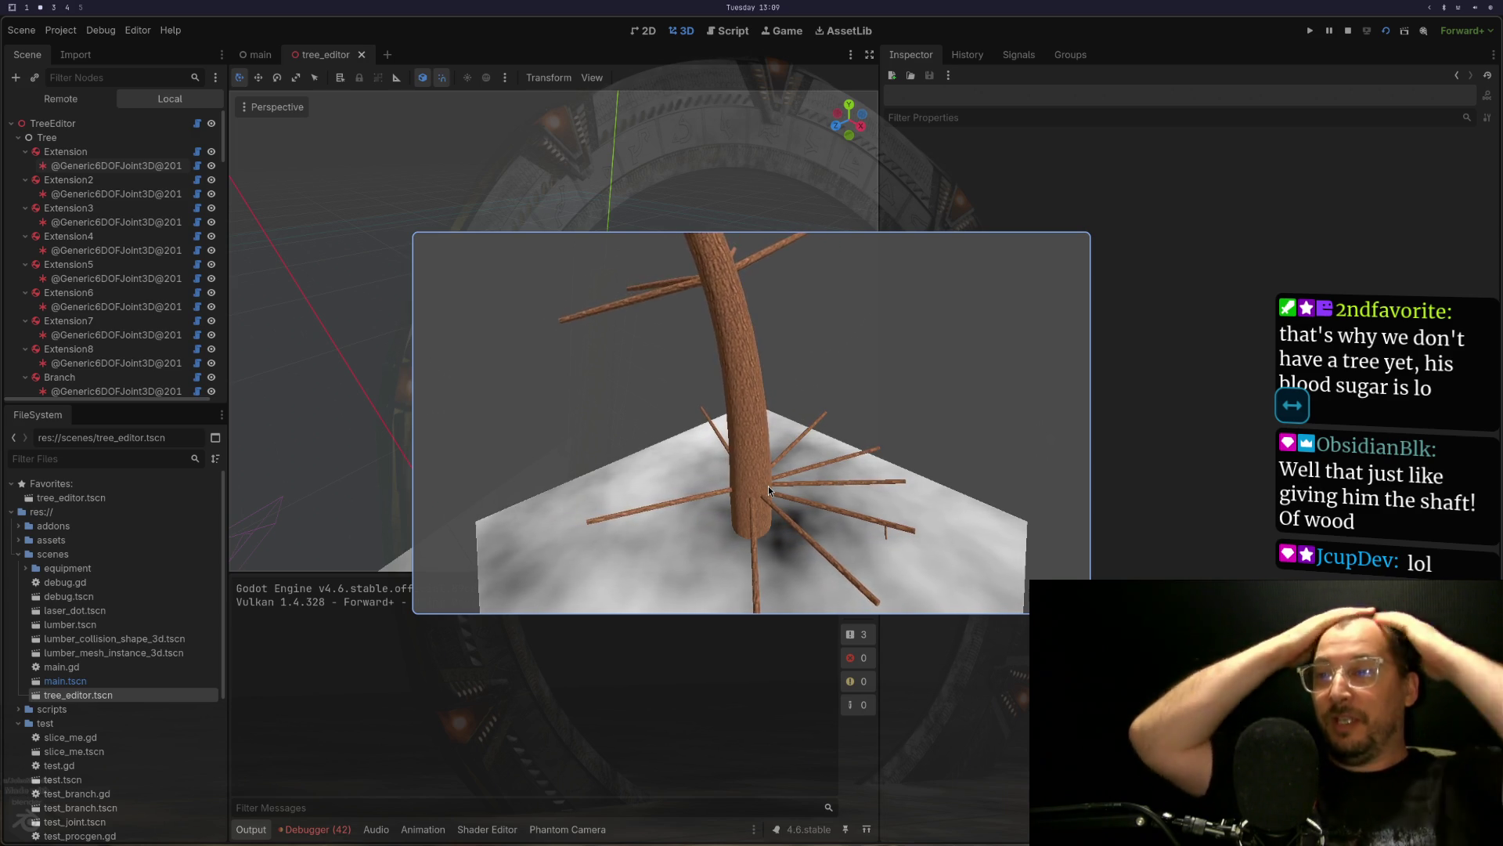
# - Stop the running tree scene and open Project Settings, dismissing an accidental Find in Files dialog
pyautogui.click(1348, 31)
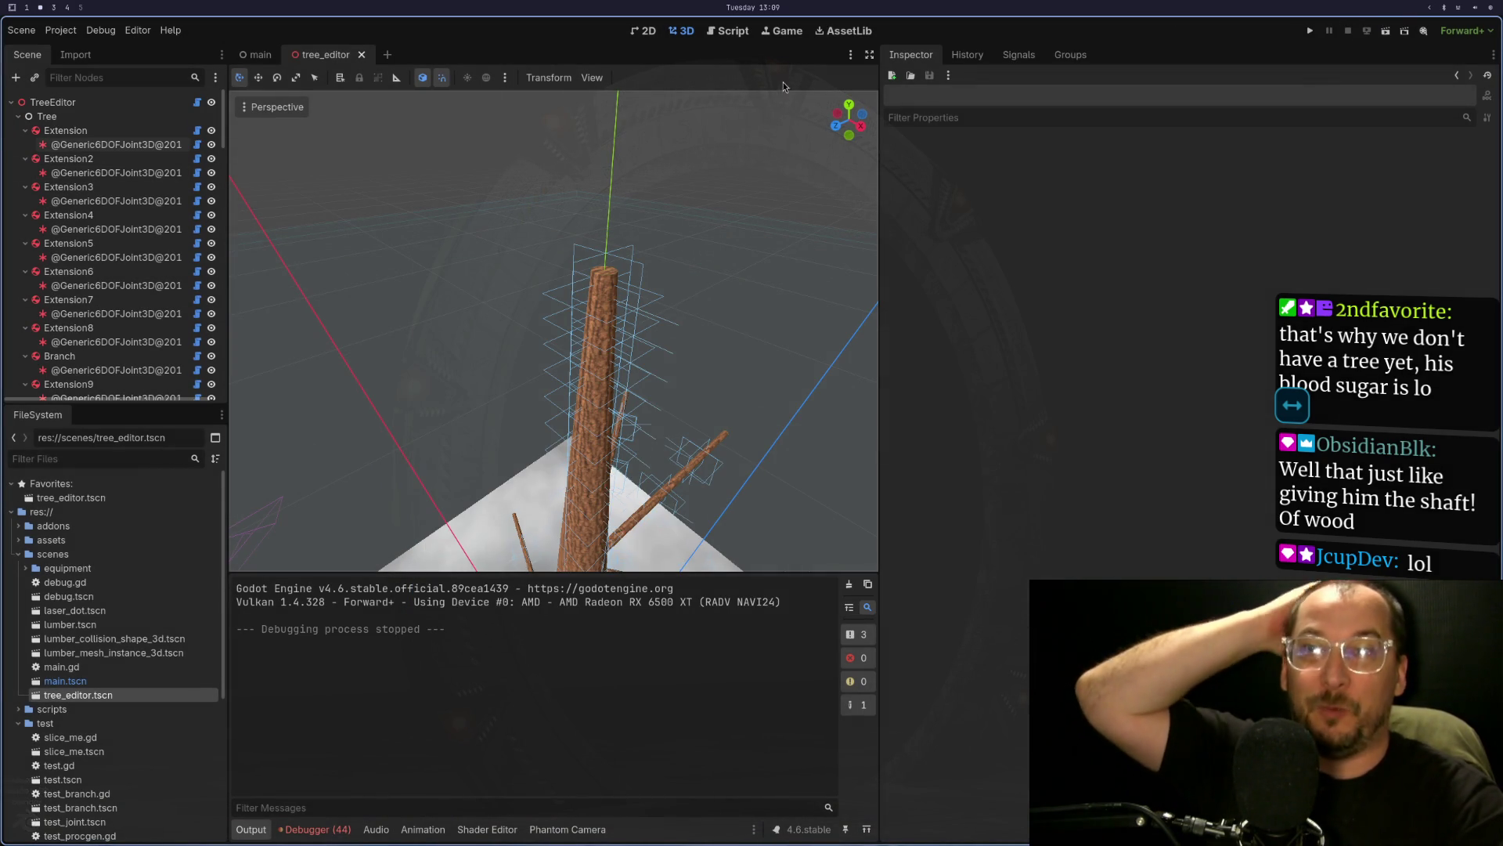
pyautogui.click(62, 31)
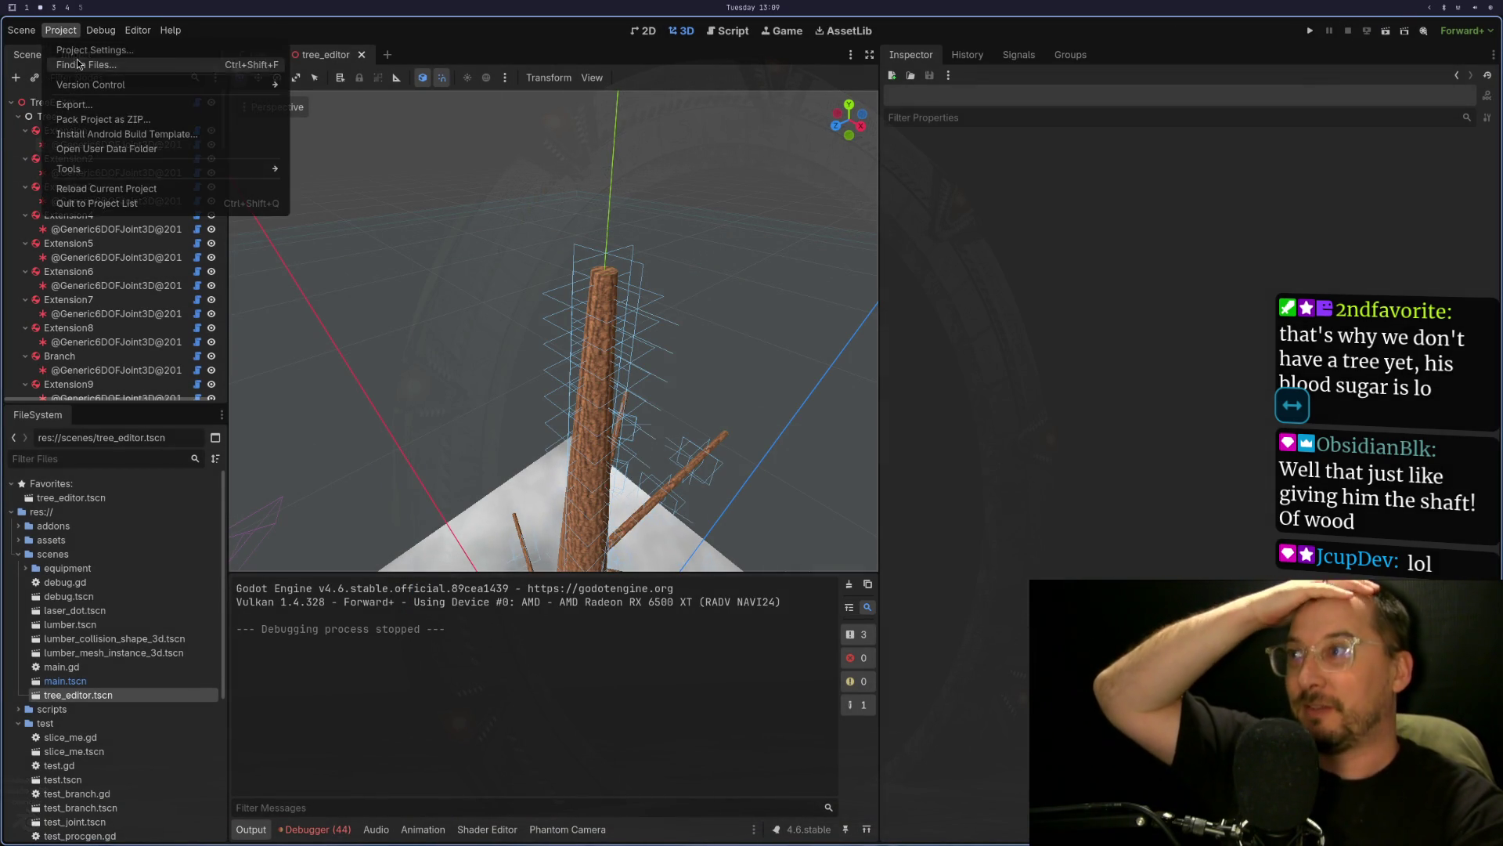
pyautogui.click(86, 64)
pyautogui.click(838, 486)
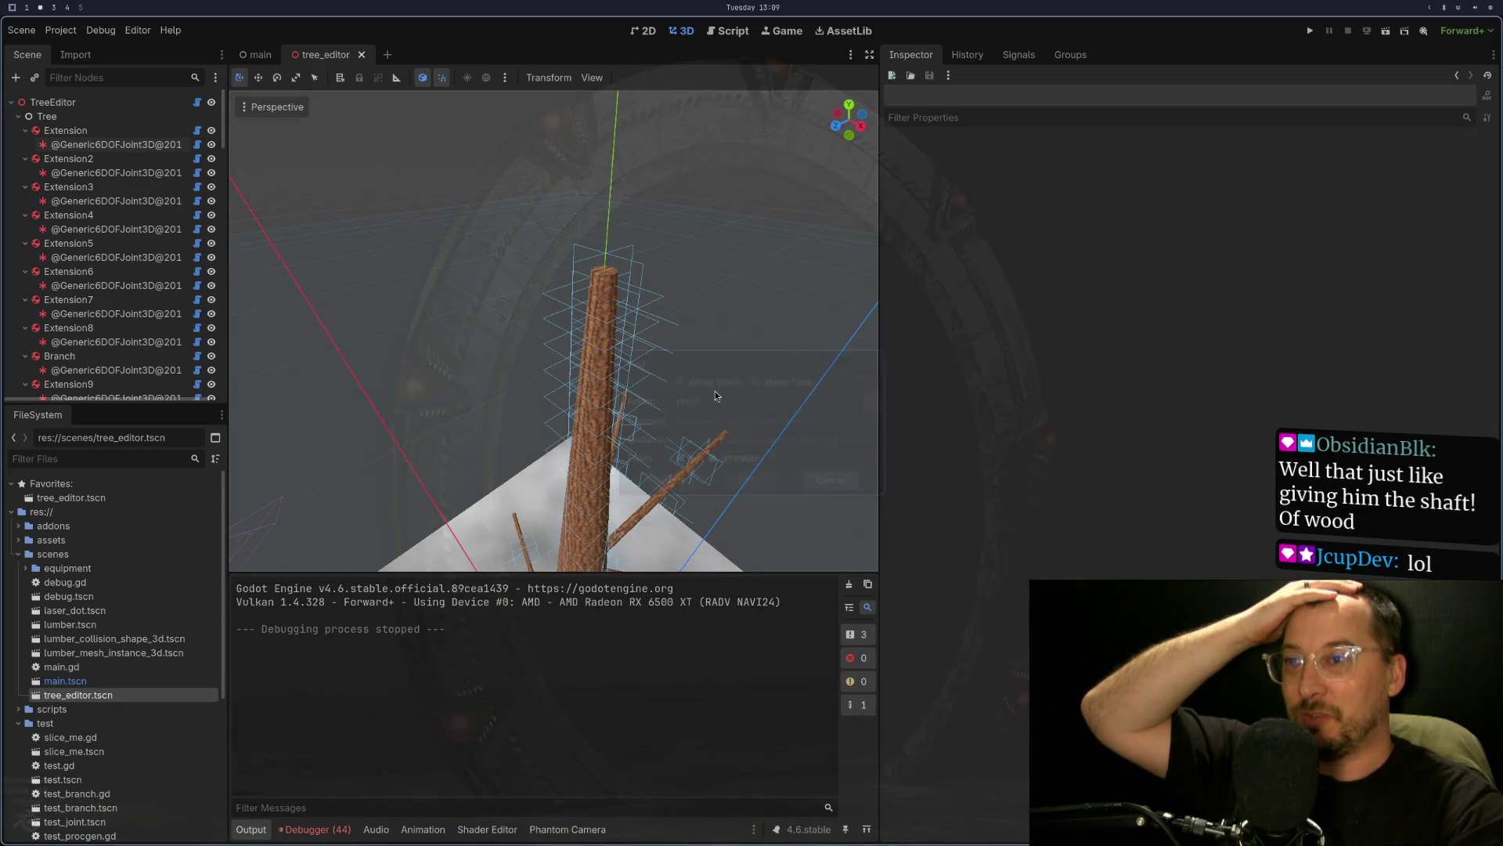
pyautogui.click(61, 31)
pyautogui.click(80, 50)
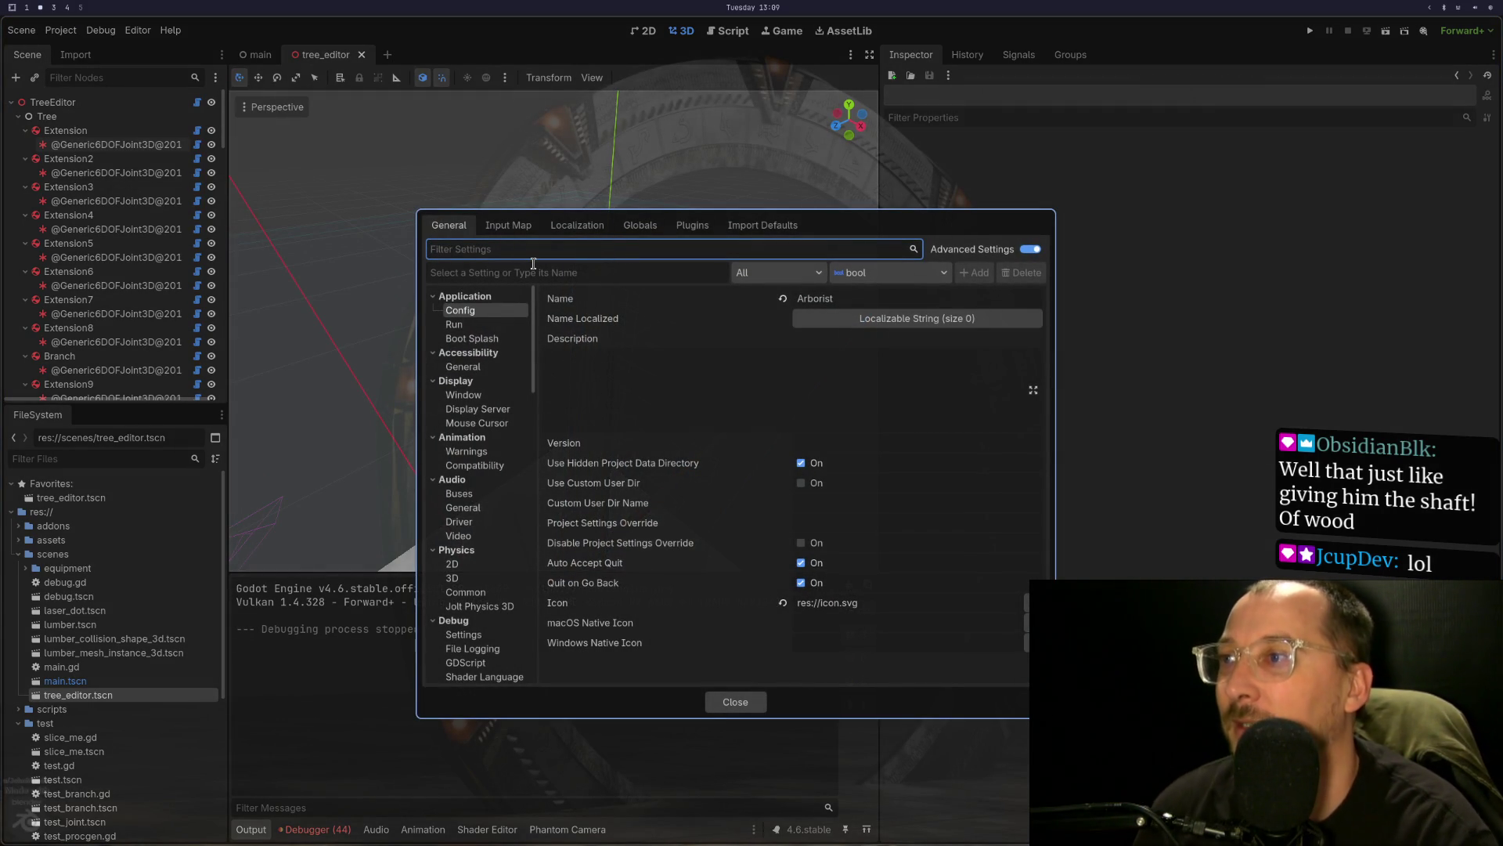
pyautogui.write('lis')
# - Filter the settings to 'physic' and inspect the 2D physics engine list, leaving it DEFAULT
pyautogui.press('BackSpace')
pyautogui.press('BackSpace')
pyautogui.write('phs')
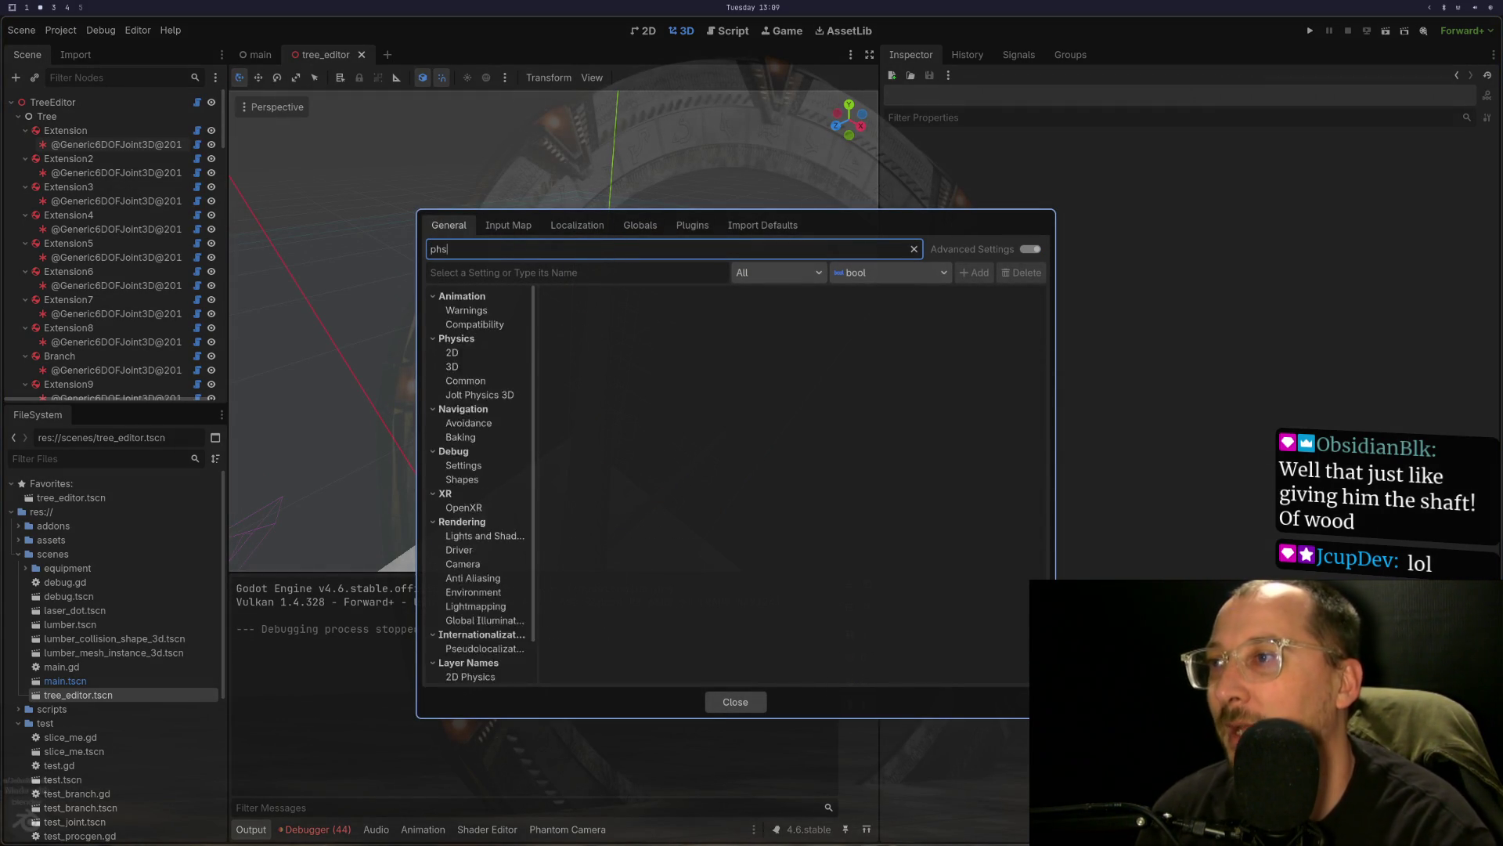
pyautogui.write('ic')
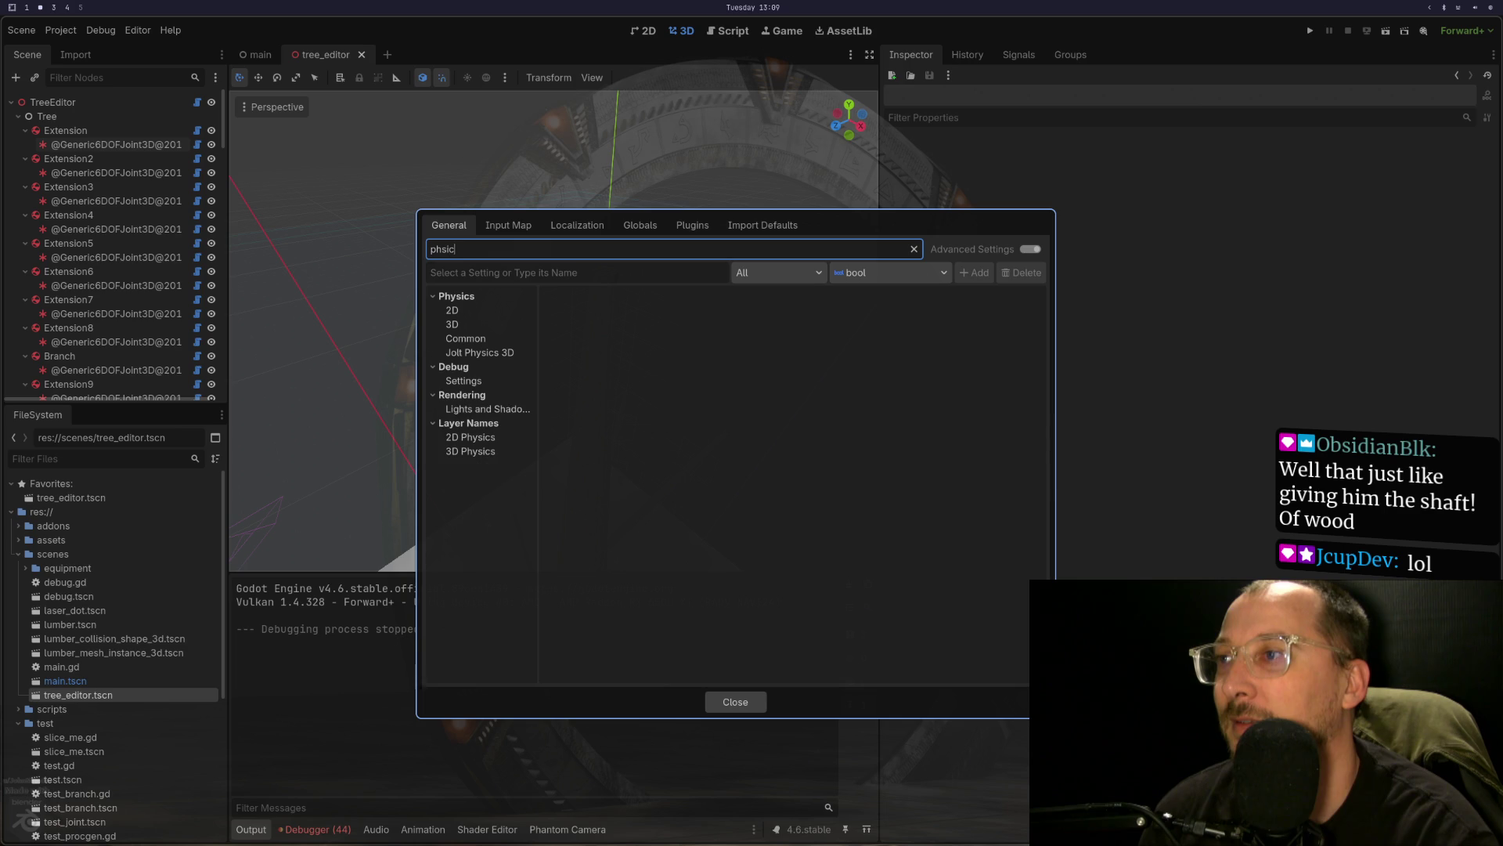
pyautogui.click(509, 312)
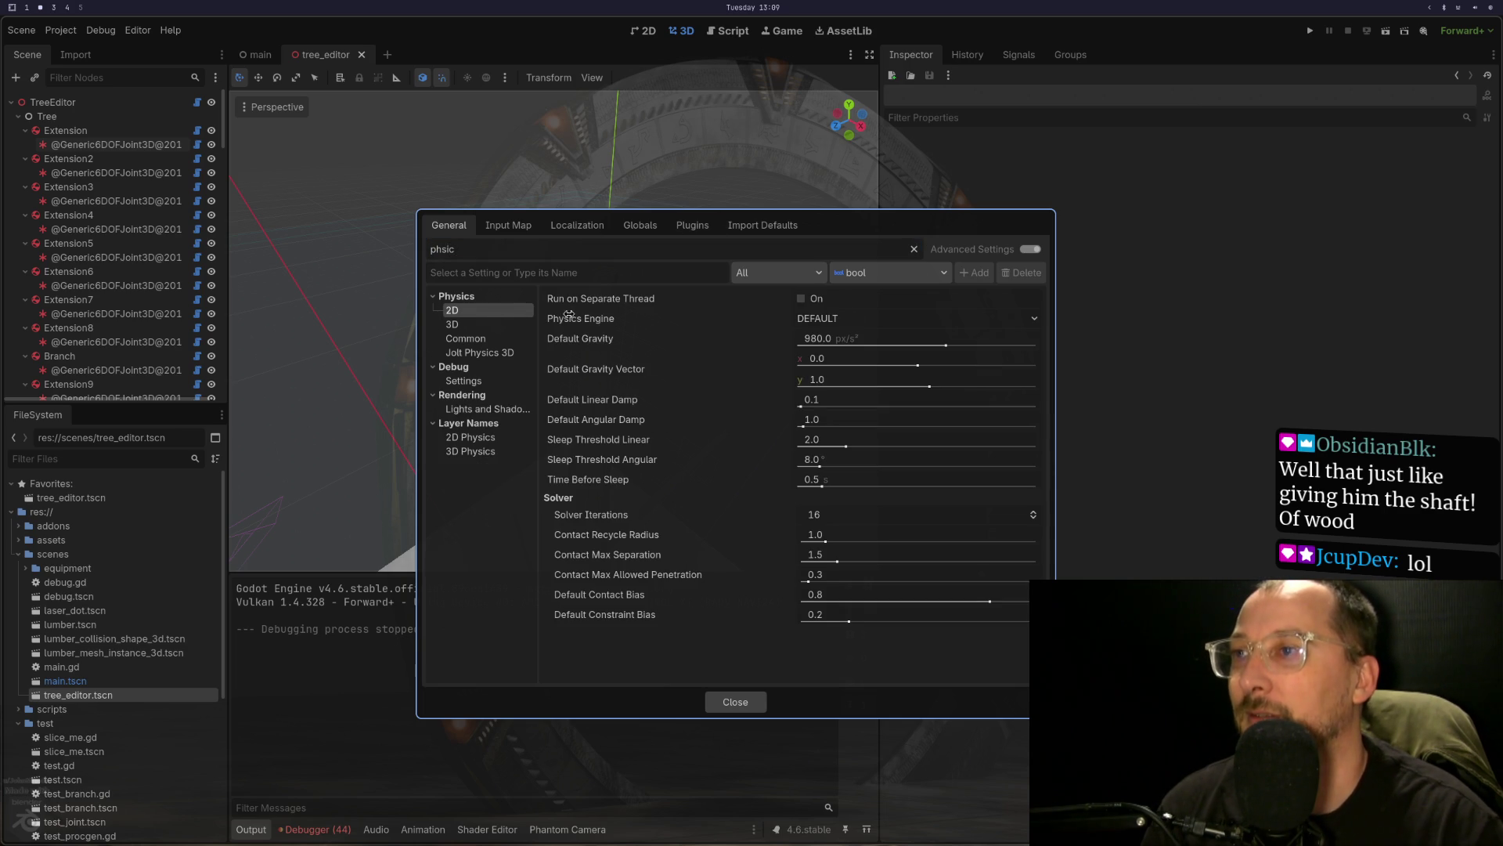
pyautogui.click(827, 324)
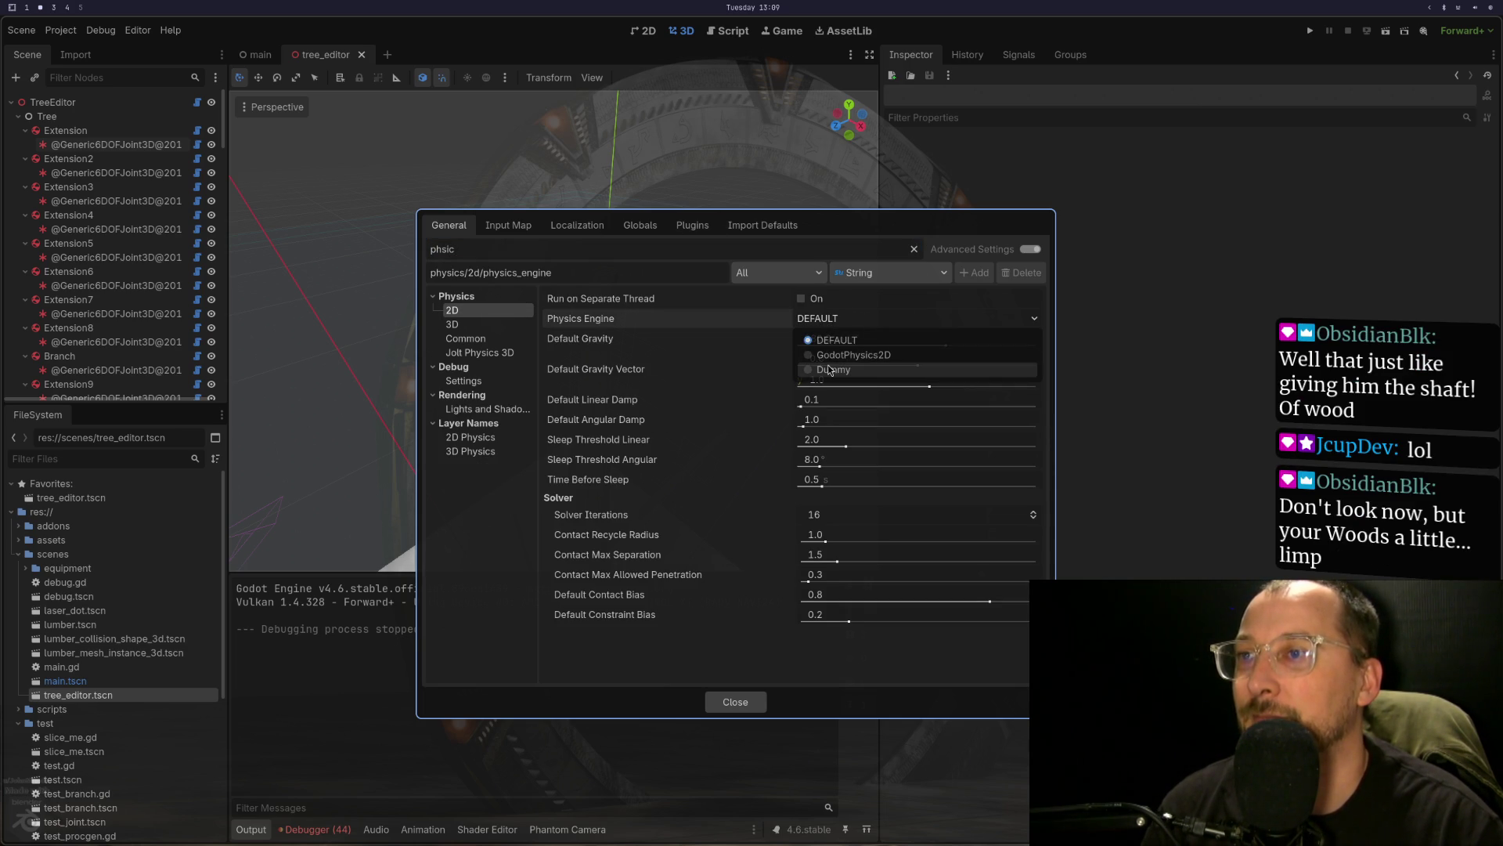
pyautogui.click(750, 346)
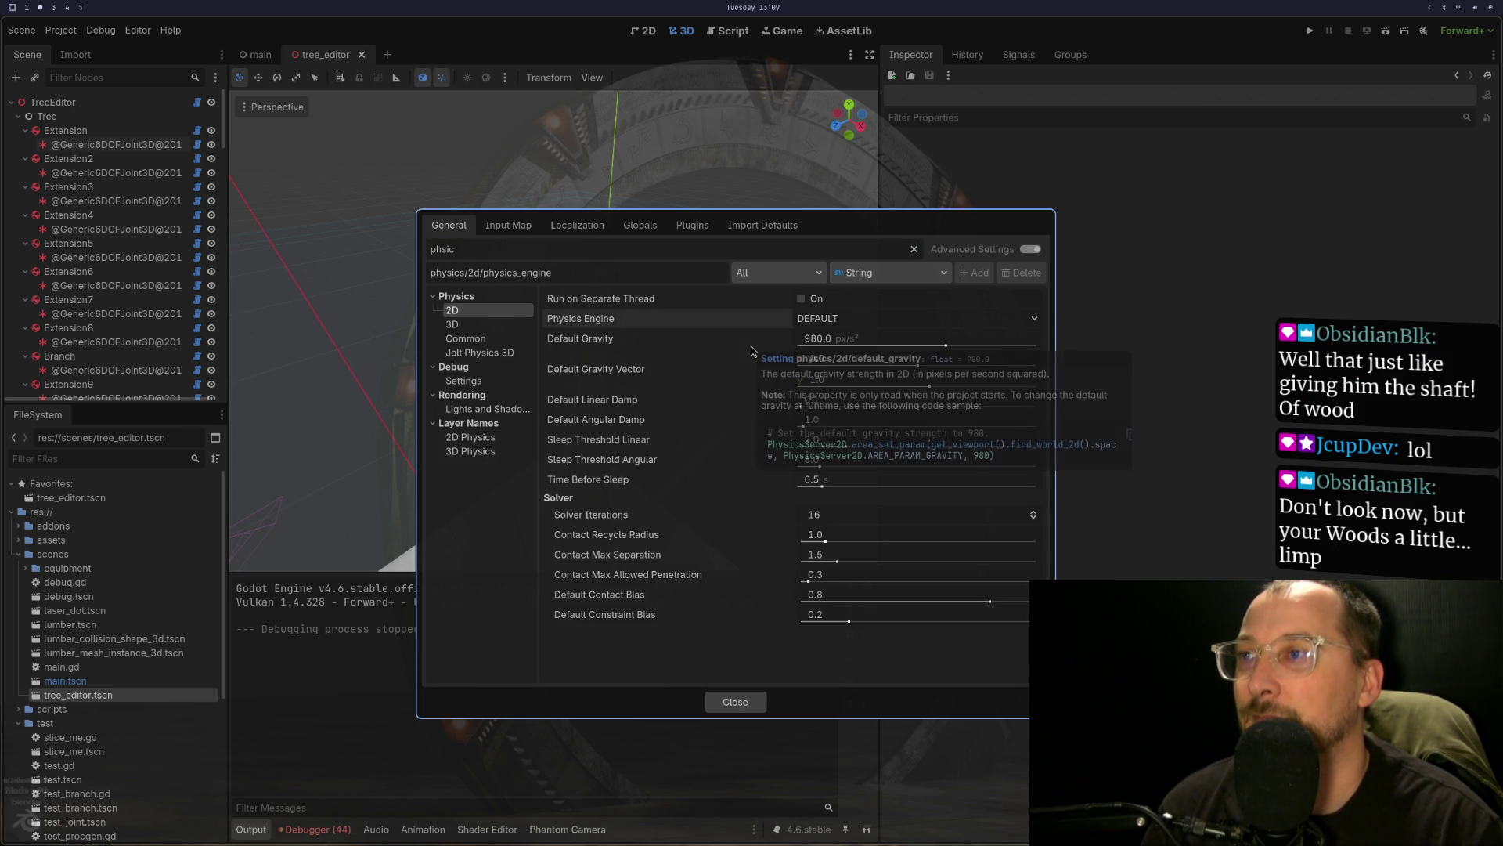
pyautogui.click(835, 319)
pyautogui.click(815, 320)
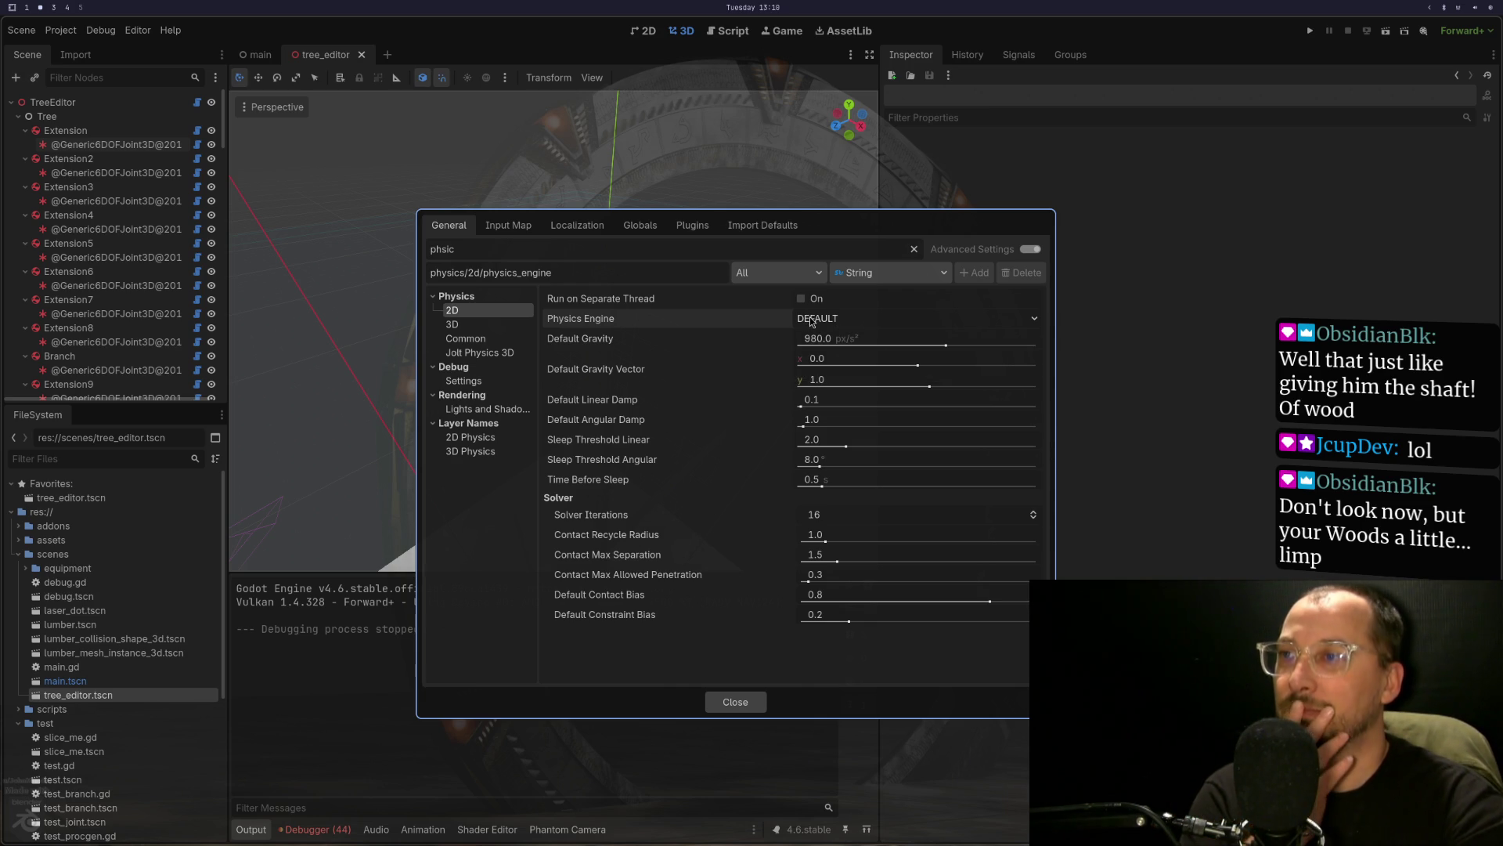
pyautogui.click(811, 320)
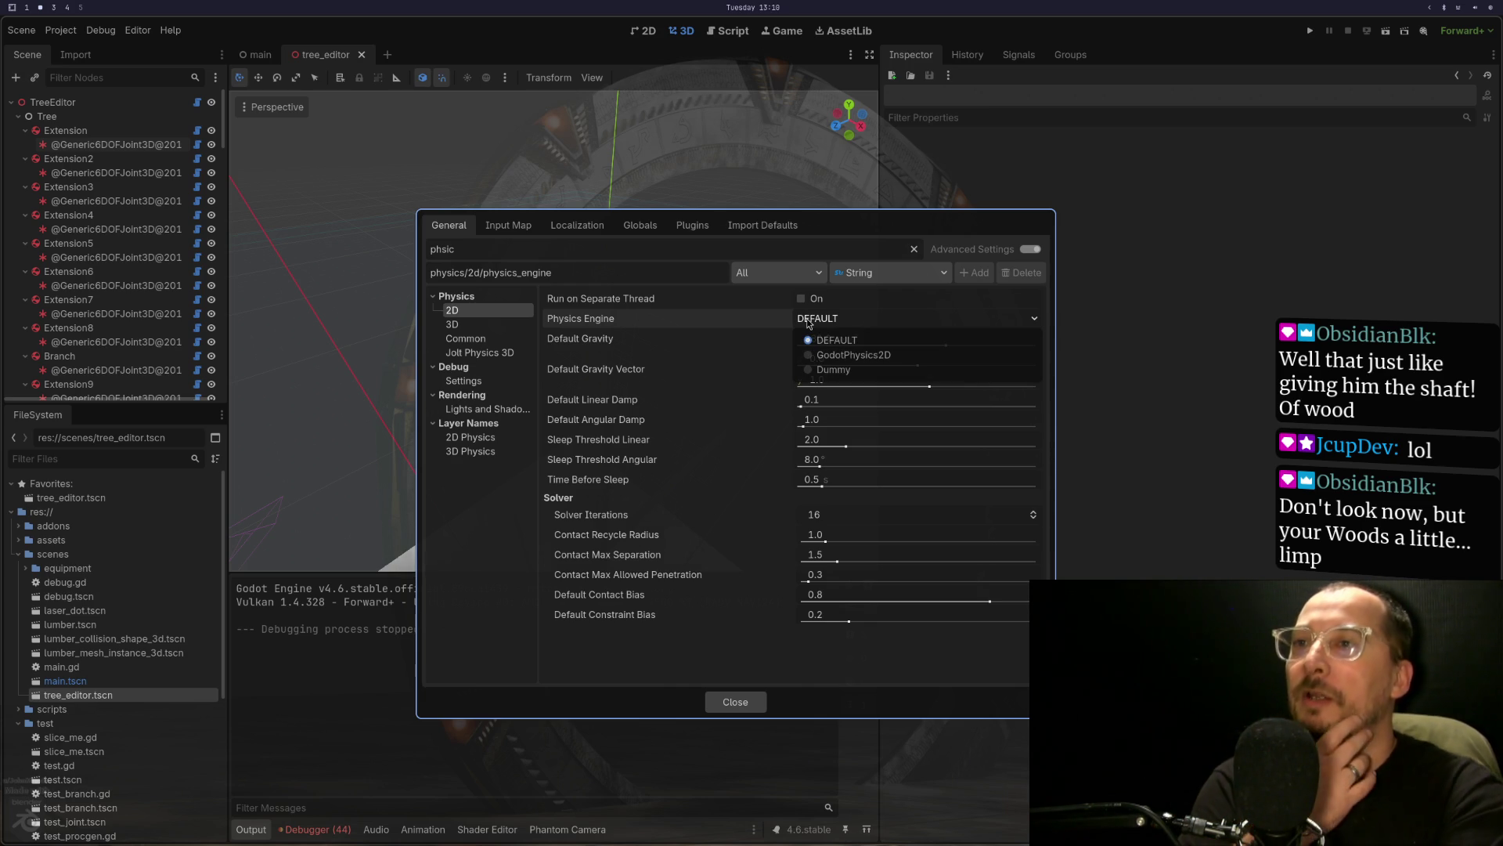
pyautogui.click(662, 345)
# - Set the 3D Physics Engine to GodotPhysics3D and Save & Restart the editor
pyautogui.click(466, 338)
pyautogui.click(470, 326)
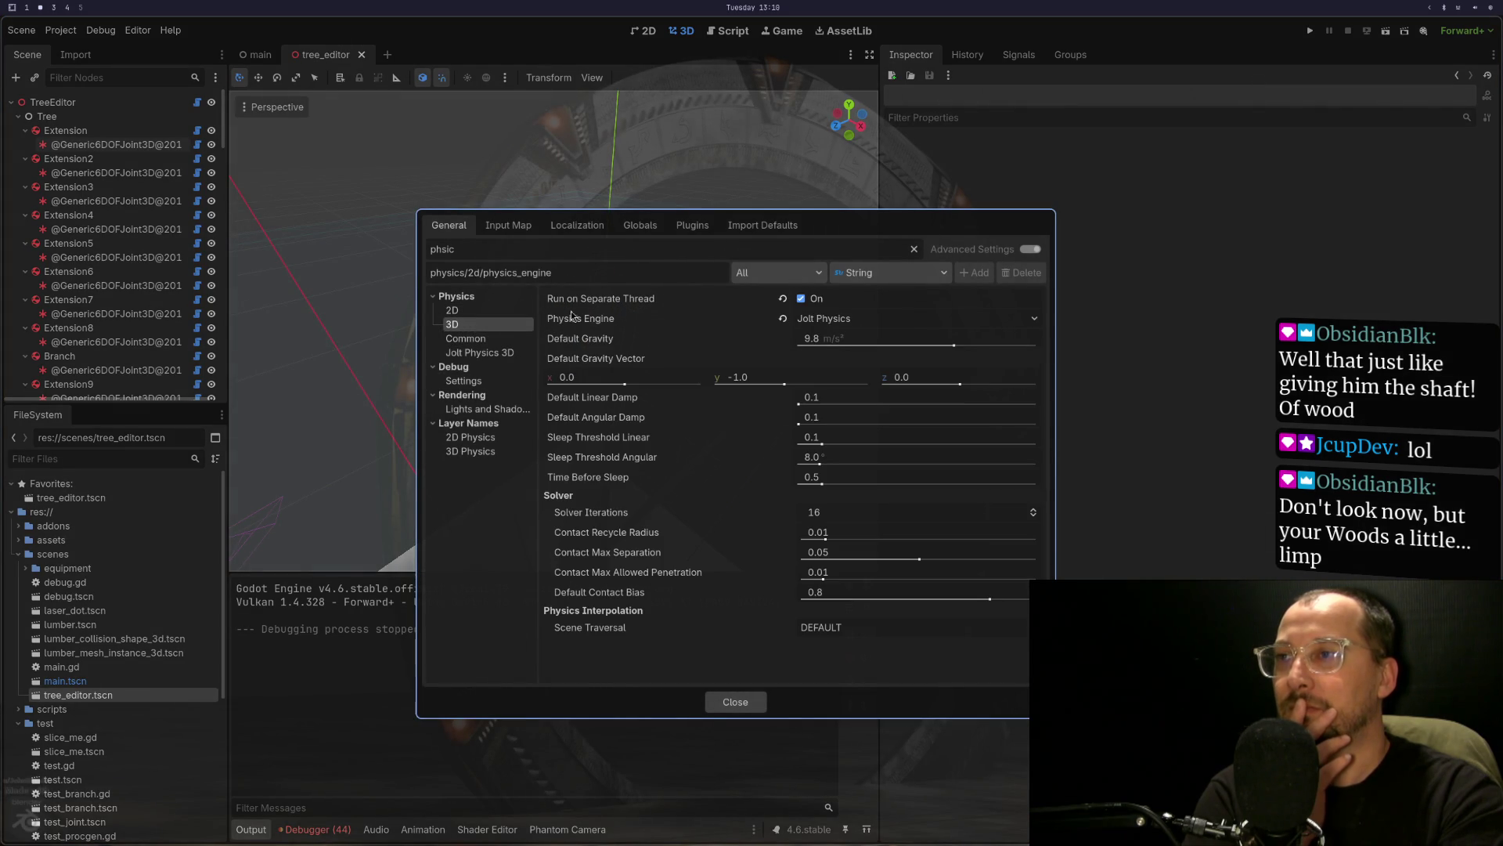
pyautogui.click(828, 325)
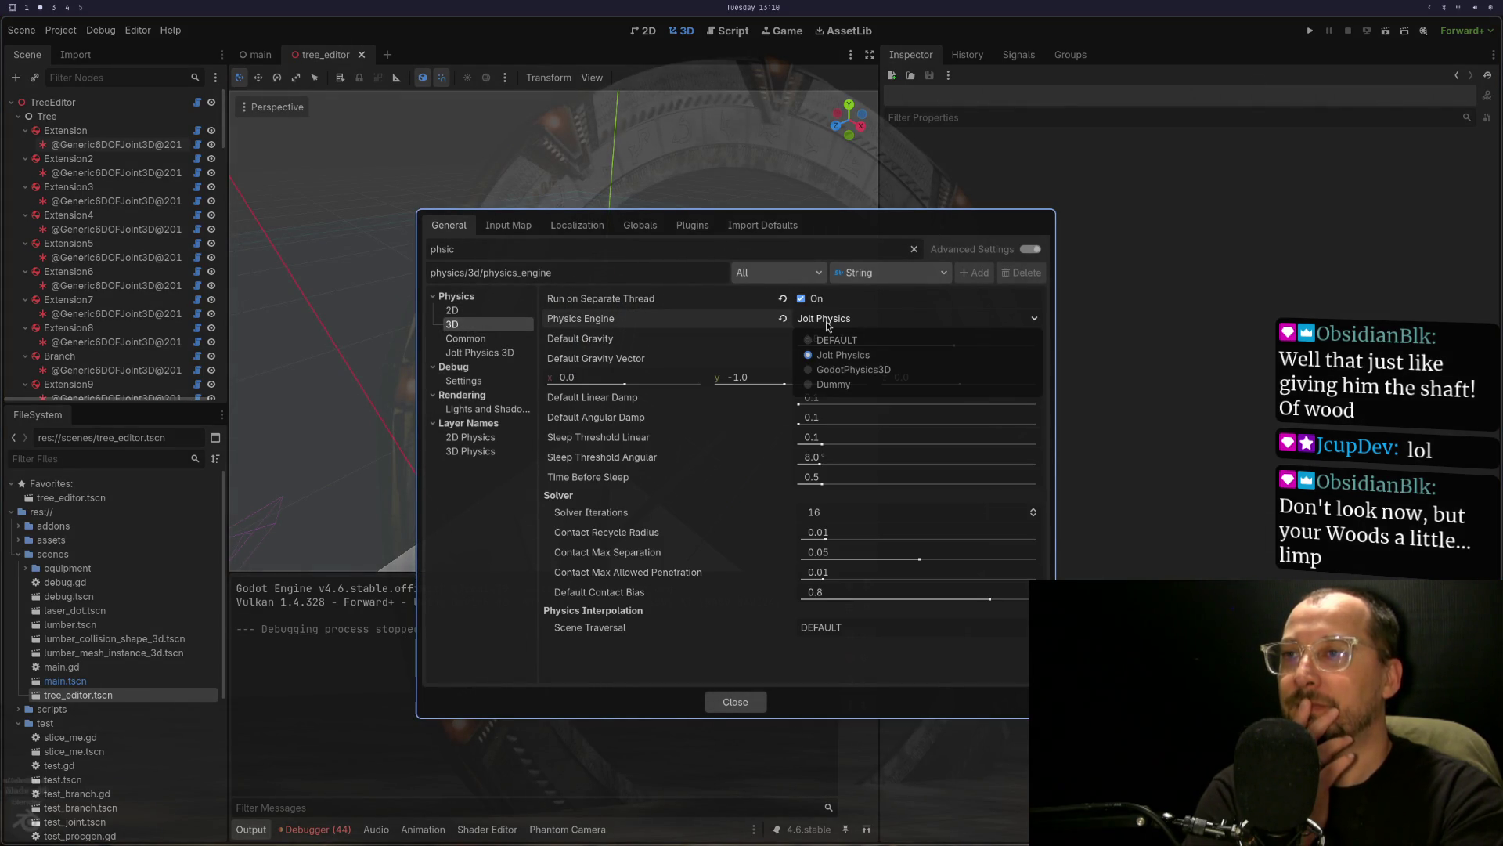
pyautogui.click(842, 369)
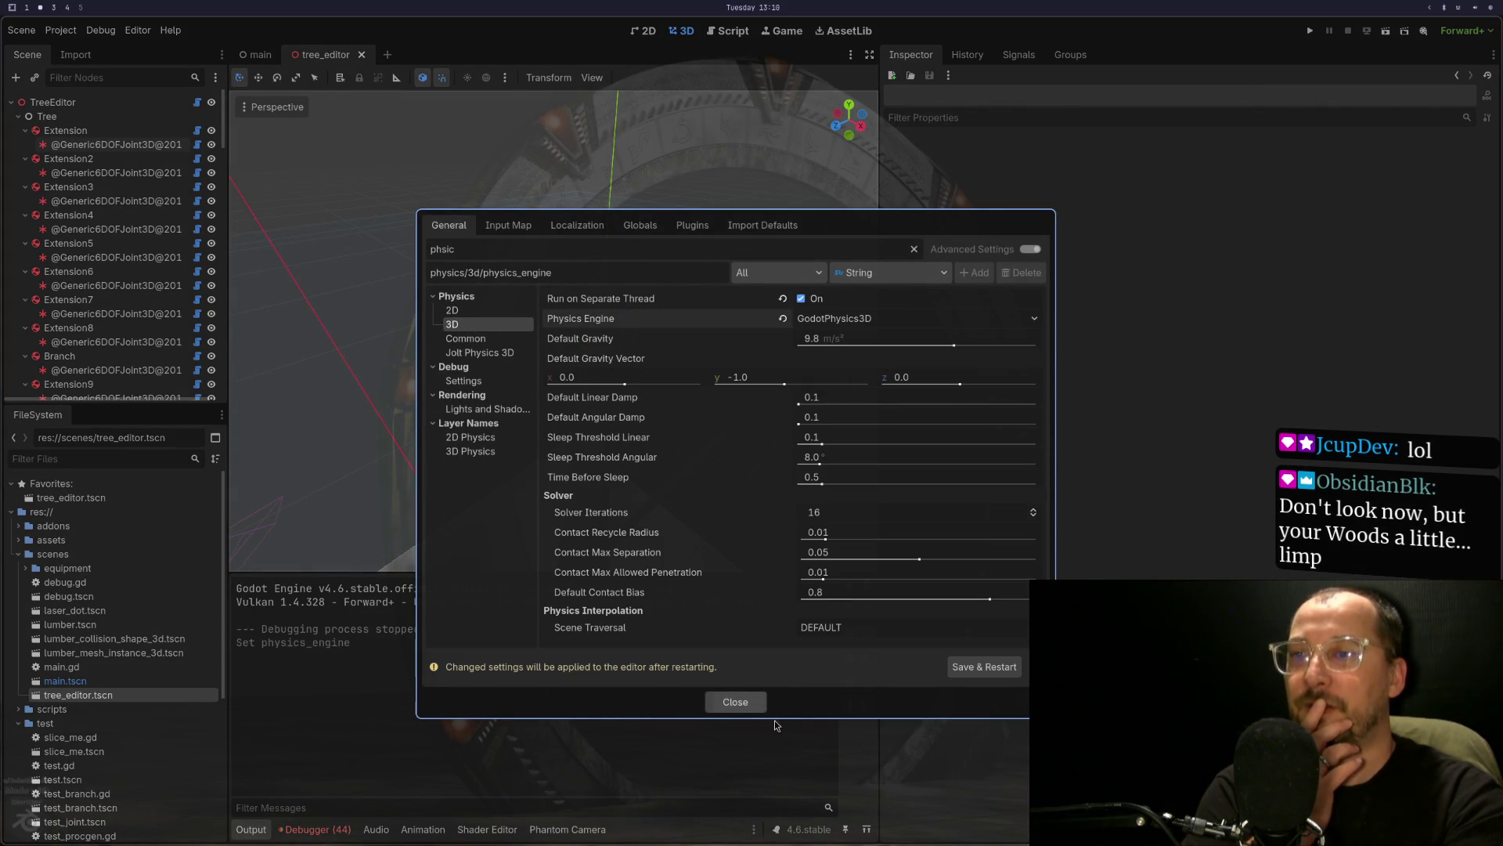
pyautogui.click(1009, 665)
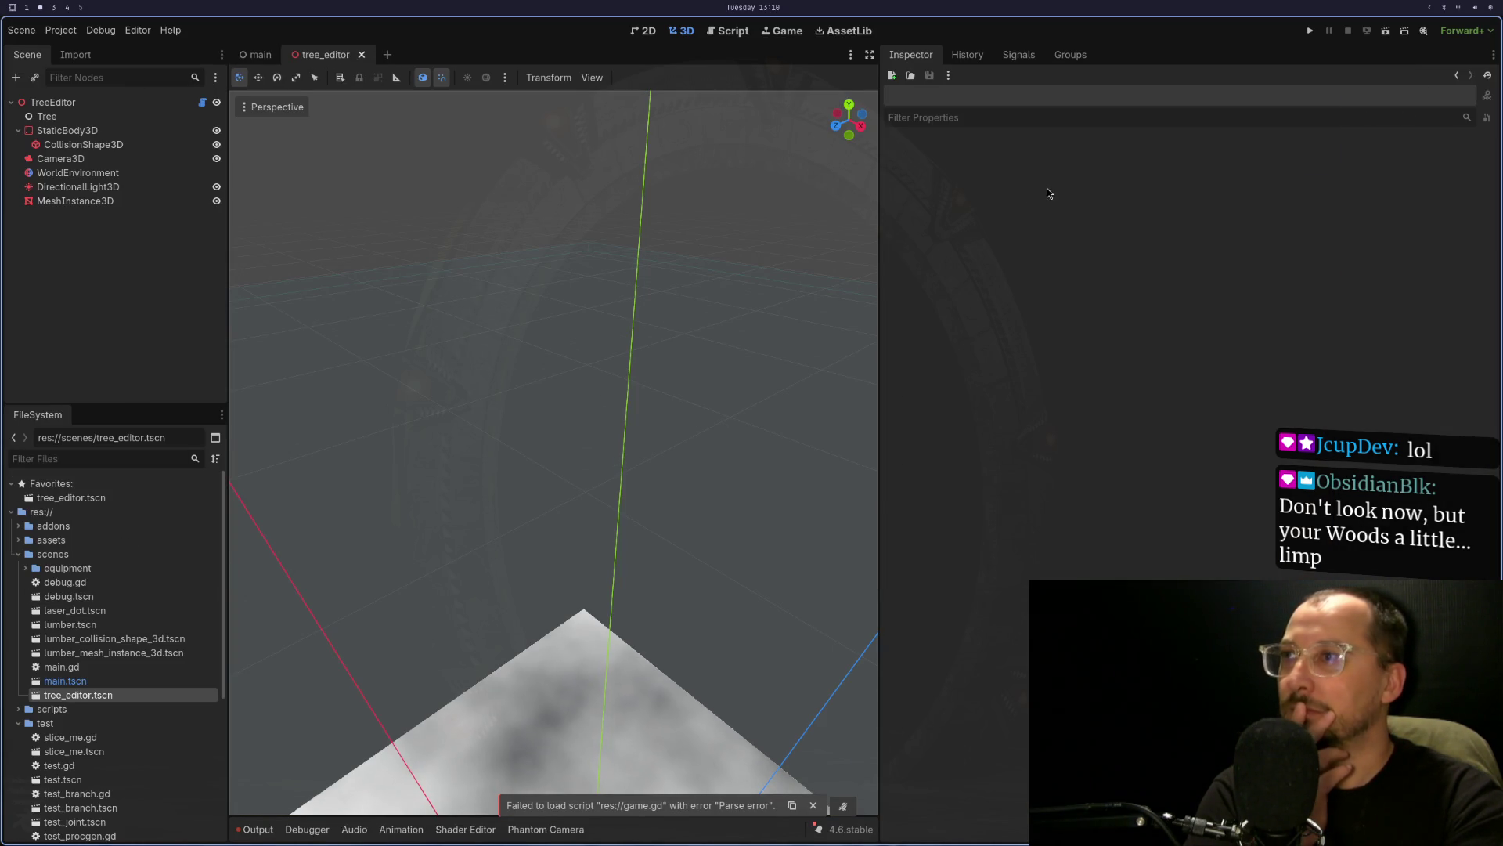
# - Test-run the tree scene under GodotPhysics3D, stop it, and briefly reopen Project Settings
pyautogui.click(1386, 32)
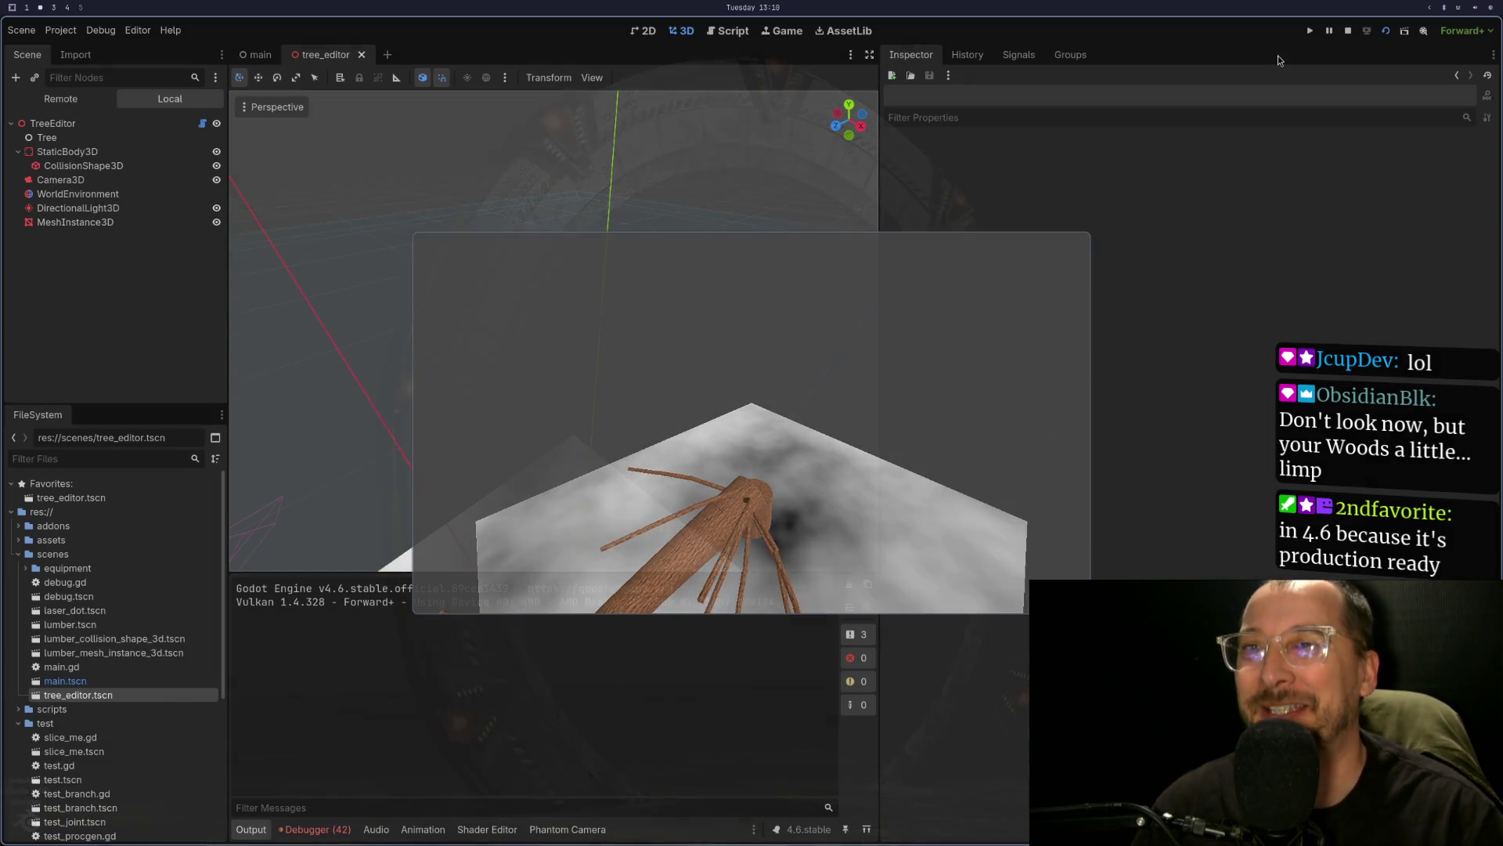
pyautogui.click(1347, 36)
pyautogui.click(60, 30)
pyautogui.click(78, 47)
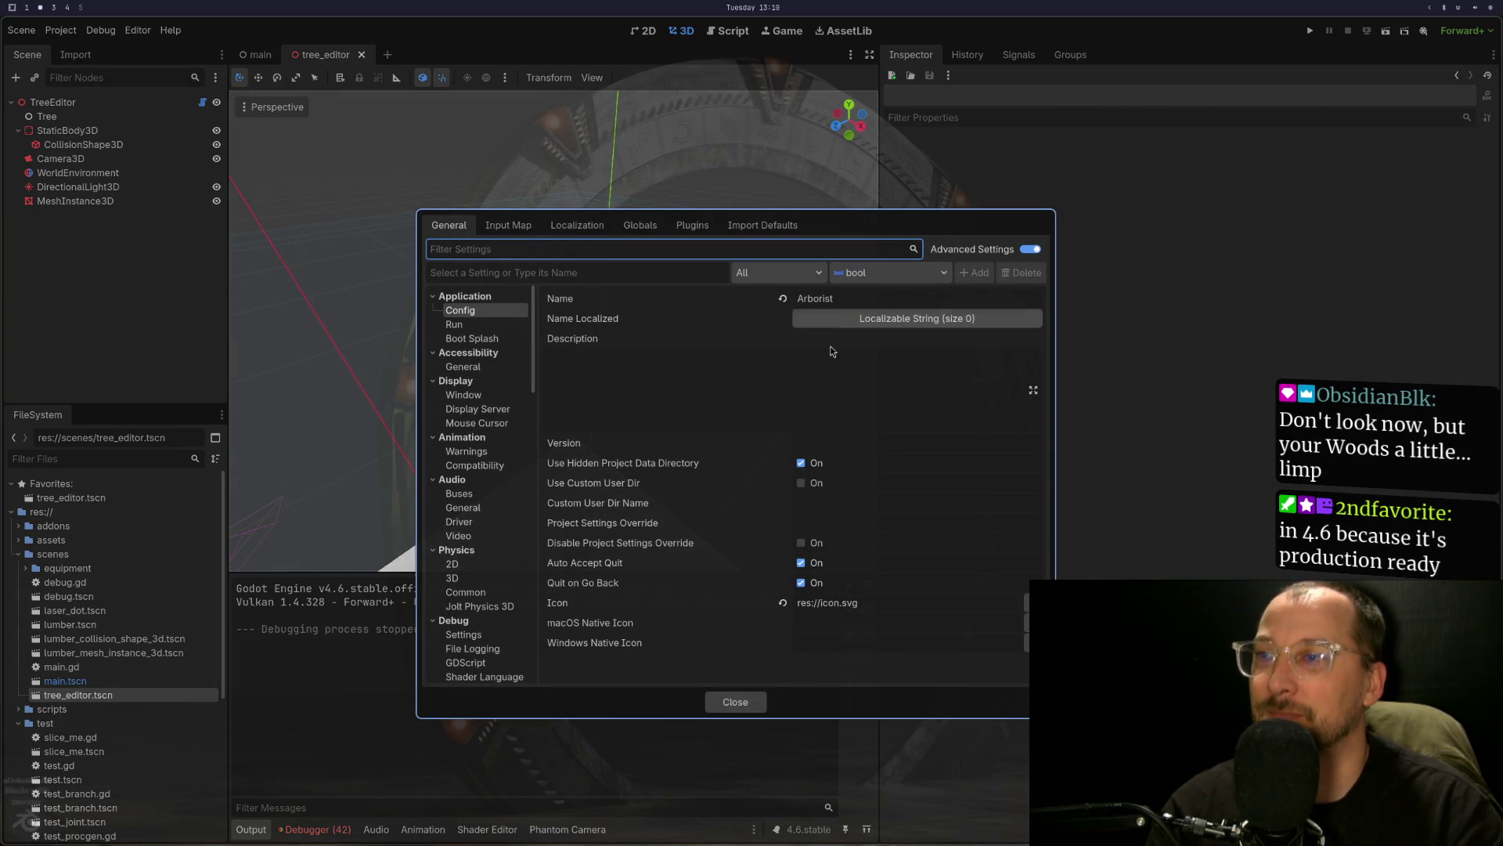
pyautogui.click(755, 696)
pyautogui.press('super+1')
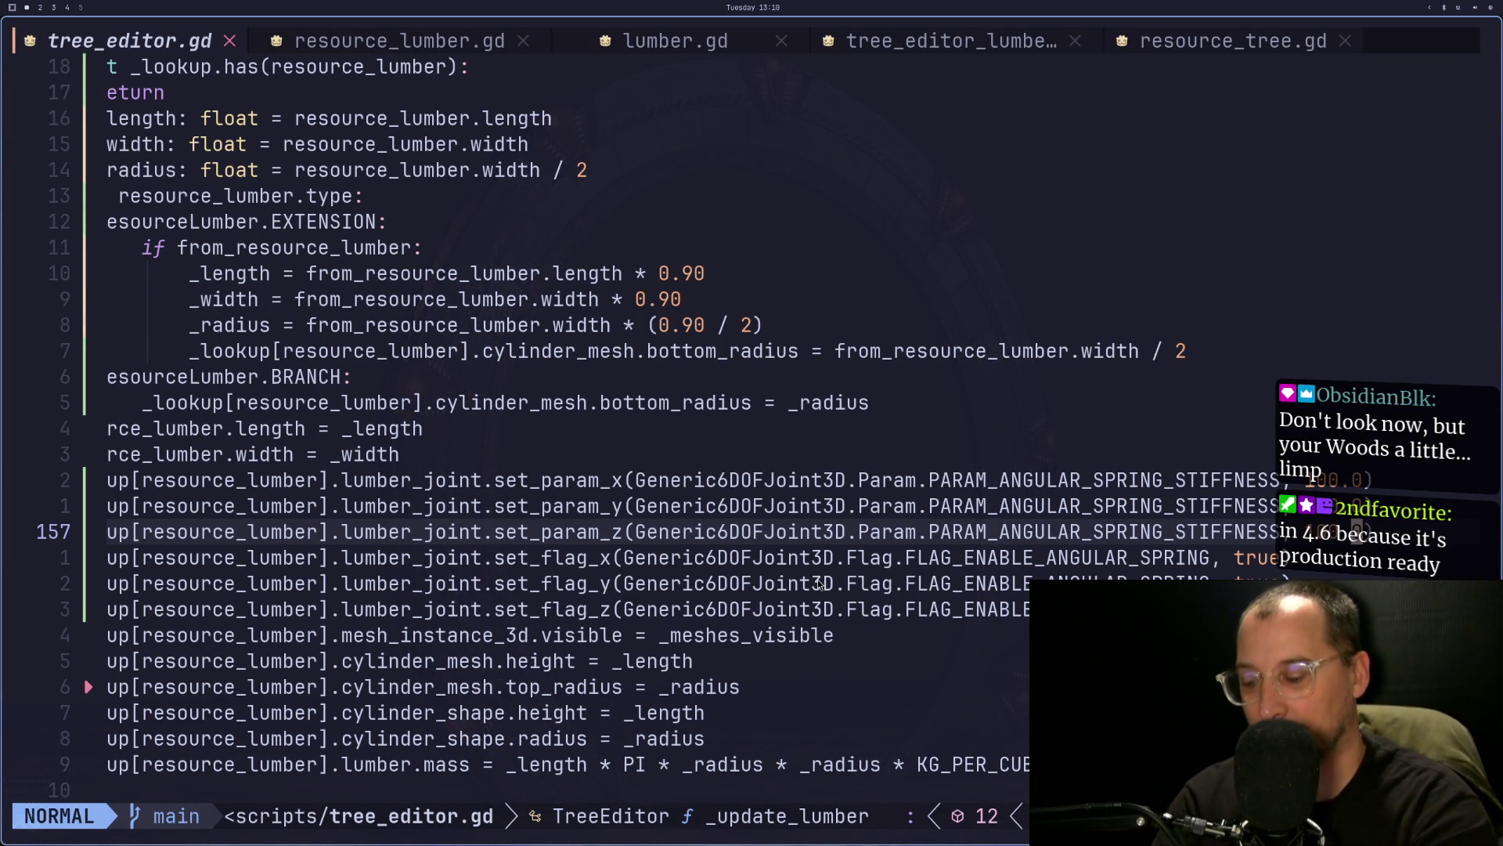
# - Yank the three PARAM_ANGULAR_SPRING_STIFFNESS set_param lines
pyautogui.press('g')
pyautogui.press('k')
pyautogui.press('g')
pyautogui.press('k')
pyautogui.press('V')
pyautogui.press('j')
pyautogui.press('j')
pyautogui.press('y')
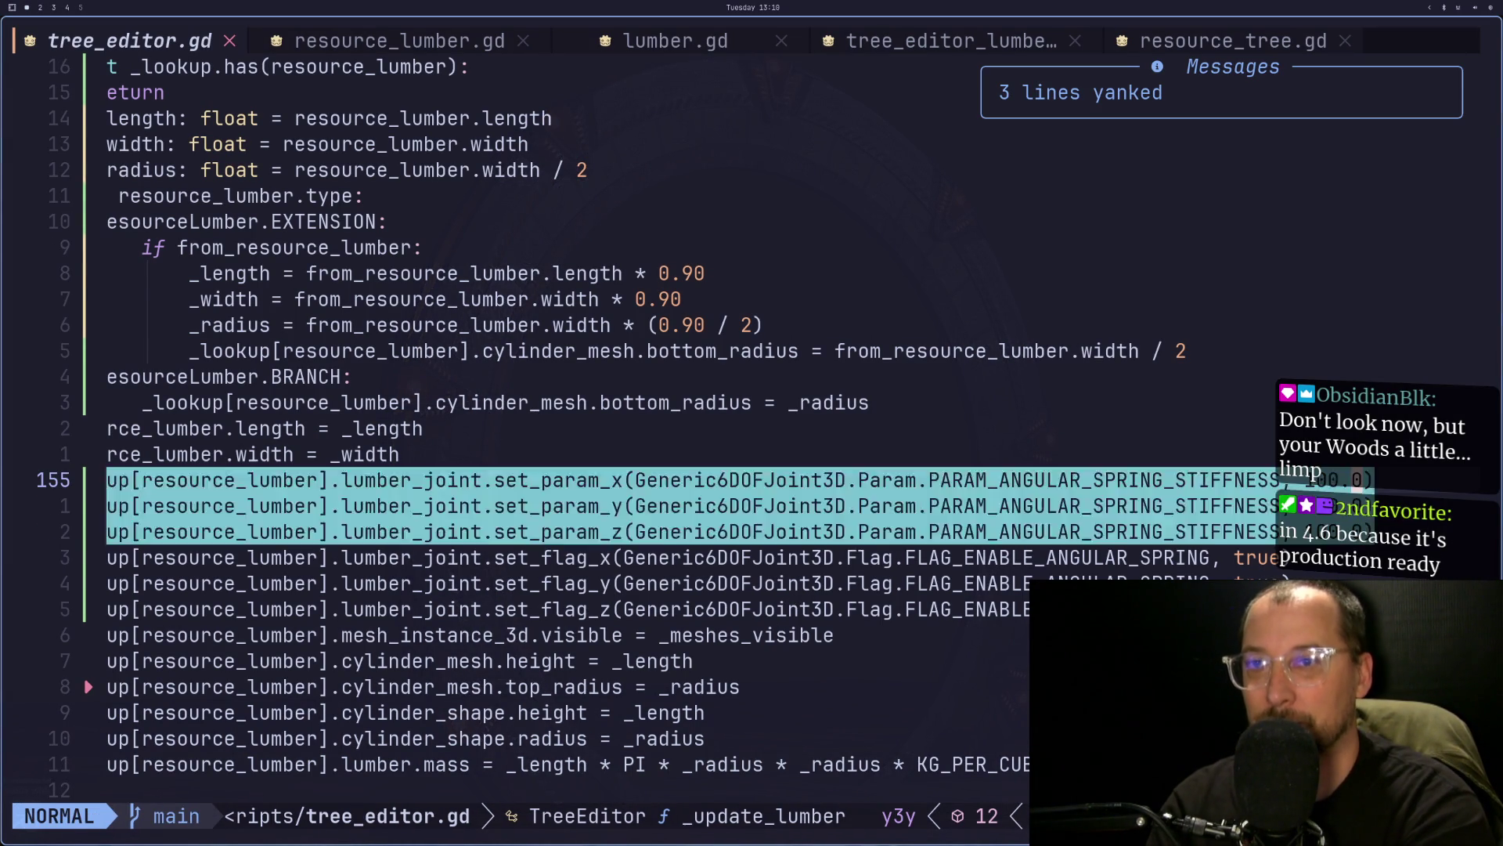
pyautogui.press('Escape')
# - Undo back to the linear limit settings, paste the spring lines below the width line, and delete leftovers
pyautogui.press('u')
pyautogui.press('u')
pyautogui.press('u')
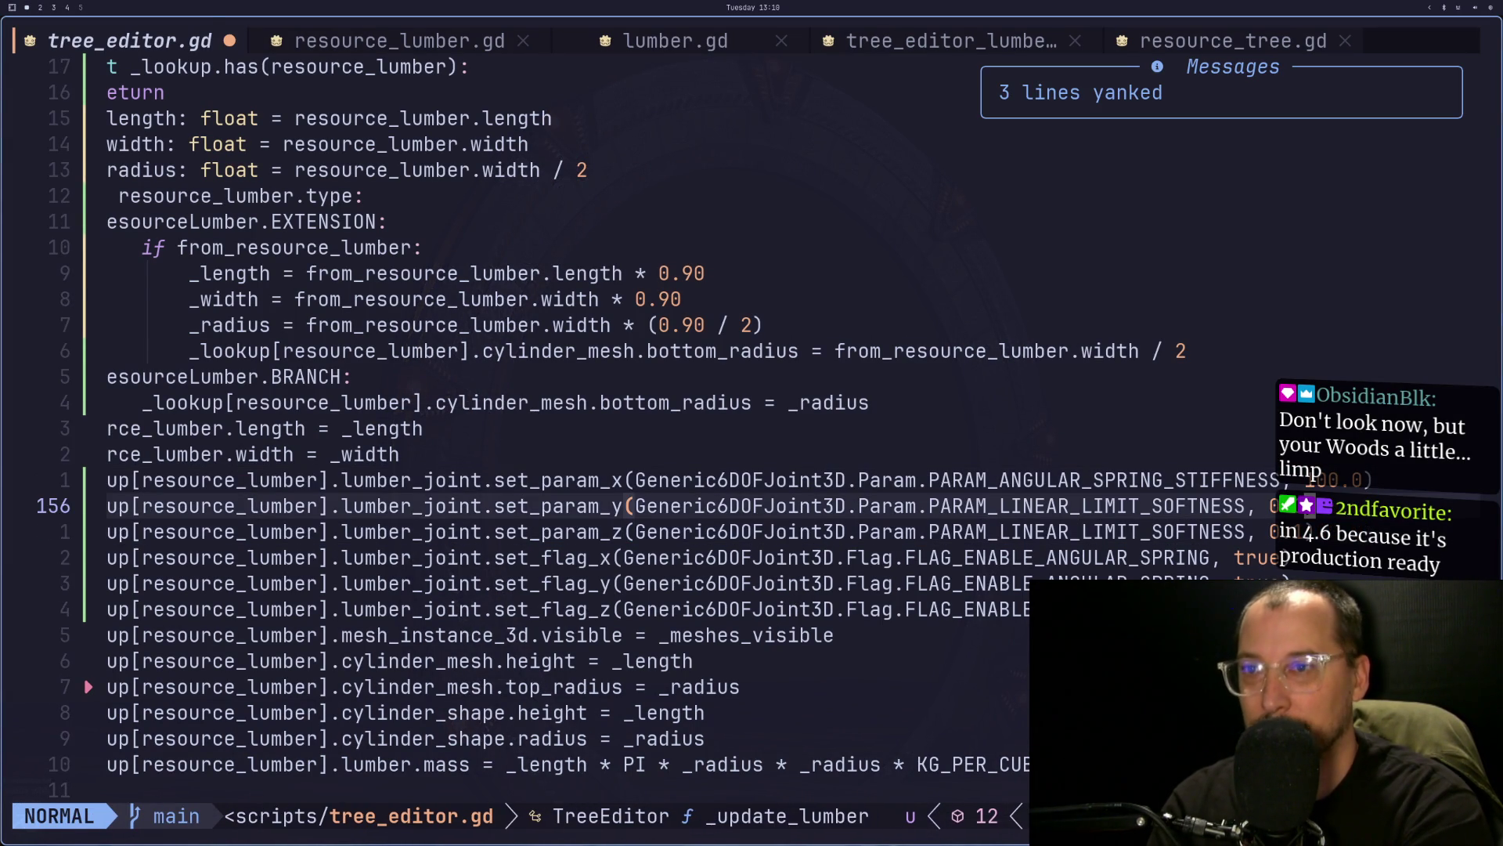
pyautogui.press('u')
pyautogui.press('u')
pyautogui.press('u')
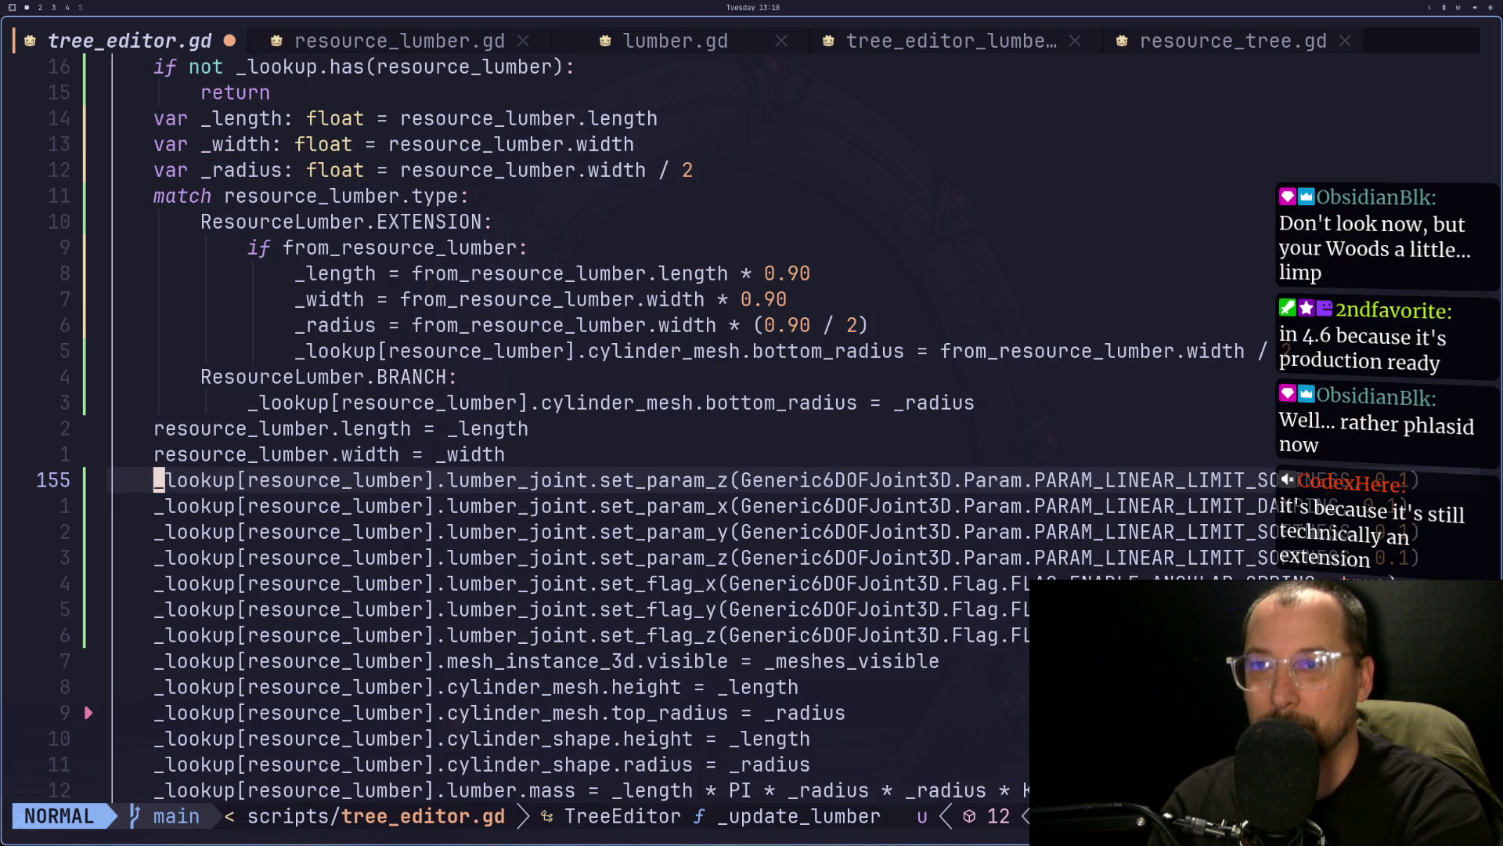
pyautogui.press('k')
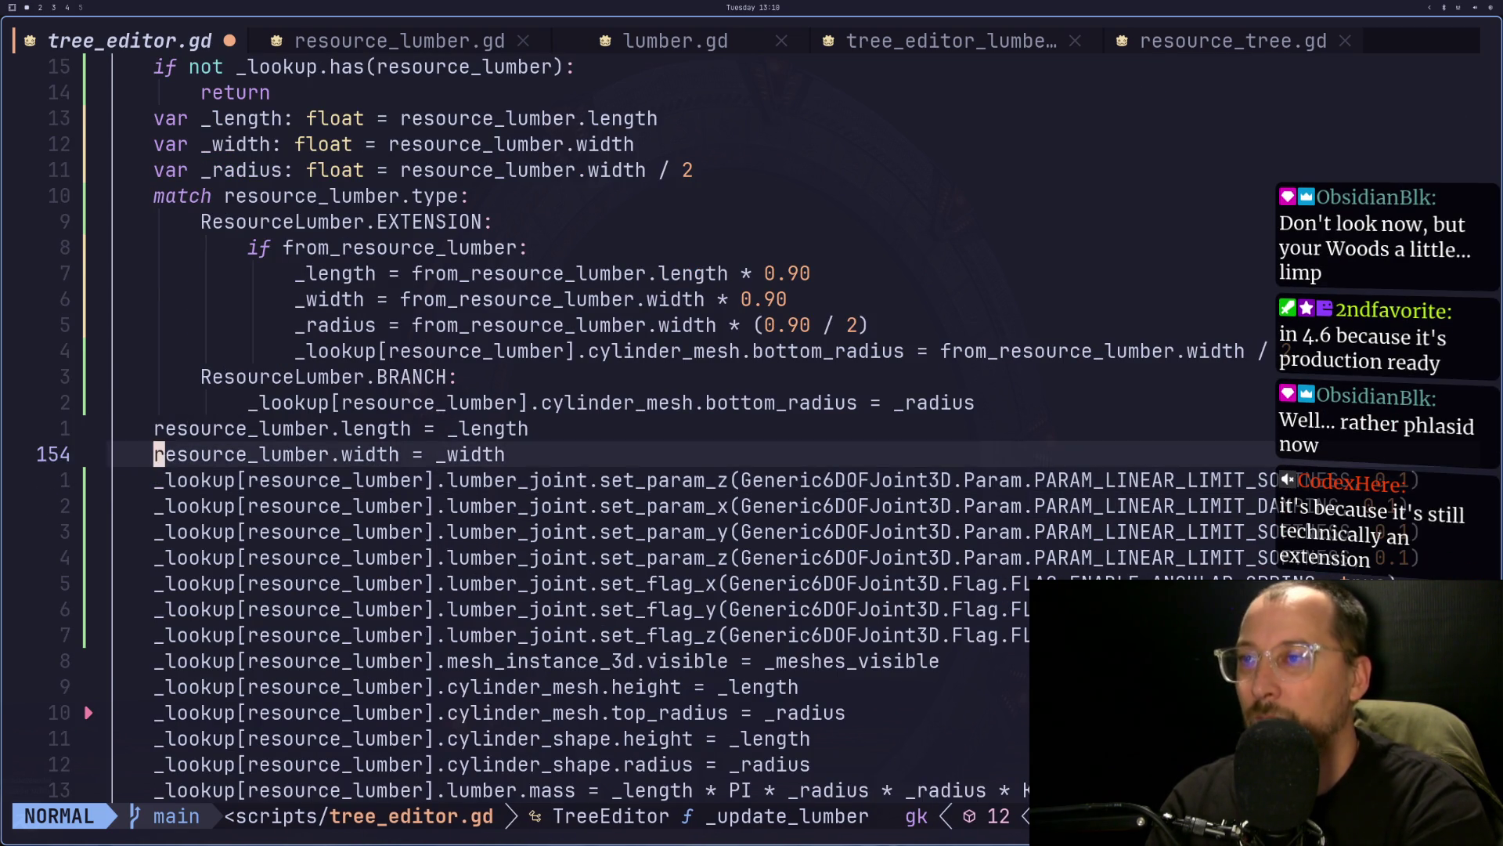
pyautogui.press('p')
pyautogui.press('j')
pyautogui.press('j')
pyautogui.press('j')
pyautogui.press('j')
pyautogui.press('j')
pyautogui.press('k')
pyautogui.press('d')
pyautogui.press('d')
pyautogui.press(':')
pyautogui.press('super+2')
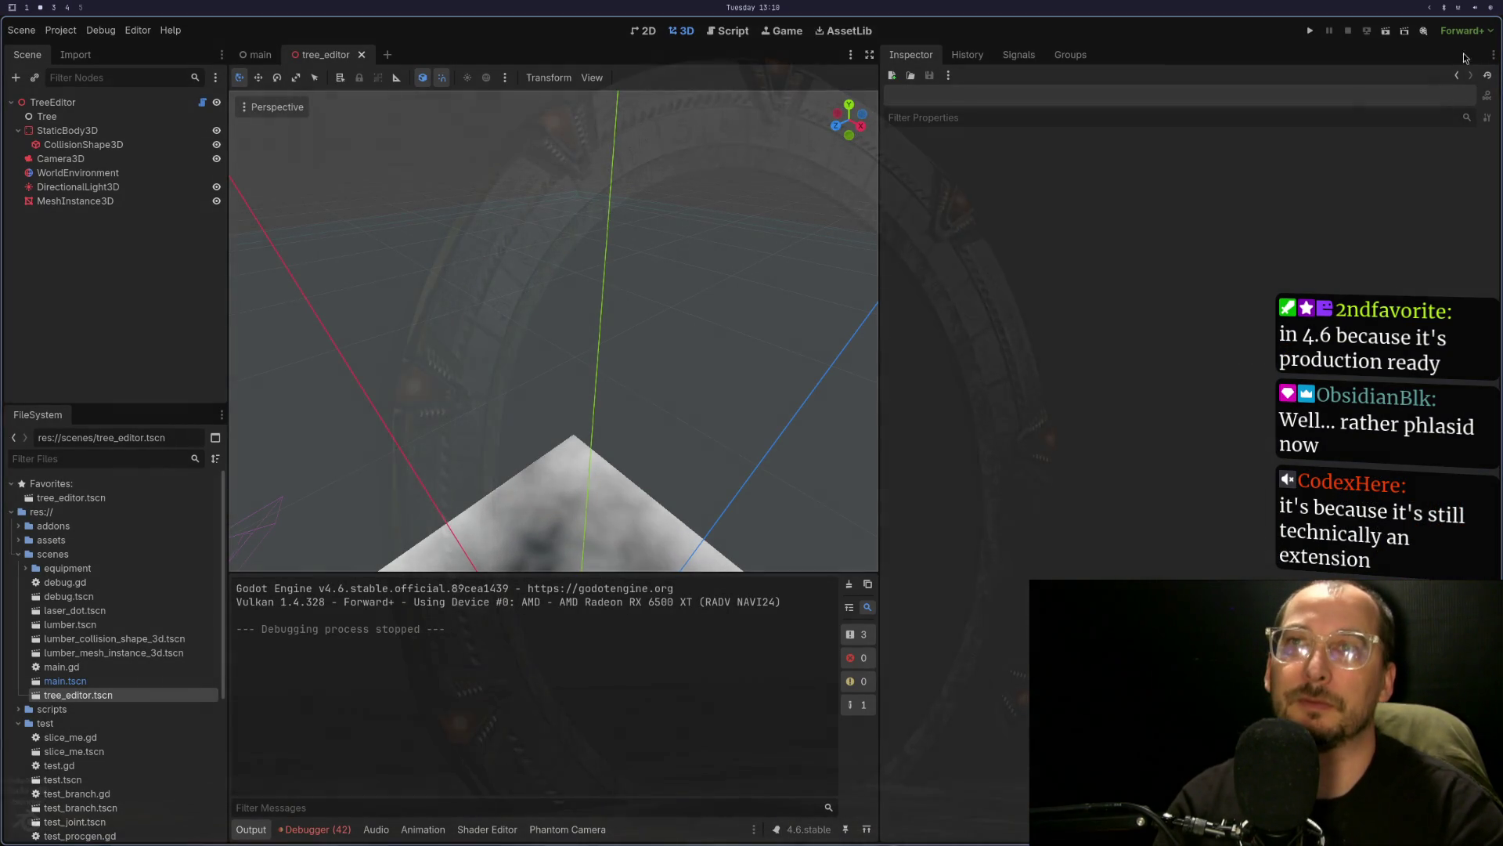
pyautogui.click(1384, 30)
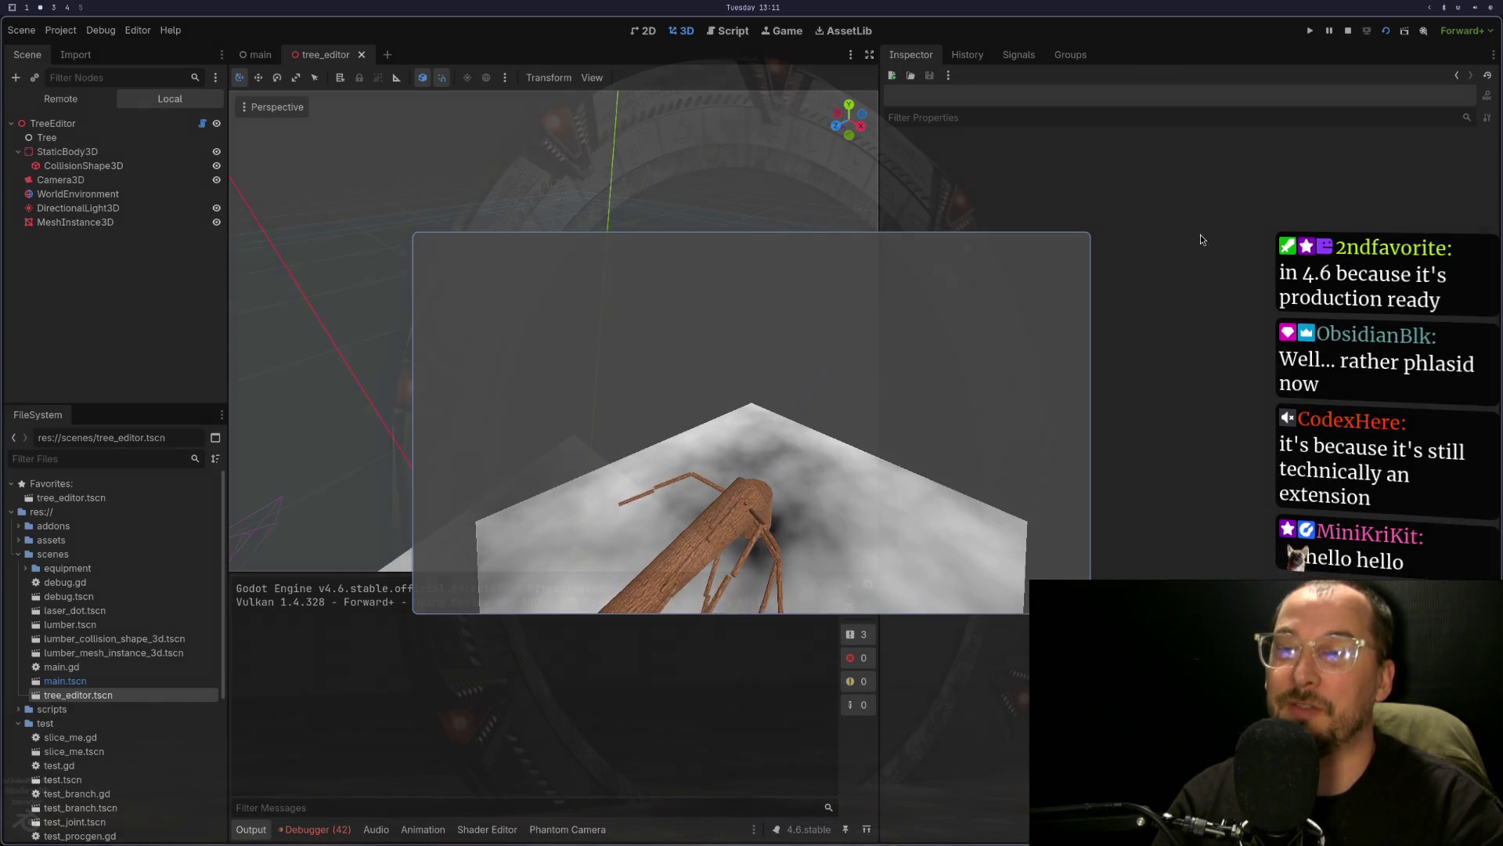
pyautogui.click(1350, 32)
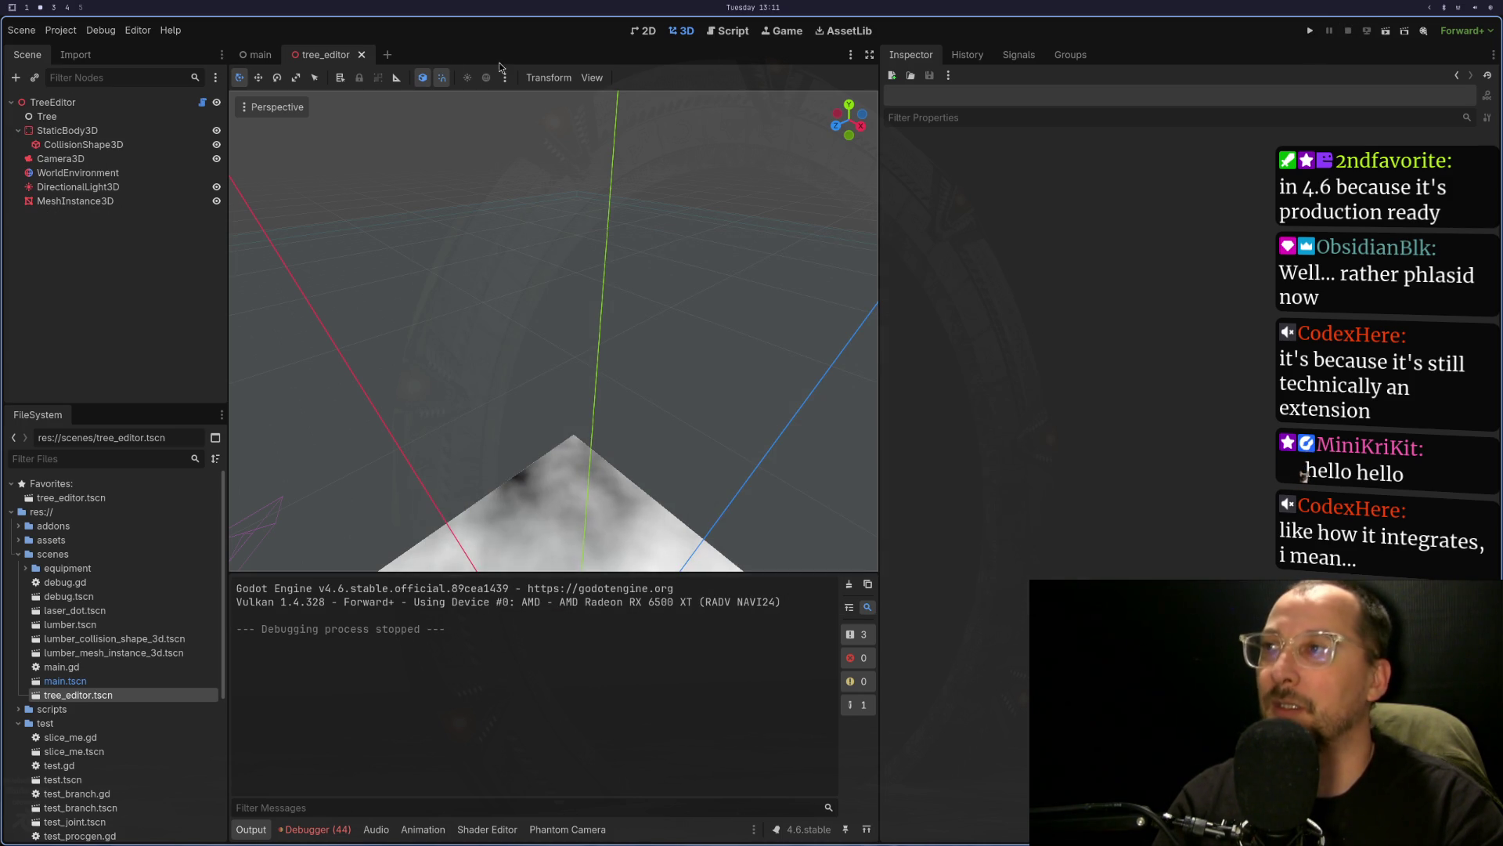
# - Quarter TreeEditor's wind_speed to 9.0/4 and 5.0/4, then run and stop the scene
pyautogui.click(106, 105)
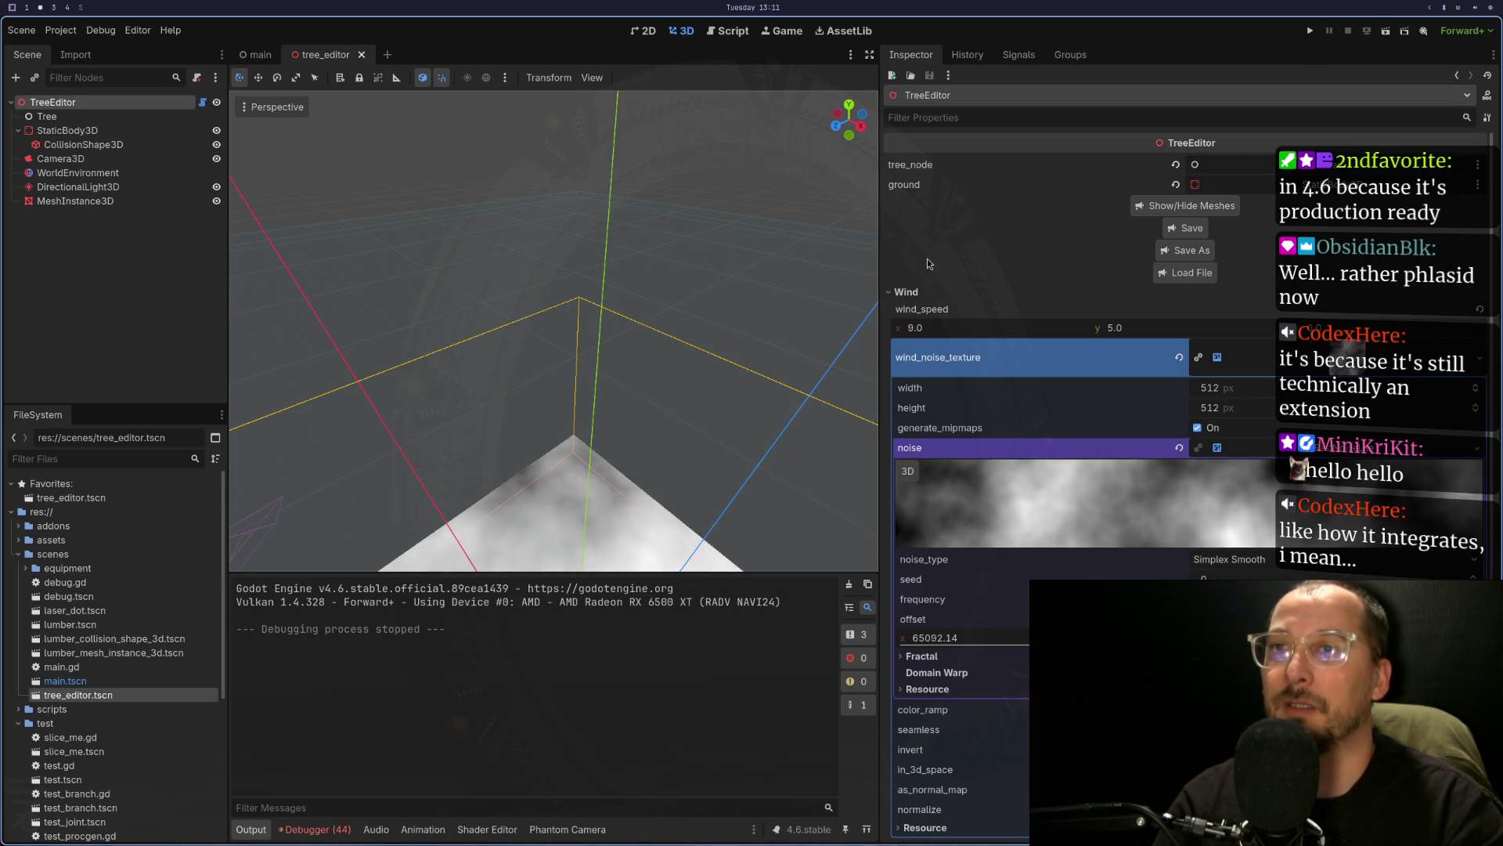
pyautogui.click(969, 327)
pyautogui.write('/')
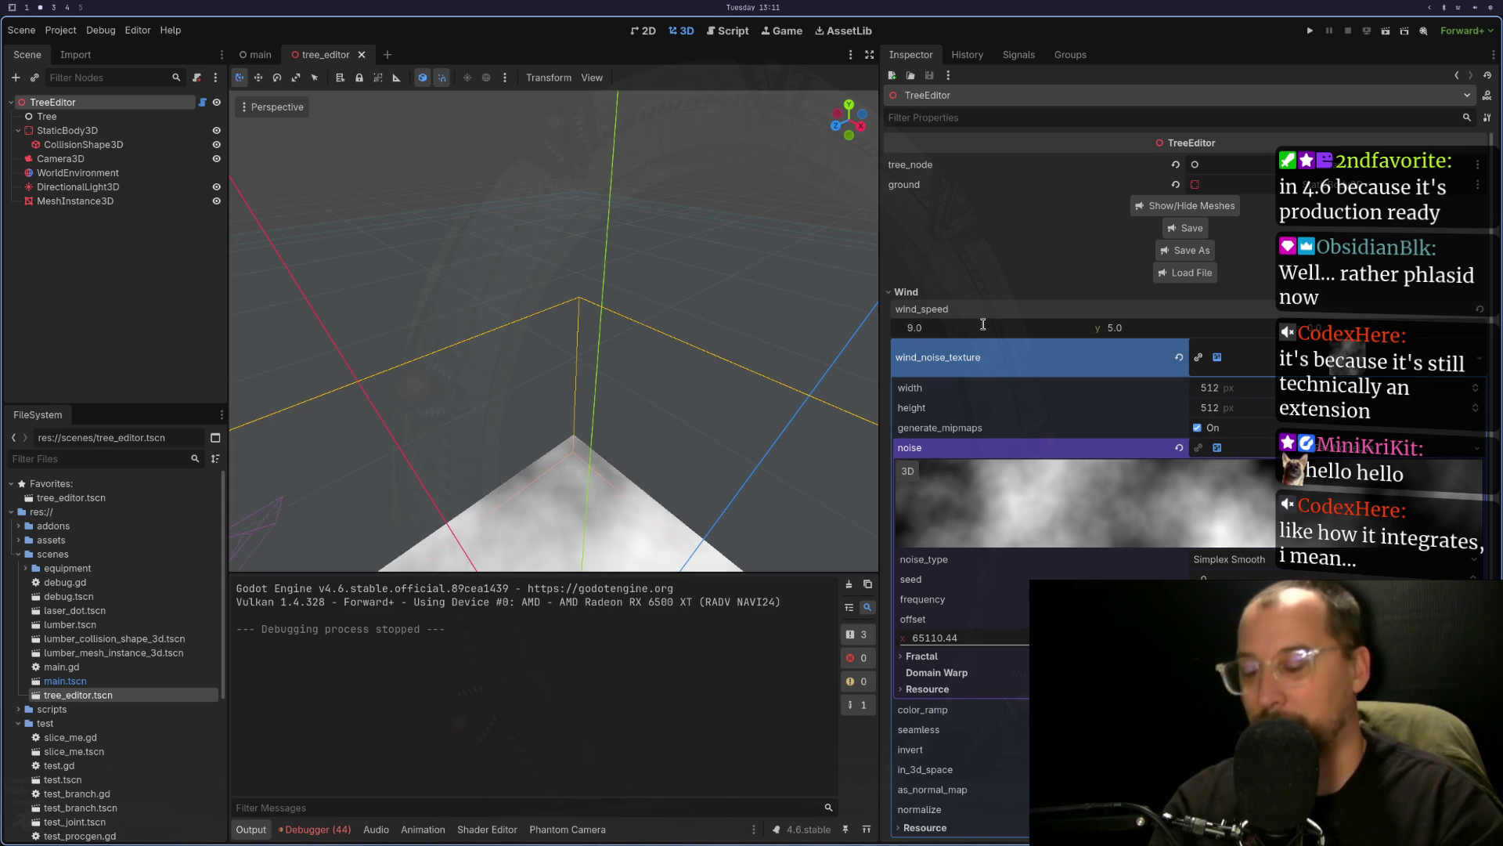
pyautogui.write('4')
pyautogui.press('Tab')
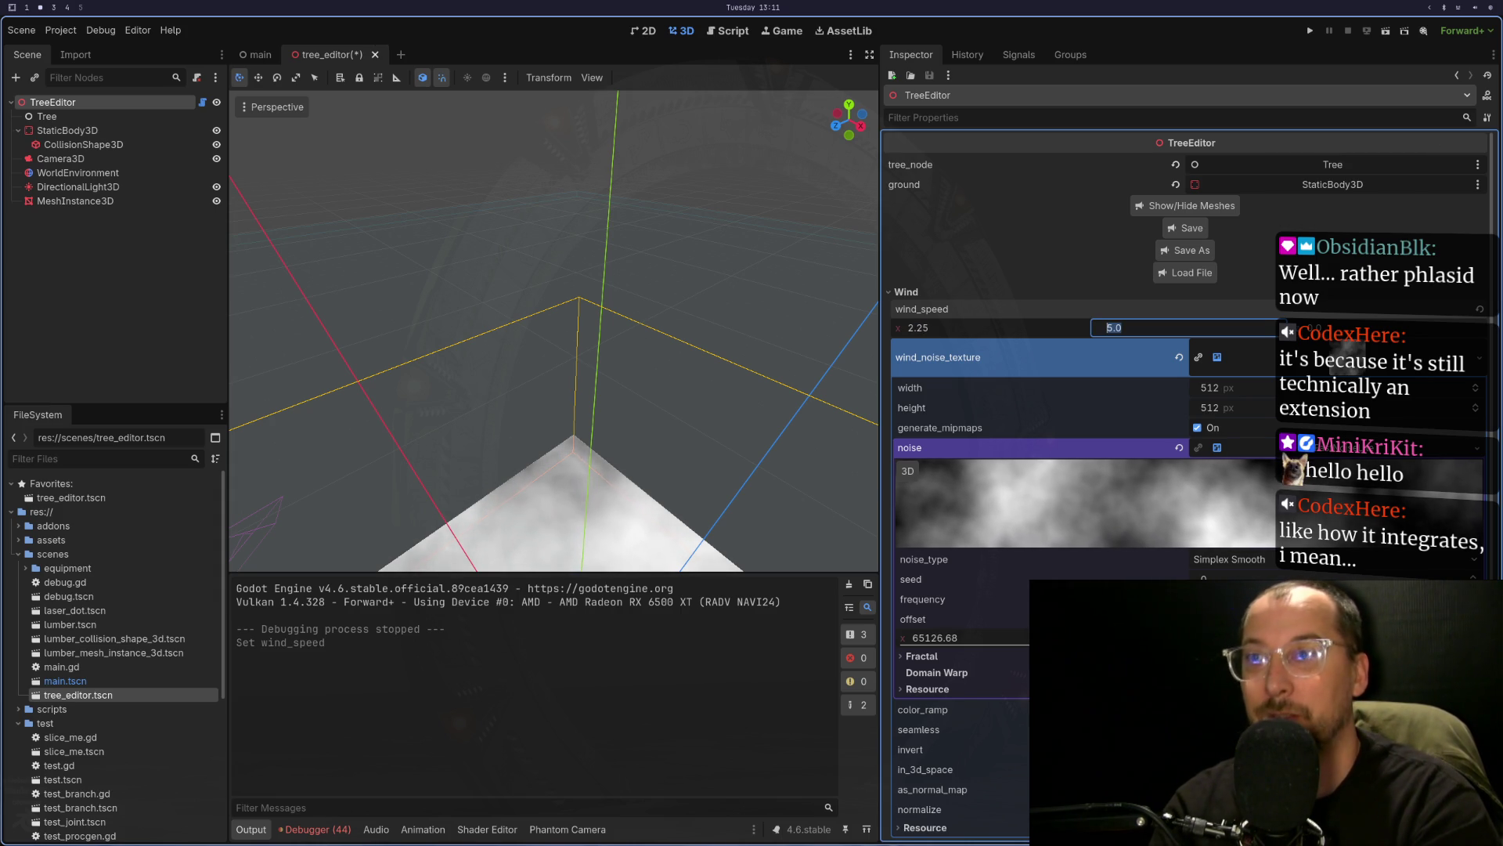
pyautogui.write('4')
pyautogui.press('Return')
pyautogui.click(1394, 32)
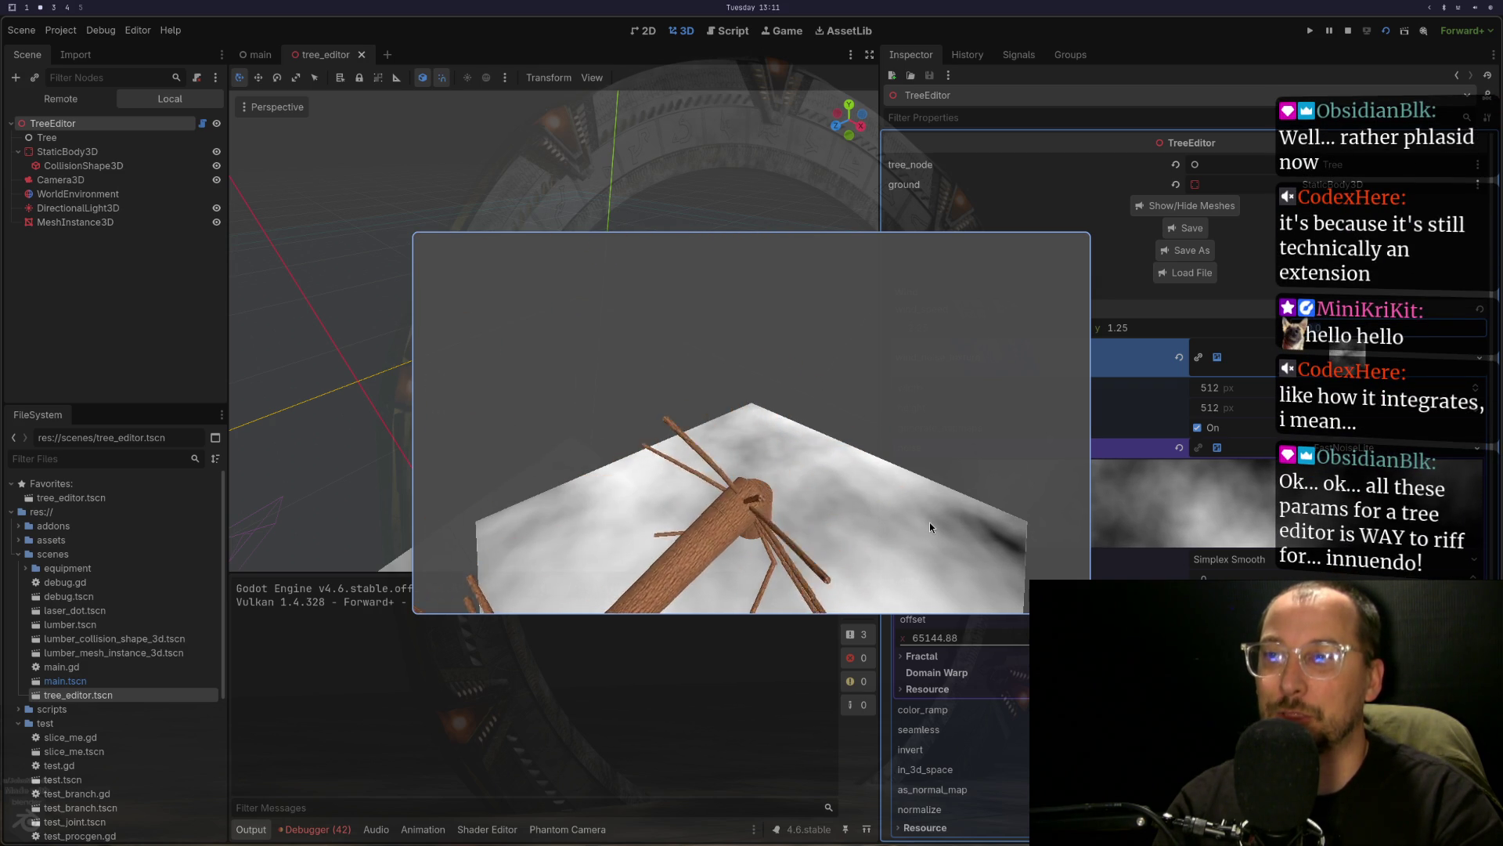
pyautogui.click(1347, 31)
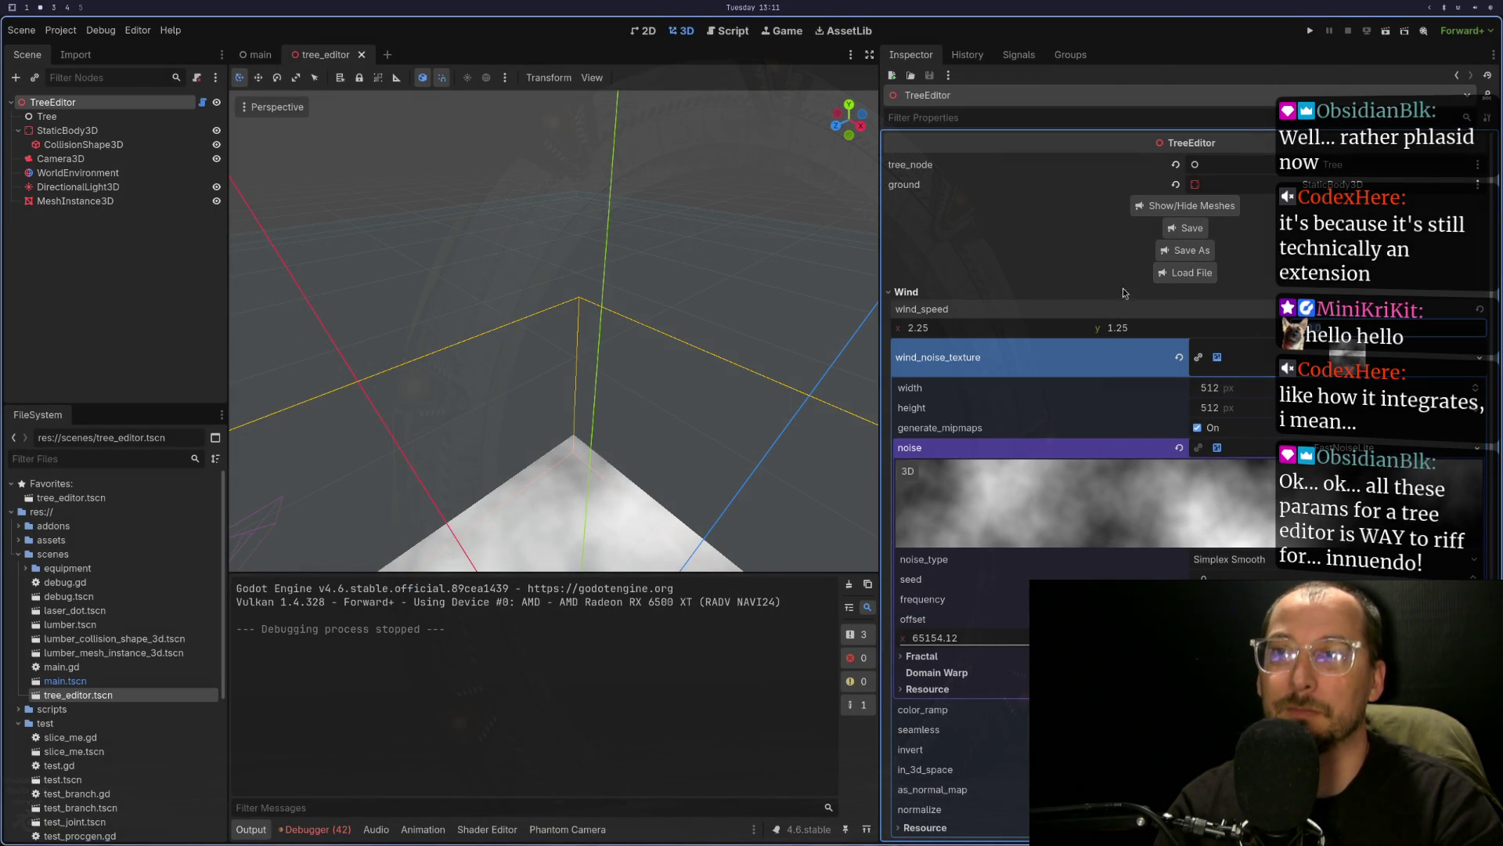
# - Restore TreeEditor's wind_speed to 9.0 and 5.0
pyautogui.click(1047, 332)
pyautogui.write('9.0/4')
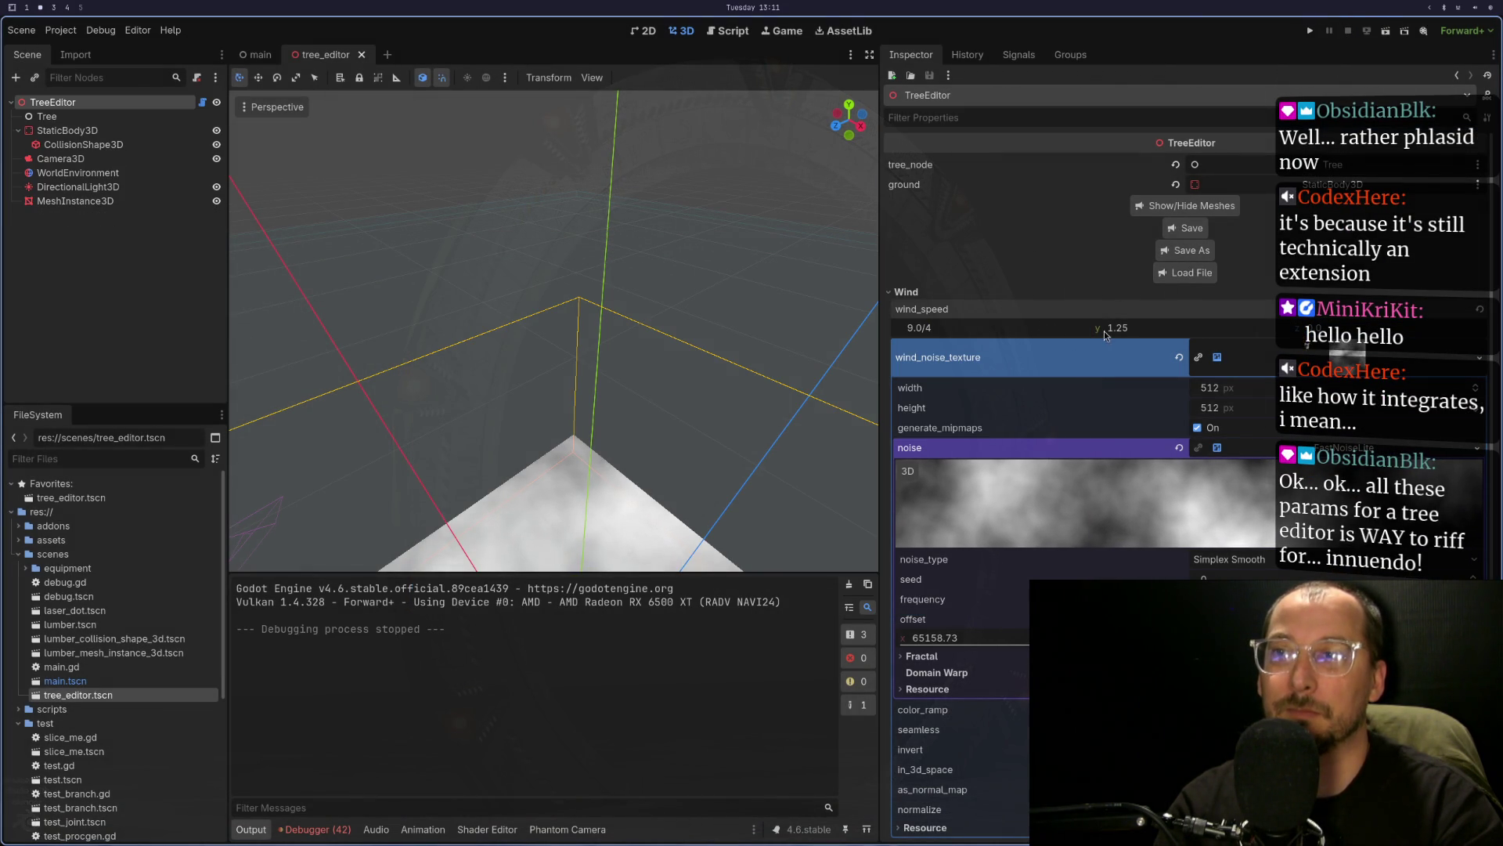
pyautogui.press('Tab')
pyautogui.write('5.0/4')
pyautogui.press('BackSpace')
pyautogui.hotkey('ctrl', 'z')
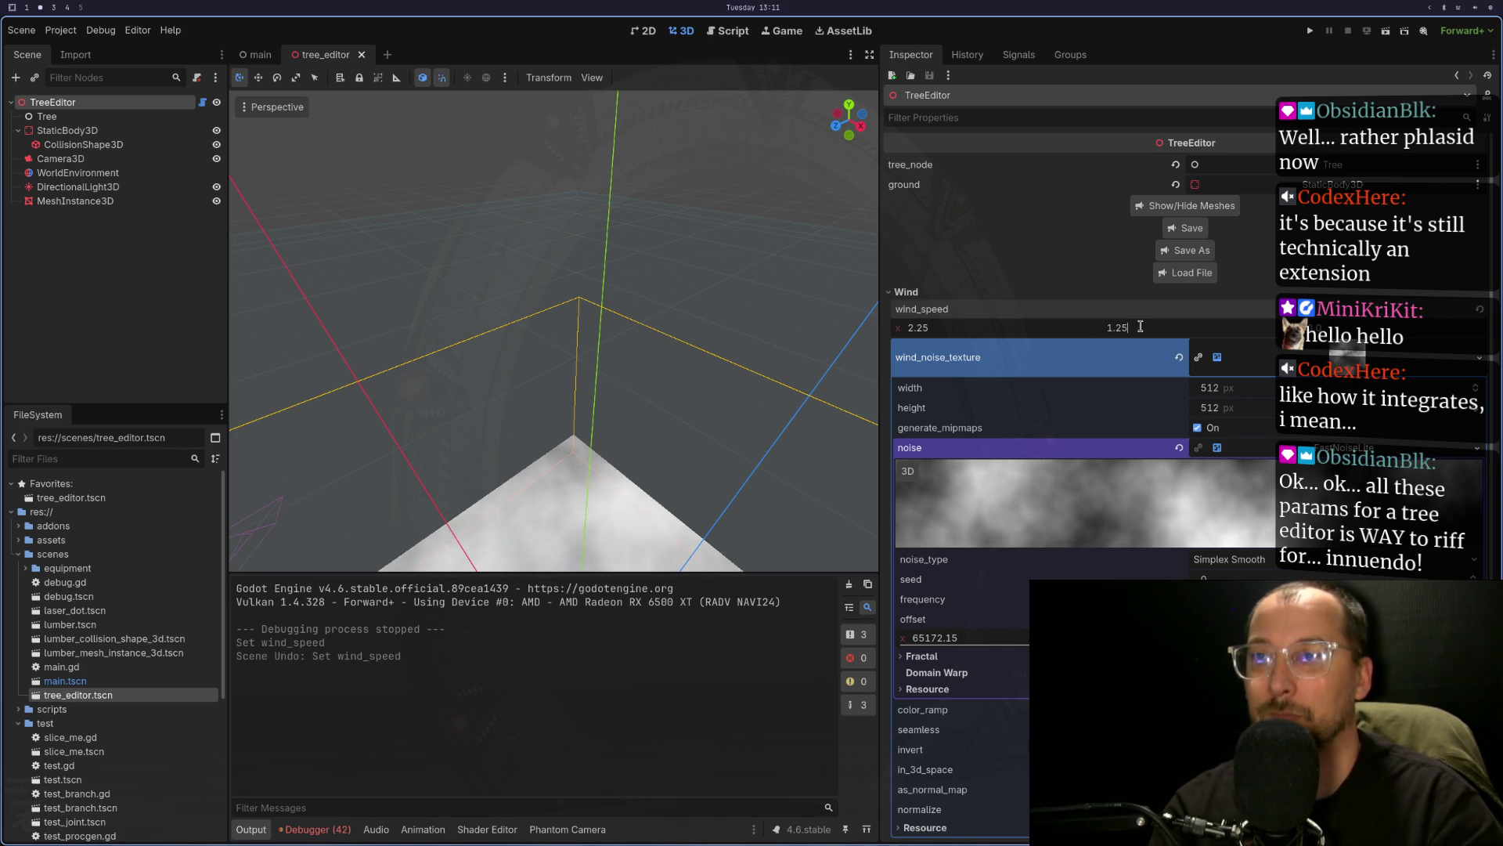
pyautogui.click(1070, 329)
pyautogui.write('2')
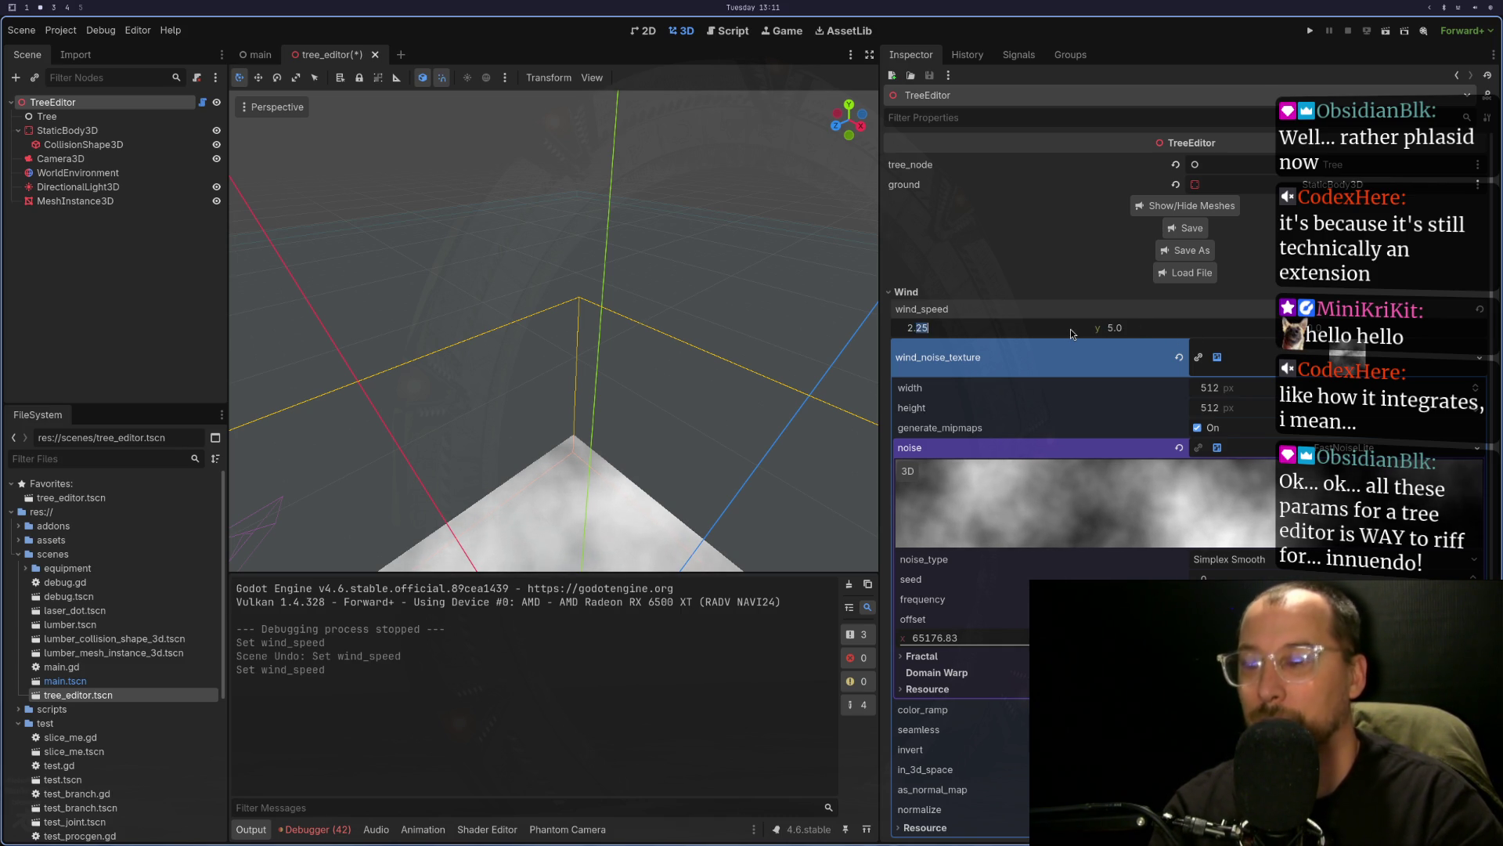
pyautogui.press('BackSpace')
pyautogui.write('9')
pyautogui.press('Tab')
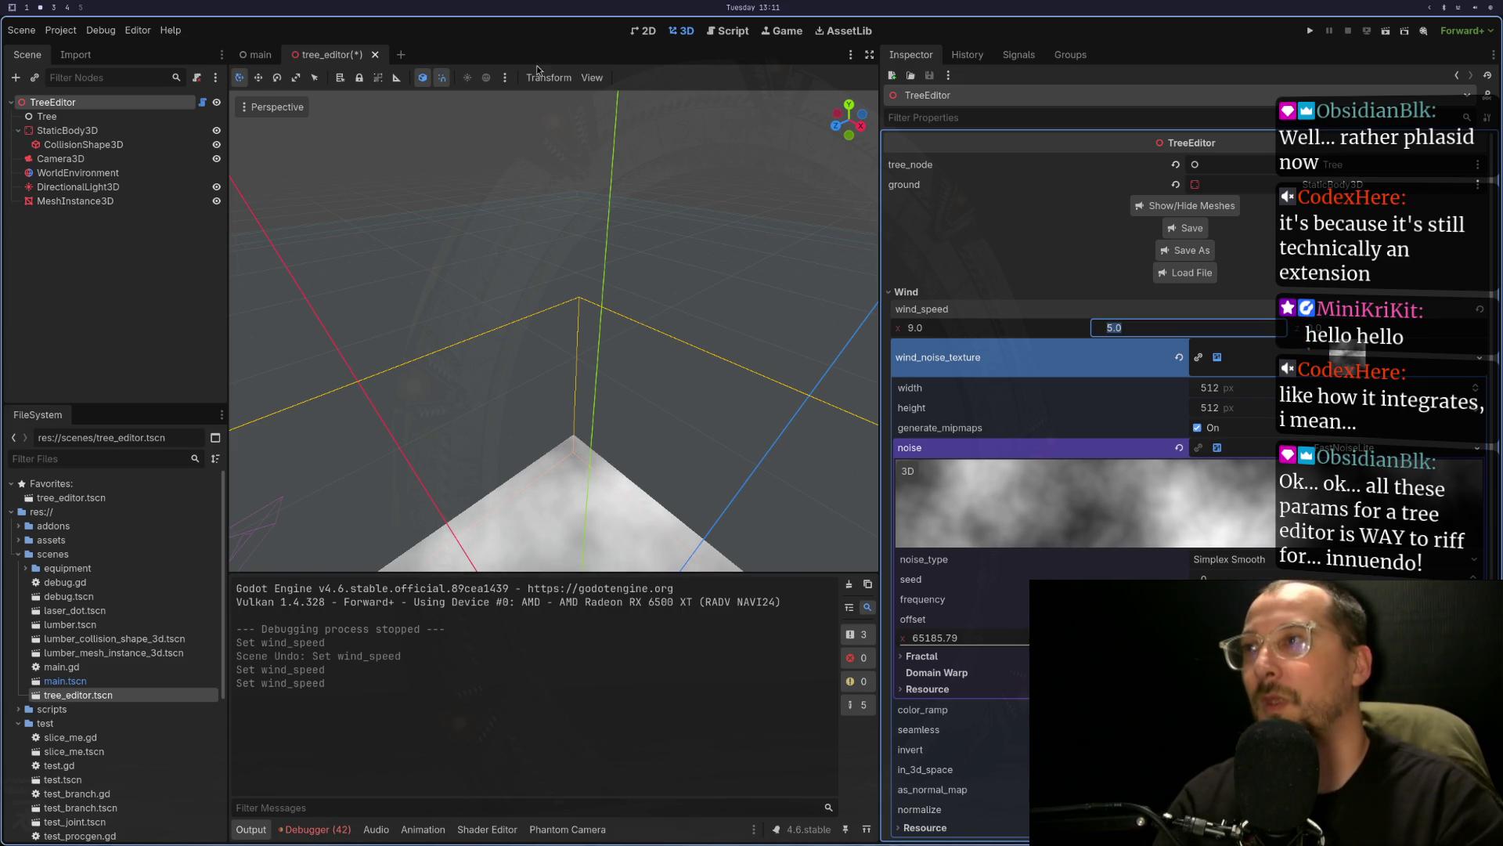
pyautogui.click(52, 36)
pyautogui.click(91, 50)
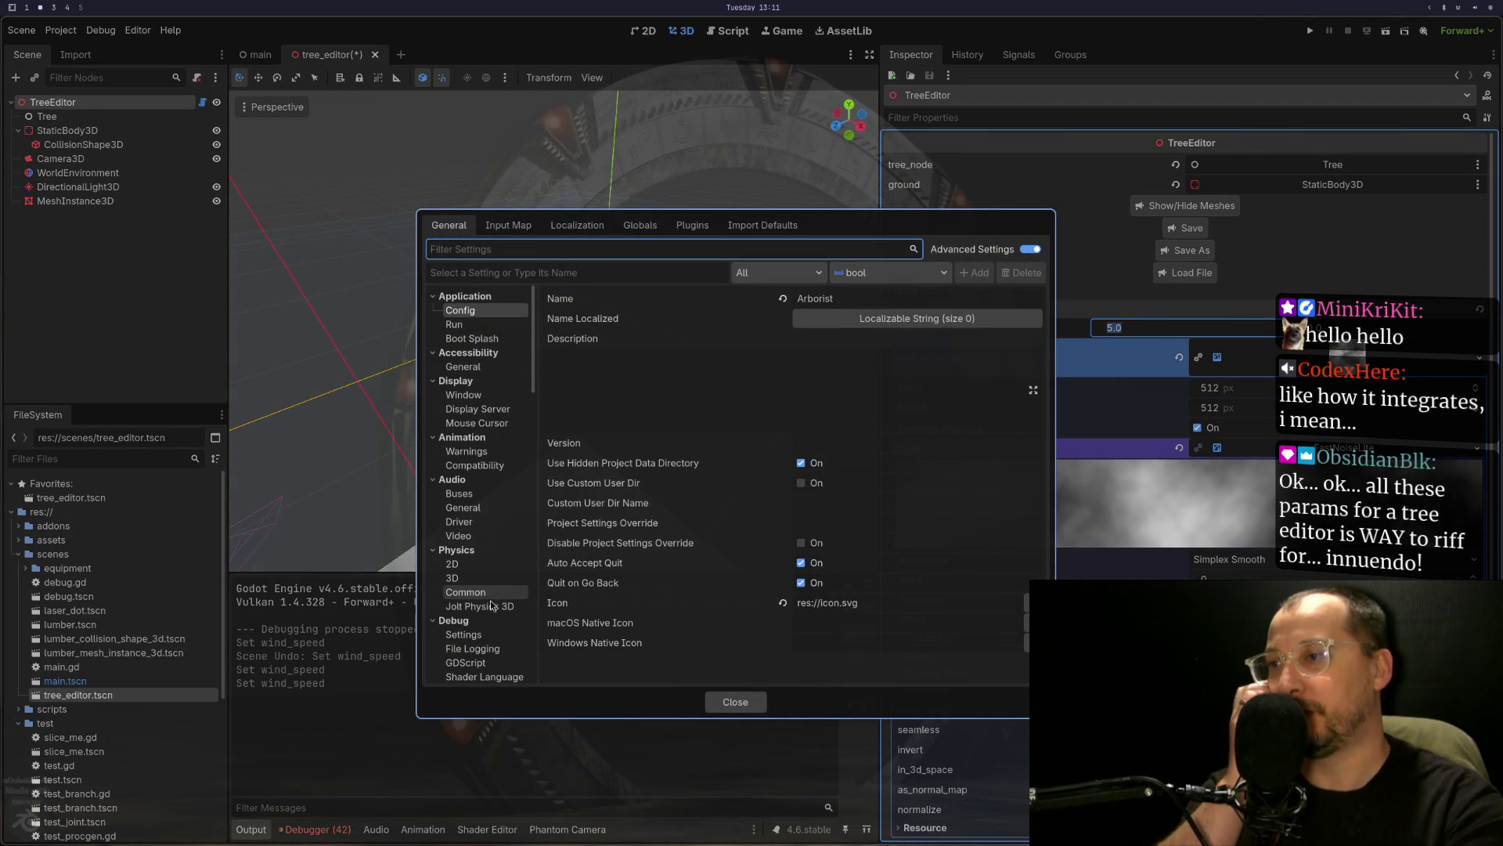
# - Set the 3D Physics Engine back to Jolt Physics and Save & Restart the editor
pyautogui.click(466, 564)
pyautogui.click(469, 578)
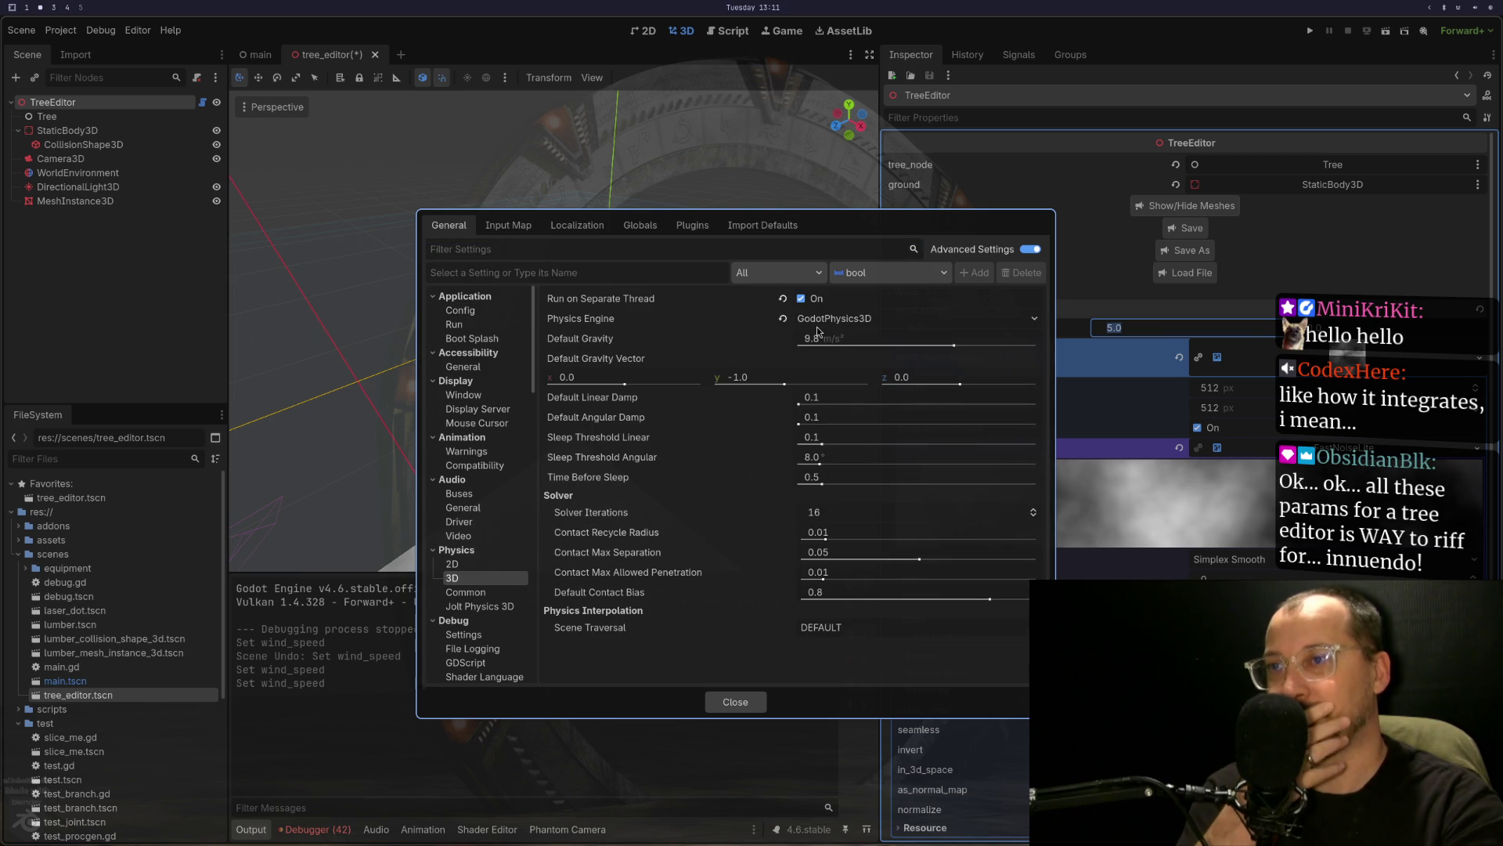
pyautogui.click(821, 320)
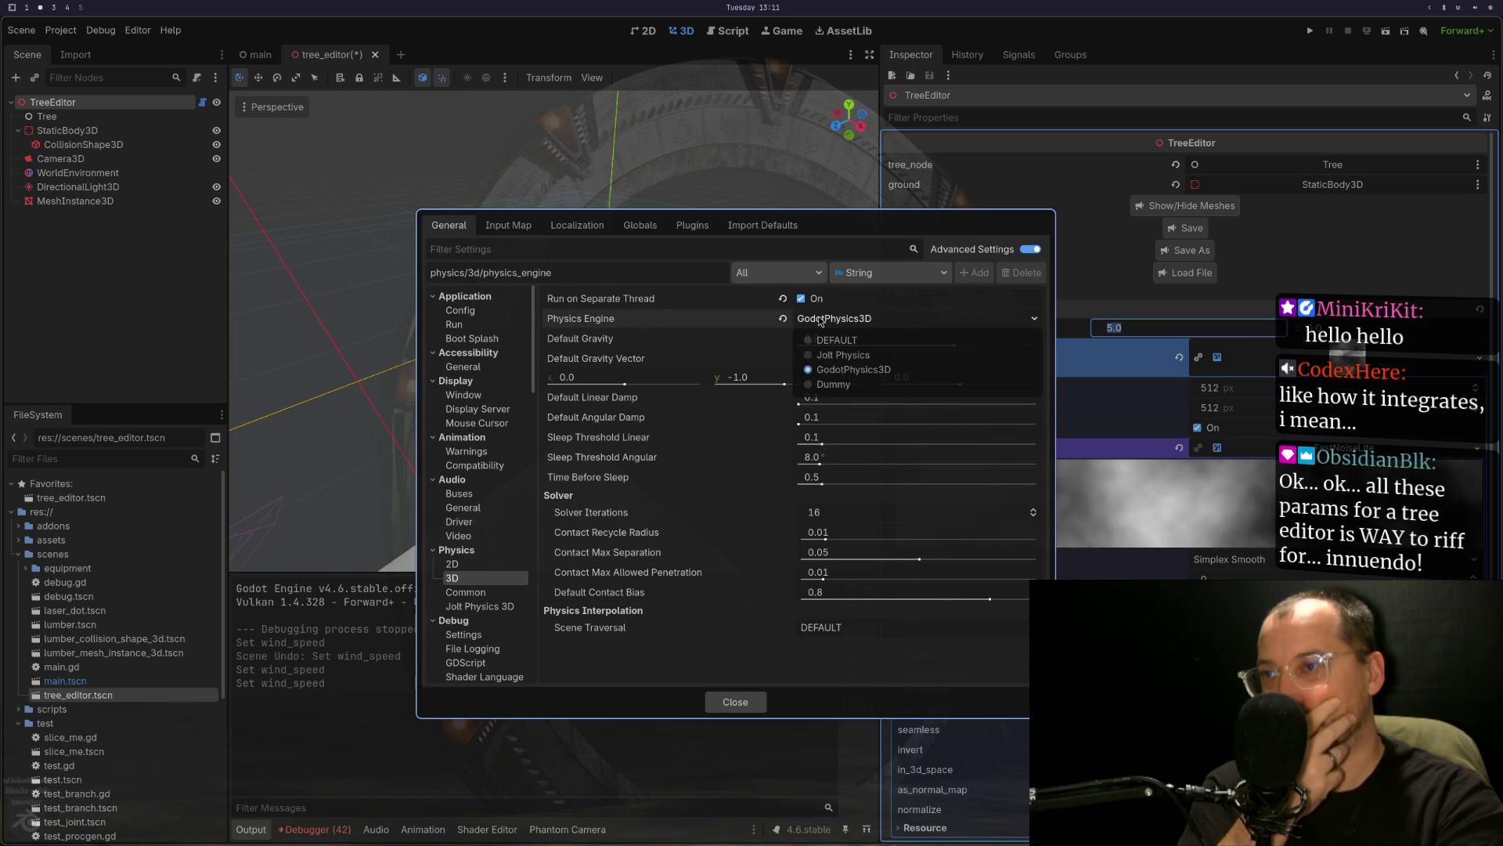
pyautogui.click(830, 355)
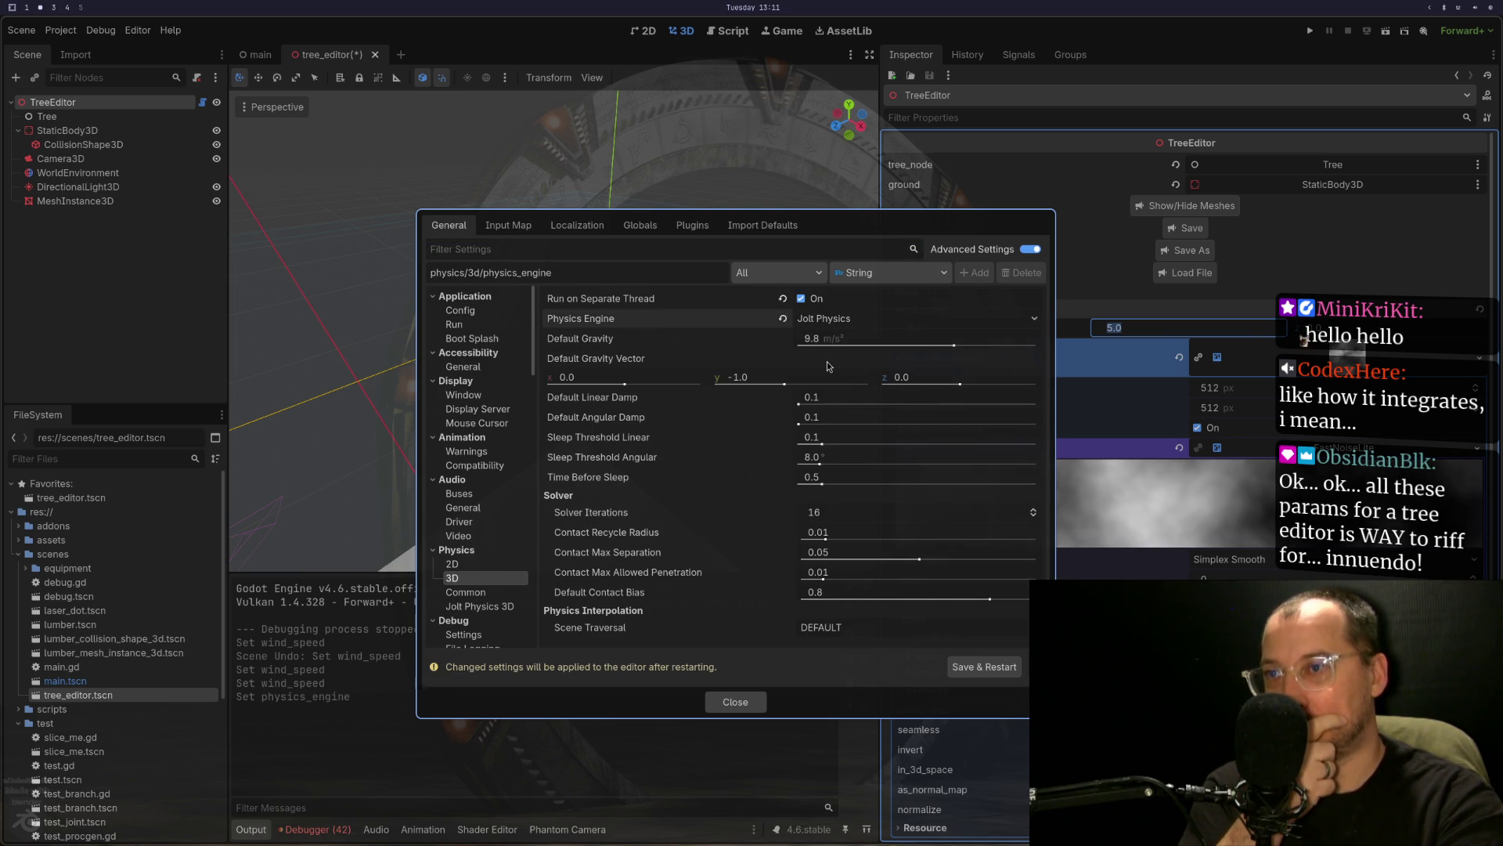
pyautogui.click(977, 671)
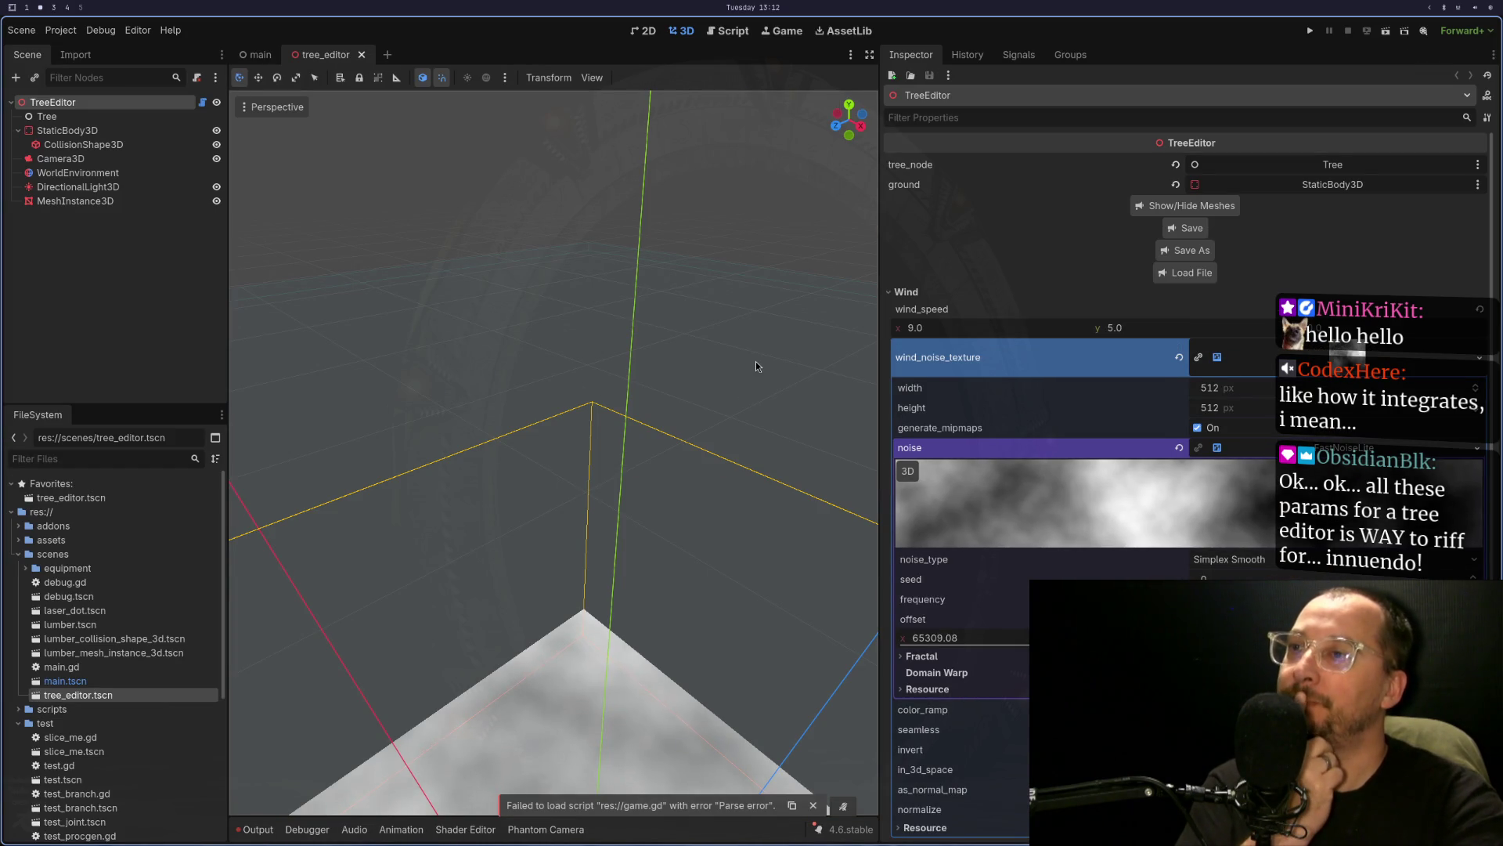
pyautogui.press('super+1')
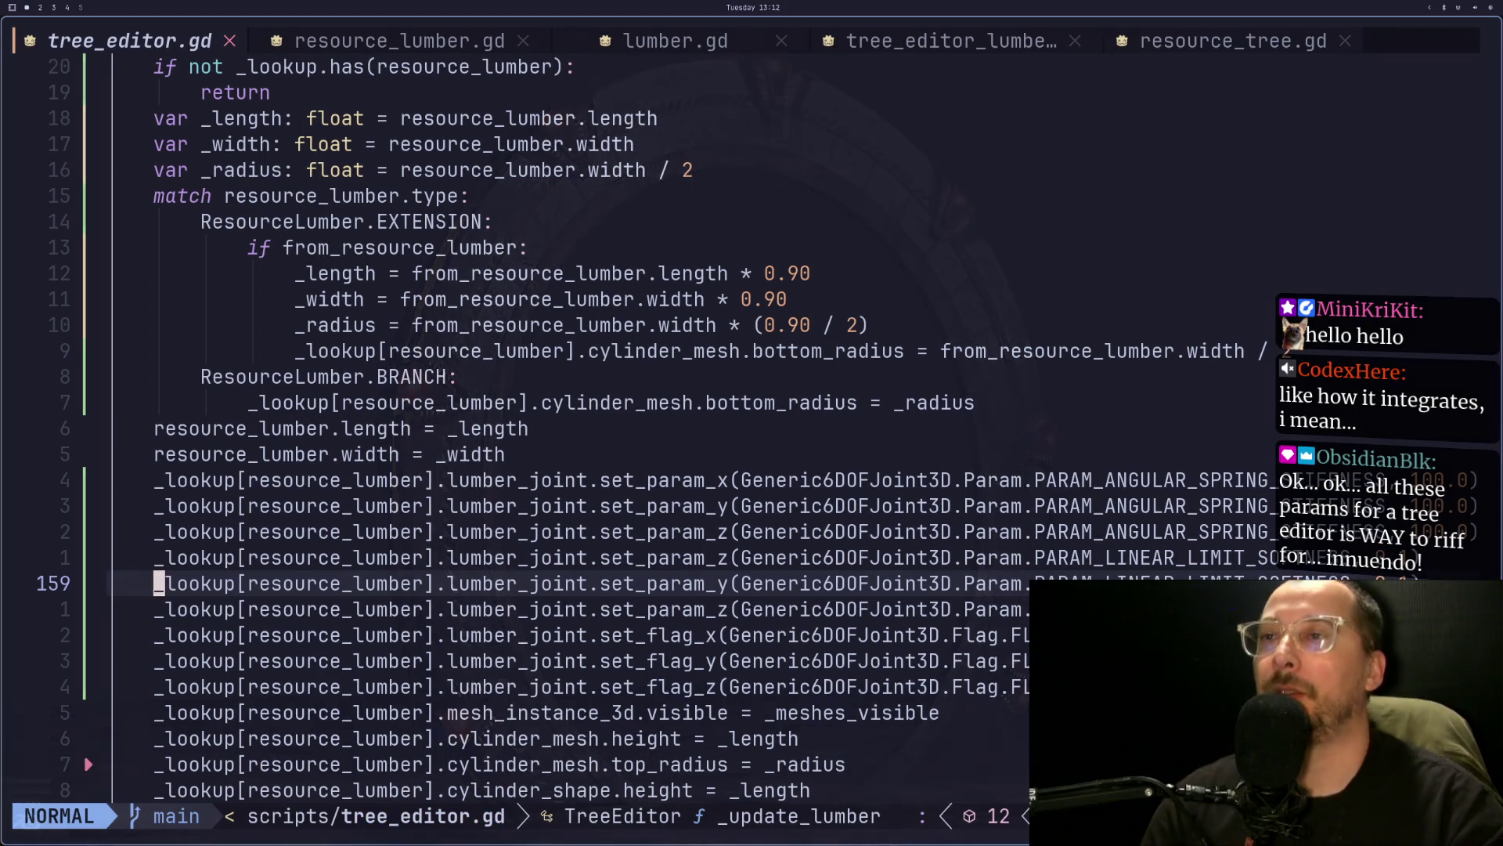
# - Delete the linear-limit softness lines in tree_editor.gd, then undo to restore them
pyautogui.press('k')
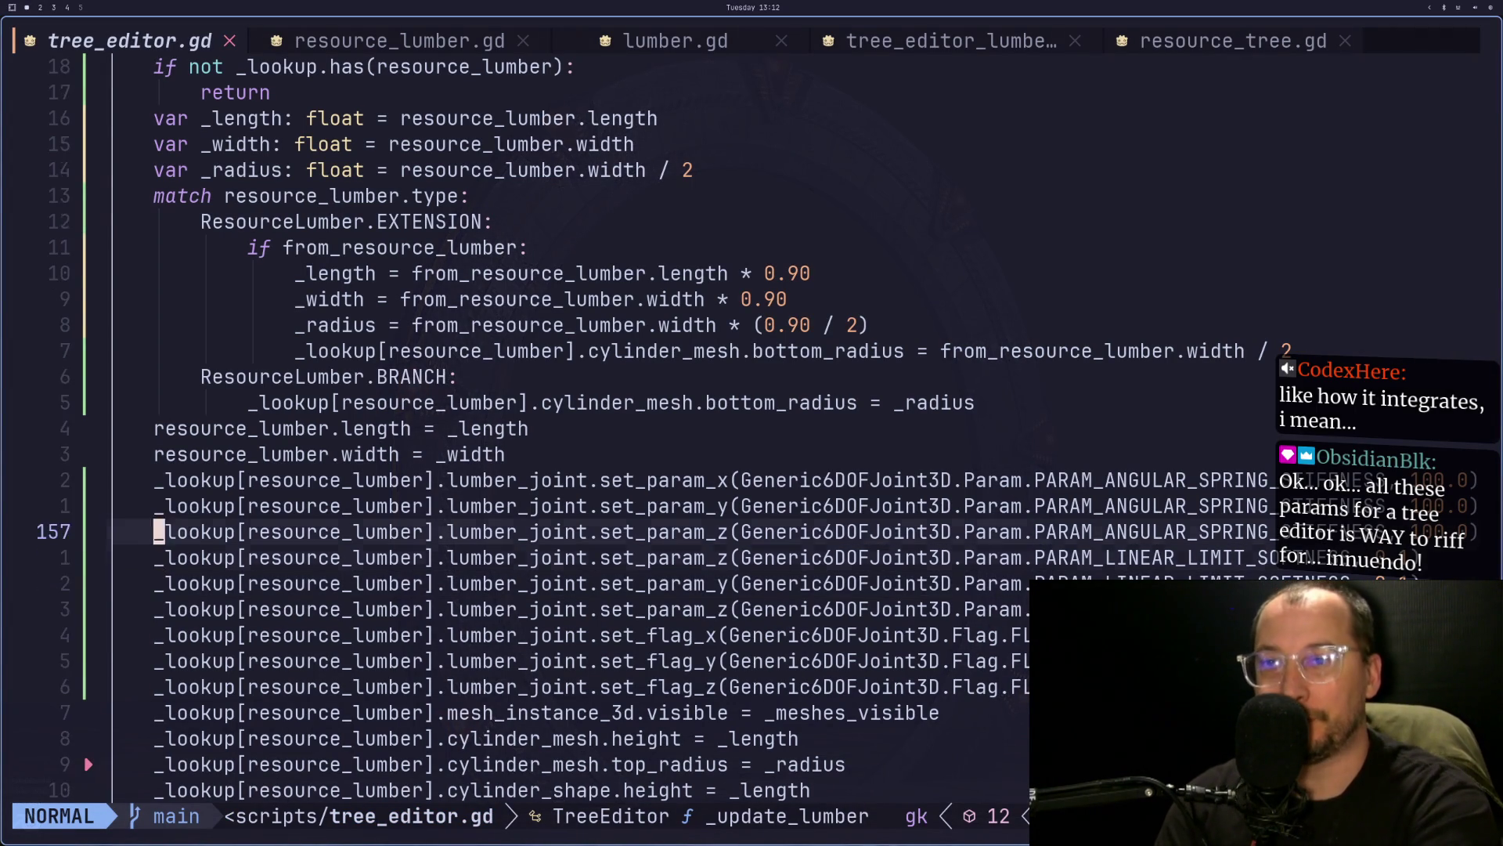
pyautogui.press('d')
pyautogui.press('d')
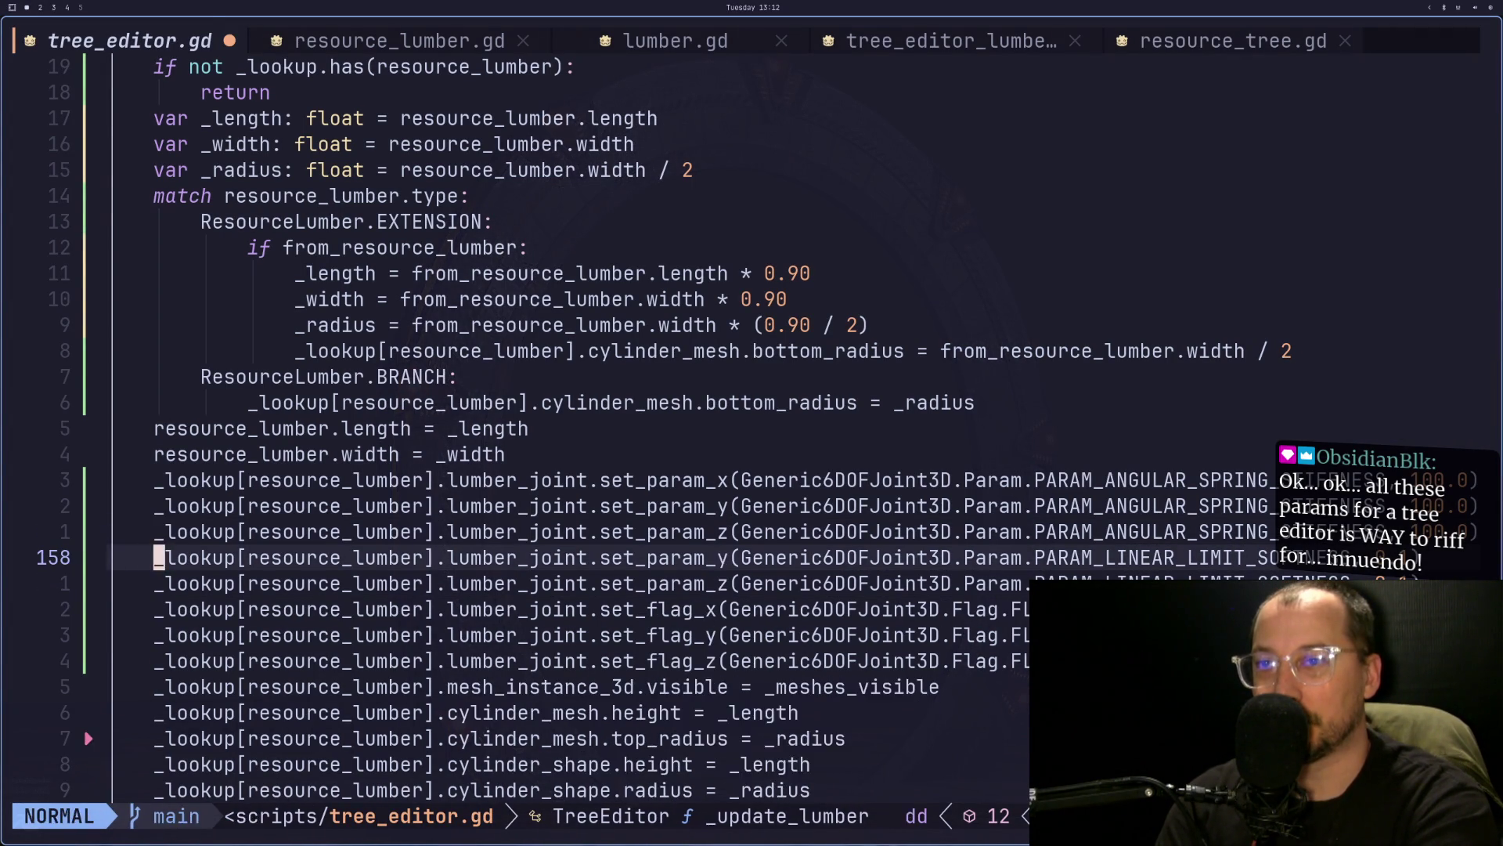
pyautogui.press('d')
pyautogui.press('d')
pyautogui.press('d')
pyautogui.press('d')
pyautogui.press('u')
pyautogui.press('u')
pyautogui.press('u')
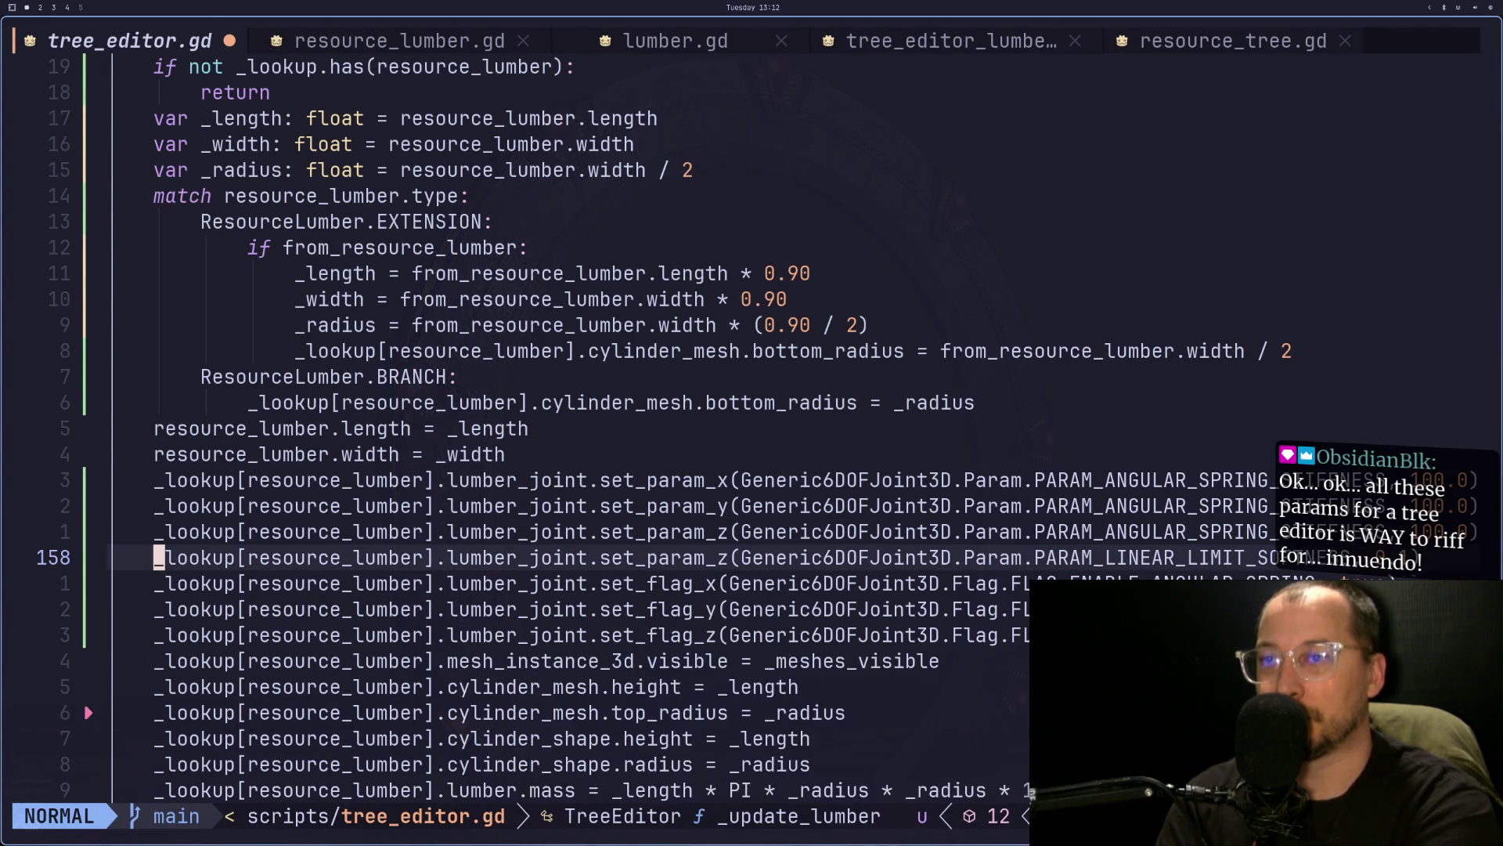
pyautogui.press('g')
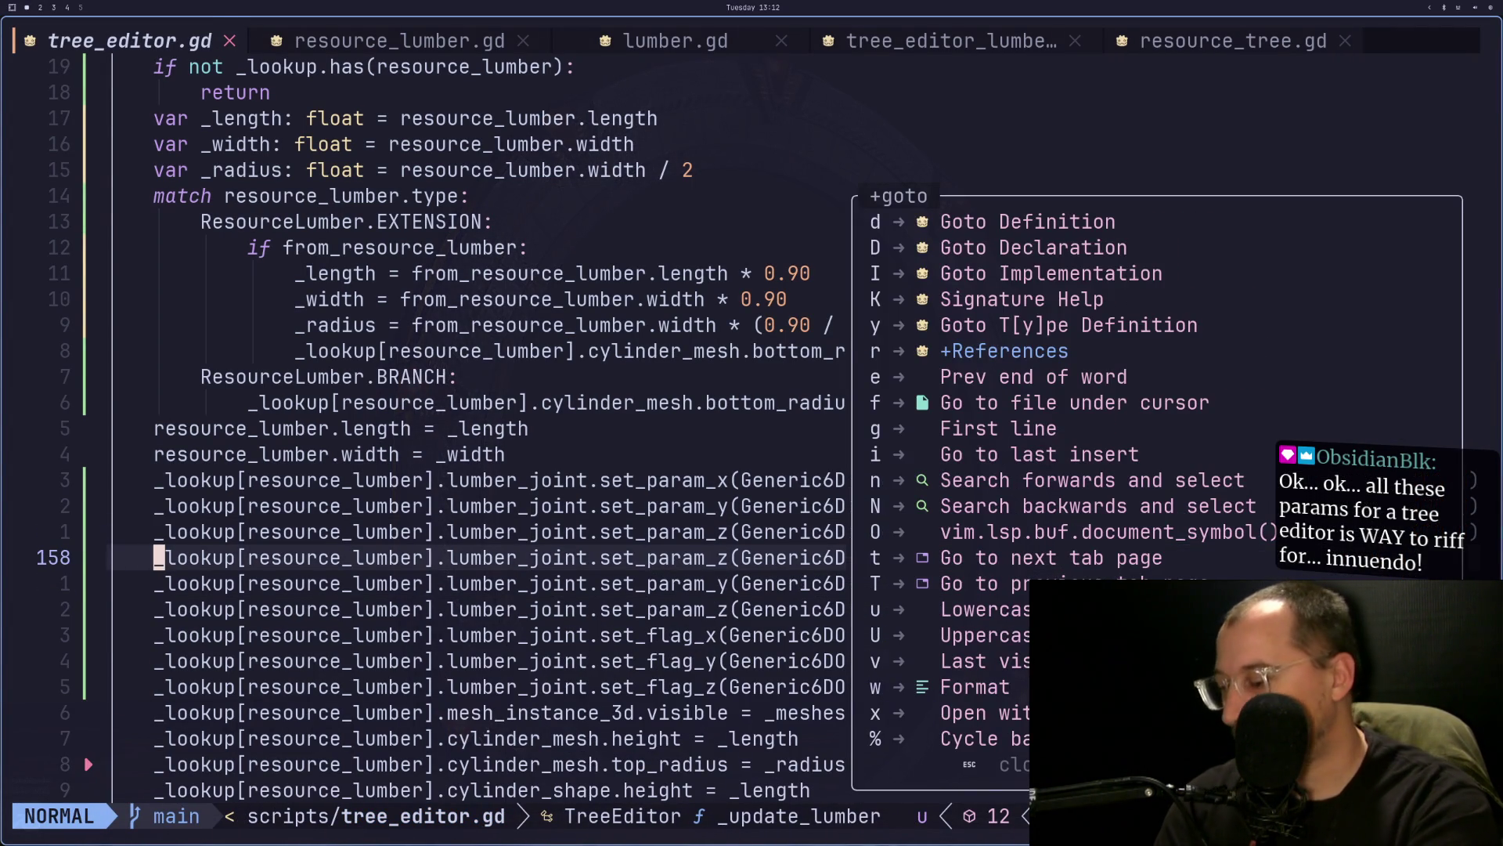
pyautogui.press('i')
pyautogui.press('Escape')
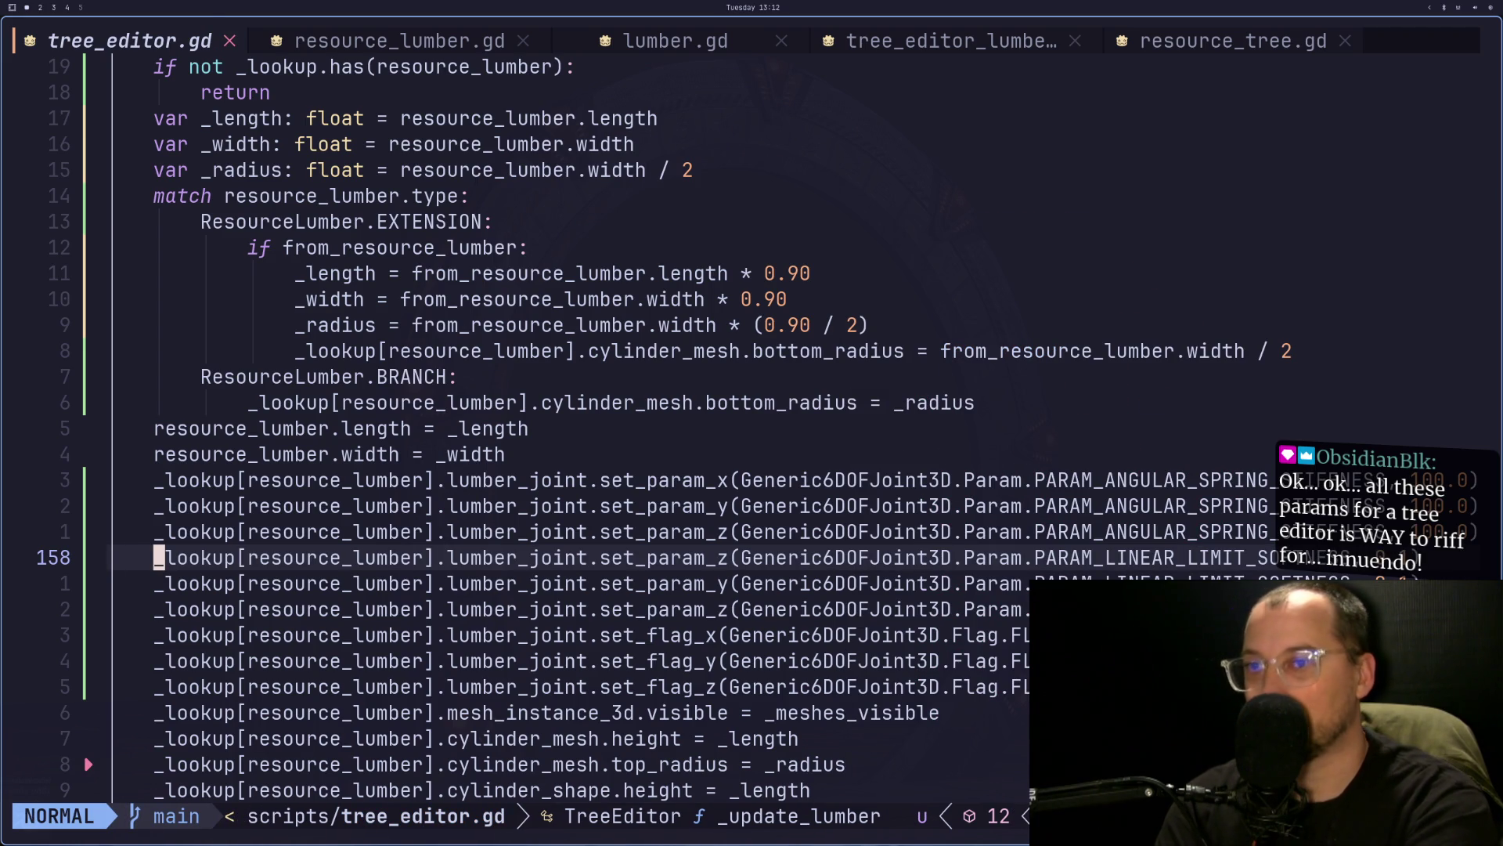
# - Comment out the three PARAM_LINEAR_LIMIT_SOFTNESS set_param lines with gc2j
pyautogui.press('g')
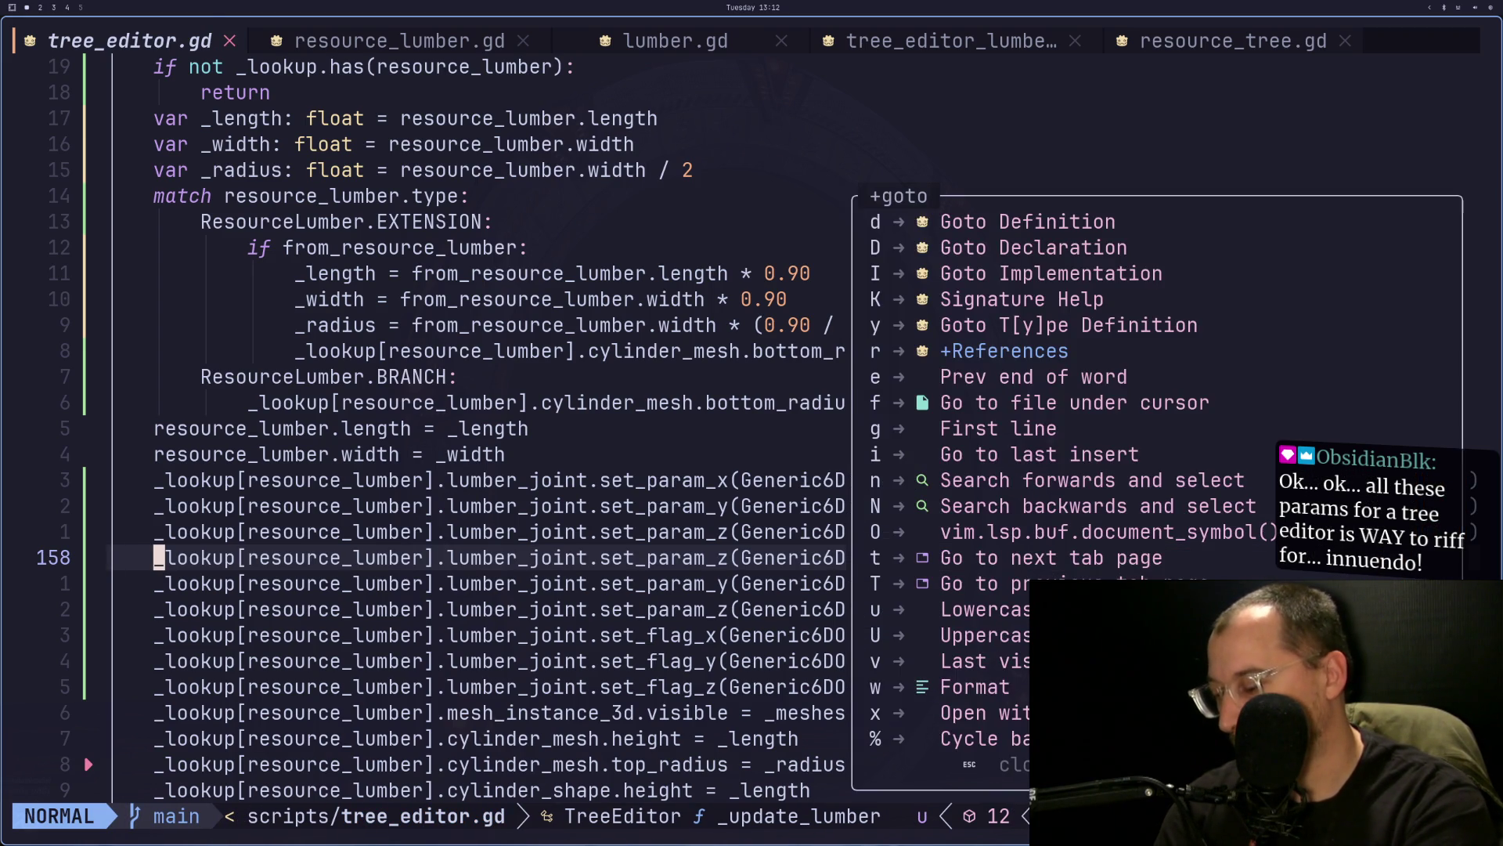
pyautogui.press('i')
pyautogui.press('Escape')
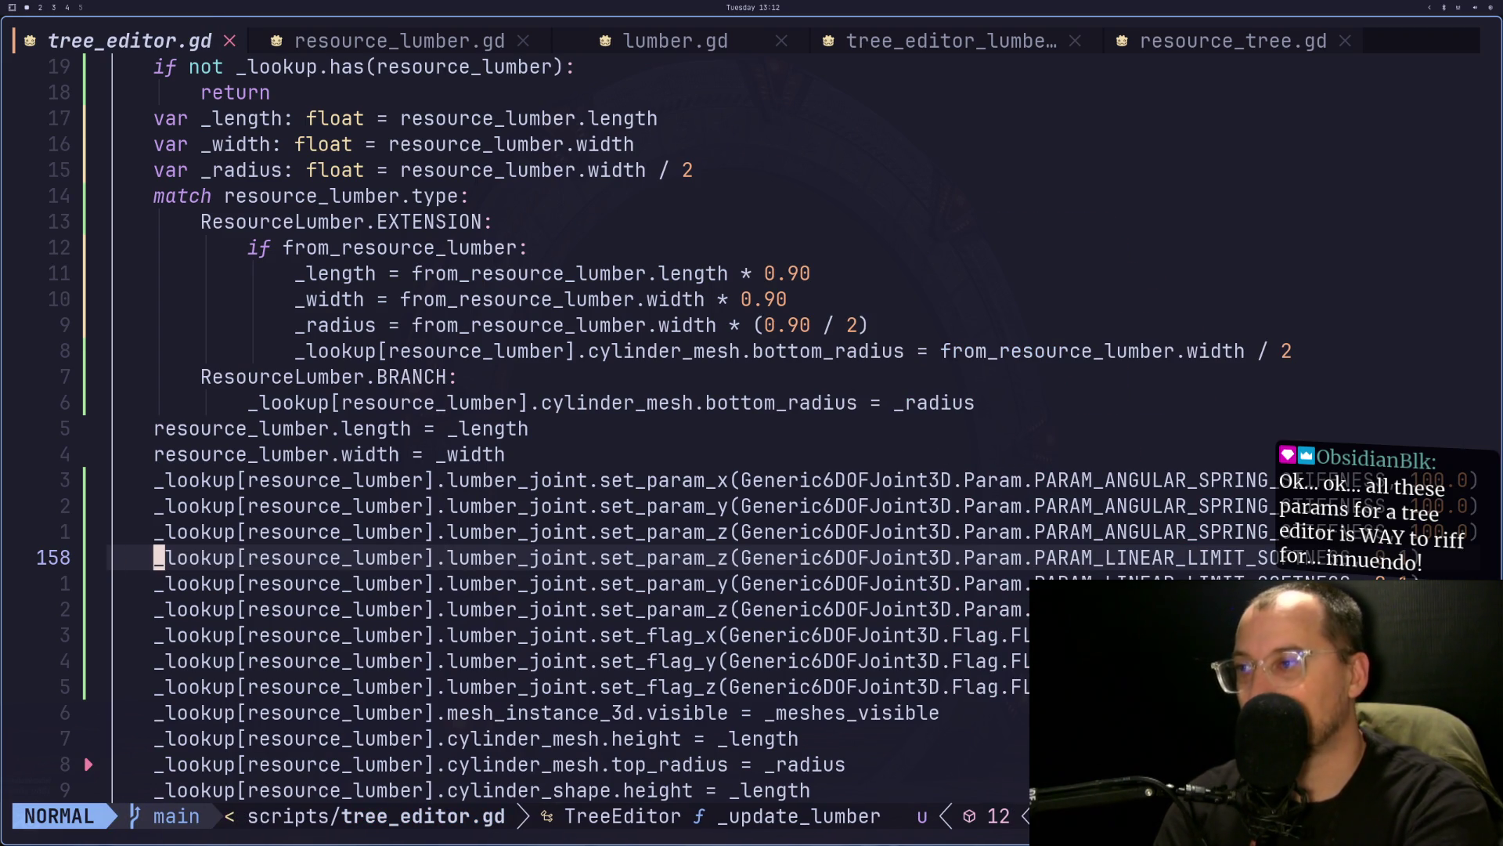
pyautogui.press('g')
pyautogui.press('c')
pyautogui.press('2')
pyautogui.press('j')
pyautogui.press('k')
pyautogui.press('k')
pyautogui.press('k')
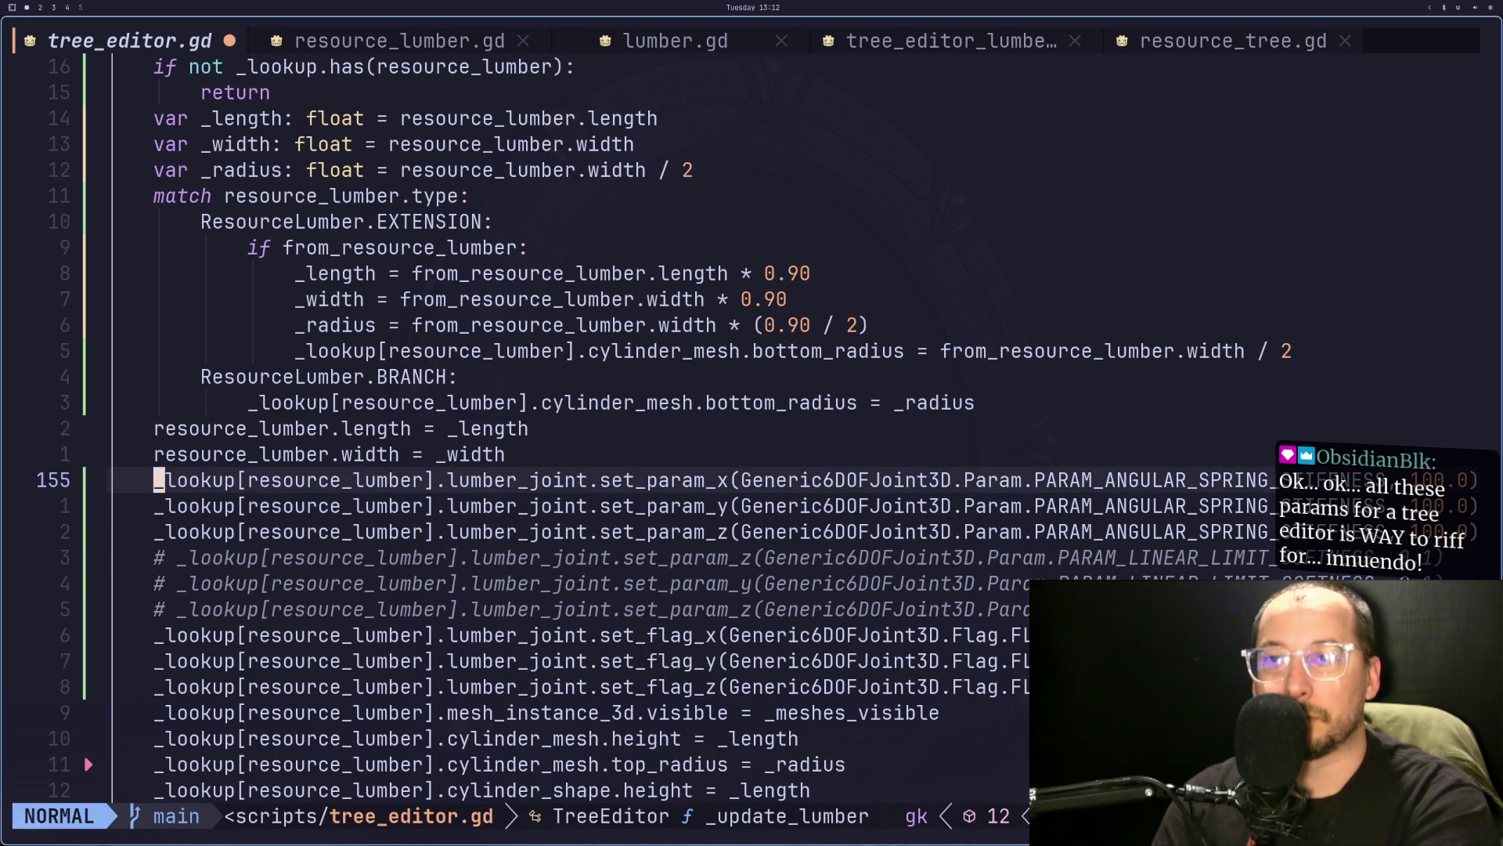
# - Check the Generic6DOFJoint3D docs, then start selecting the angular spring stiffness lines
pyautogui.press('super+2')
pyautogui.press('super+3')
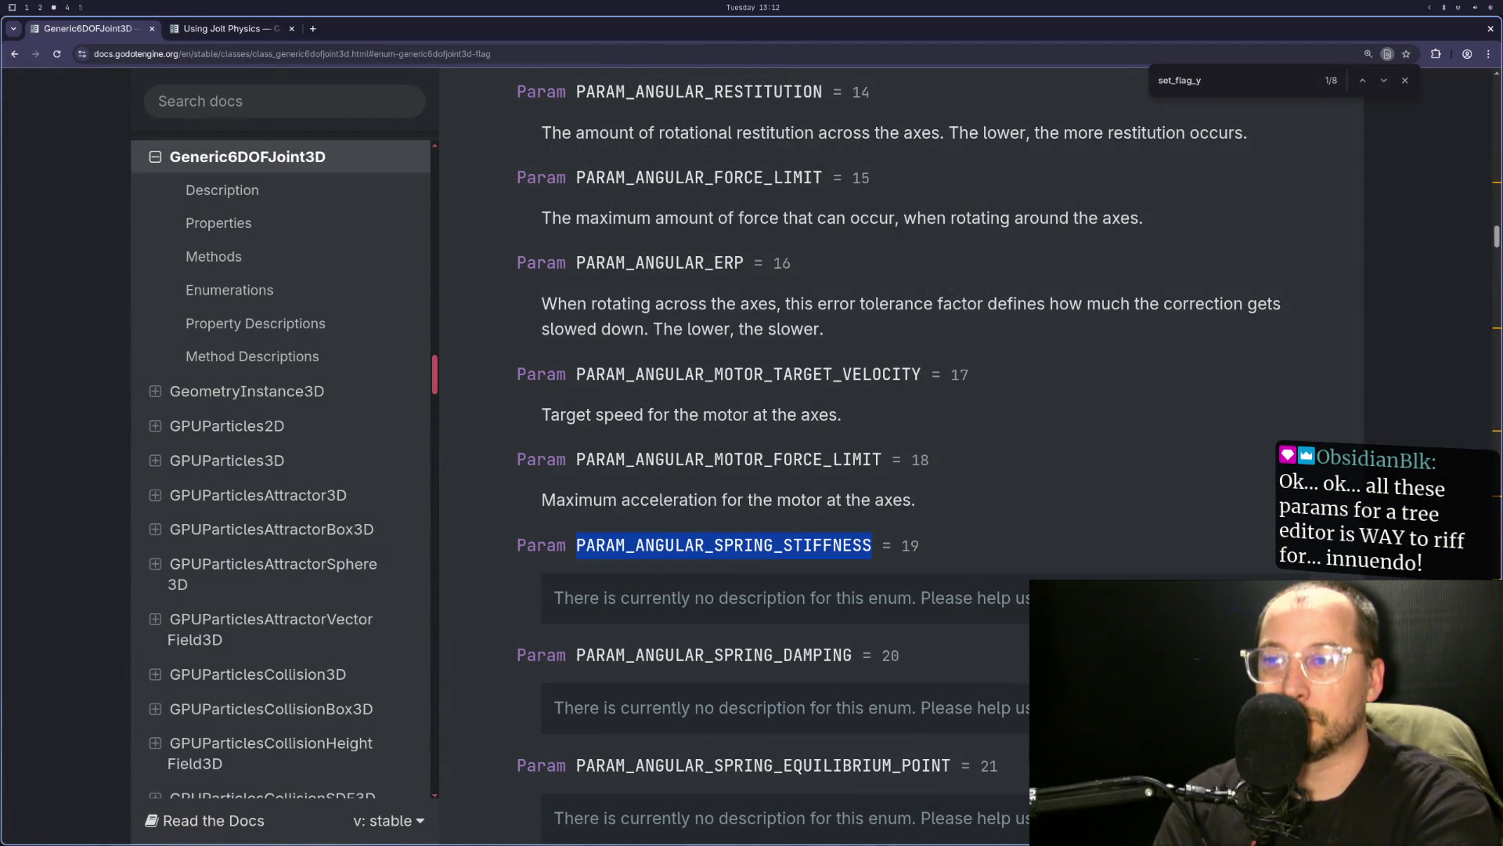
pyautogui.press('super+1')
pyautogui.hotkey('shift', 'v')
# - Copy the three ANGULAR_SPRING_STIFFNESS lines and paste a duplicate below them
pyautogui.press('j')
pyautogui.press('j')
pyautogui.press('j')
pyautogui.press('y')
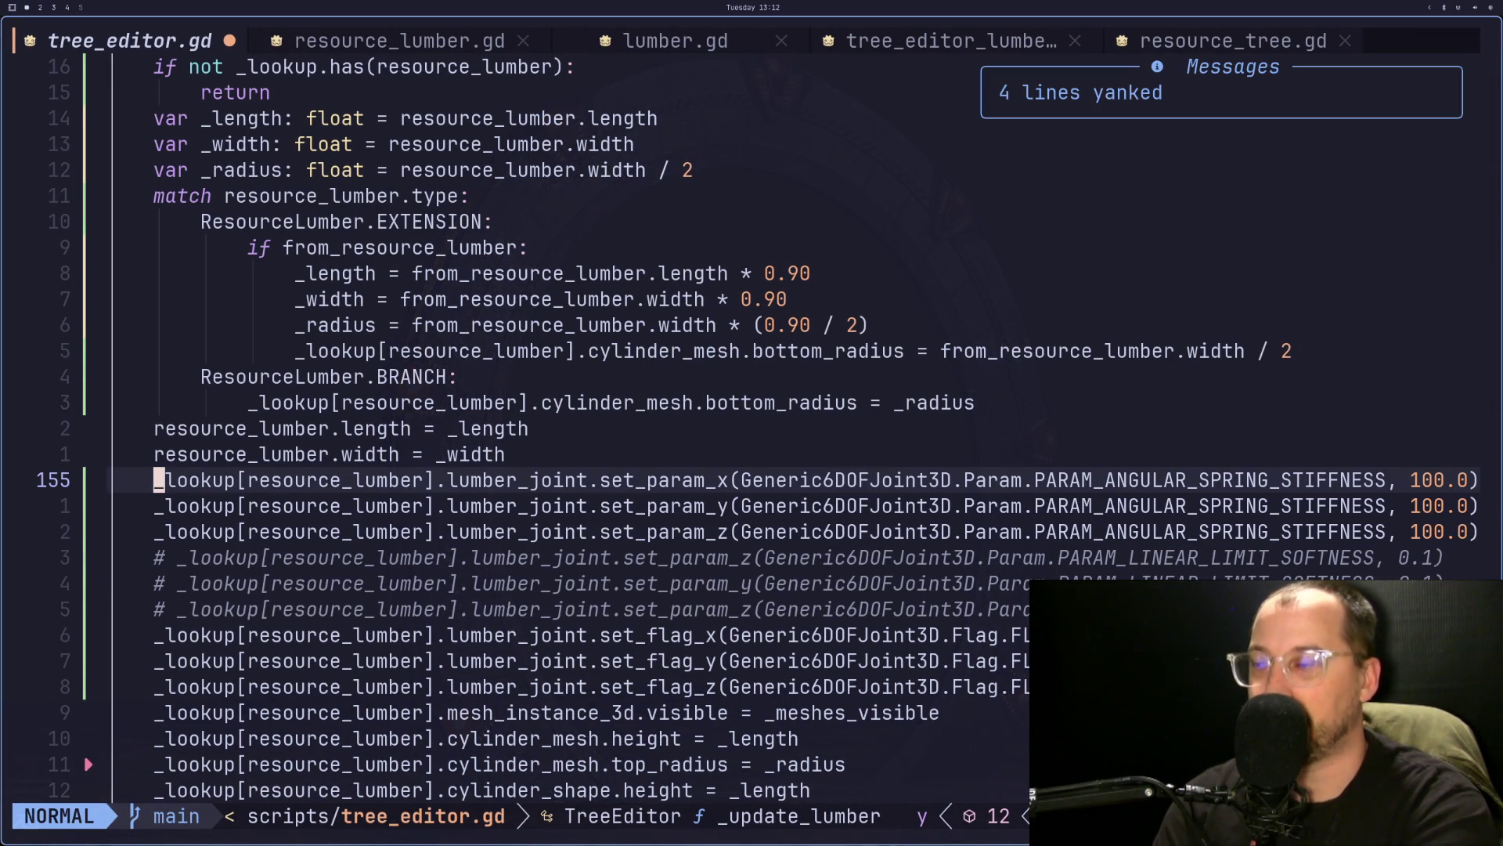
pyautogui.press('y')
pyautogui.press('2')
pyautogui.press('j')
pyautogui.press('j')
pyautogui.press('j')
pyautogui.press('p')
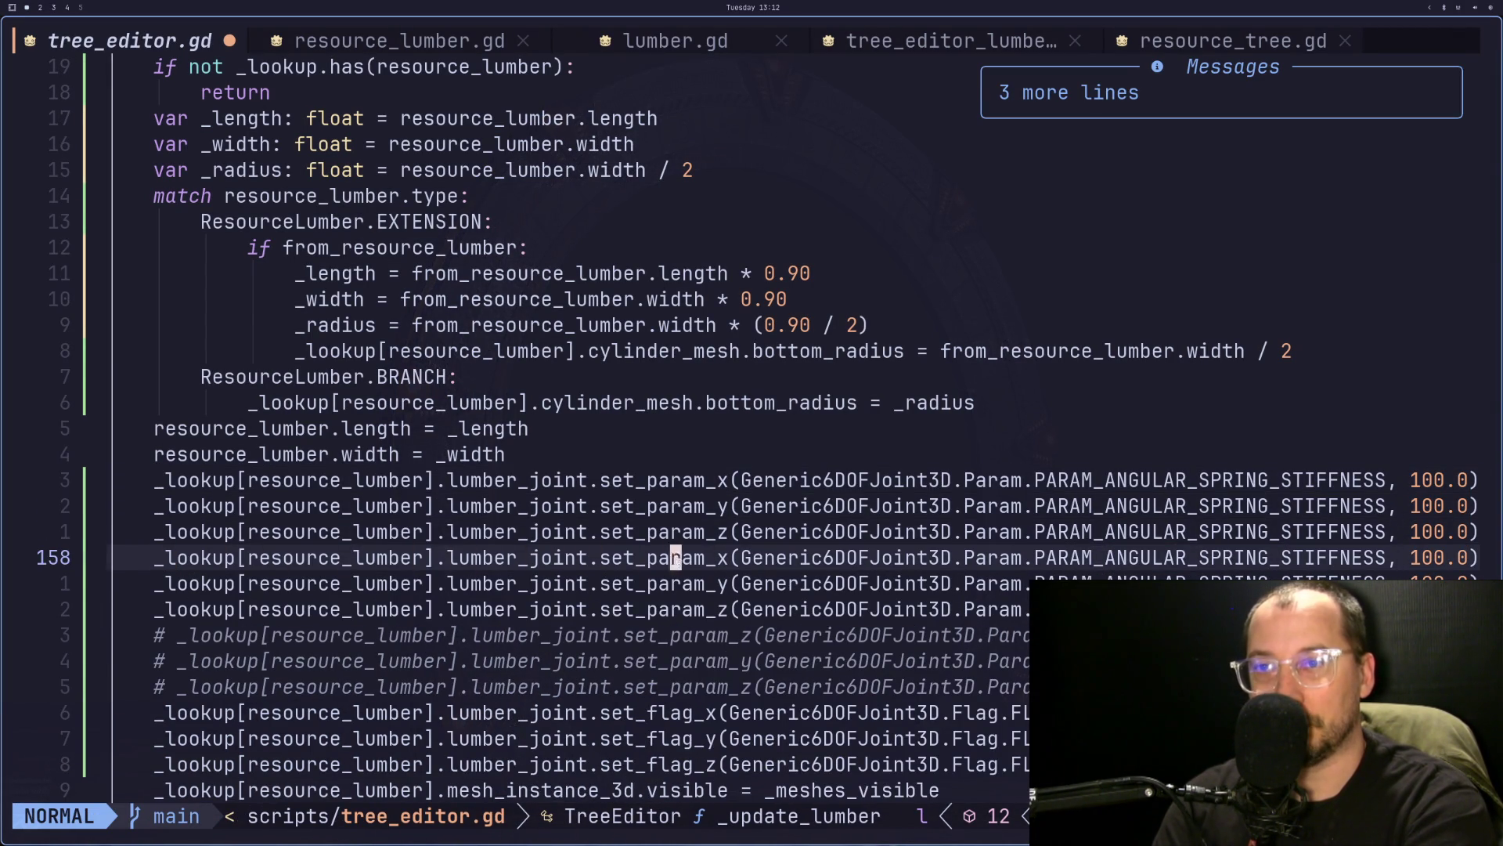
# - Change the x copy's parameter from STIFFNESS to DAMPING
pyautogui.press('f')
pyautogui.press('G')
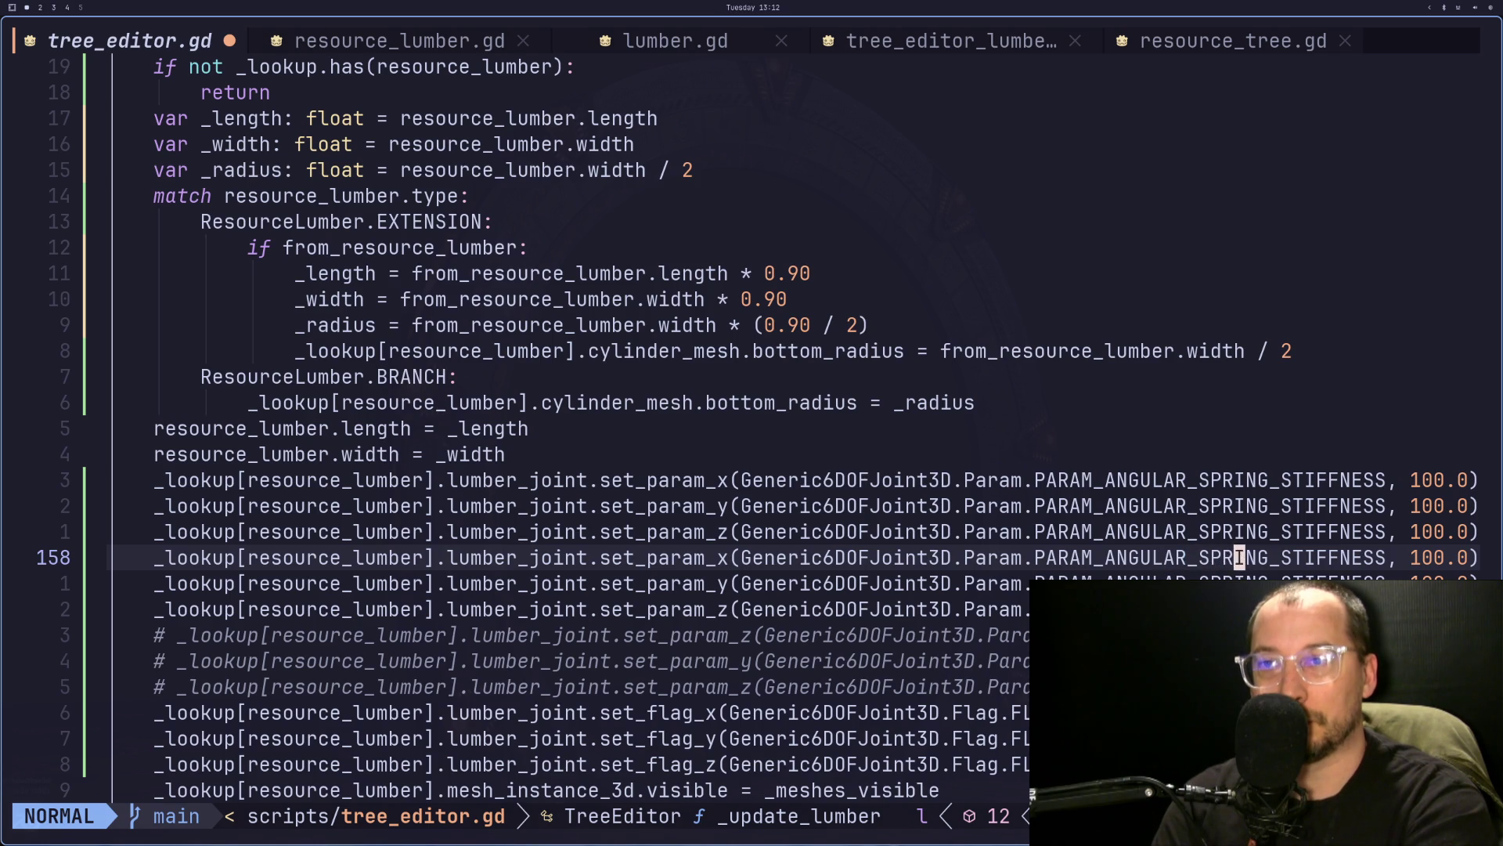
pyautogui.press('l')
pyautogui.press('l')
pyautogui.press('c')
pyautogui.press('t')
pyautogui.press(',')
pyautogui.write('DAM')
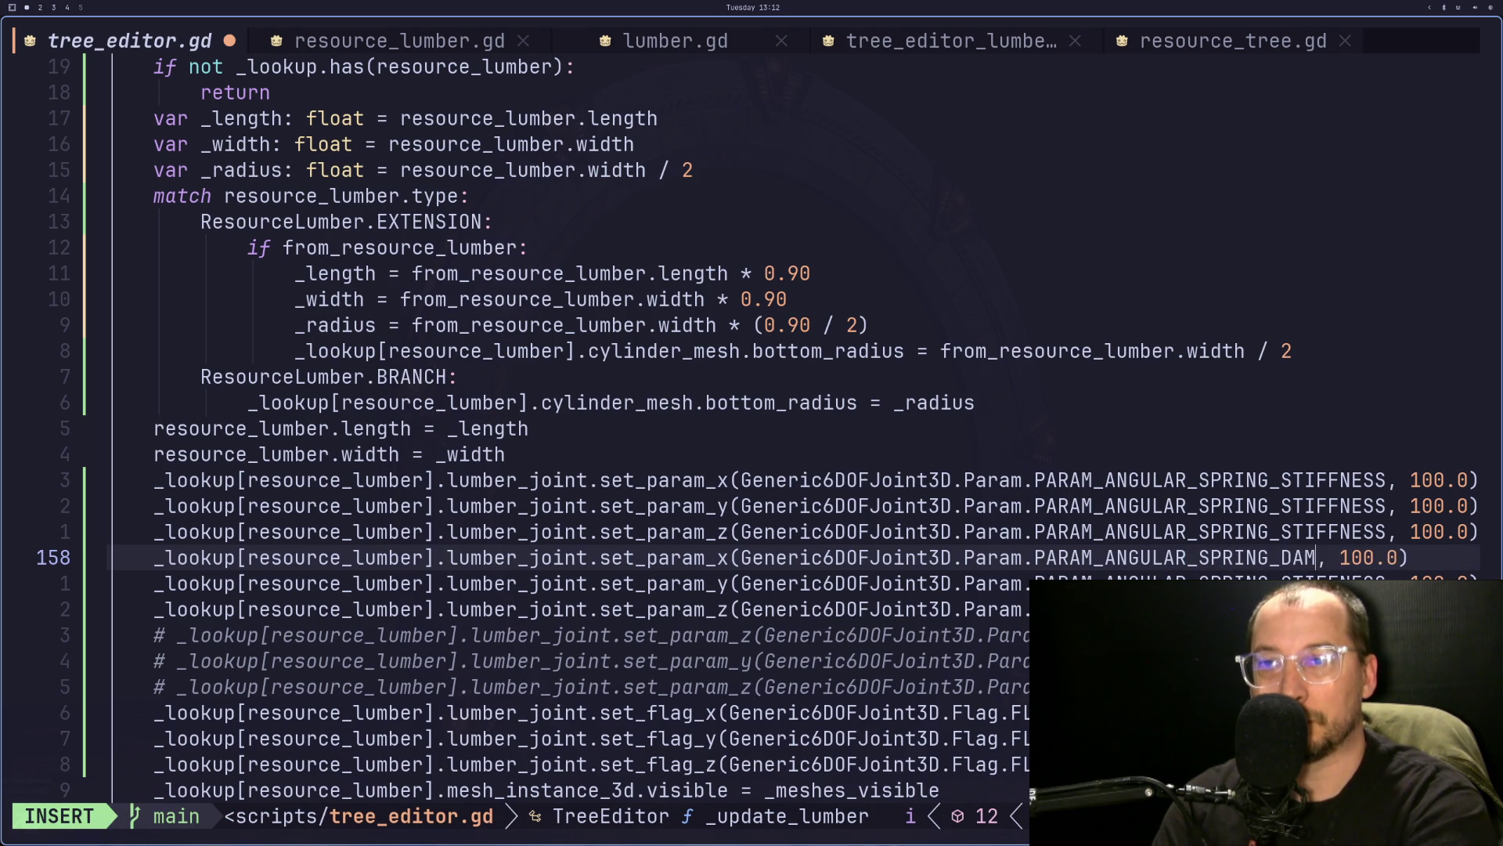
pyautogui.press('Escape')
# - Change the y and z copies to PARAM_ANGULAR_SPRING_DAMPING, then go back to Godot
pyautogui.press('j')
pyautogui.press('b')
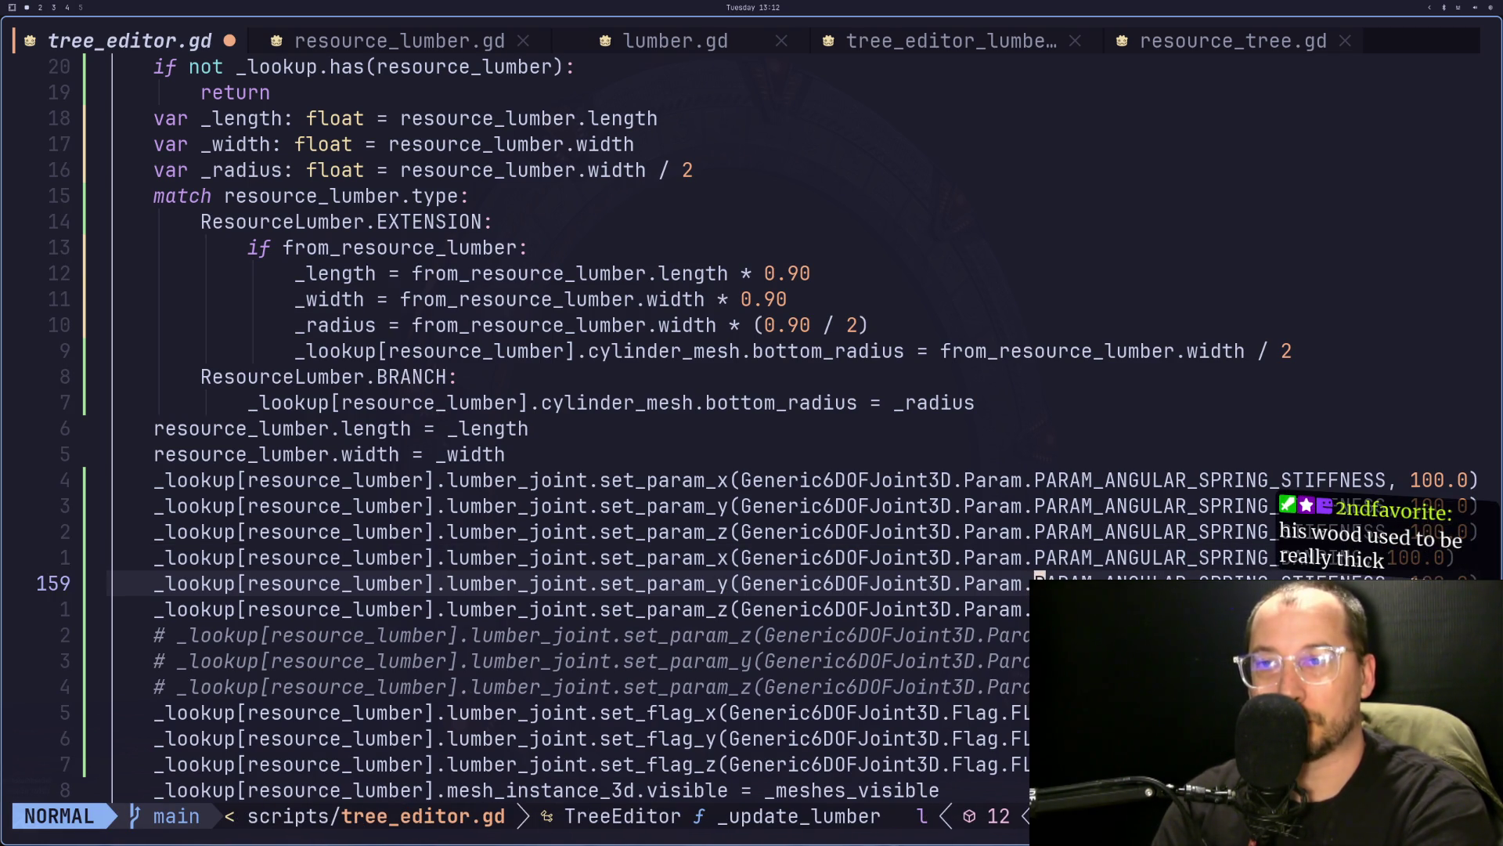
pyautogui.press('l')
pyautogui.press('l')
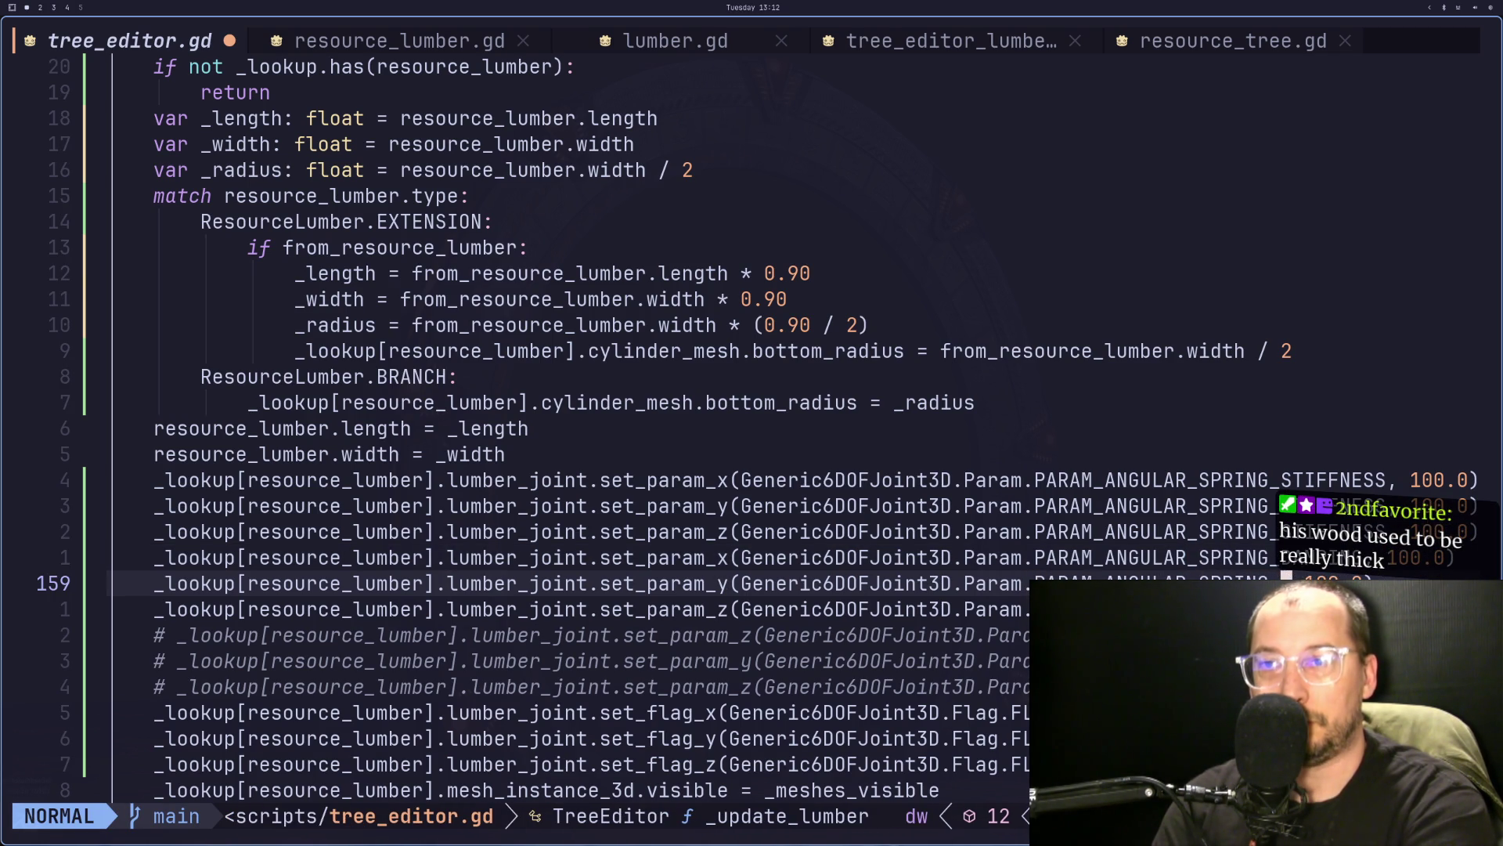
pyautogui.press('c')
pyautogui.press('t')
pyautogui.press(',')
pyautogui.write('DAM')
pyautogui.press('Escape')
pyautogui.press('j')
pyautogui.press('c')
pyautogui.press('t')
pyautogui.press(',')
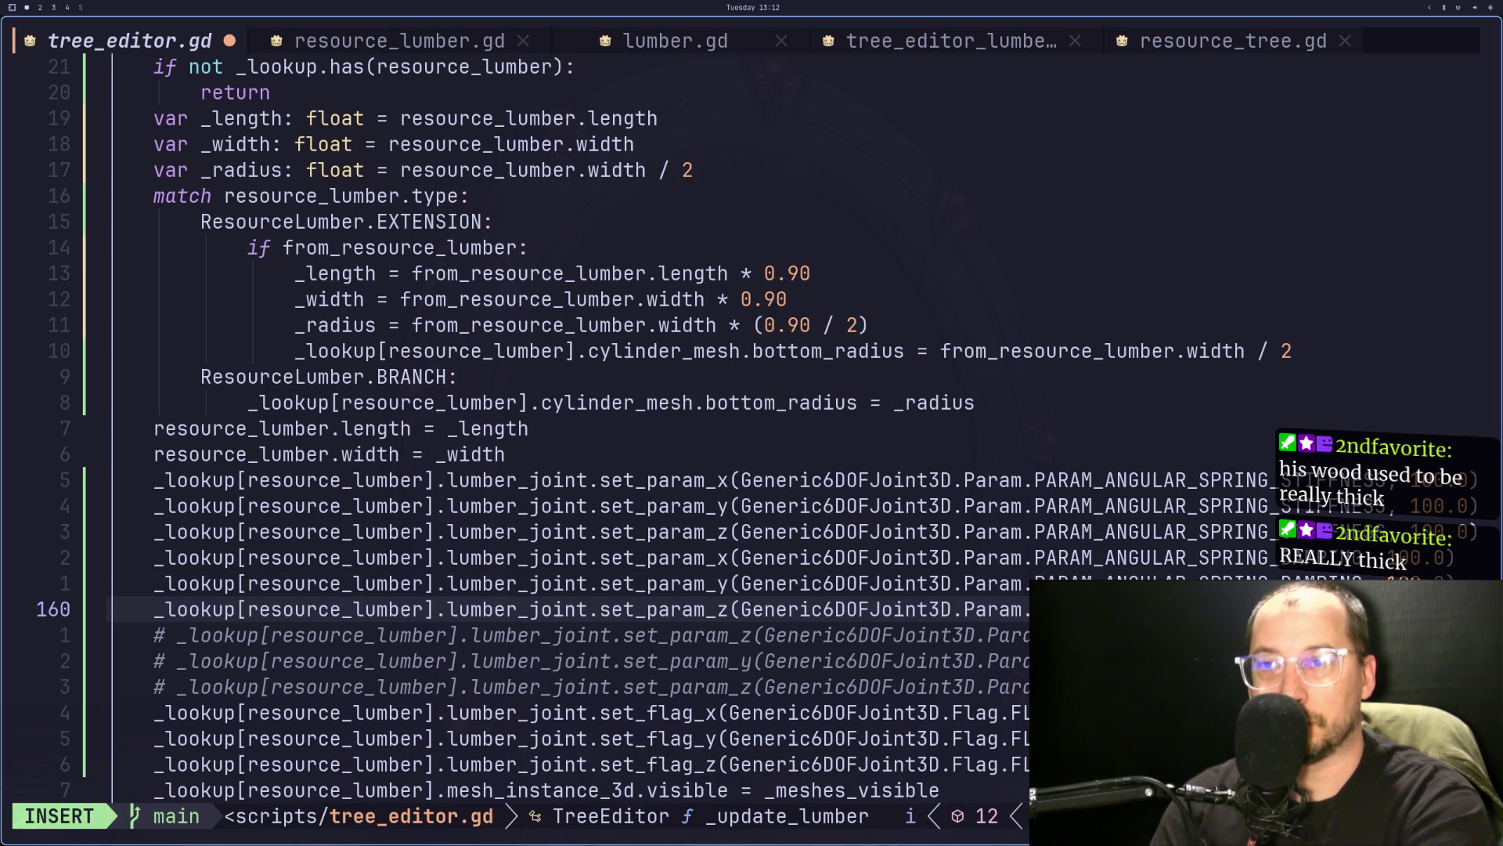
pyautogui.press('Escape')
pyautogui.press('super+2')
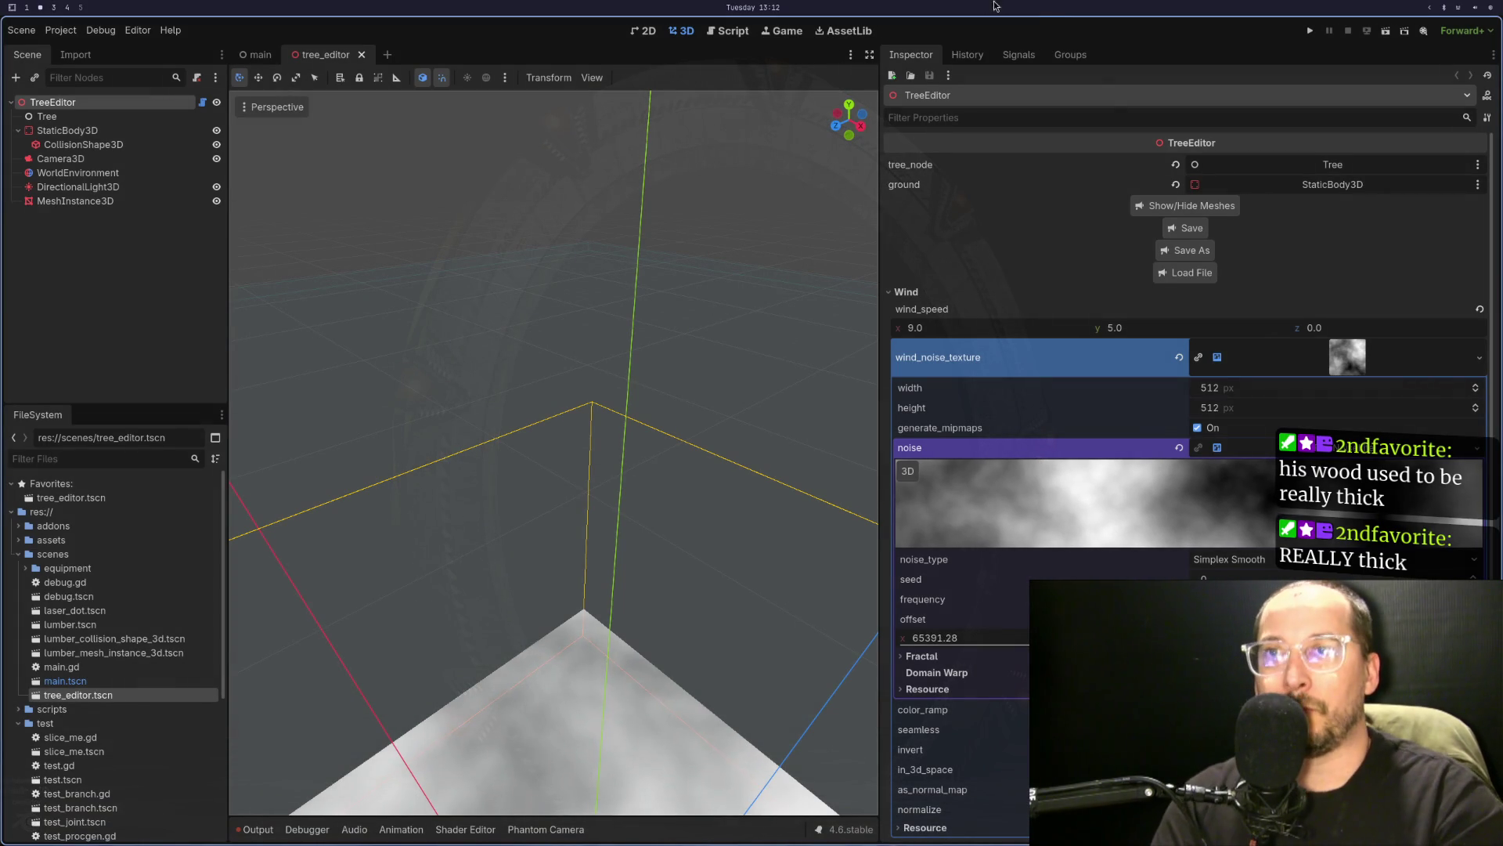
# - Run the tree editor scene and expand TreeEditor > Tree > Branch in the Remote tree
pyautogui.press('F6')
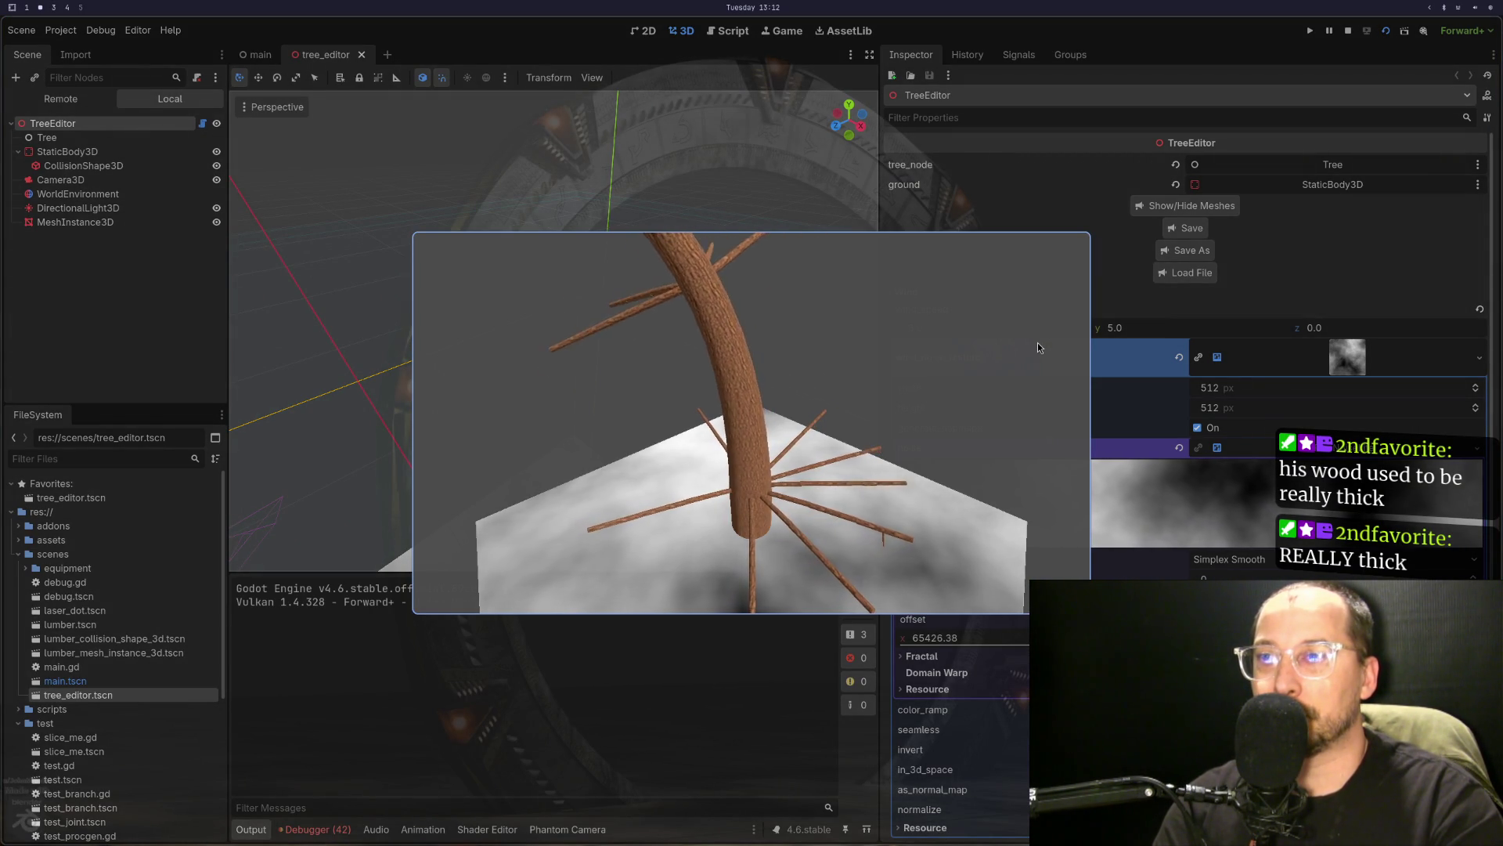
pyautogui.click(85, 100)
pyautogui.click(18, 151)
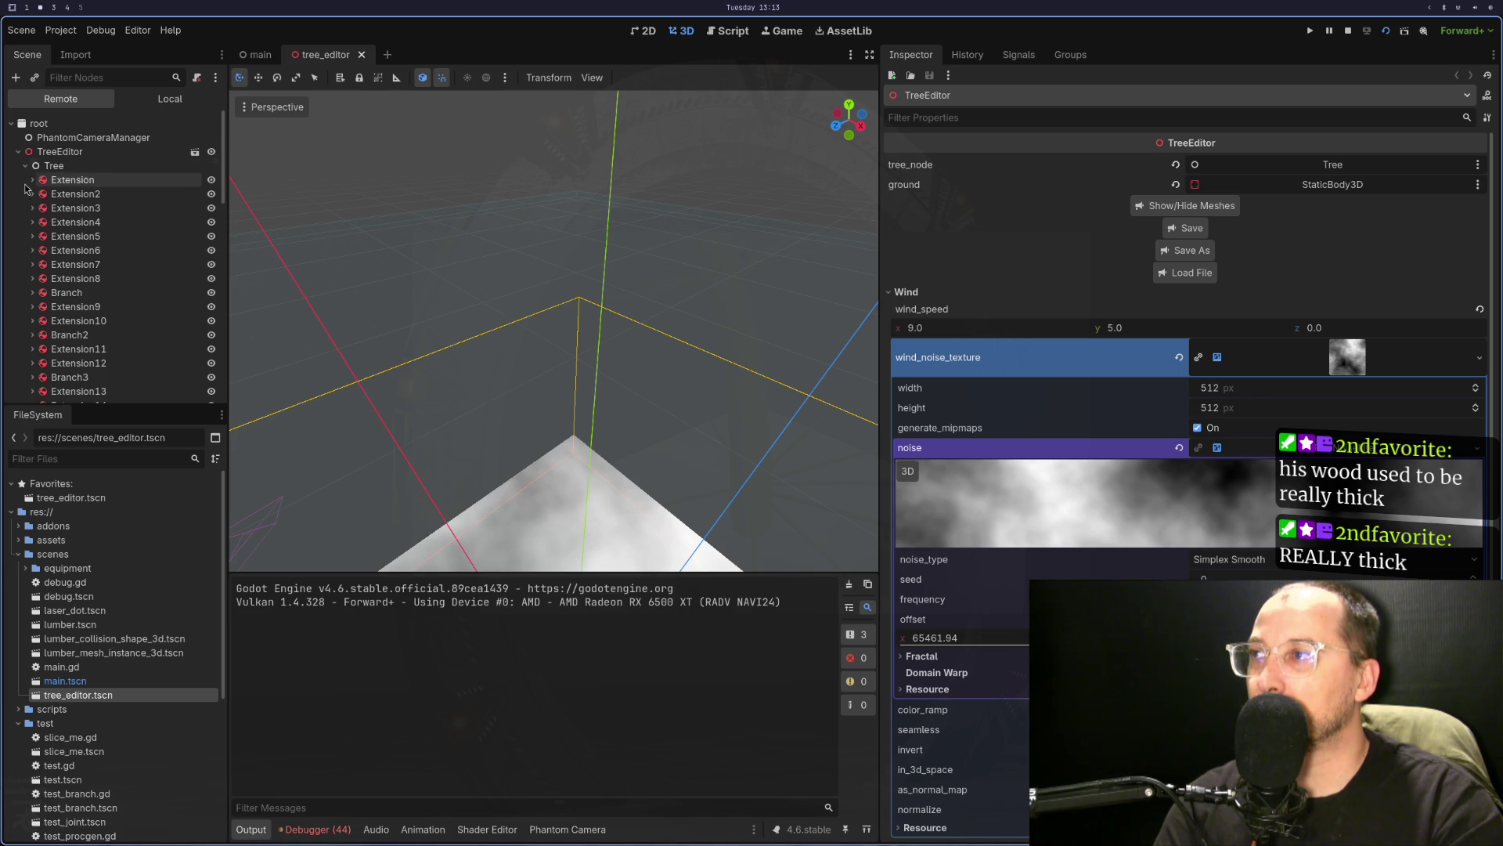
pyautogui.click(32, 292)
pyautogui.click(56, 306)
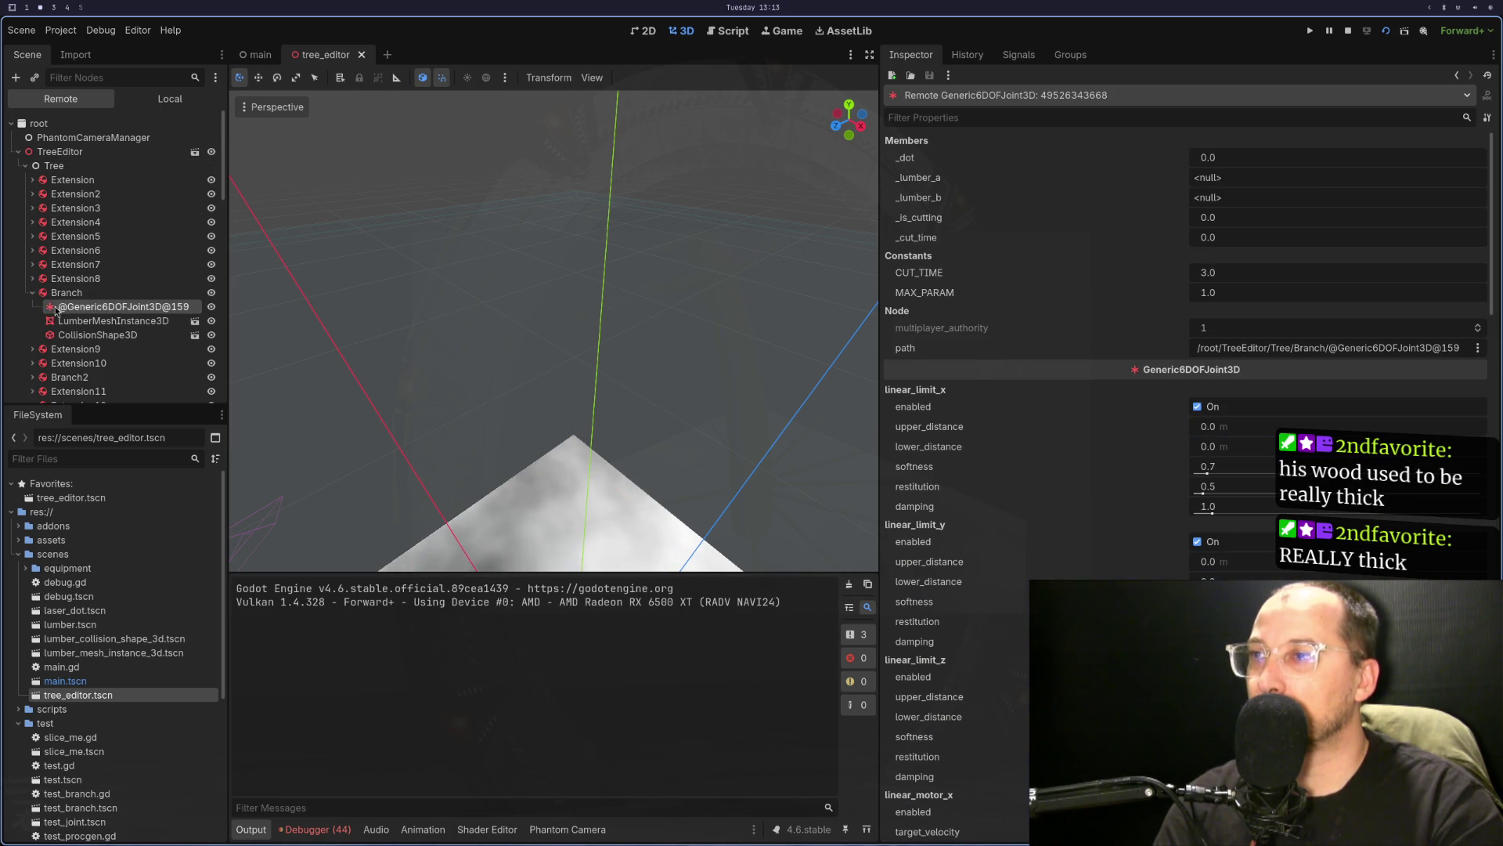
pyautogui.scroll(-20, 1035, 497)
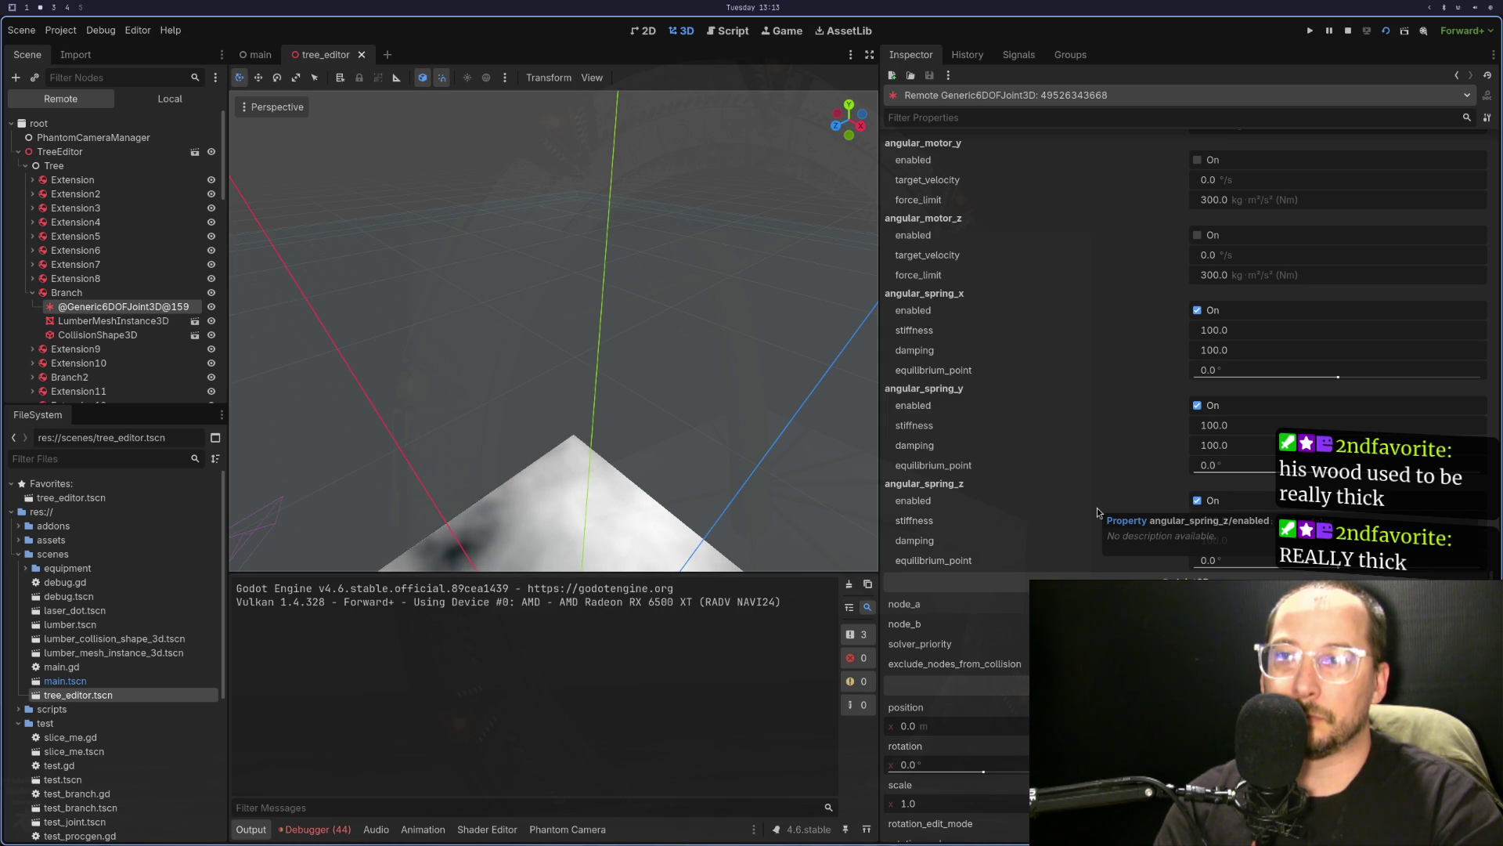
pyautogui.scroll(4, 1112, 509)
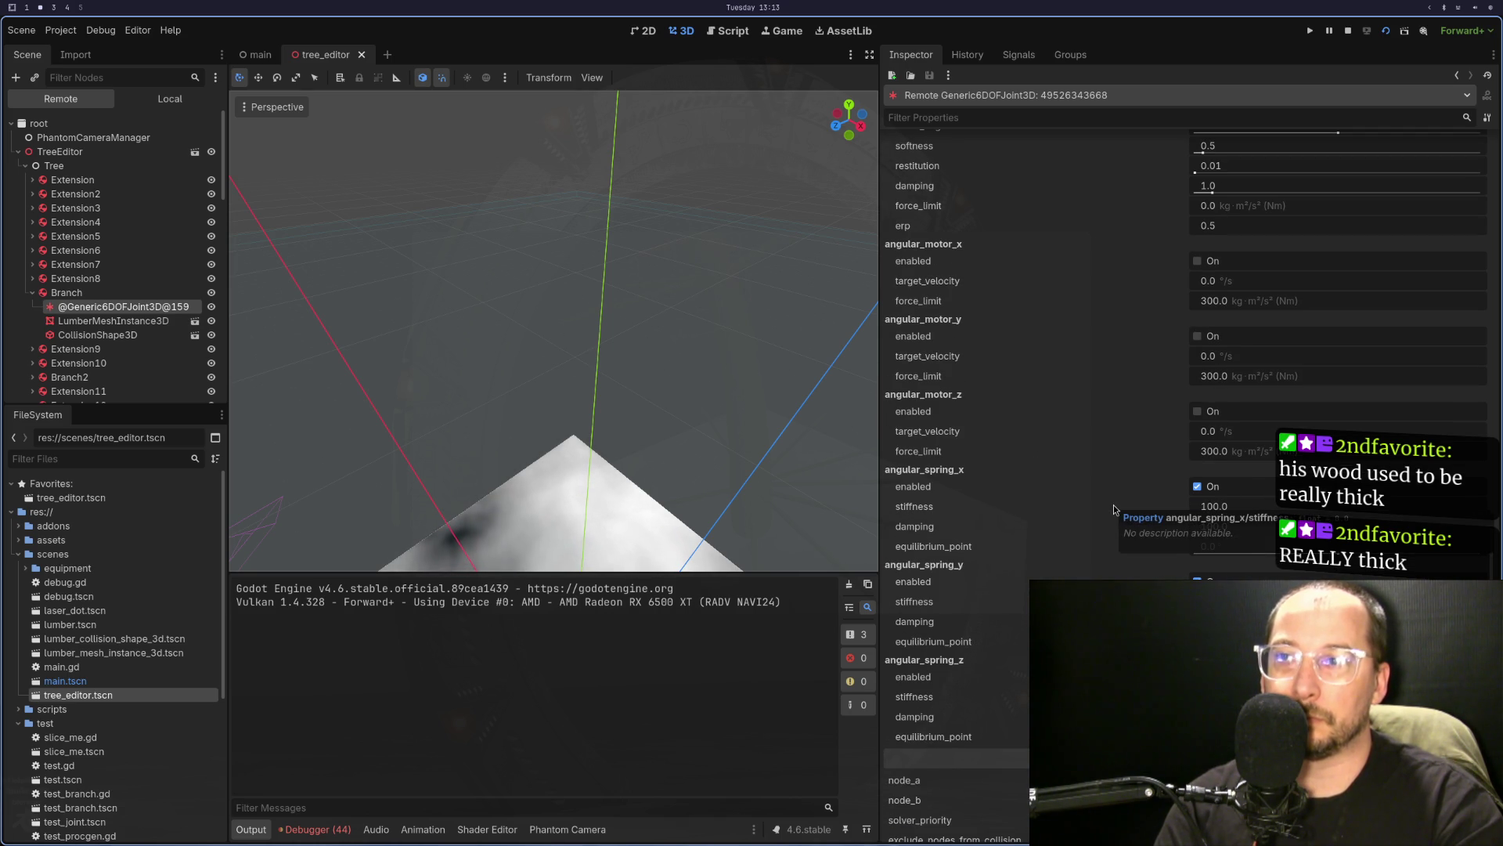
pyautogui.scroll(6, 1048, 501)
pyautogui.scroll(-4, 1053, 498)
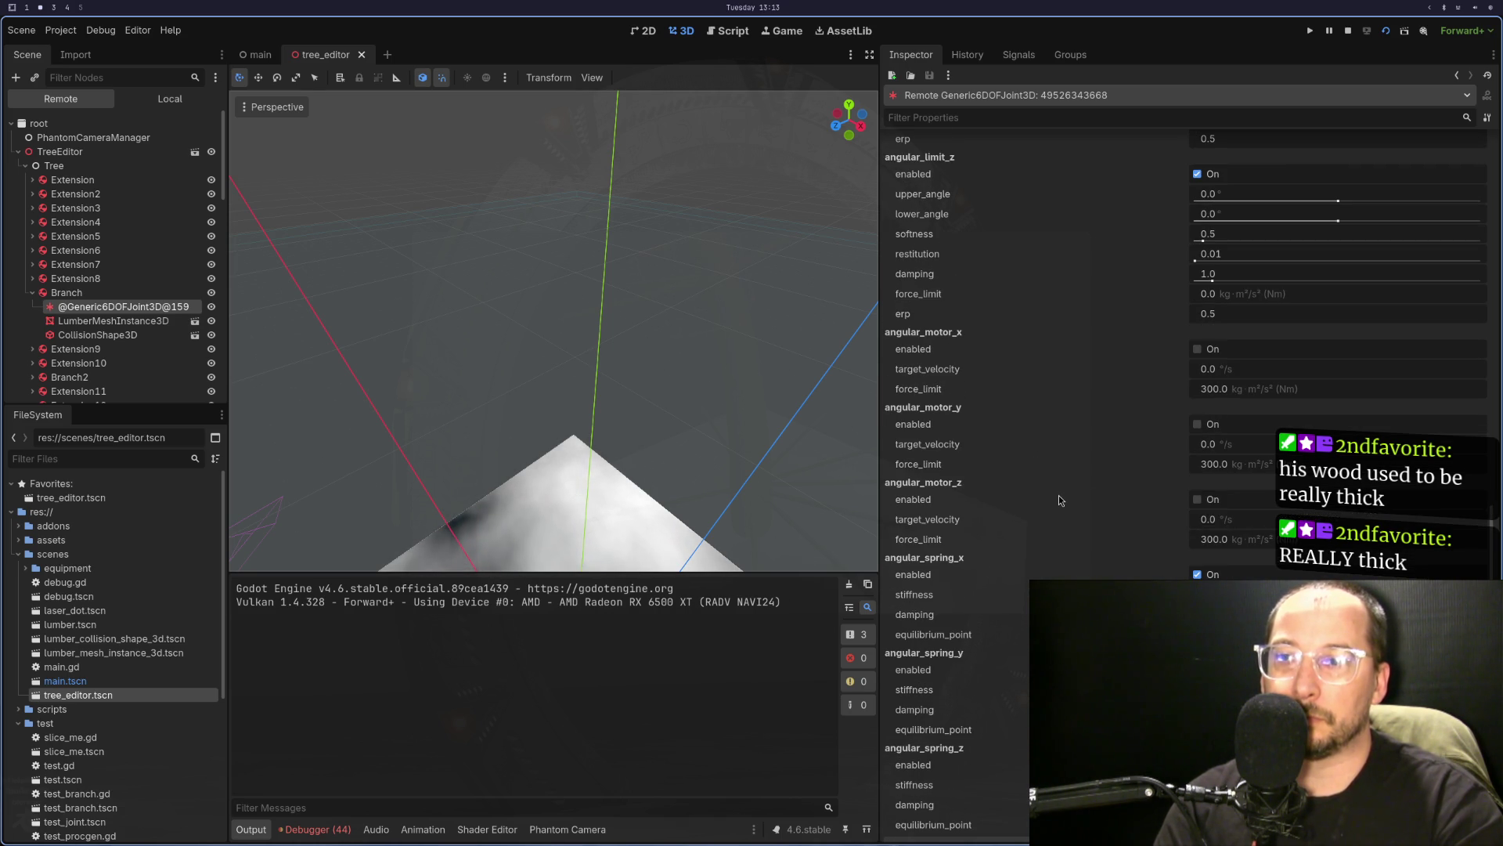
pyautogui.scroll(18, 1059, 496)
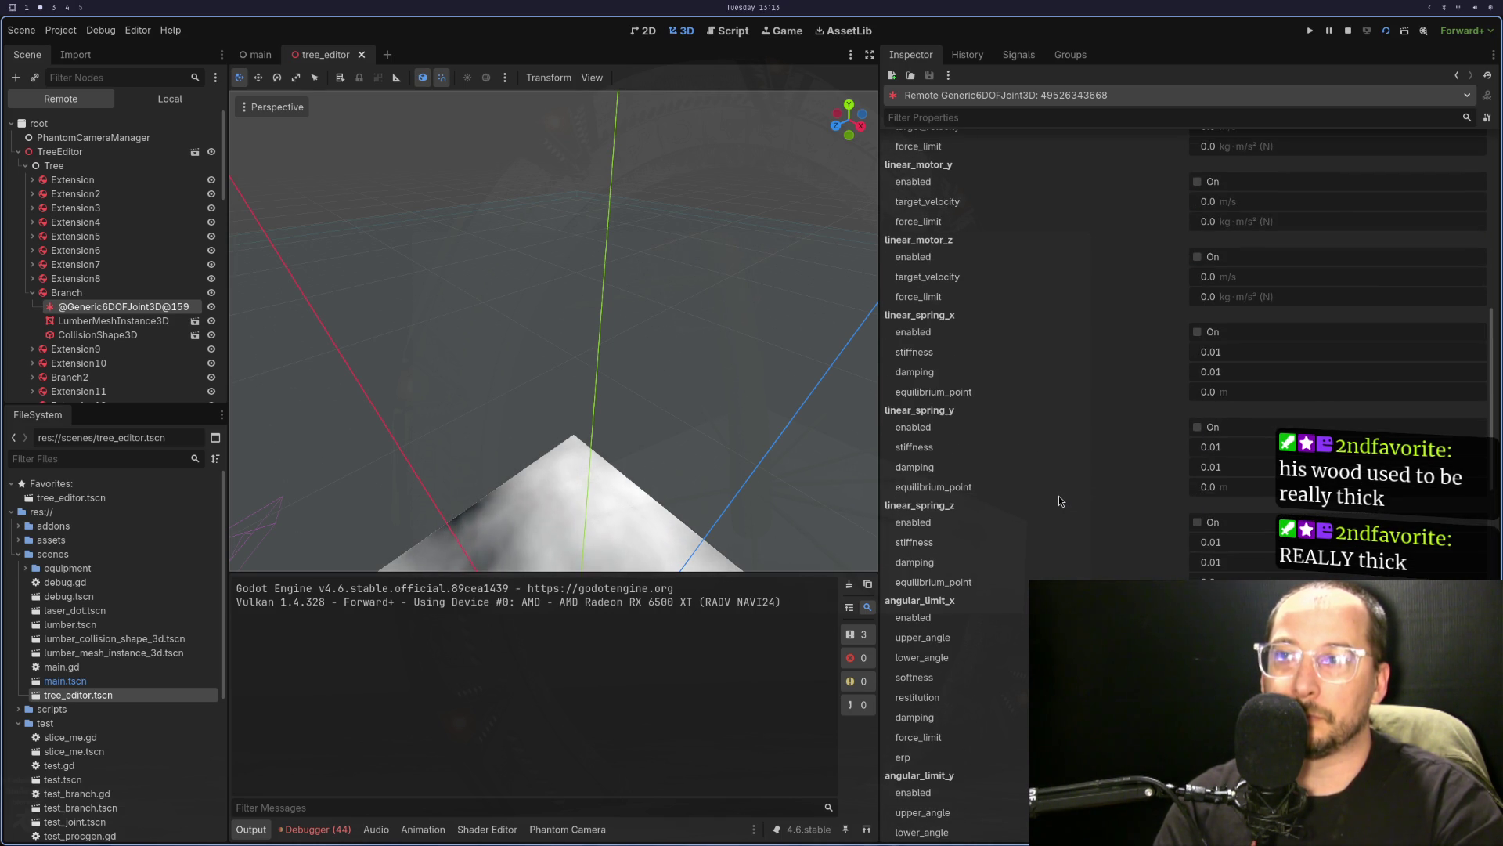
# - Raise the x angular spring stiffness to 10000.0 and increase the y and z stiffness values
pyautogui.press('super+1')
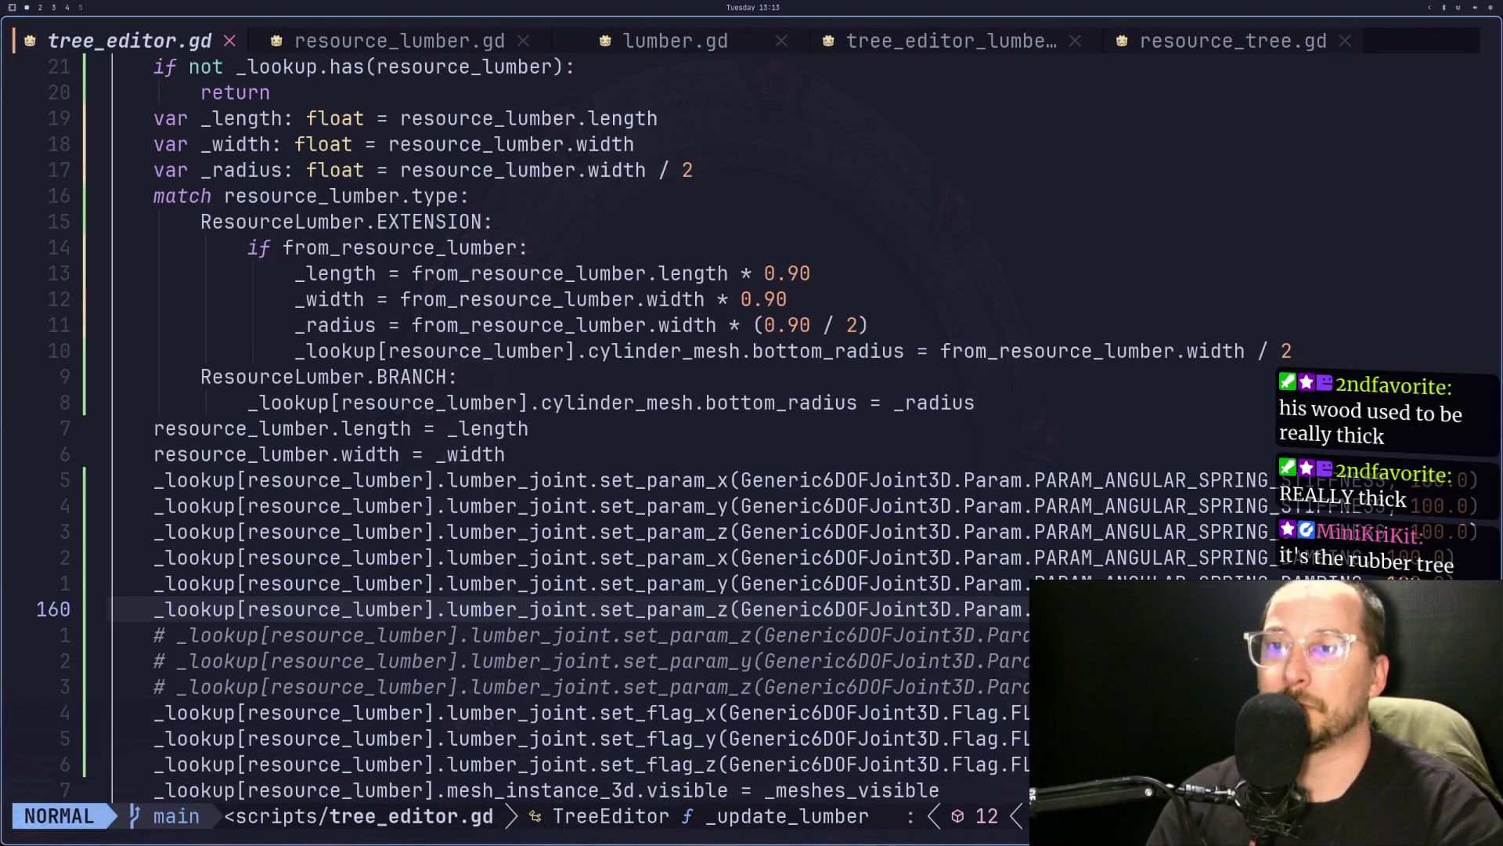
pyautogui.press('l')
pyautogui.press('k')
pyautogui.press('k')
pyautogui.press('k')
pyautogui.press('k')
pyautogui.press('k')
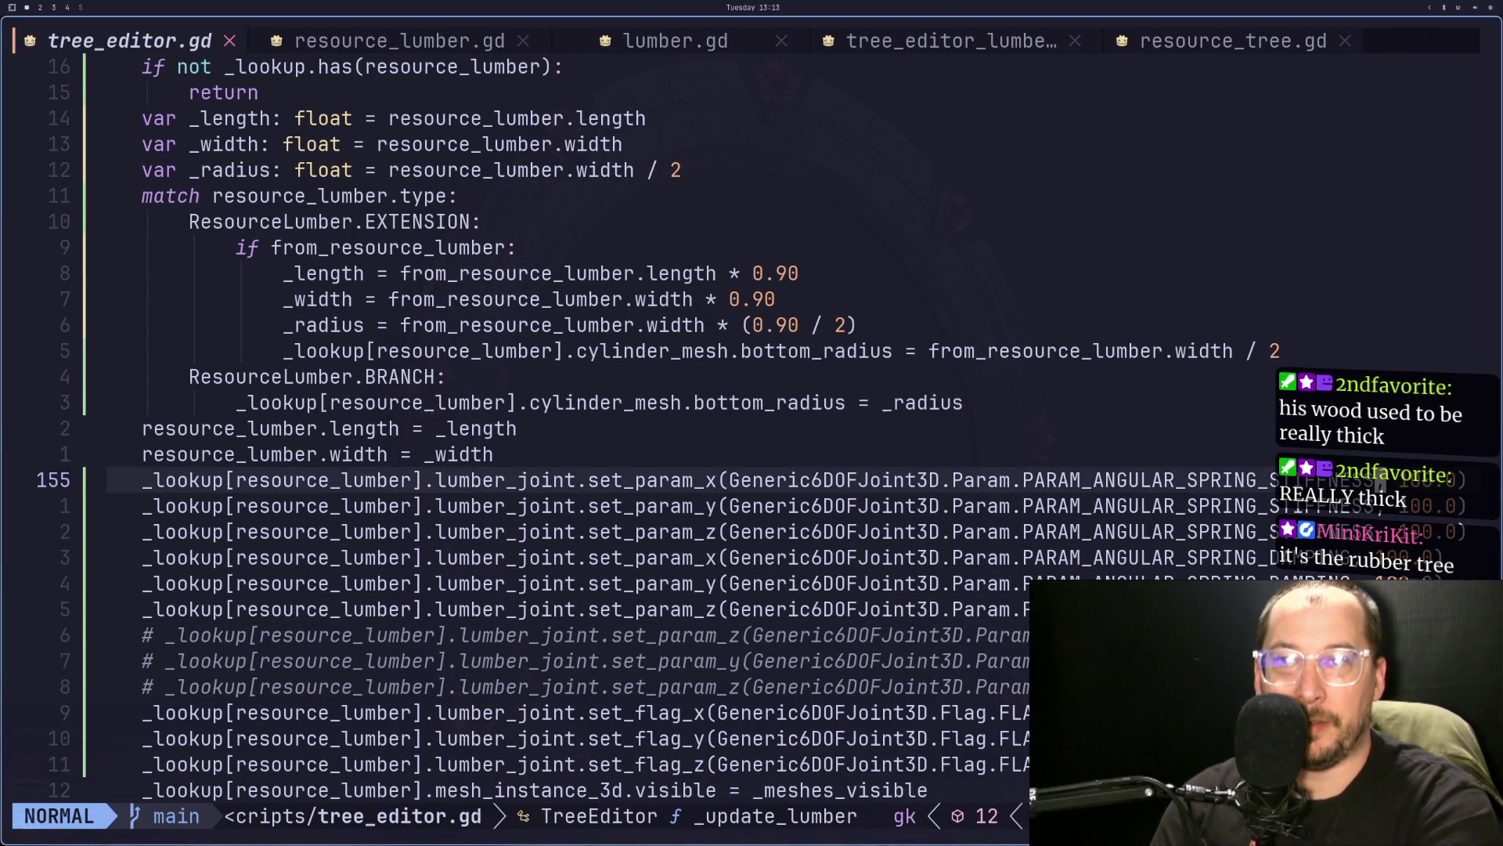
pyautogui.write('a')
pyautogui.write('00')
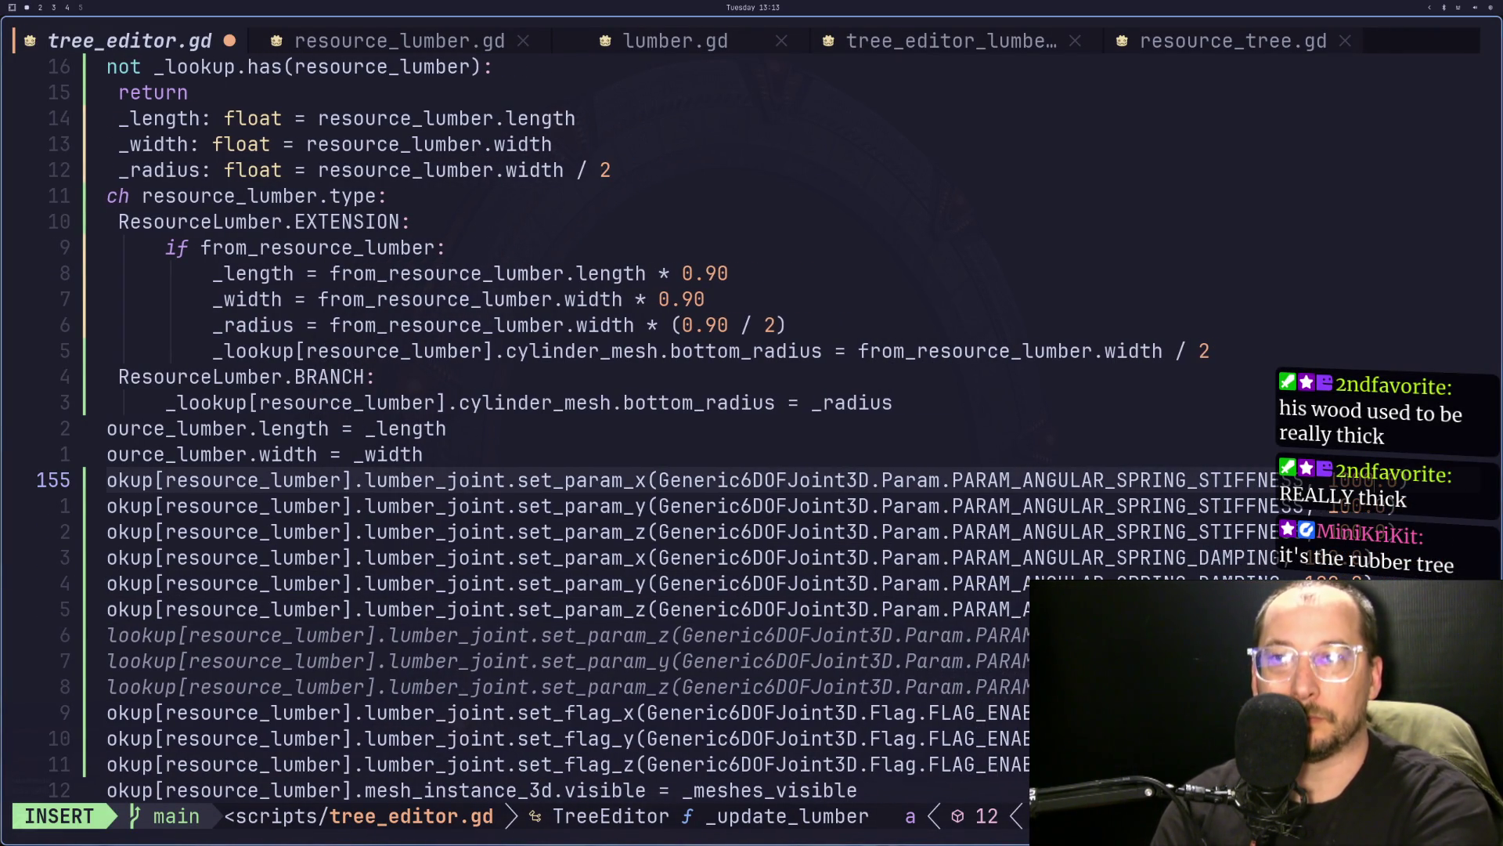
pyautogui.press('Escape')
pyautogui.press('j')
pyautogui.write('i')
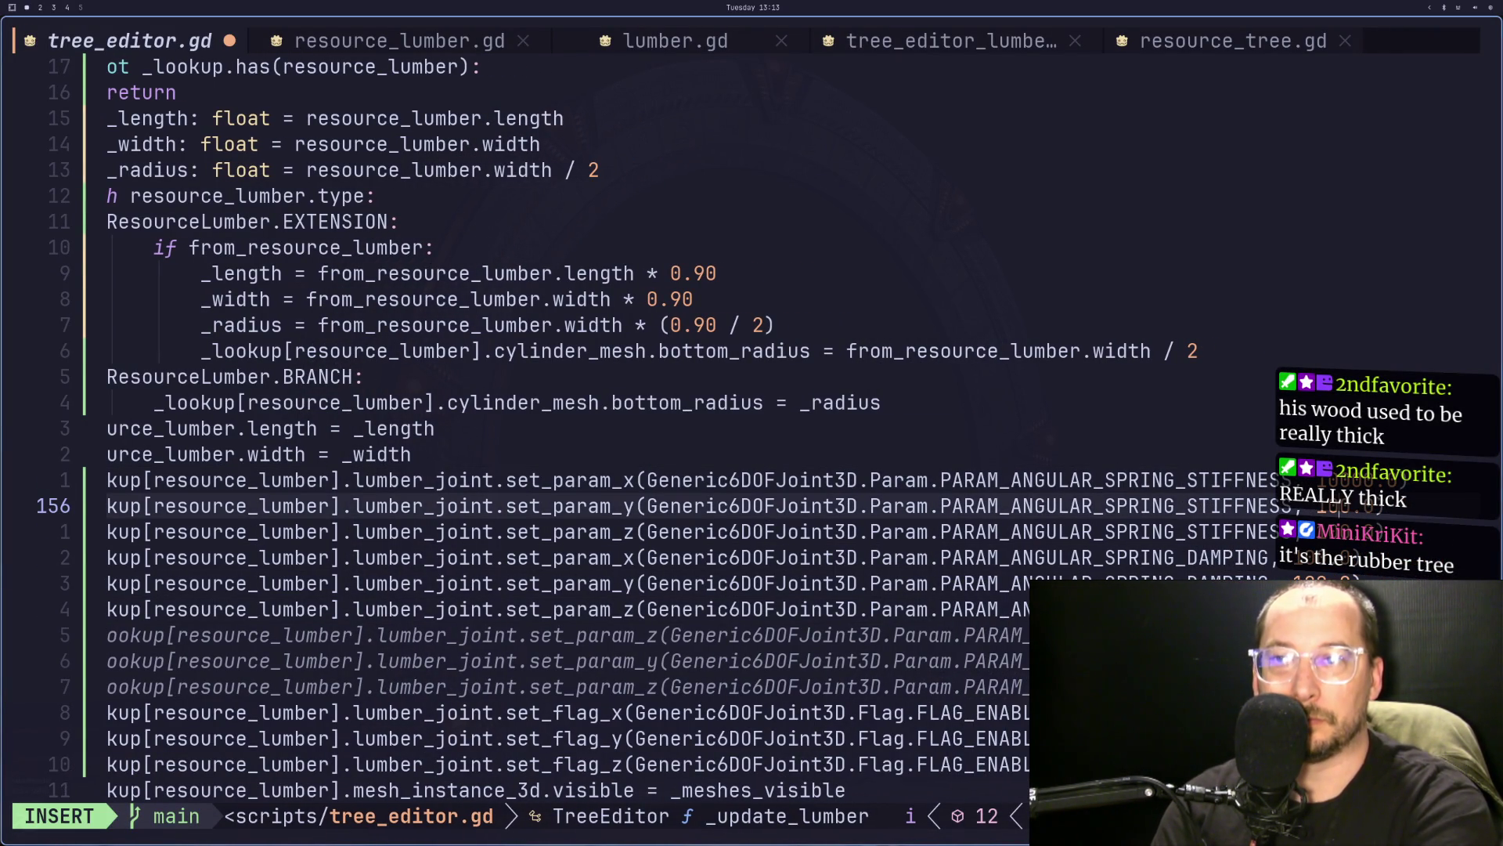
pyautogui.write('0')
pyautogui.press('Escape')
pyautogui.press('j')
pyautogui.press('u')
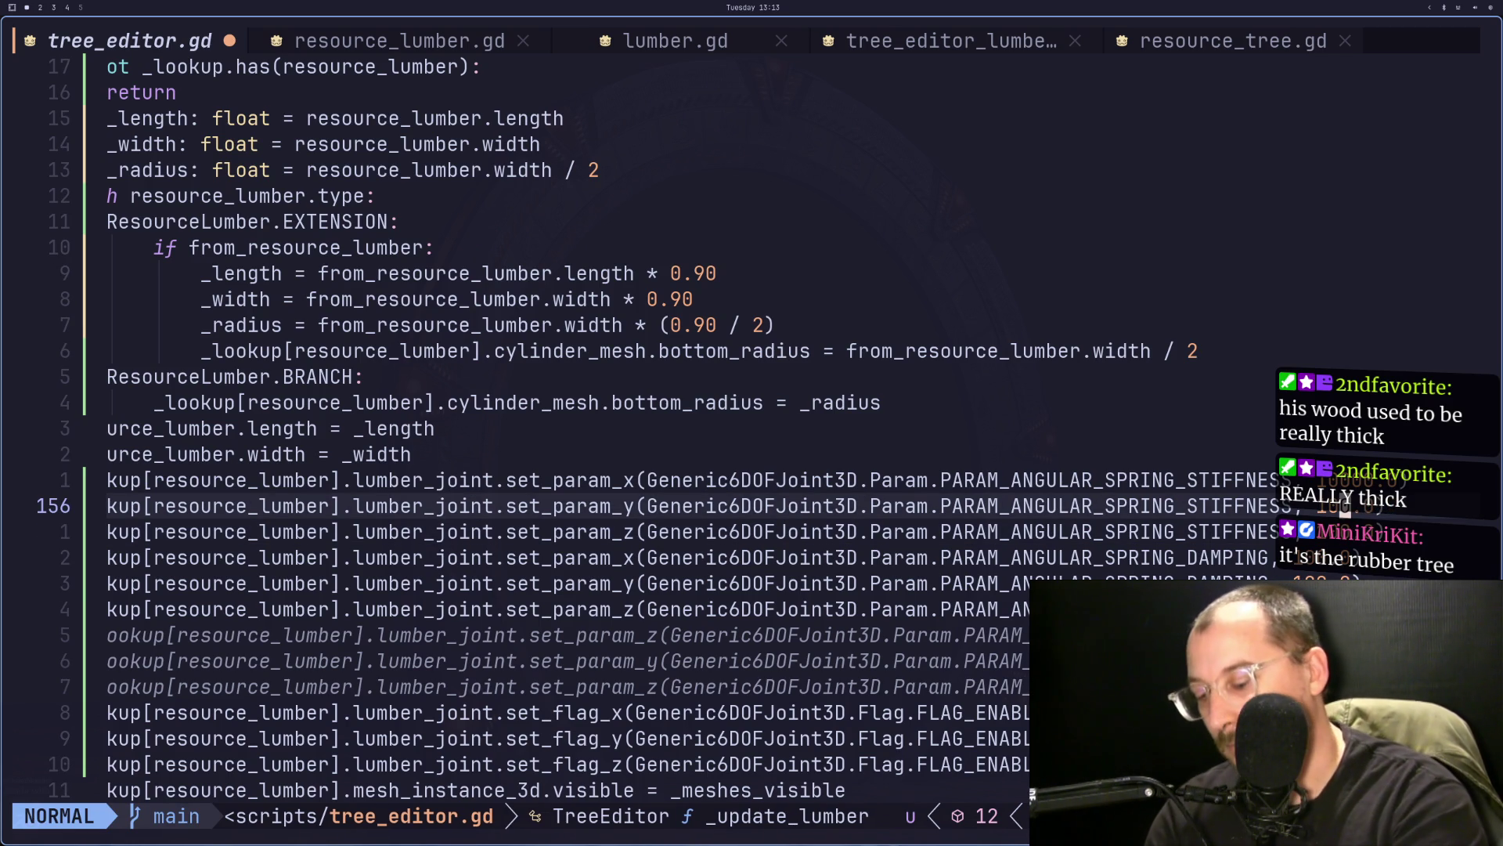
pyautogui.press('i')
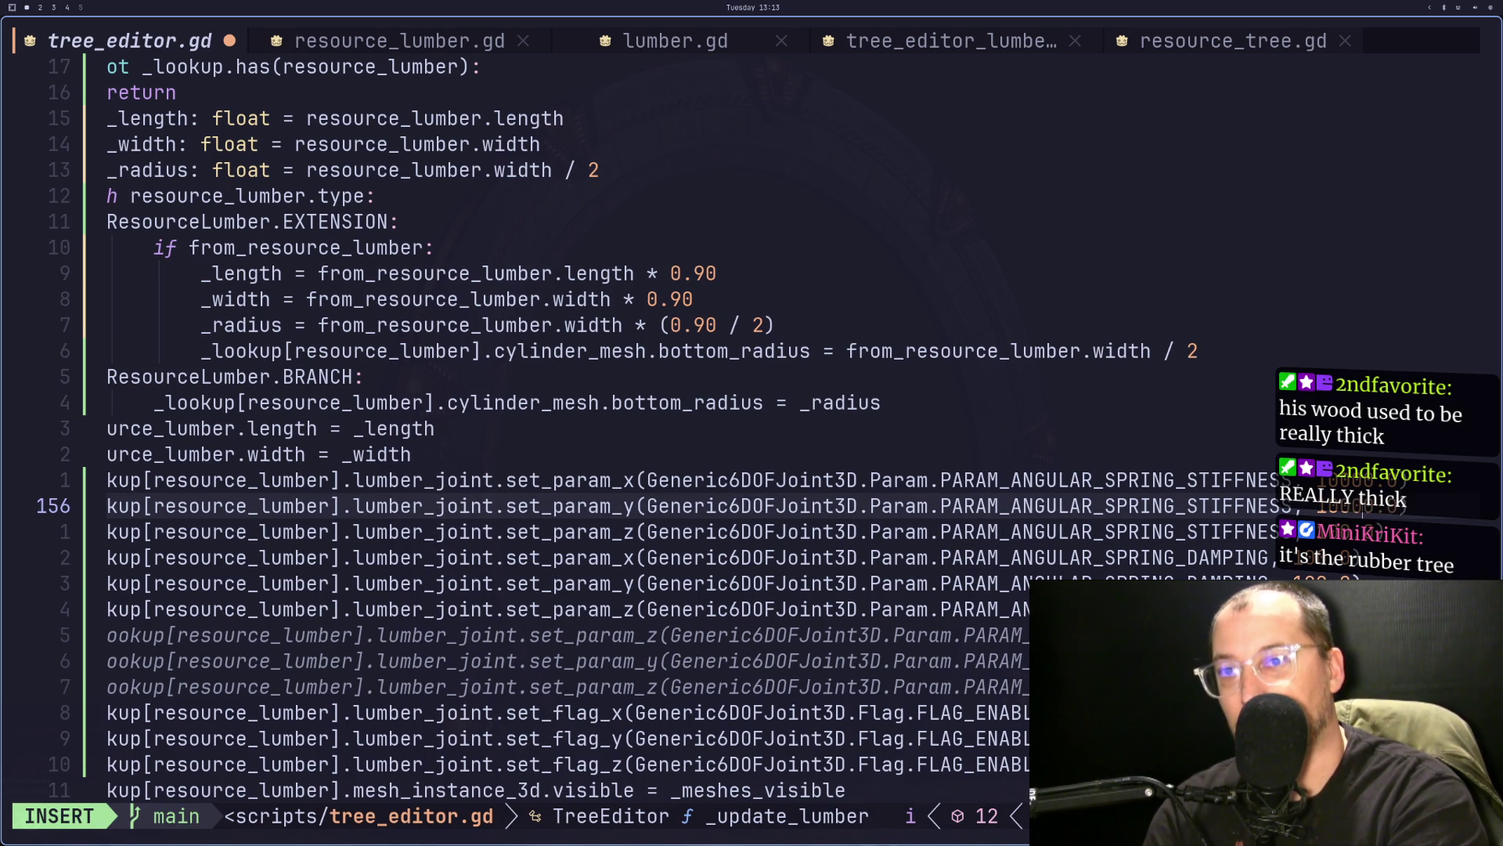
pyautogui.press('Escape')
pyautogui.press('j')
pyautogui.press('h')
pyautogui.press('i')
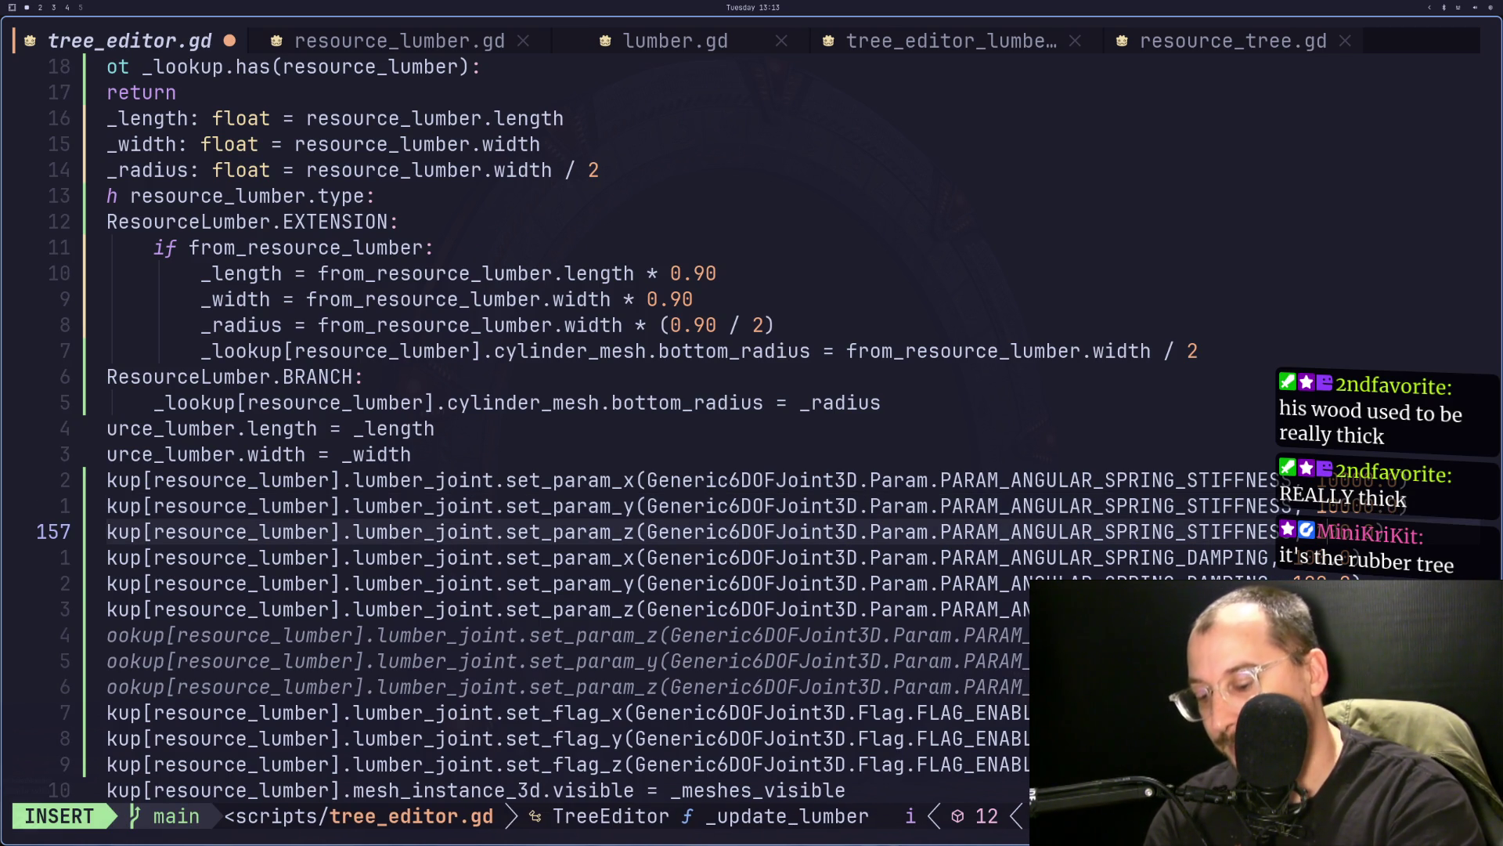
pyautogui.press('Escape')
# - Increase the x, y and z angular spring damping values above 100.0
pyautogui.press('j')
pyautogui.press('h')
pyautogui.press('i')
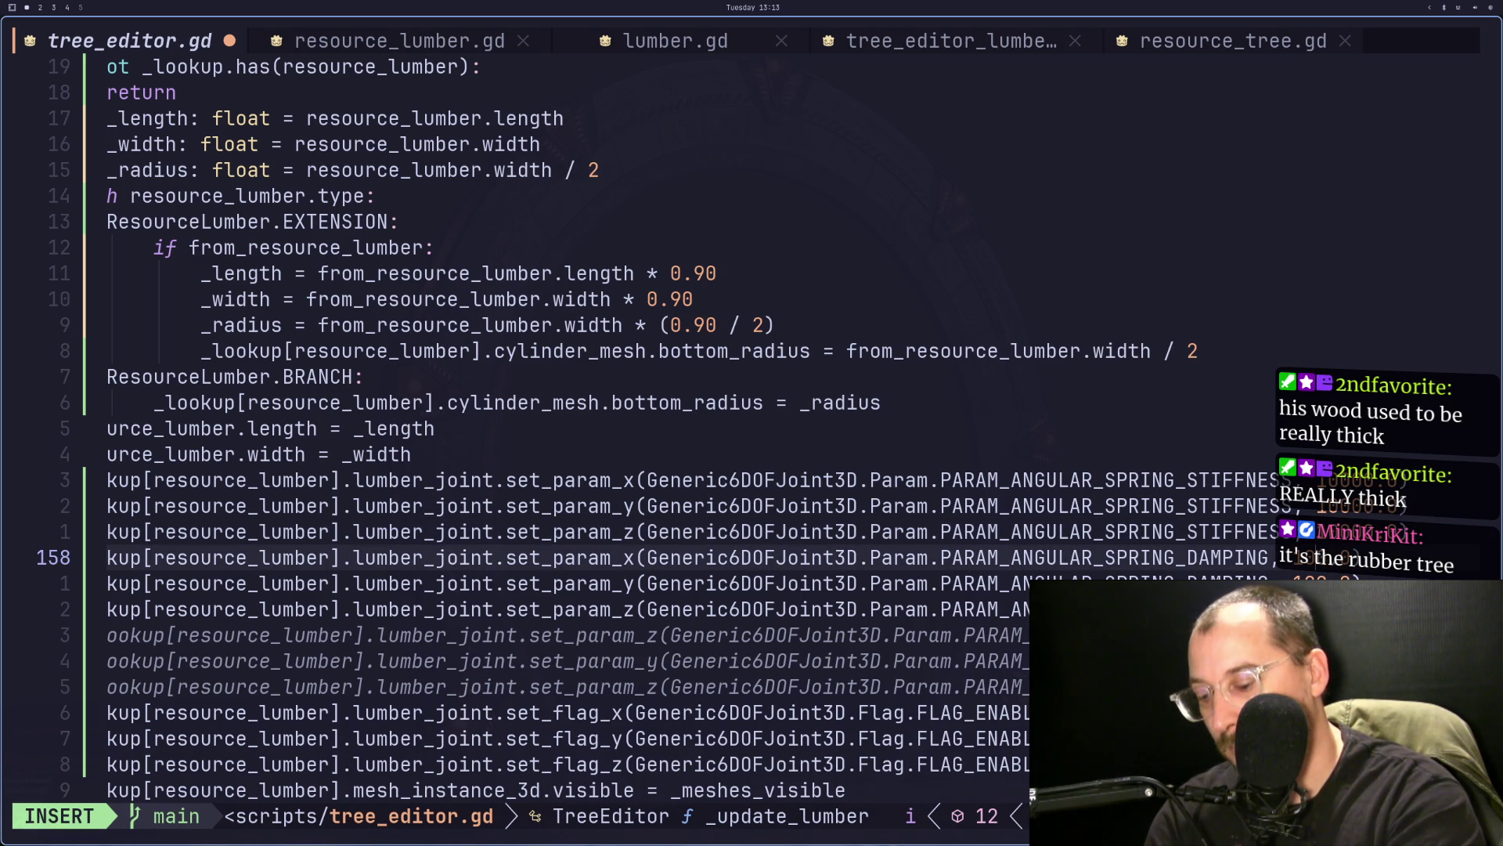
pyautogui.press('Escape')
pyautogui.press('j')
pyautogui.press('h')
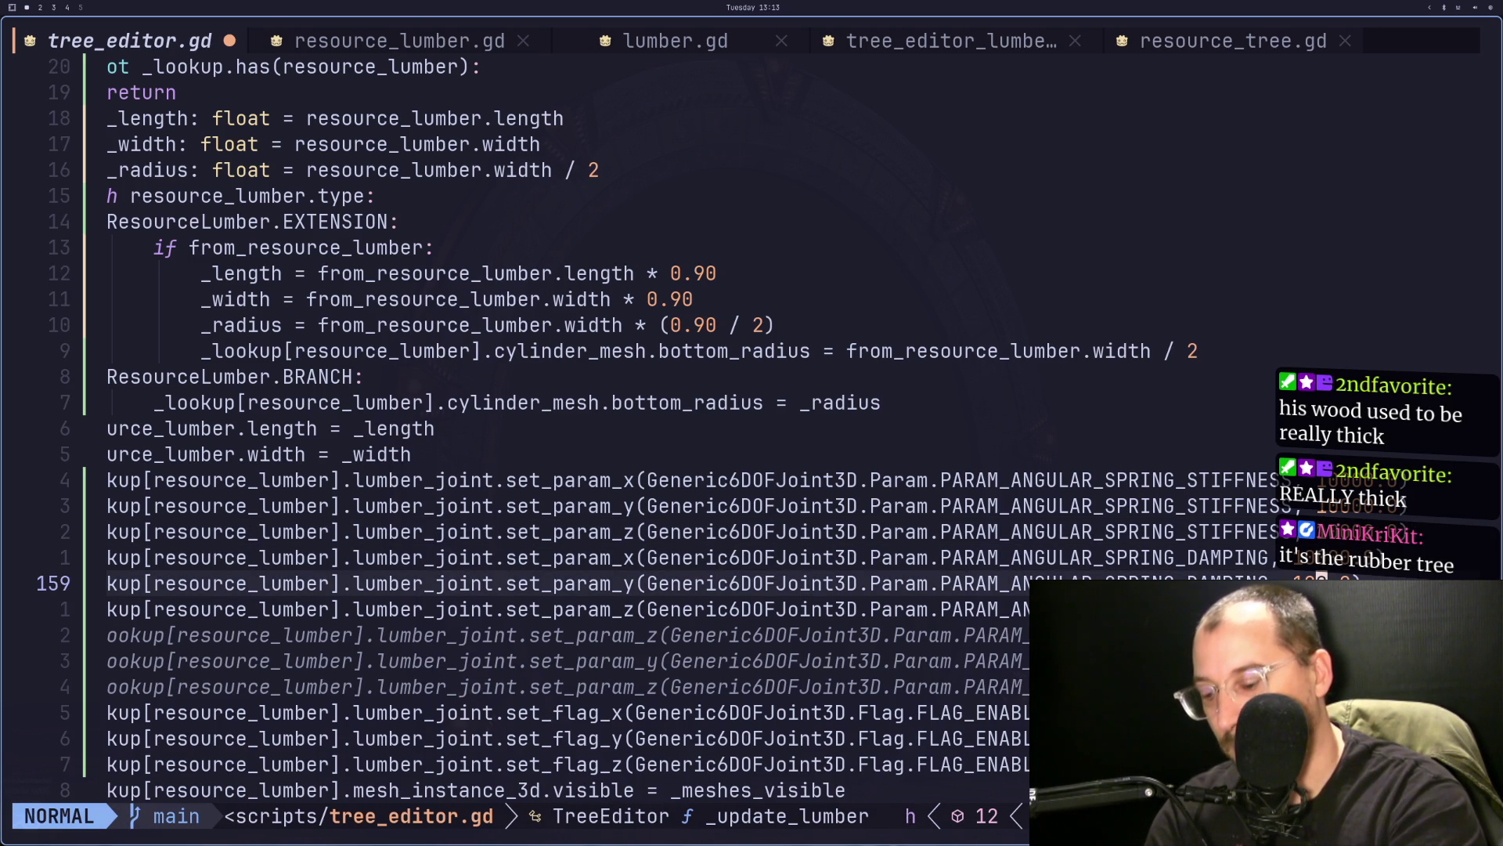
pyautogui.press('i')
pyautogui.press('Escape')
pyautogui.press('j')
pyautogui.press('h')
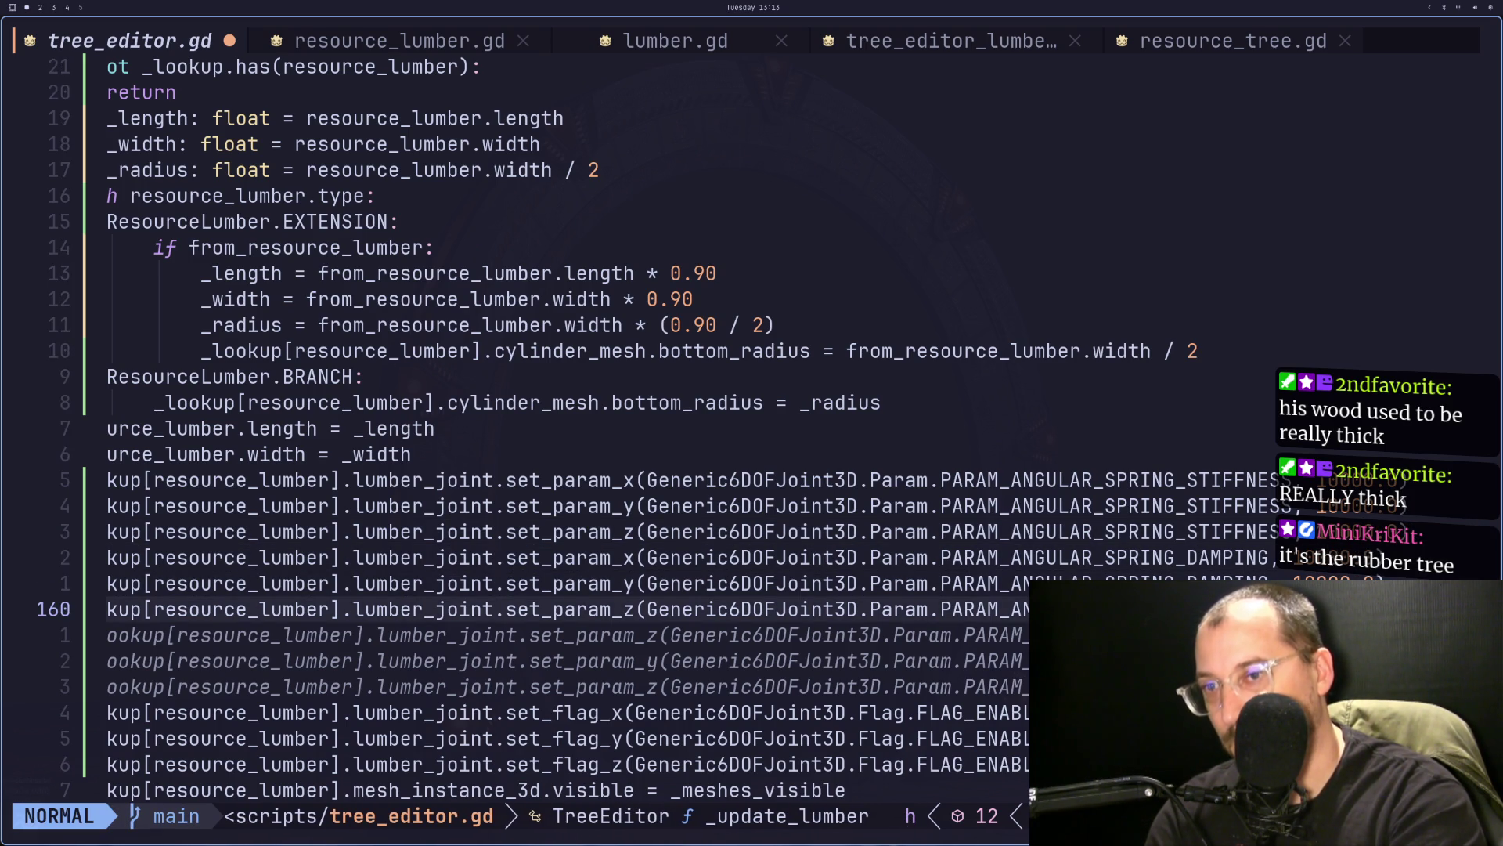
pyautogui.press('i')
# - Save all open scripts with :wa and return to Godot
pyautogui.press('Escape')
pyautogui.write(':wa')
pyautogui.press('Return')
pyautogui.press('super+2')
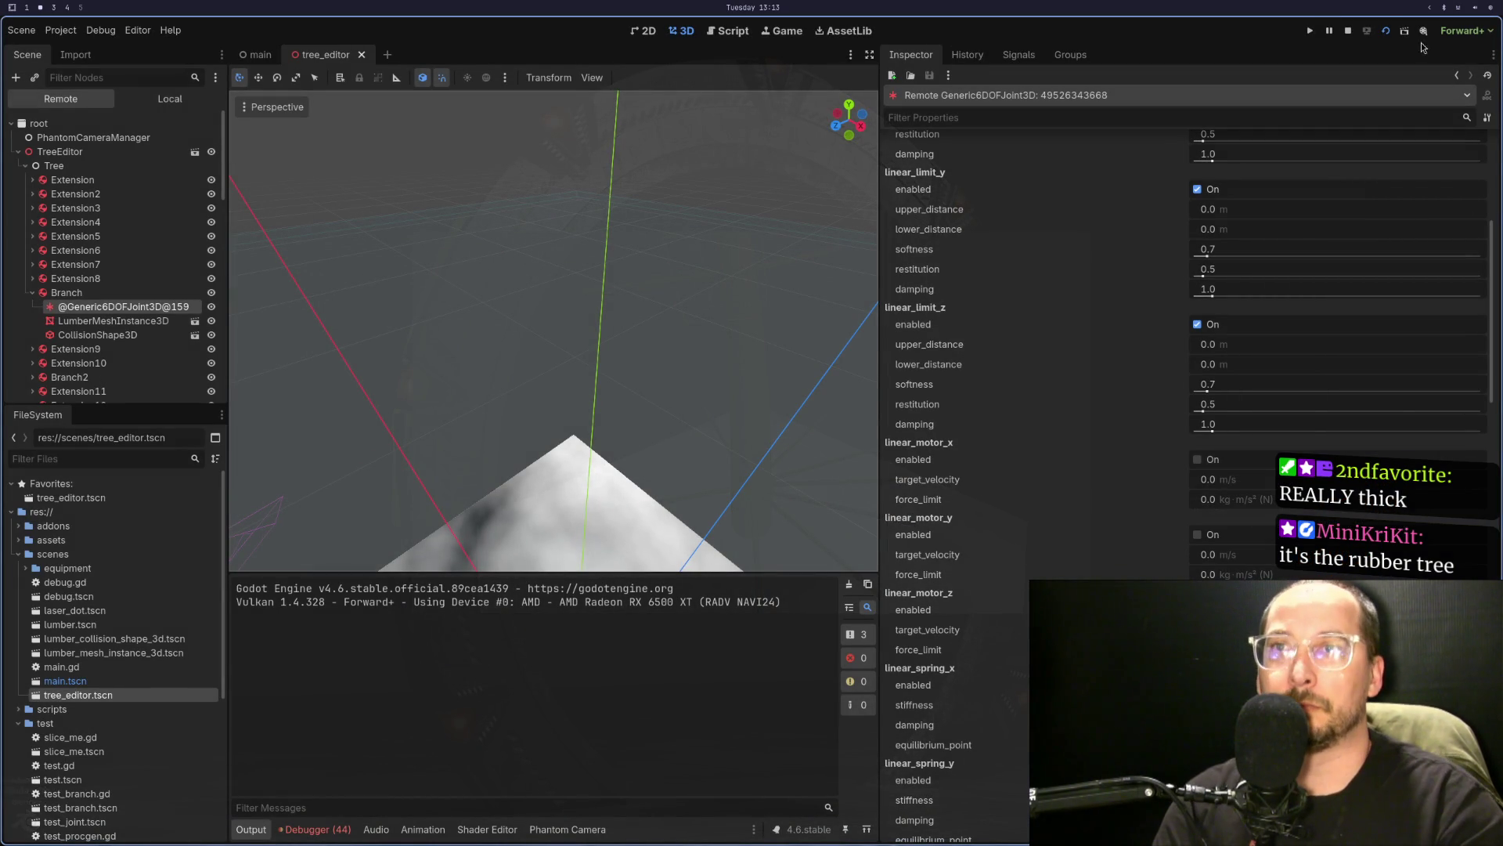
# - Rerun the scene to test the stiffer joints, stop it, and select TreeEditor's wind speed
pyautogui.click(1385, 33)
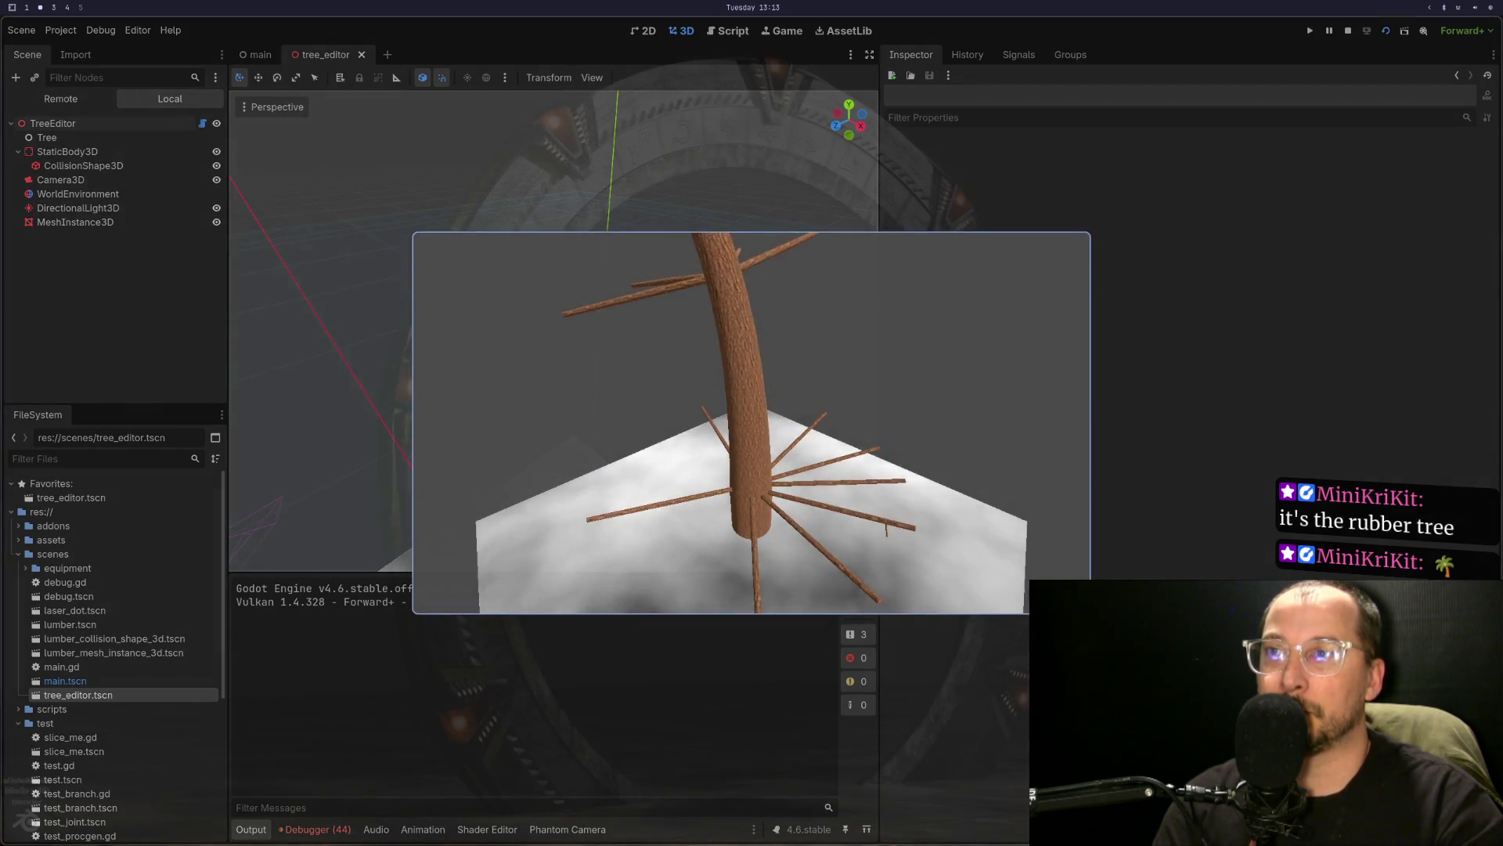
pyautogui.press('F8')
pyautogui.click(118, 97)
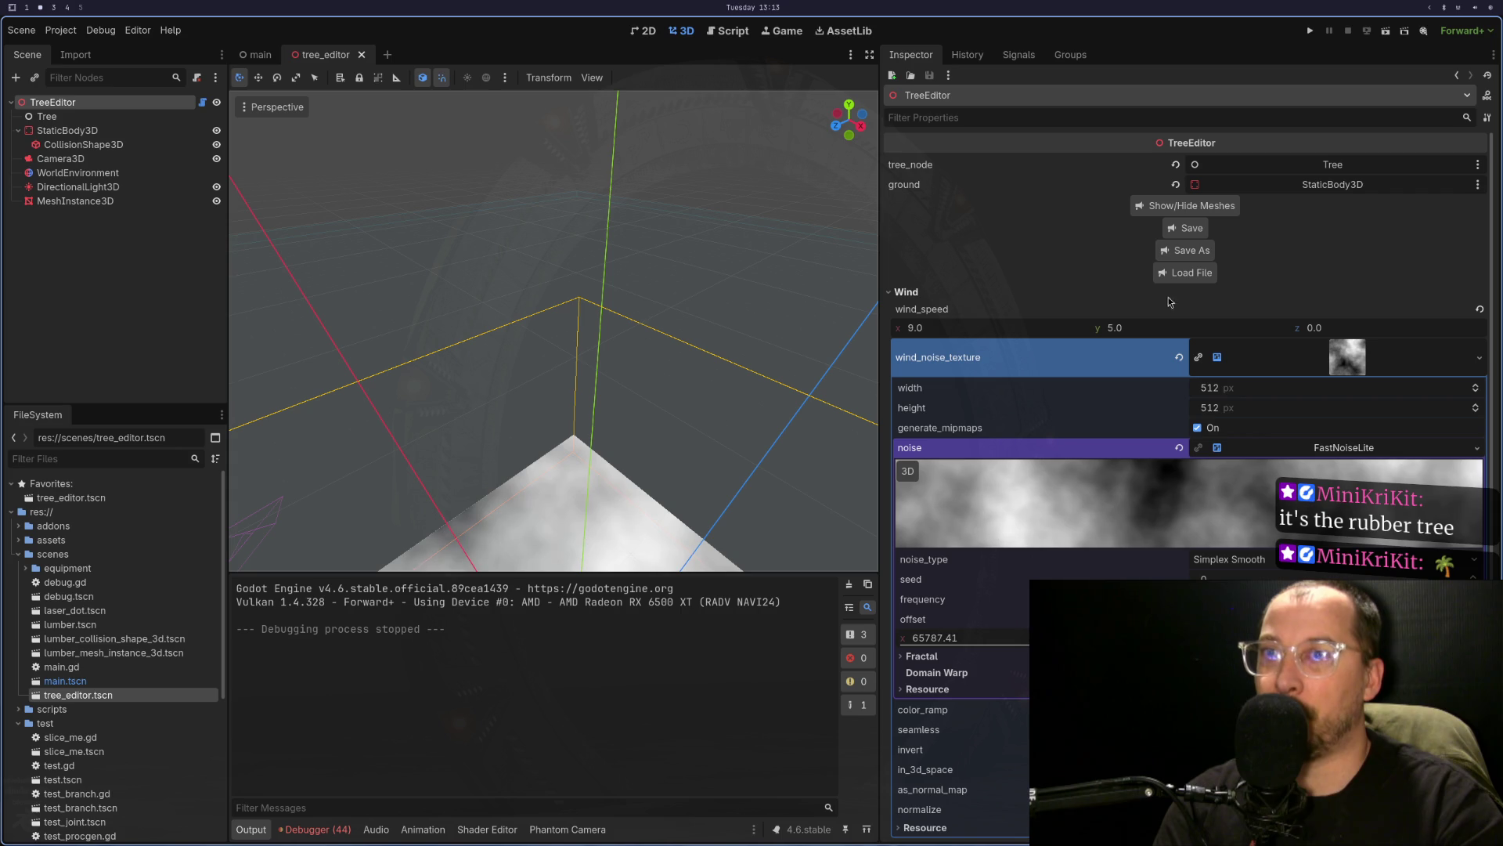
pyautogui.click(992, 327)
# - Set TreeEditor wind_speed to 2.25 (9.0/4) on x and 1.25 on y
pyautogui.write('/')
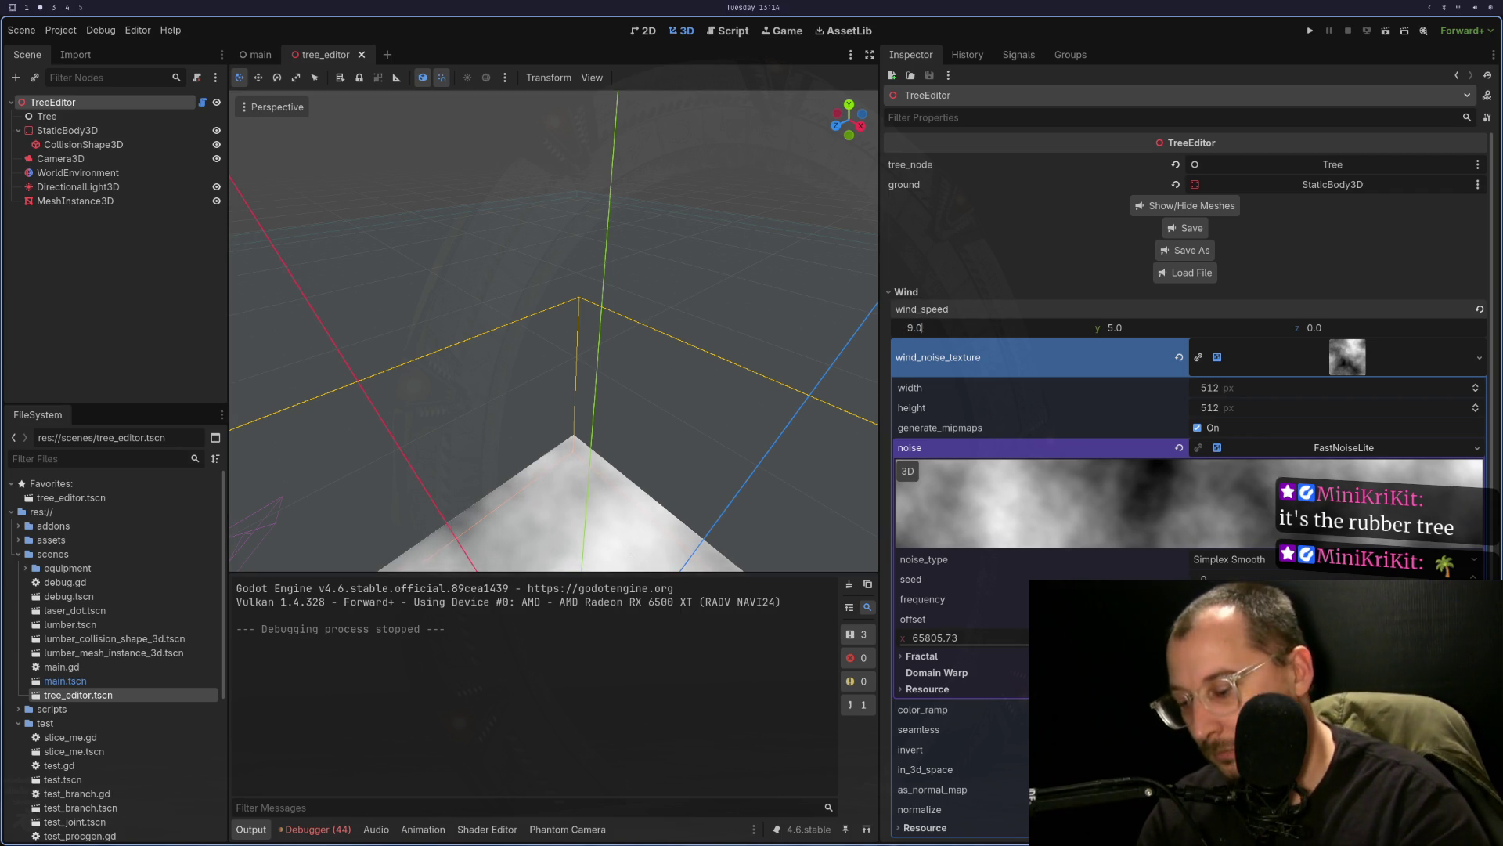
pyautogui.write('4')
pyautogui.press('Tab')
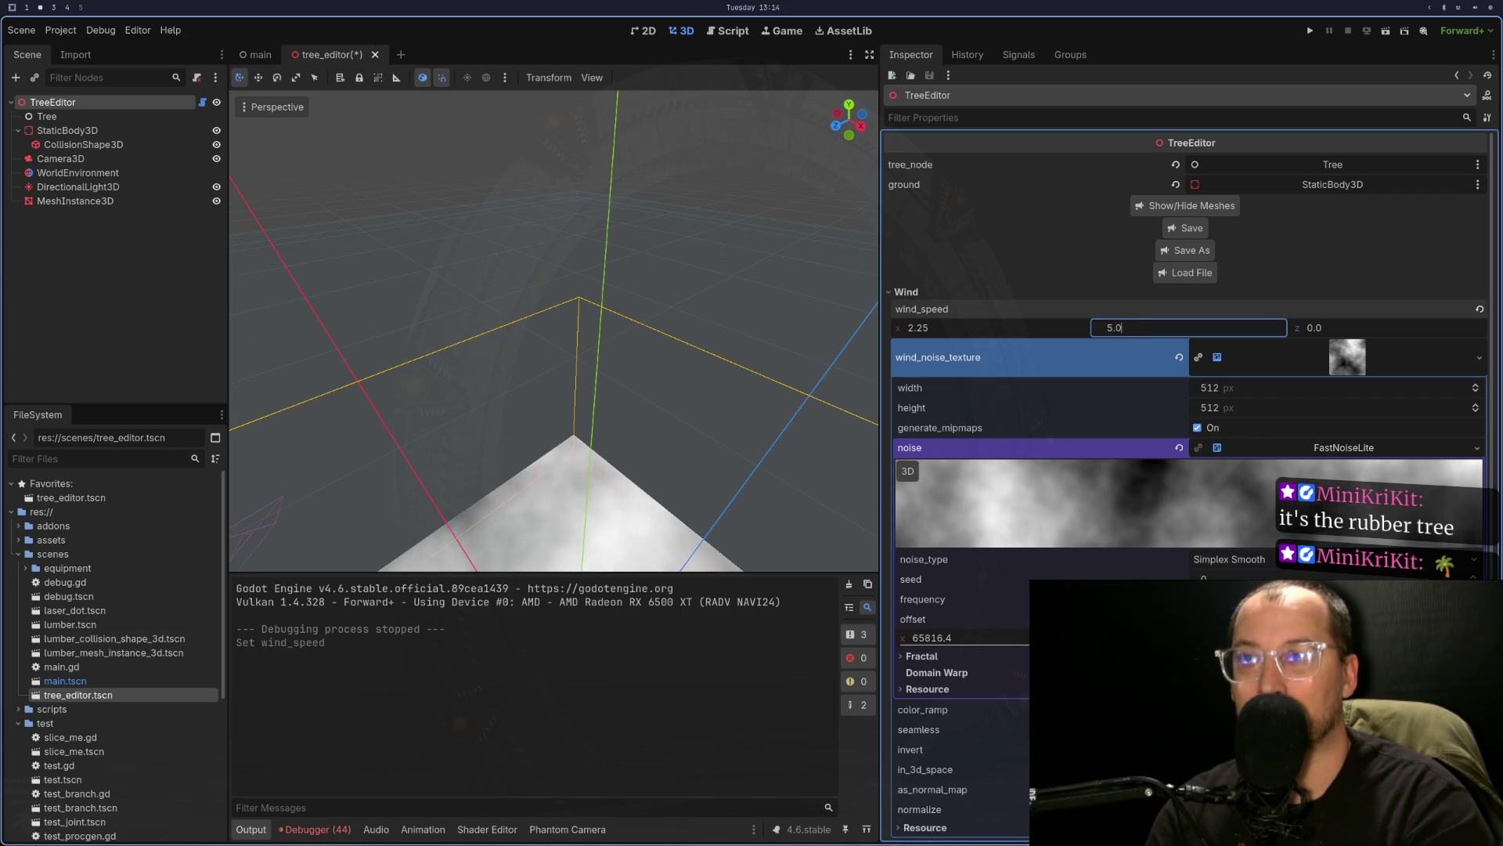
pyautogui.write('/4')
pyautogui.press('Tab')
# - Test-run the project with the calmer wind, stop it, and bring up the browser docs
pyautogui.press('F5')
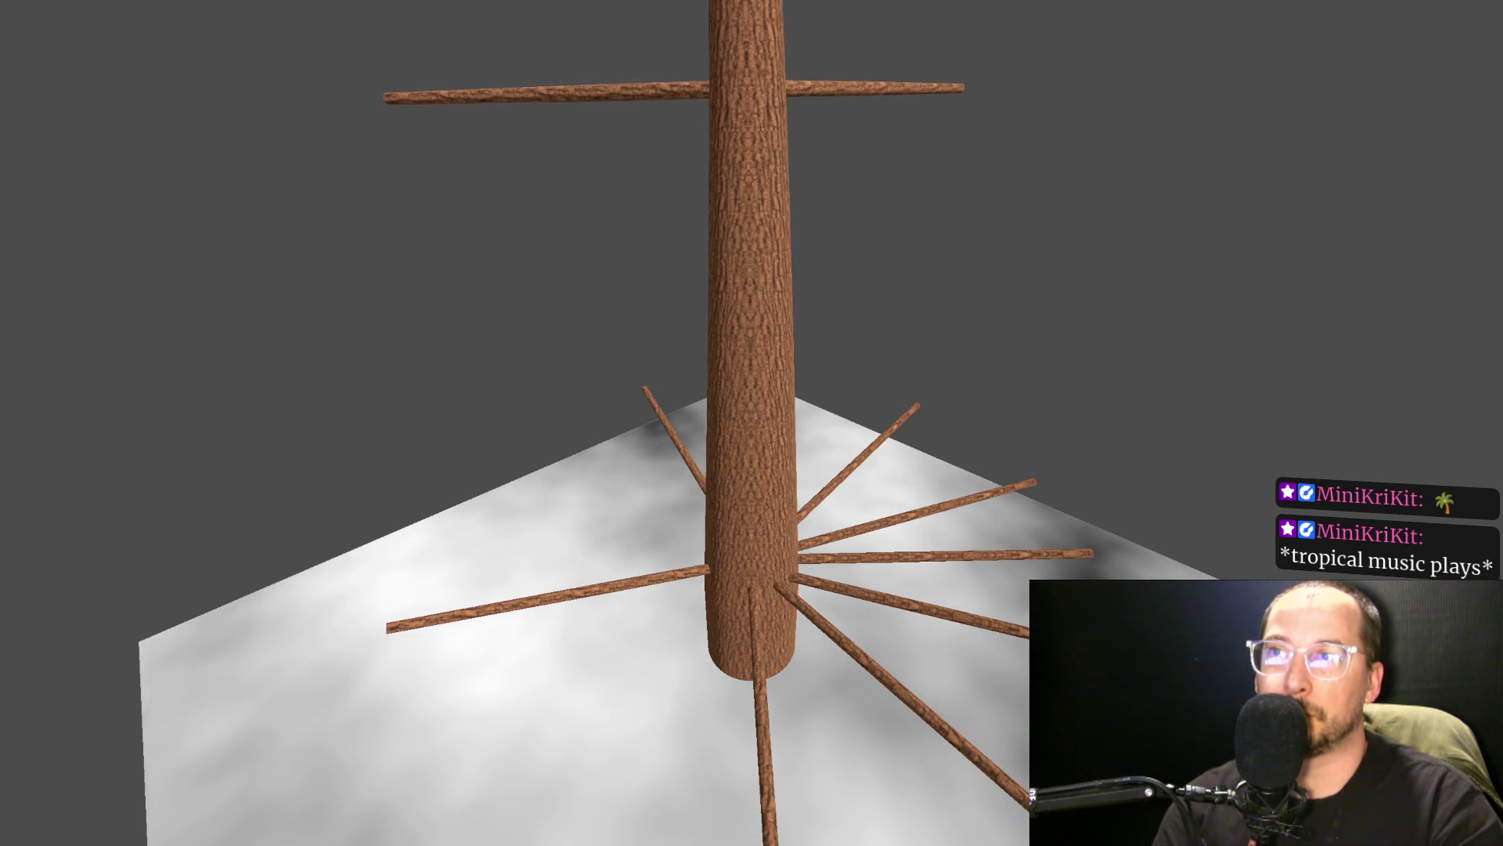
pyautogui.press('super+f')
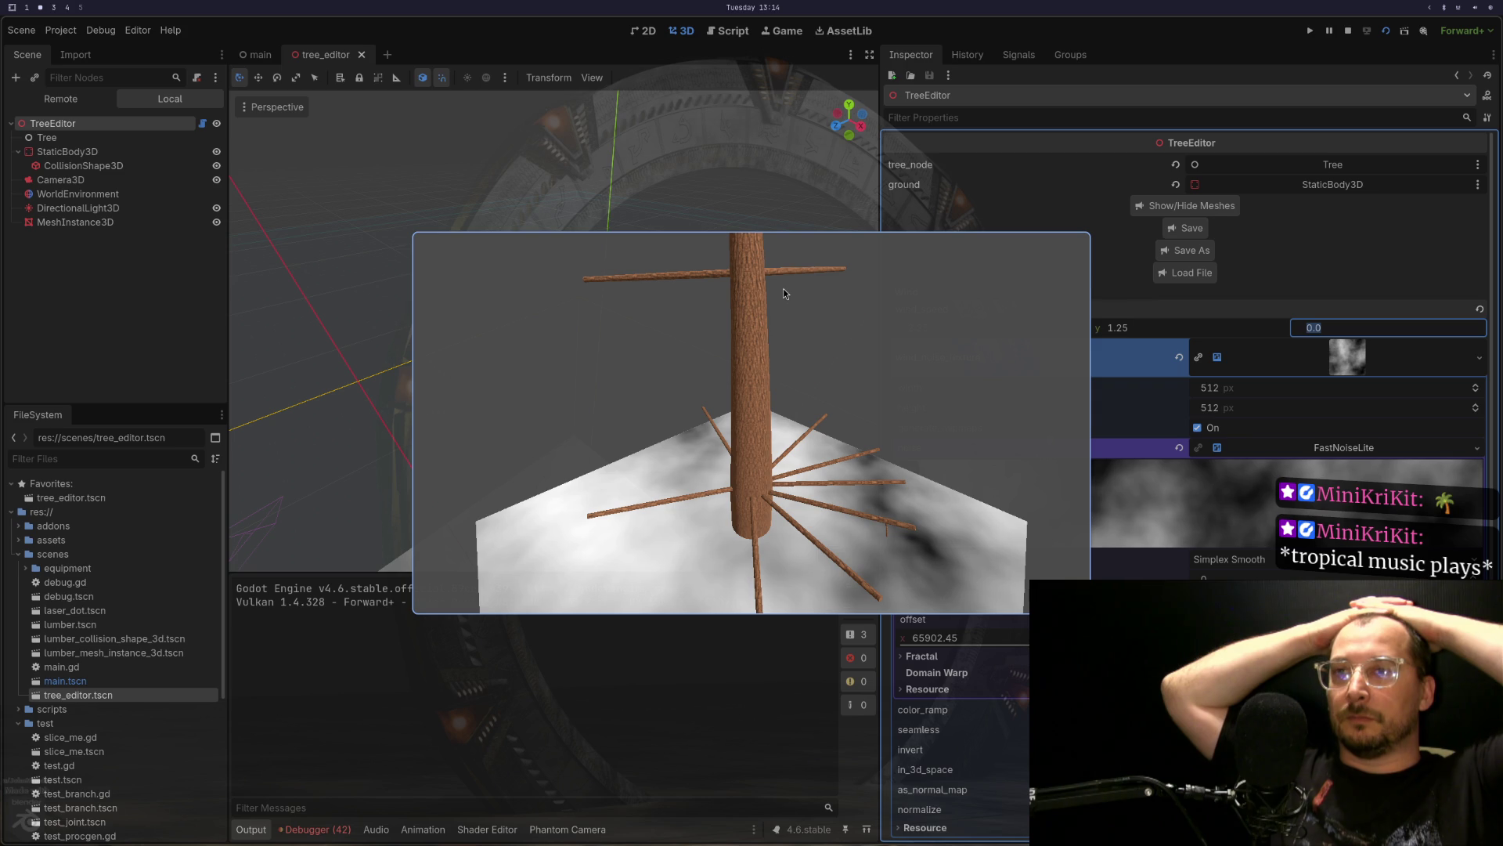
pyautogui.click(1345, 35)
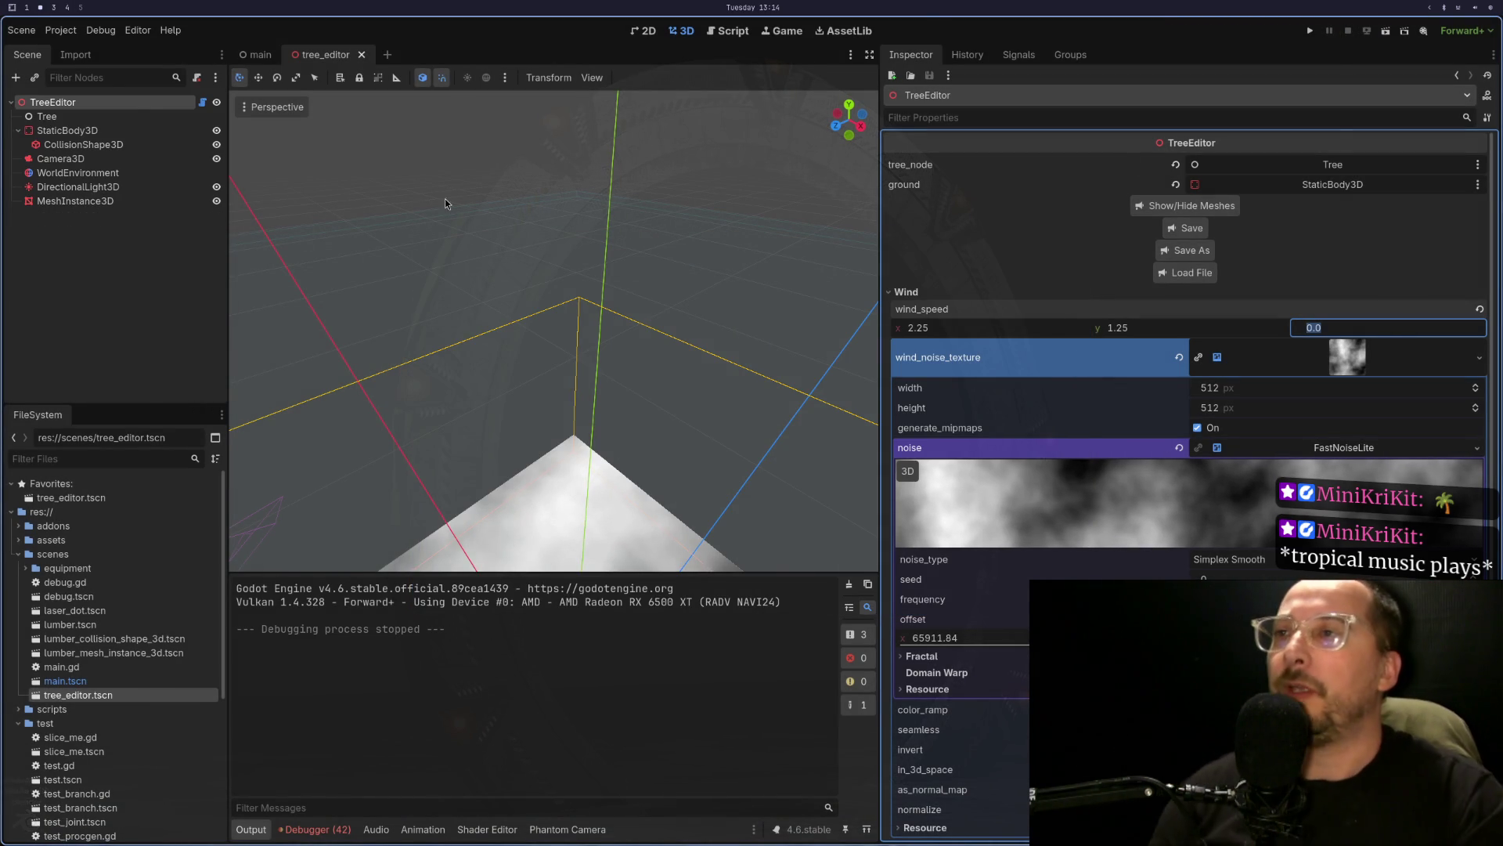
pyautogui.press('super+1')
pyautogui.press('super+2')
pyautogui.press('super+3')
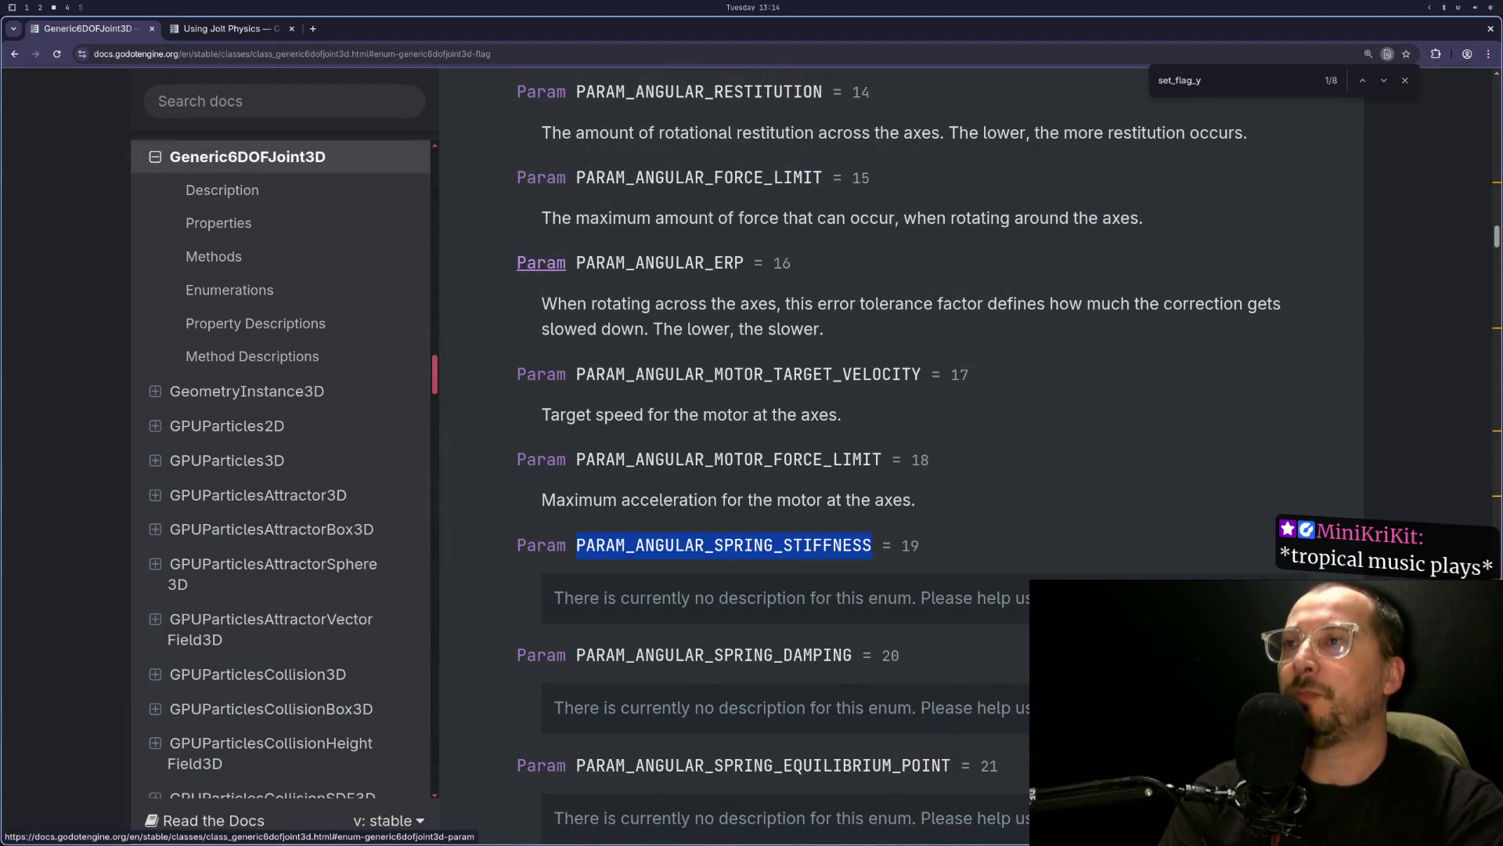
# - Show the Using Jolt Physics page scrolled to its Notable differences joint properties list
pyautogui.scroll(10, 626, 313)
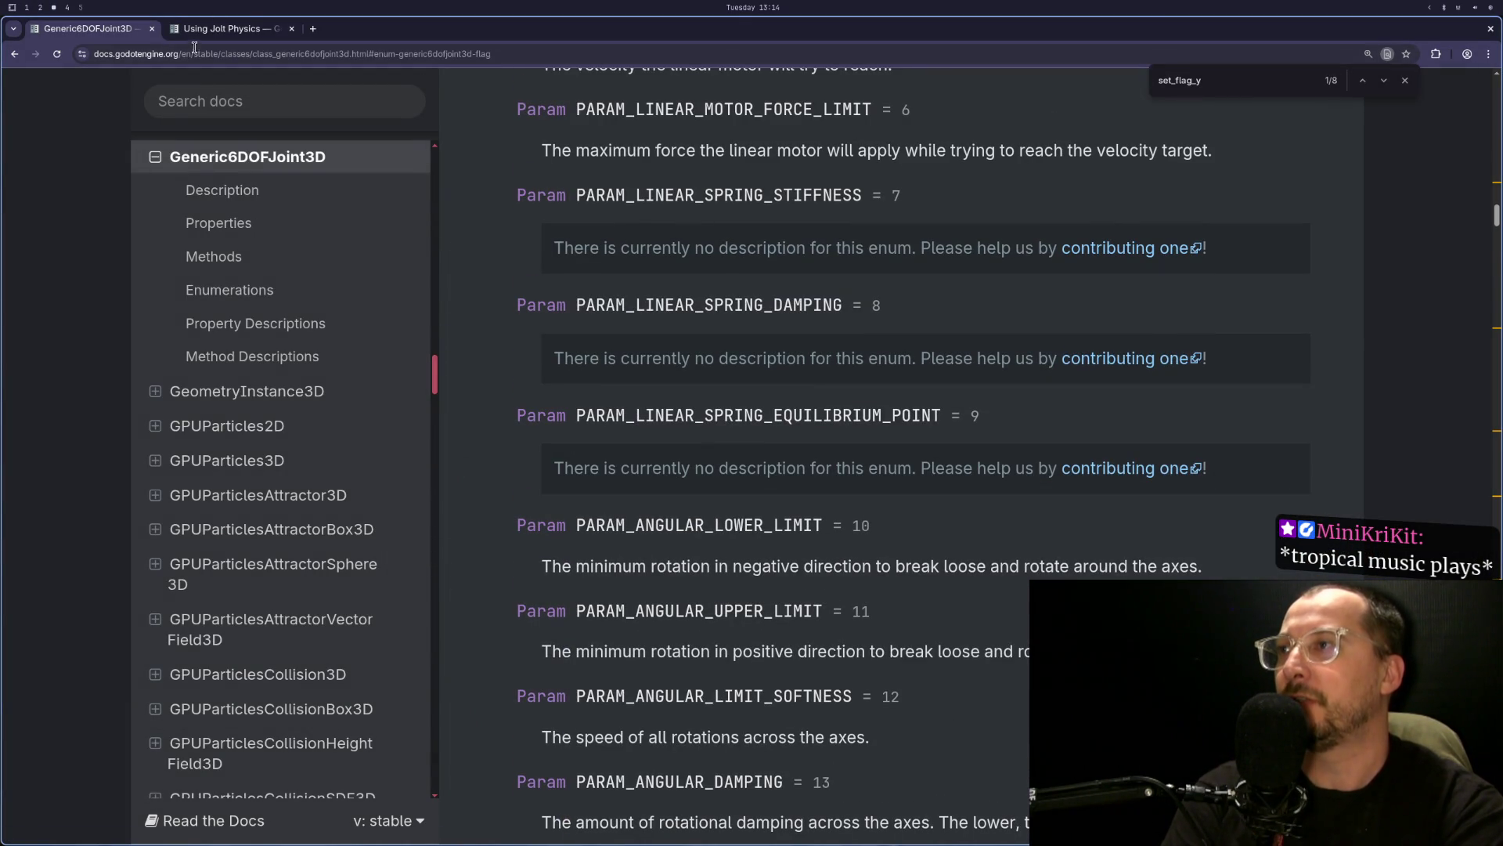
pyautogui.click(222, 33)
pyautogui.scroll(3, 833, 500)
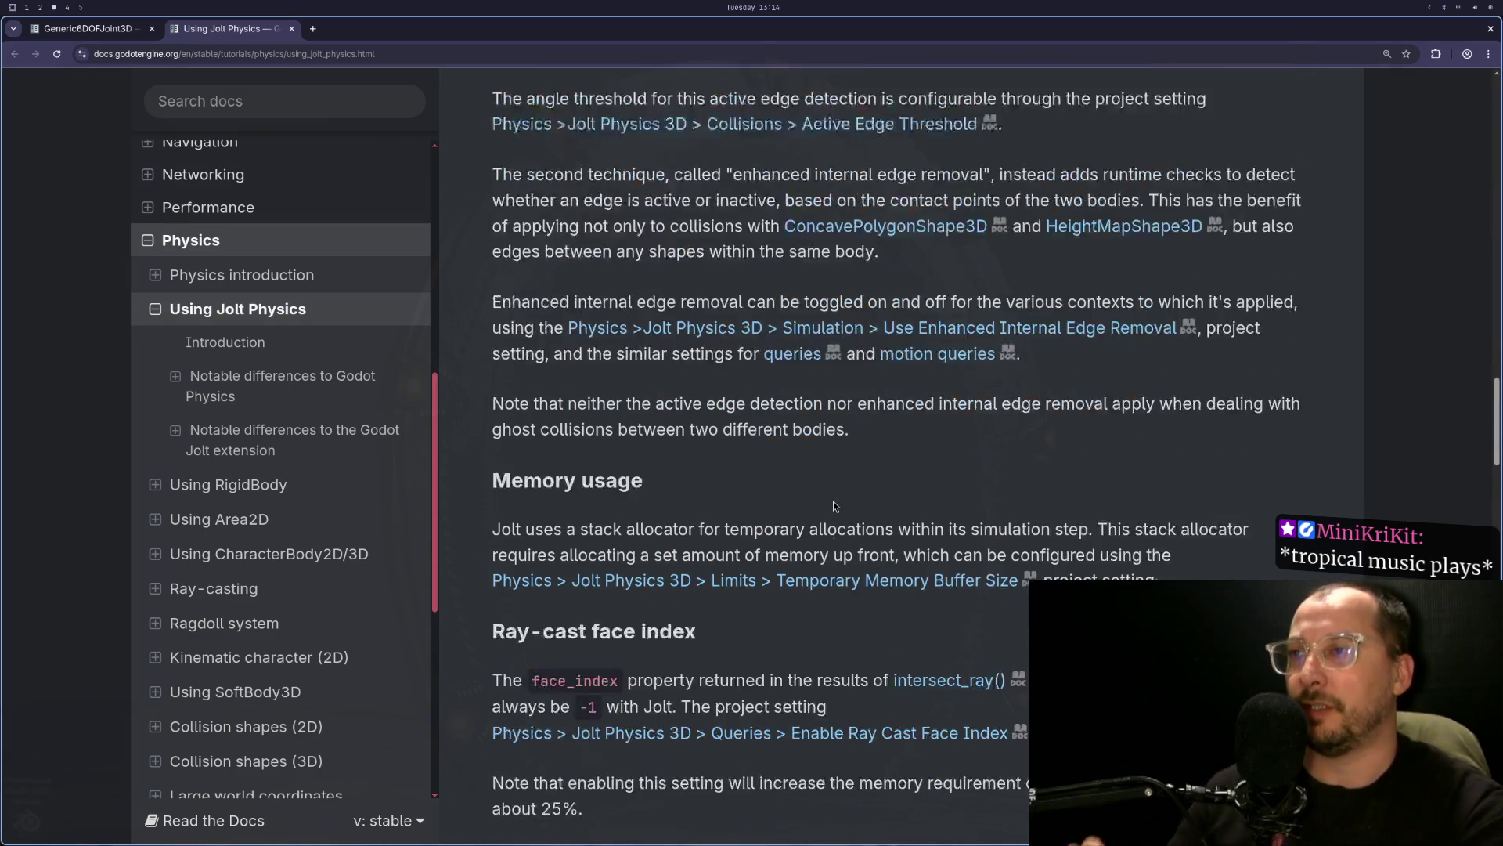
pyautogui.scroll(-3, 833, 500)
pyautogui.scroll(-3, 848, 556)
pyautogui.scroll(4, 803, 495)
pyautogui.scroll(20, 806, 491)
pyautogui.scroll(3, 806, 492)
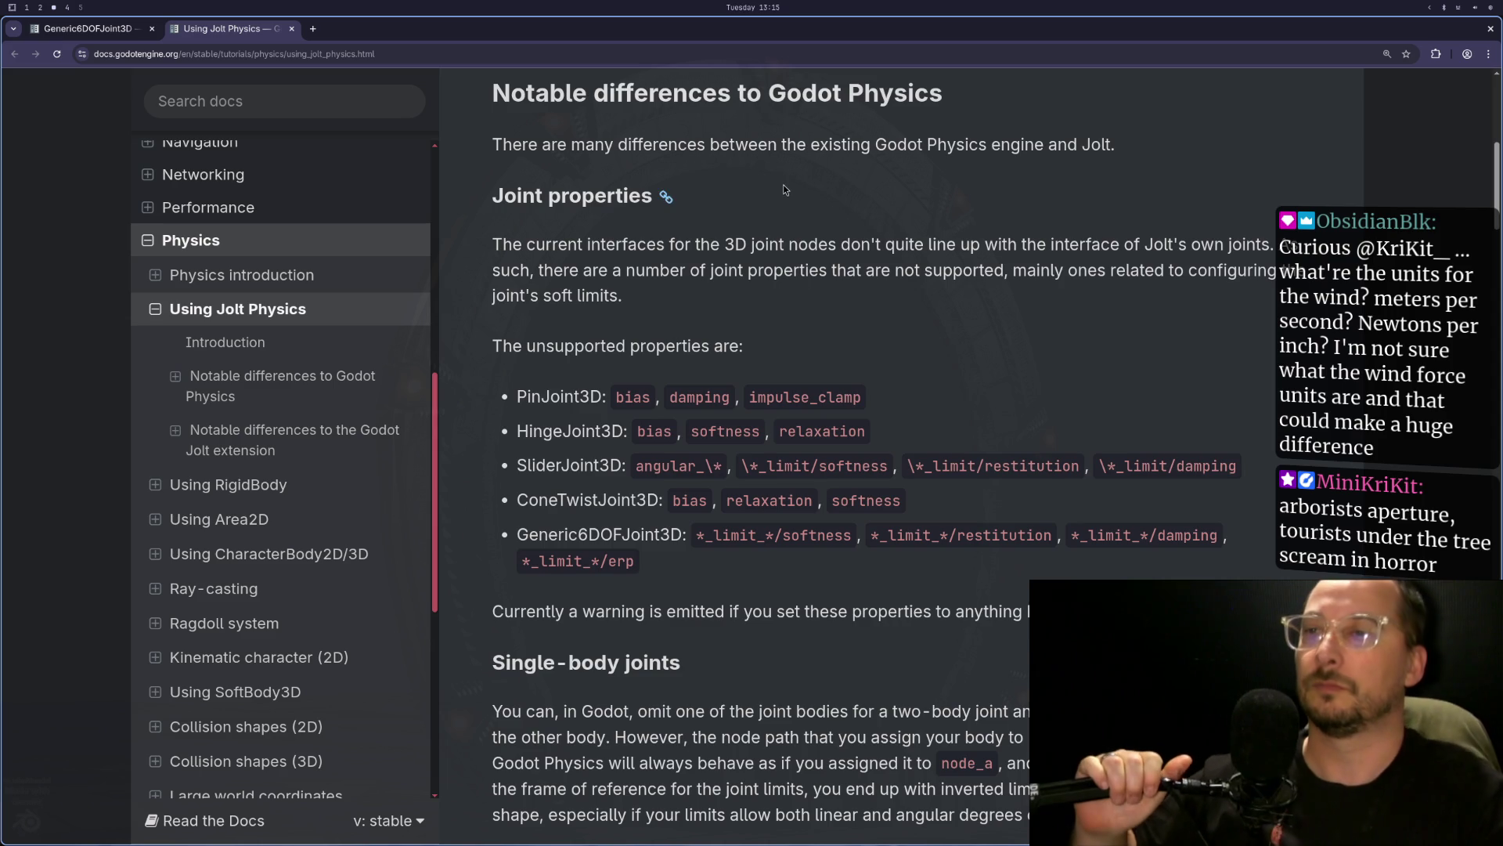
pyautogui.scroll(-3, 860, 259)
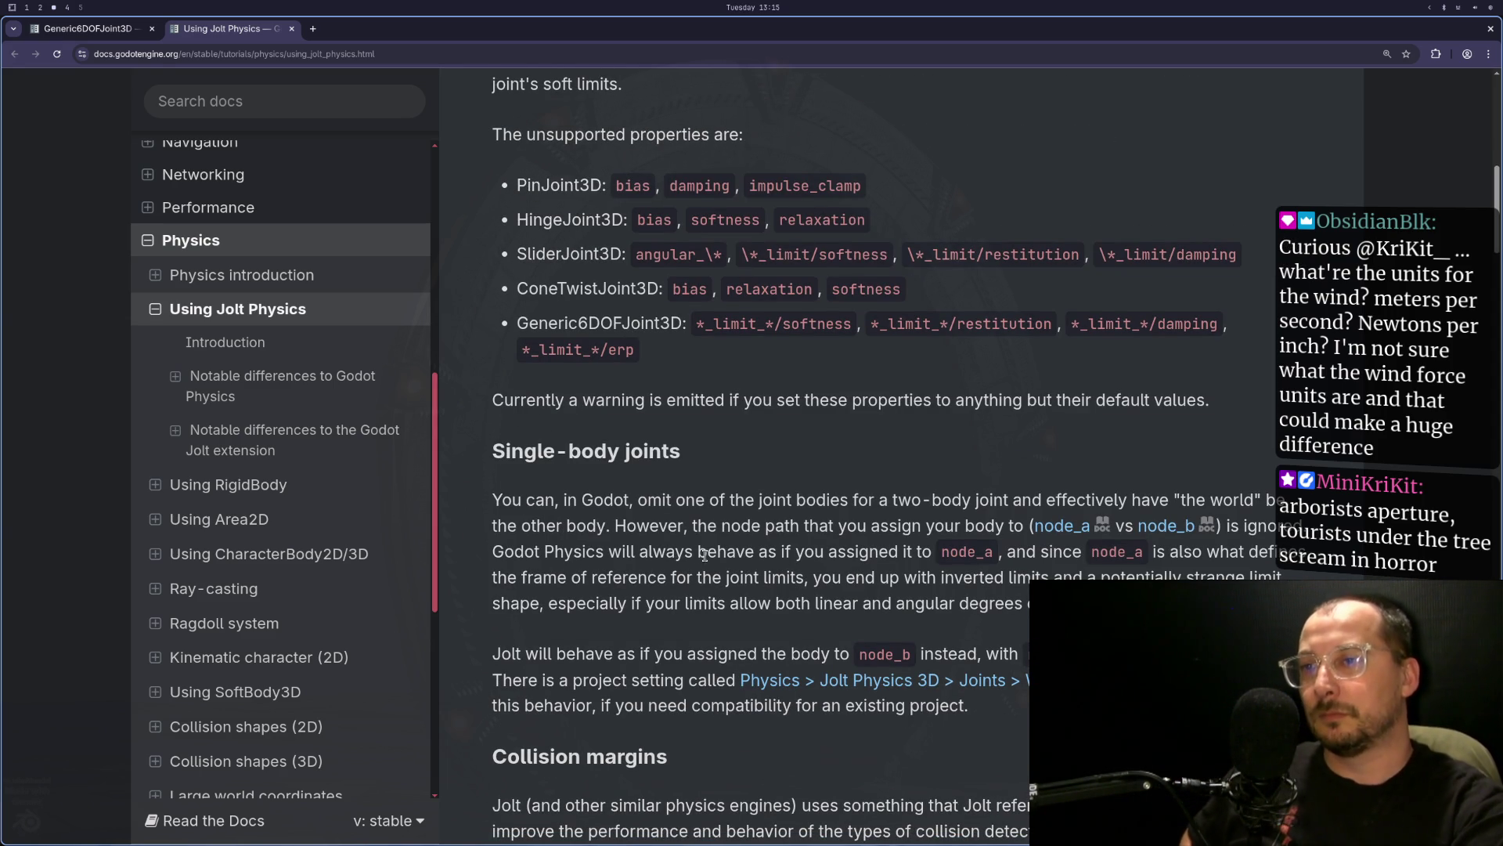
pyautogui.scroll(2, 705, 554)
pyautogui.scroll(-3, 755, 685)
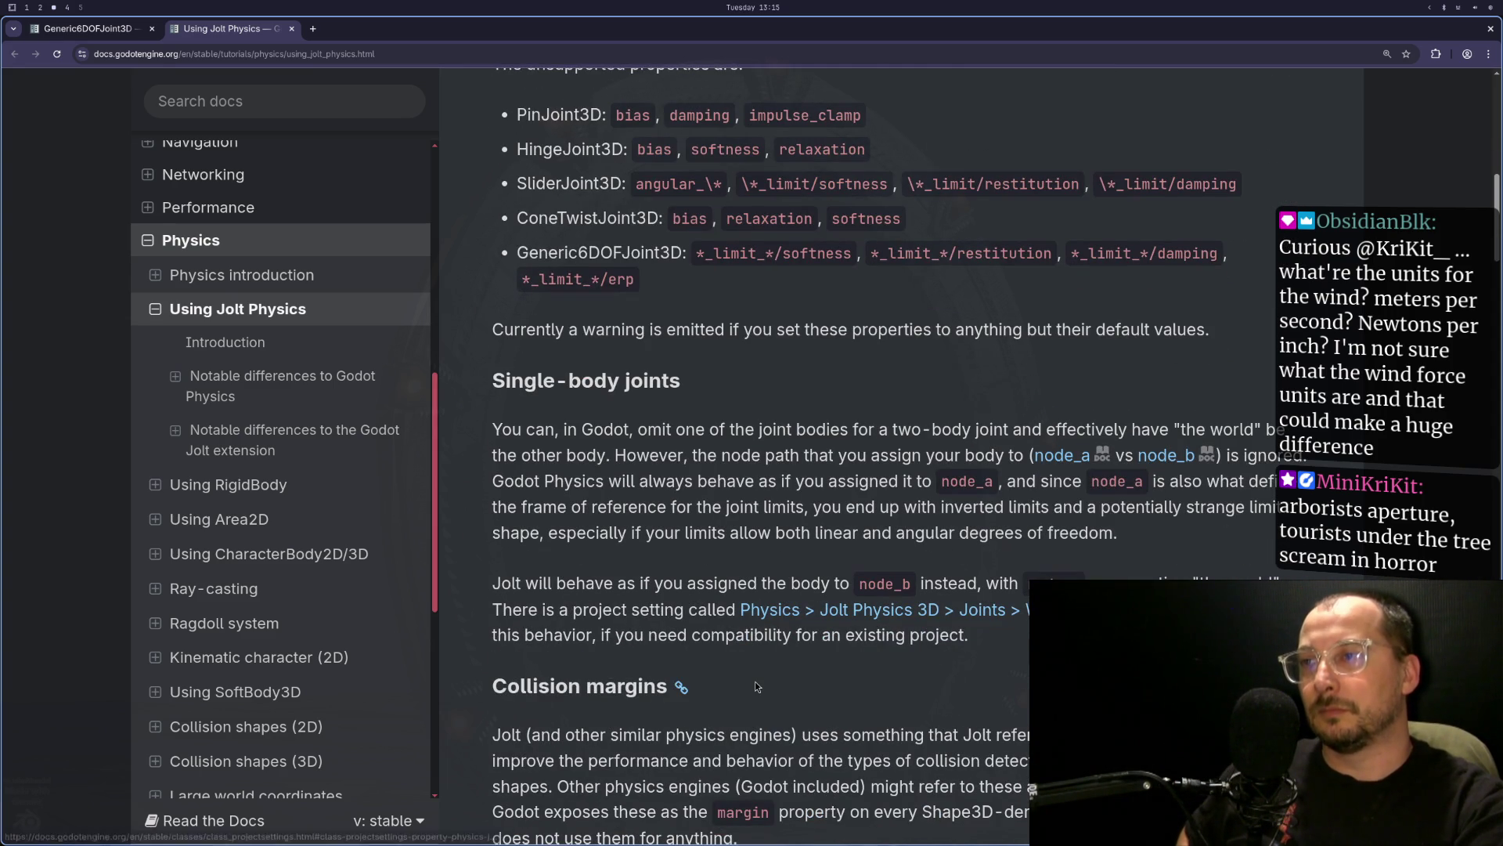
pyautogui.doubleClick(642, 250)
pyautogui.hotkey('ctrl', 'f')
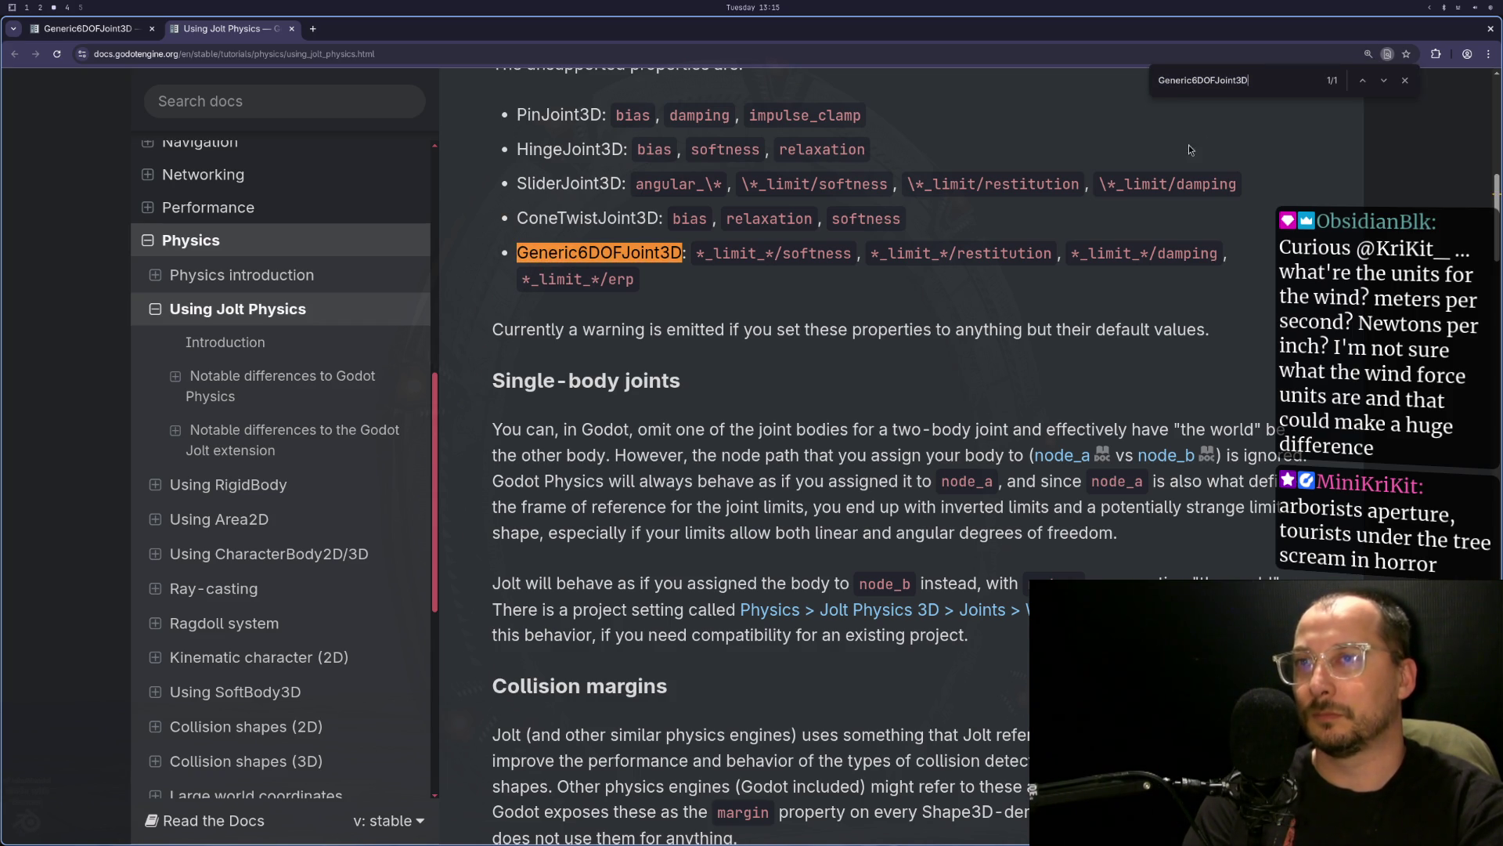
pyautogui.click(1382, 81)
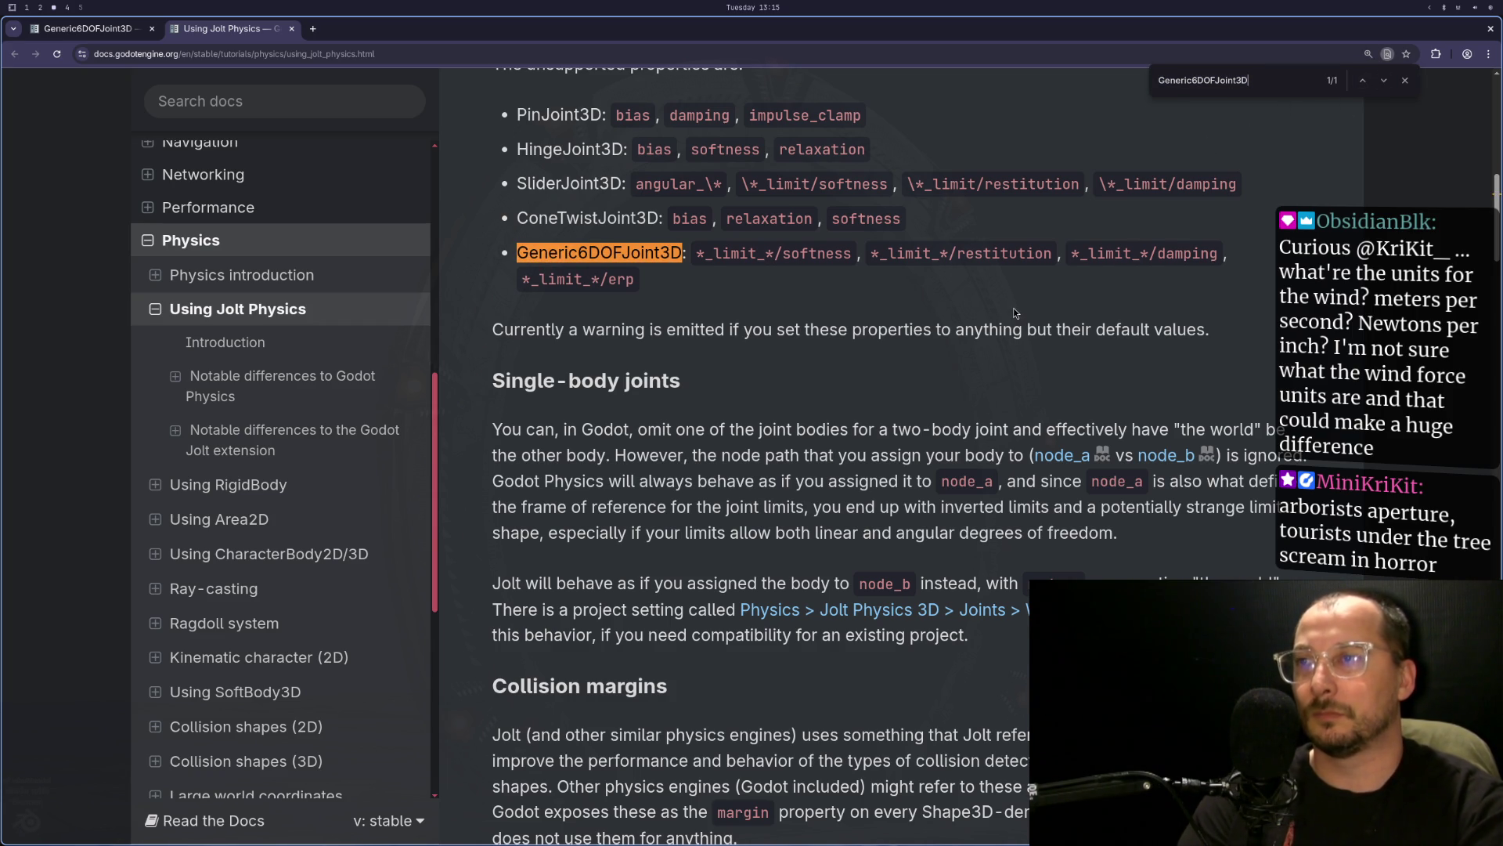
pyautogui.scroll(2, 1014, 312)
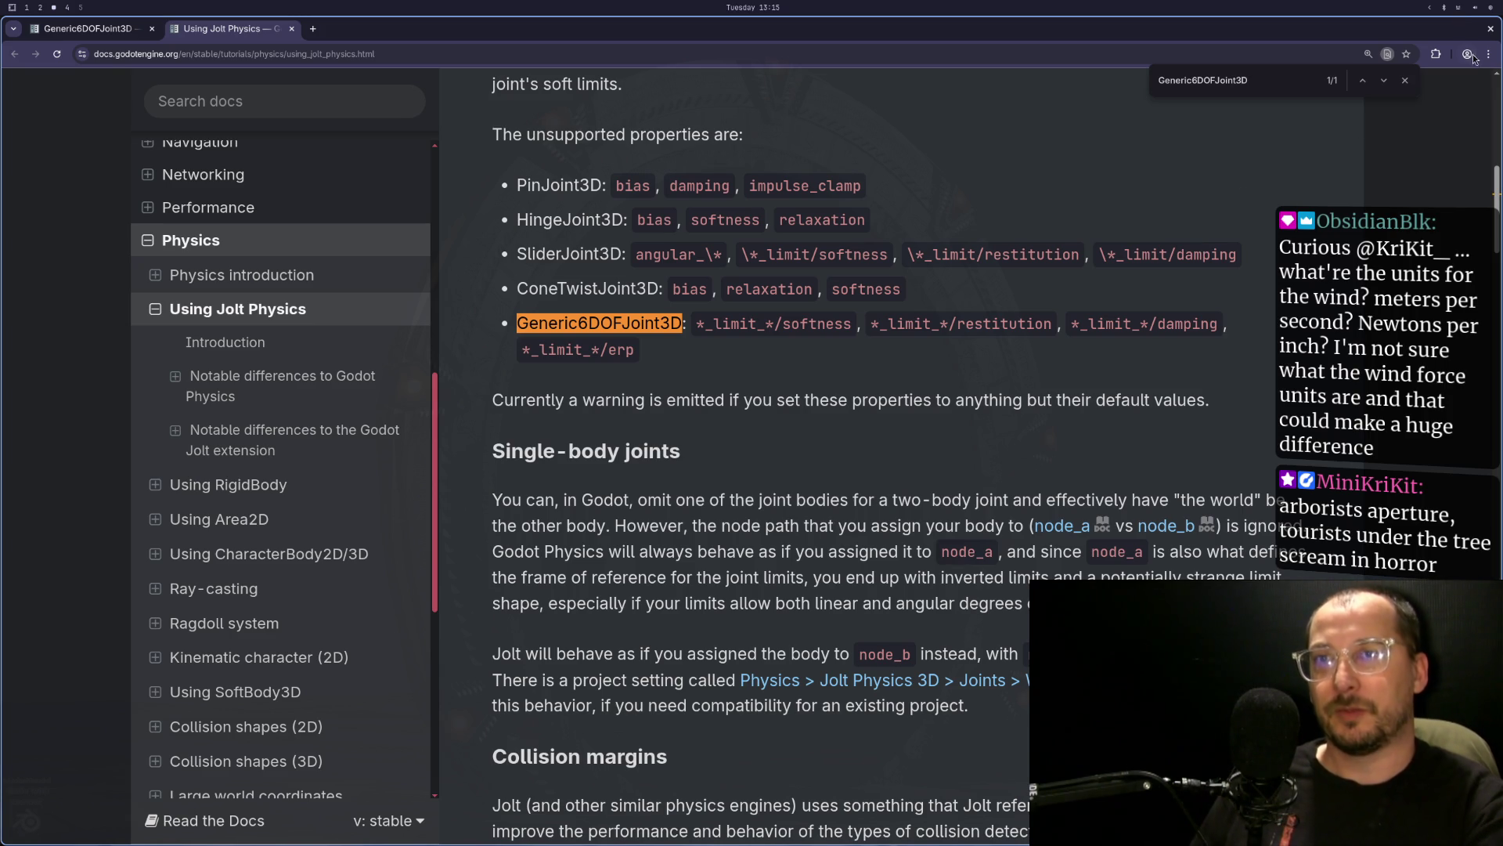
pyautogui.click(1405, 80)
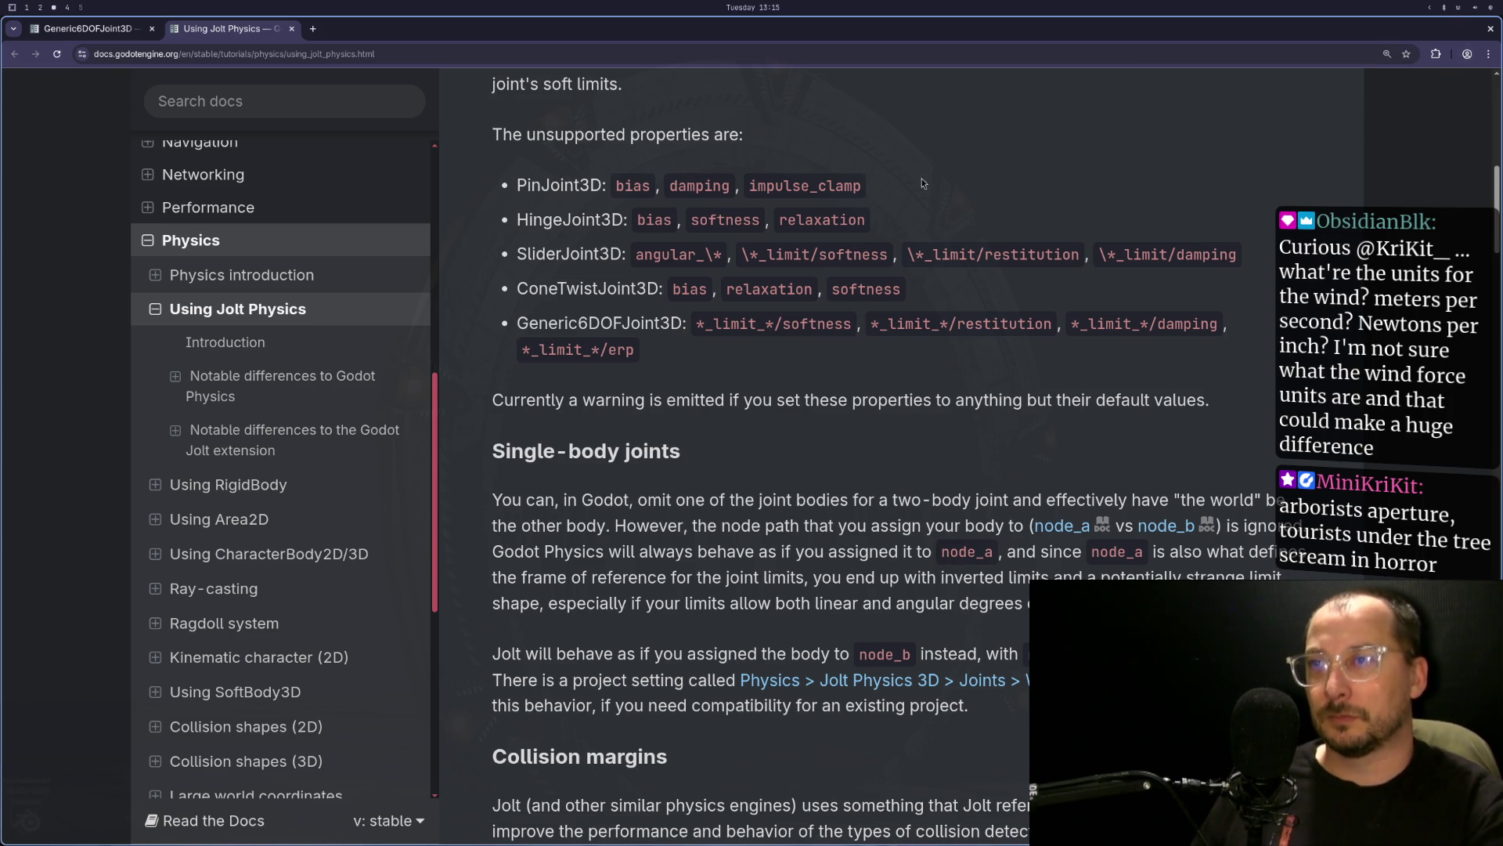
pyautogui.scroll(3, 869, 170)
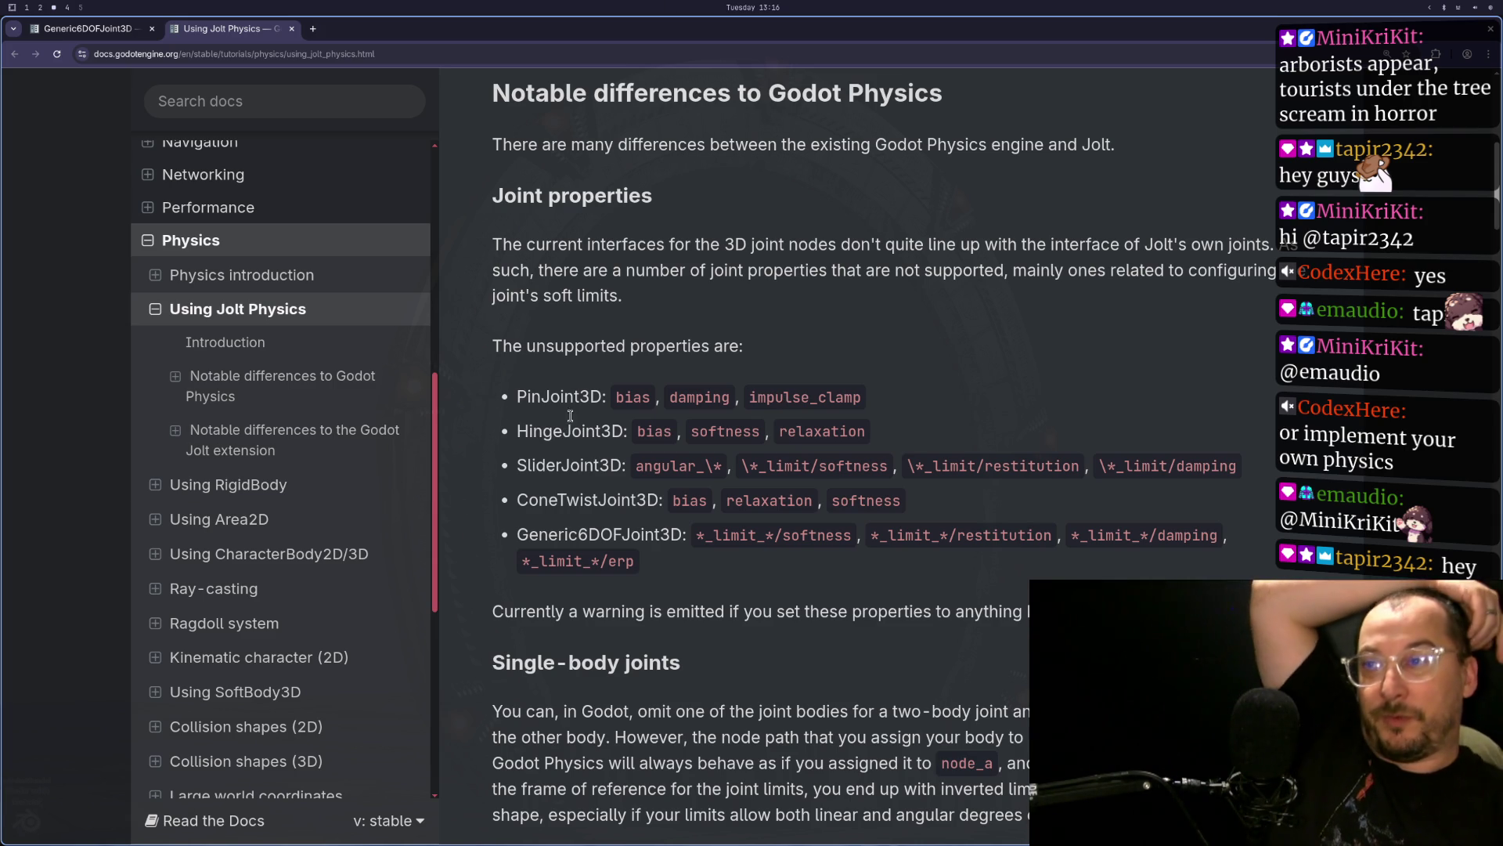
# - Highlight the PinJoint3D through SliderJoint3D entries, then scroll on to Baumgarte stabilization
pyautogui.moveTo(569, 405); pyautogui.dragTo(551, 614)
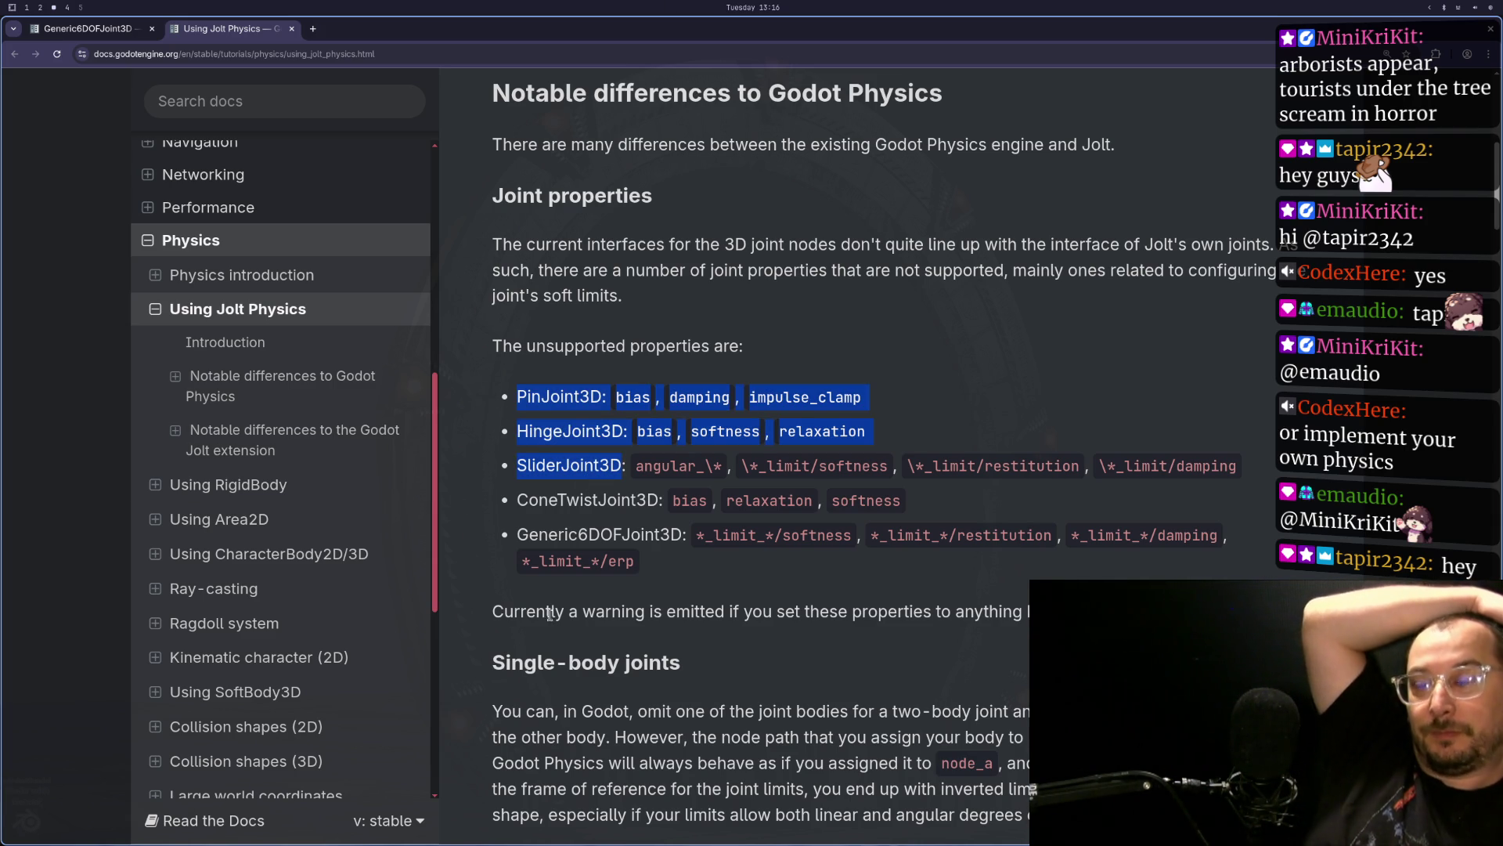
pyautogui.click(546, 459)
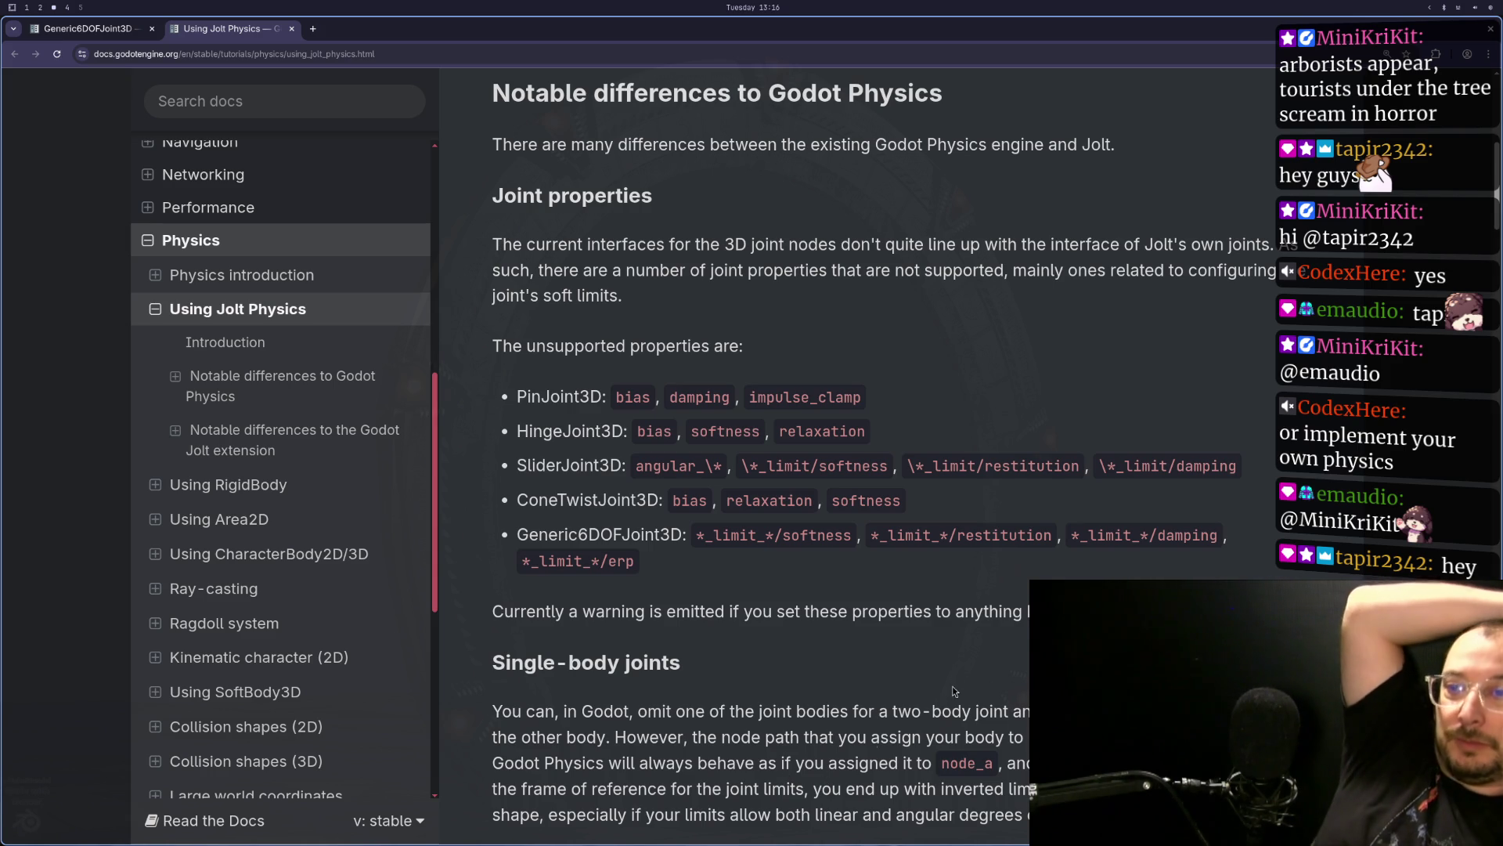
pyautogui.scroll(-15, 875, 740)
pyautogui.scroll(-3, 743, 616)
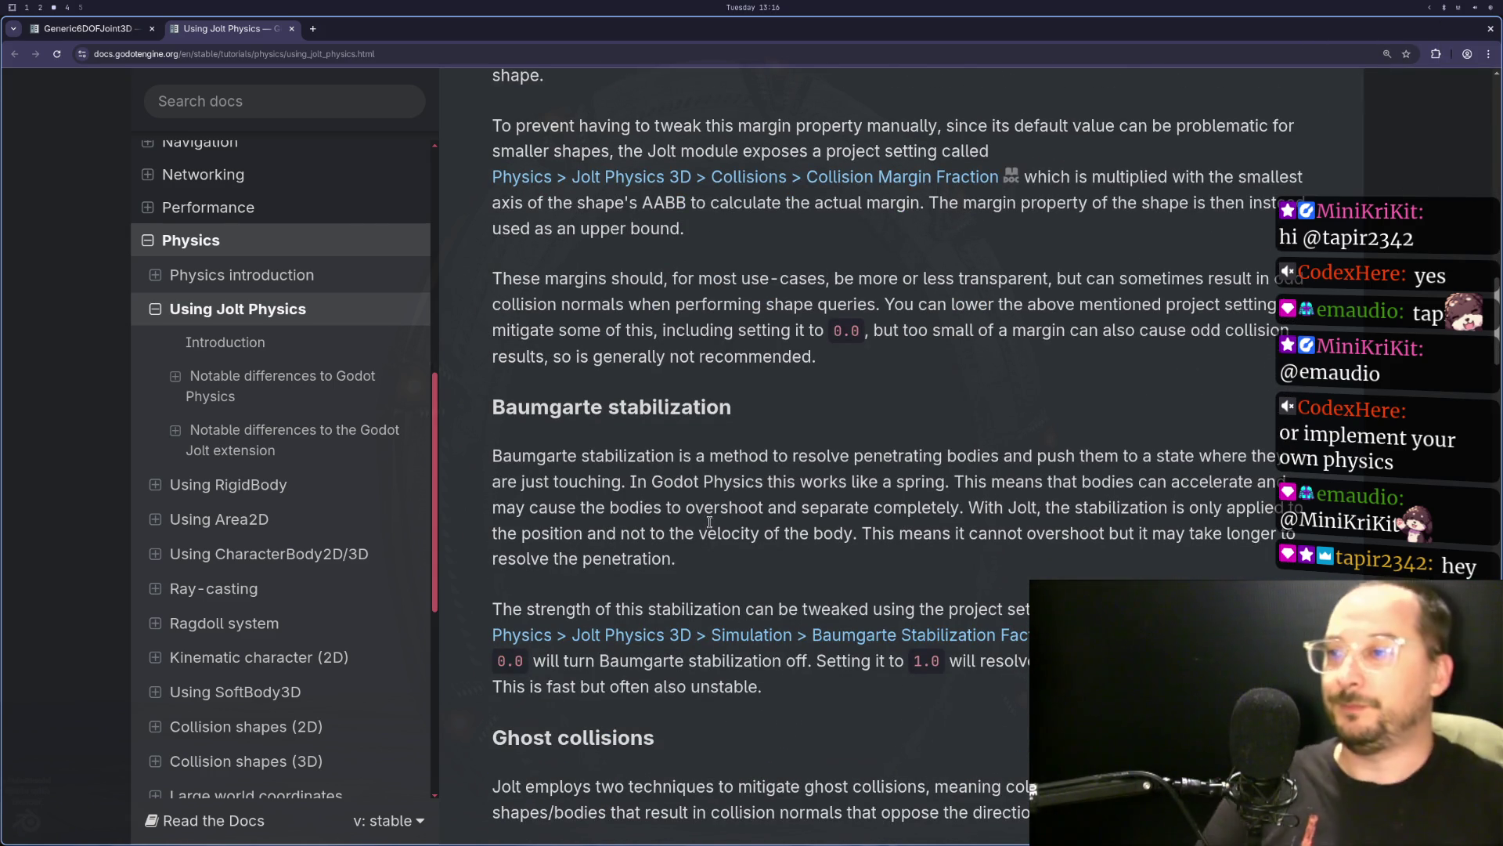
# - Return to Godot Engine and run the tree scene again
pyautogui.press('super+2')
pyautogui.hotkey('alt', 'Tab')
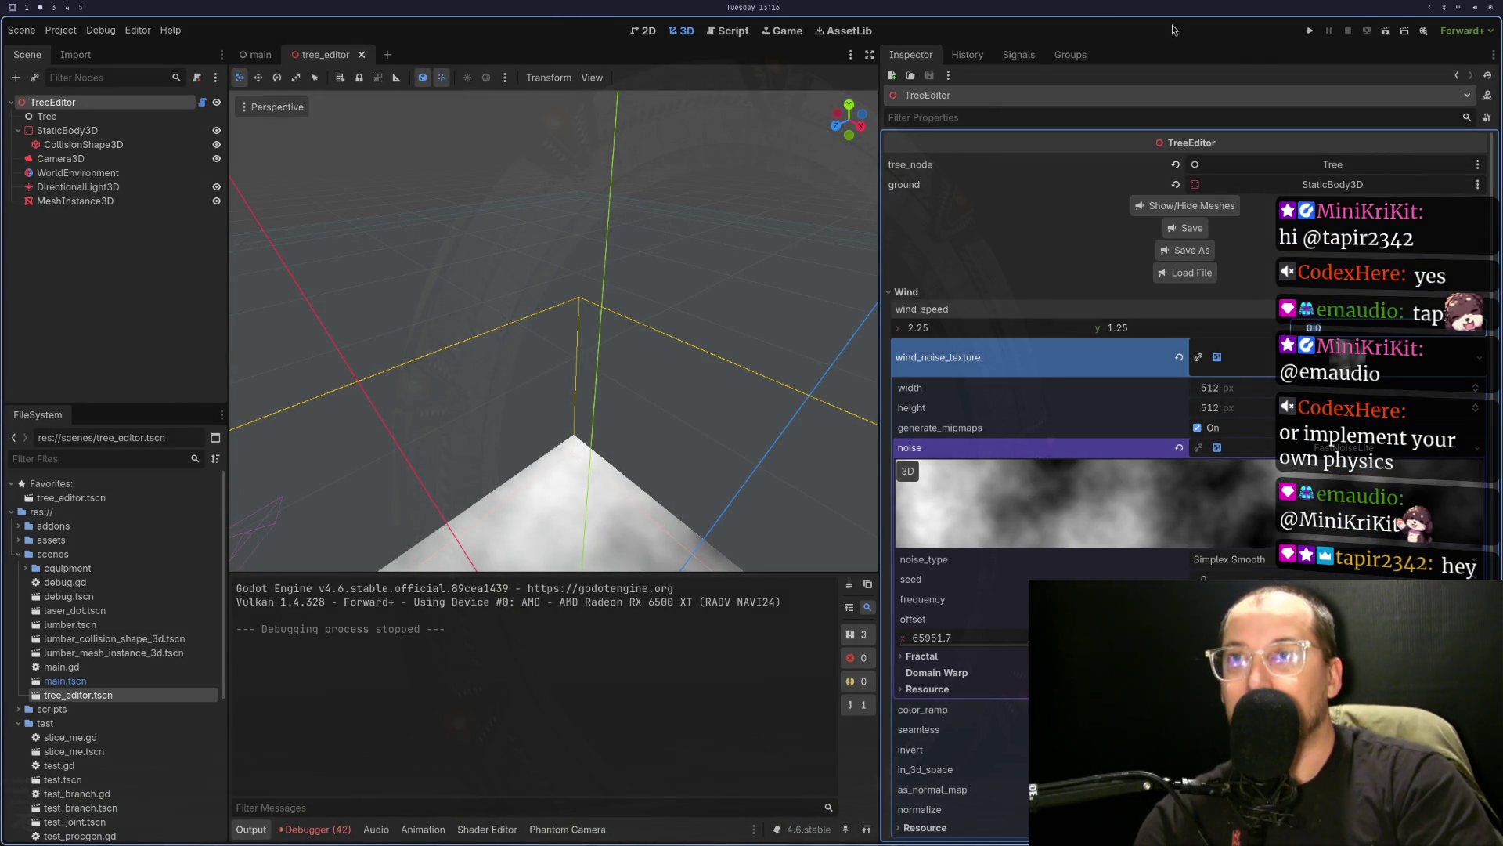
pyautogui.click(1383, 32)
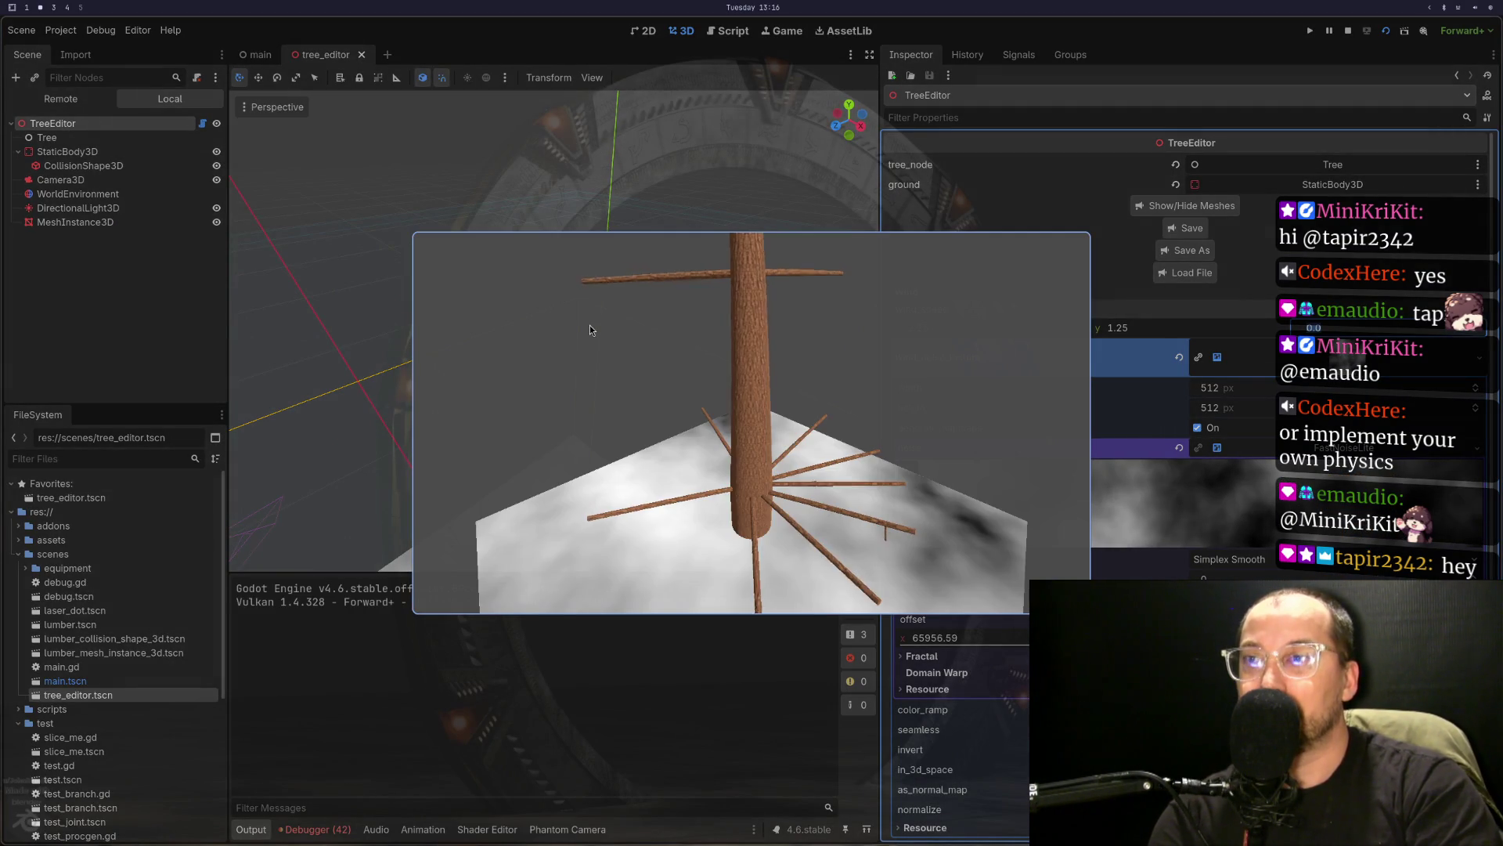
# - View the running tree full screen and back, stop it, then launch the scene again
pyautogui.press('super+f')
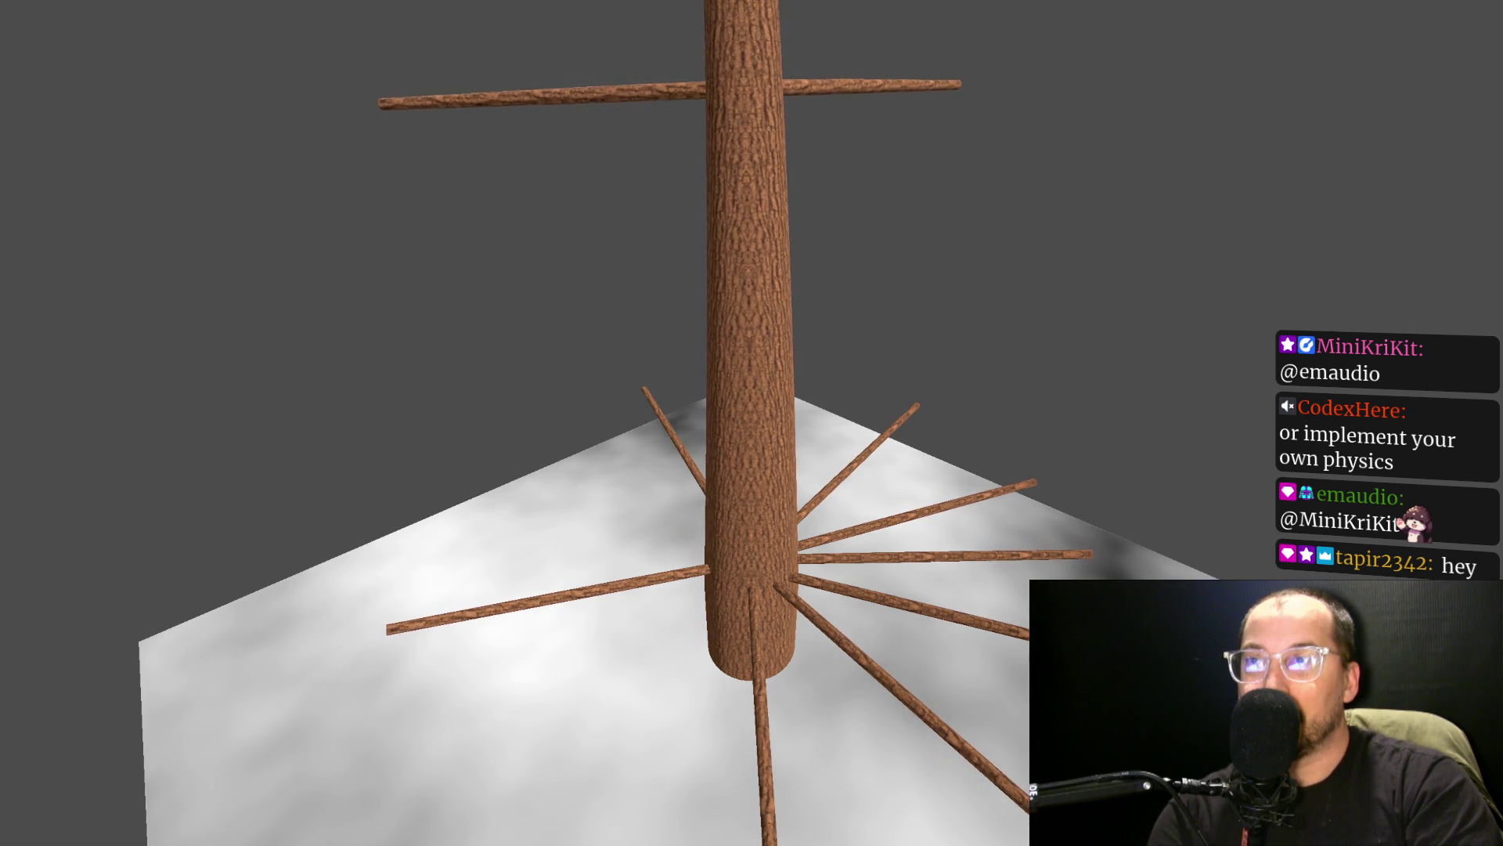
pyautogui.press('super+f')
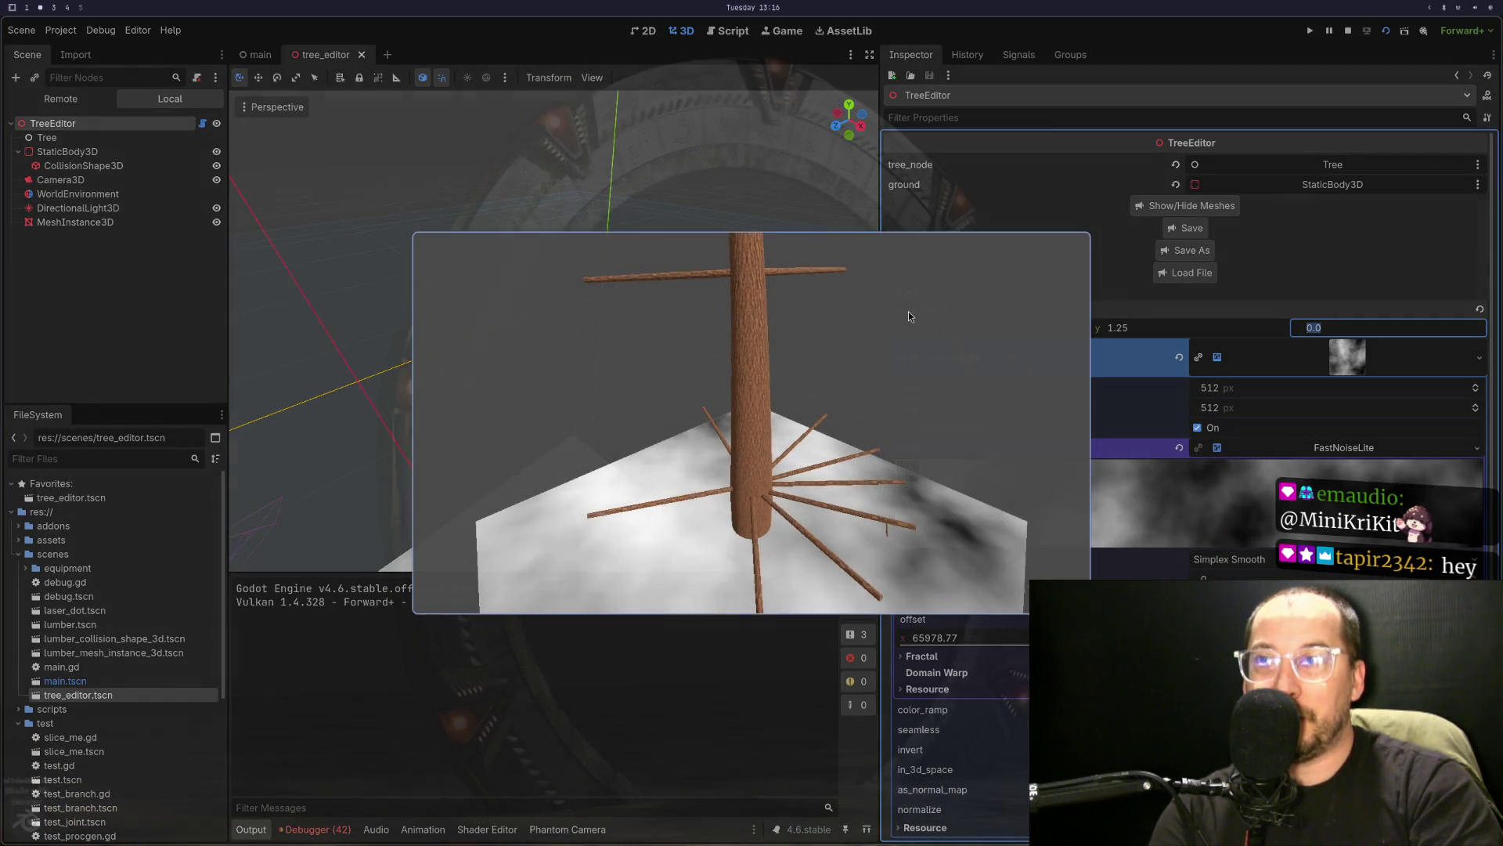
pyautogui.click(1342, 31)
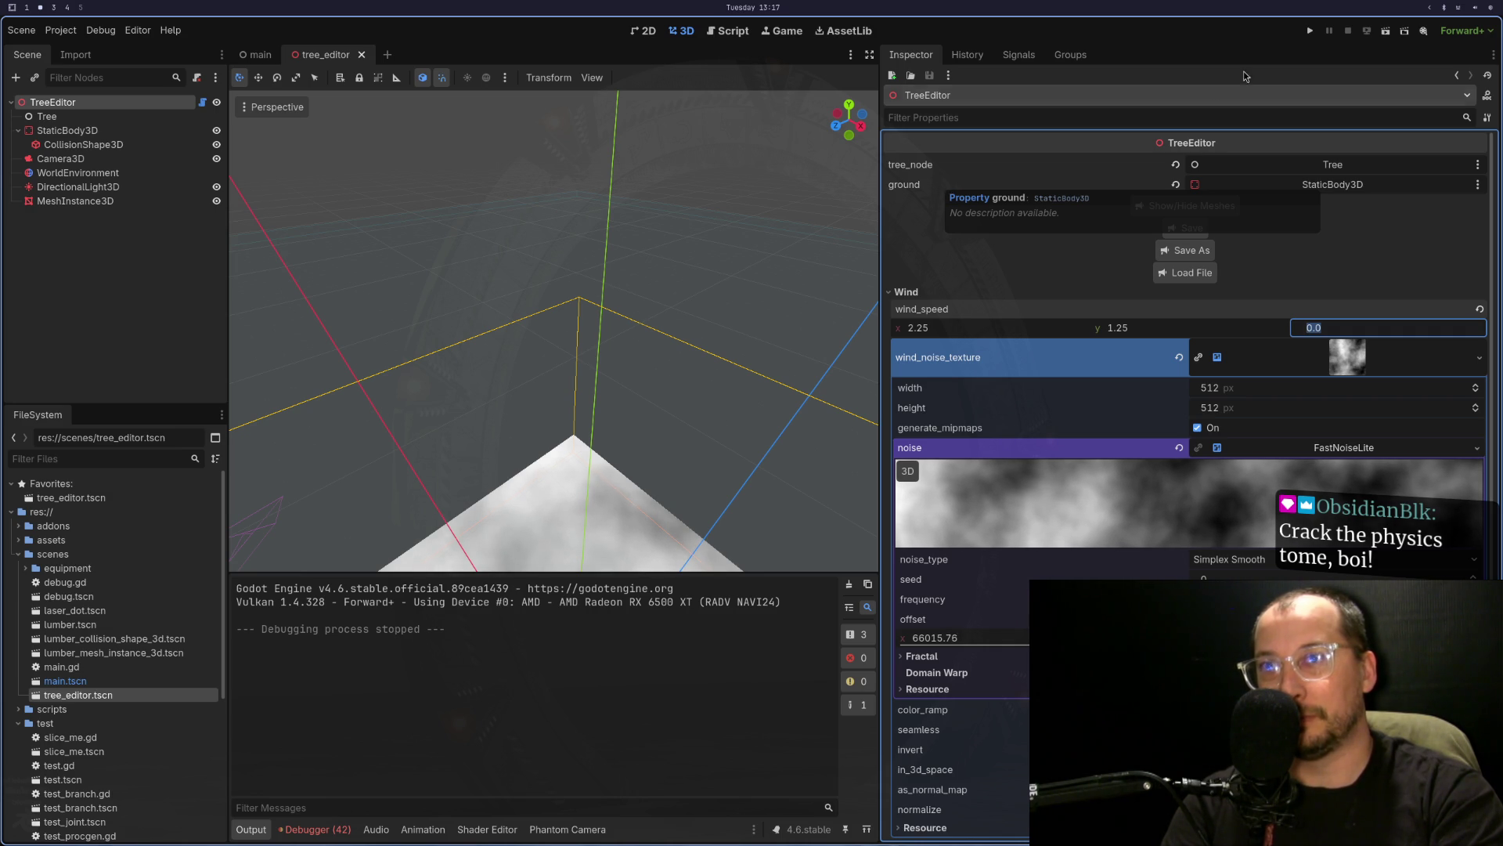
pyautogui.click(1378, 31)
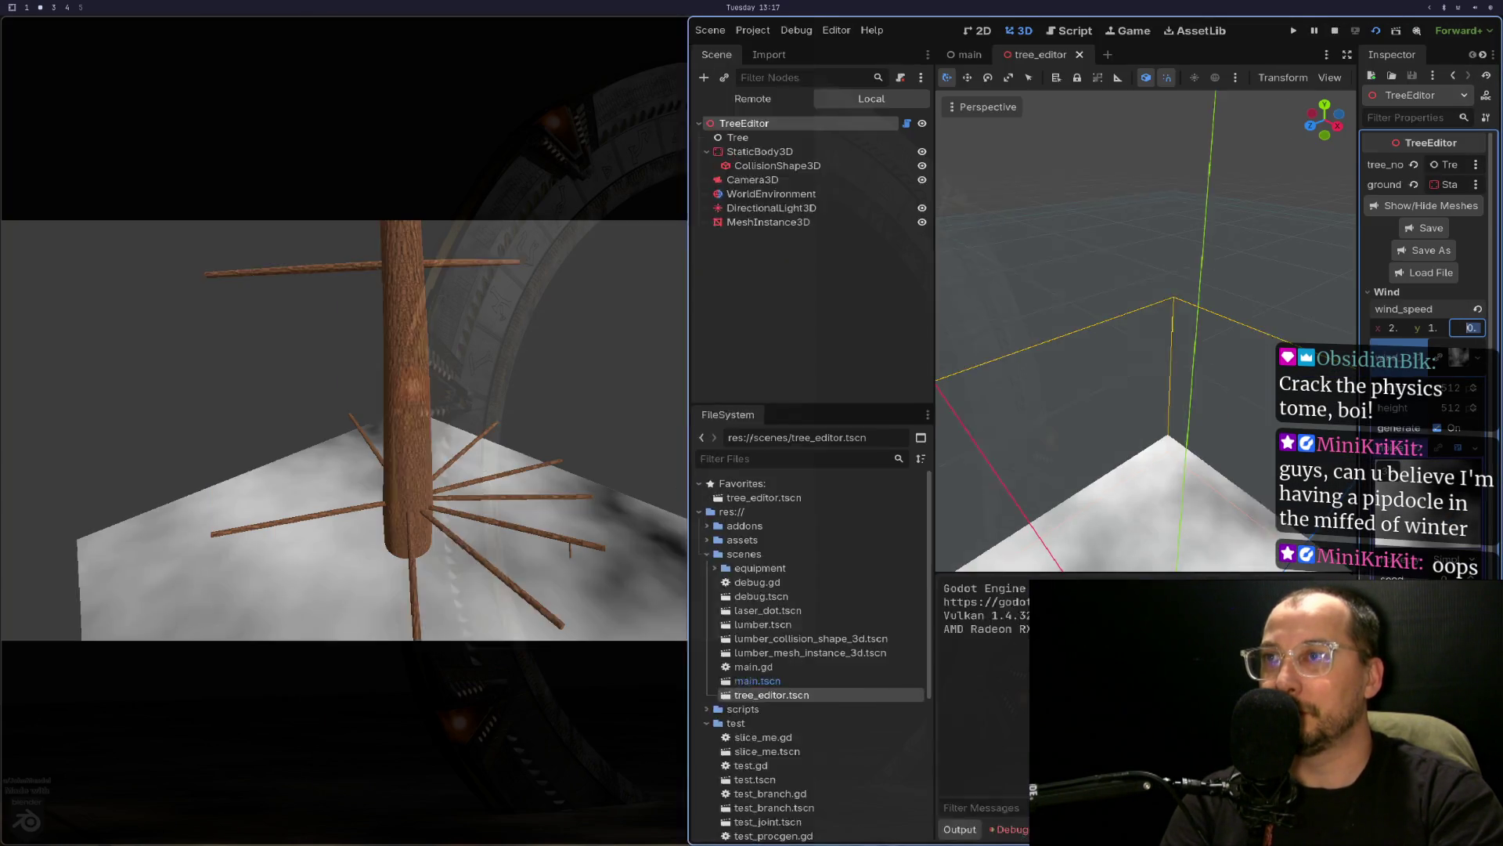
# - Override the game camera in the Game tab and view the tree from overhead, zooming in and out
pyautogui.click(1165, 26)
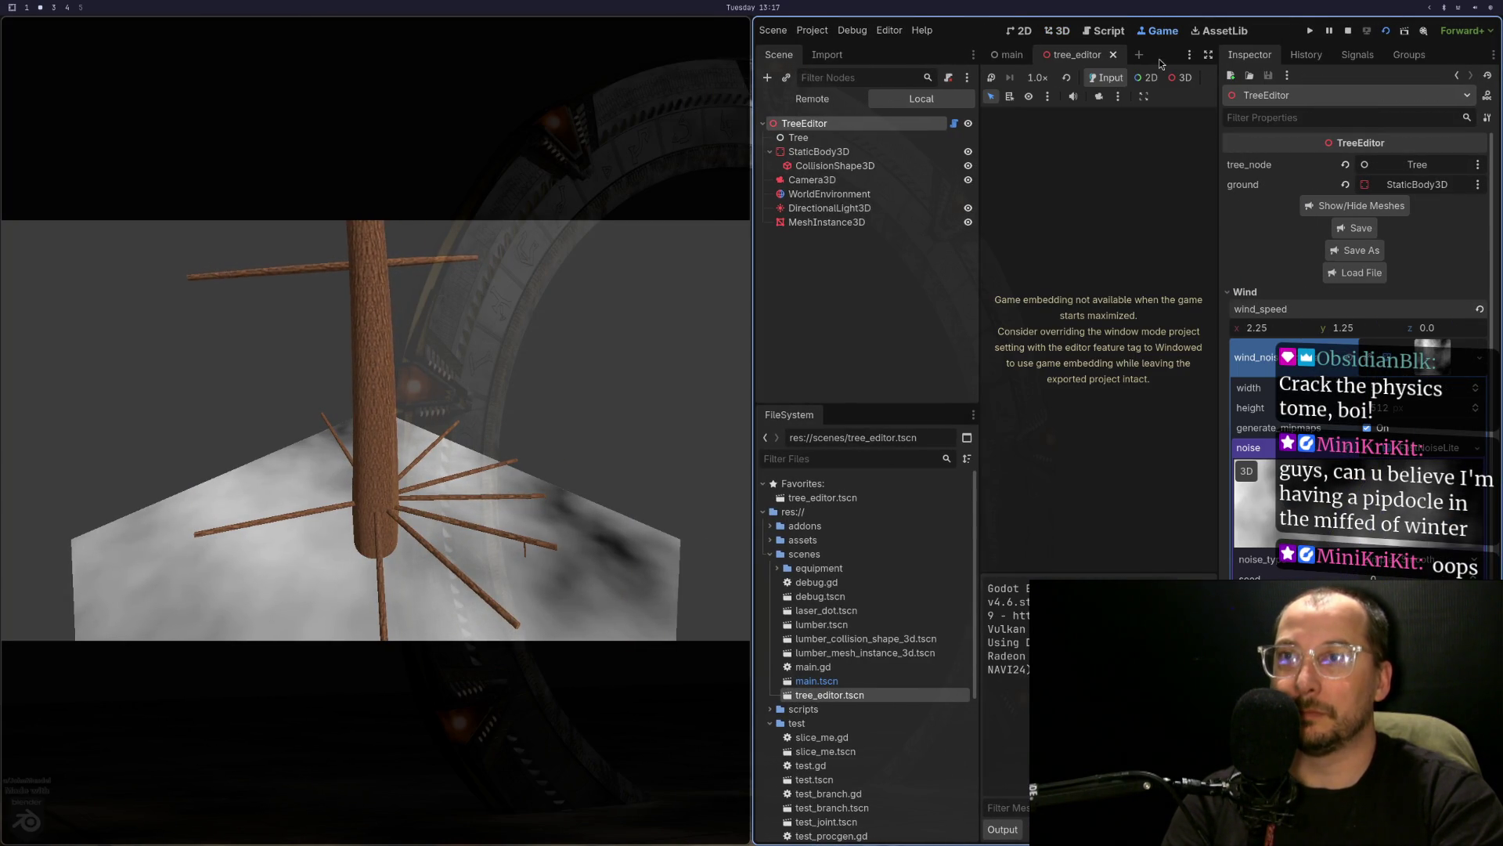
pyautogui.click(1099, 95)
pyautogui.moveTo(468, 402)
pyautogui.mouseDown()
pyautogui.moveTo(490, 604)
pyautogui.moveTo(445, 514)
pyautogui.moveTo(490, 523)
pyautogui.moveTo(493, 561)
pyautogui.moveTo(480, 519)
pyautogui.moveTo(401, 440)
pyautogui.moveTo(408, 386)
pyautogui.moveTo(411, 422)
pyautogui.moveTo(395, 410)
pyautogui.moveTo(402, 443)
pyautogui.moveTo(425, 235)
pyautogui.moveTo(391, 503)
pyautogui.mouseUp()
pyautogui.scroll(3, 402, 442)
pyautogui.scroll(-2, 402, 441)
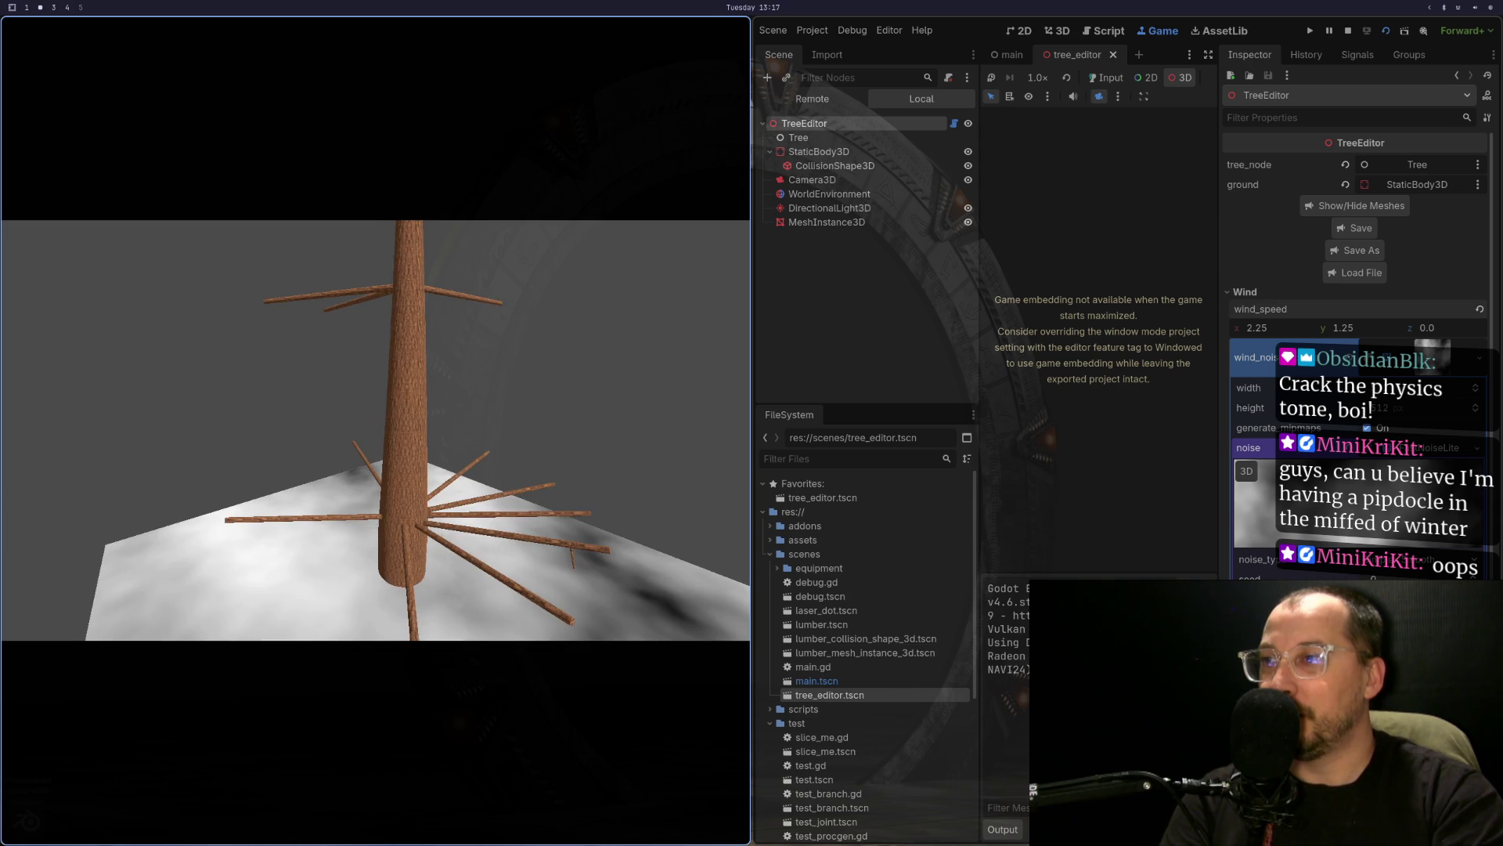
pyautogui.scroll(3, 391, 502)
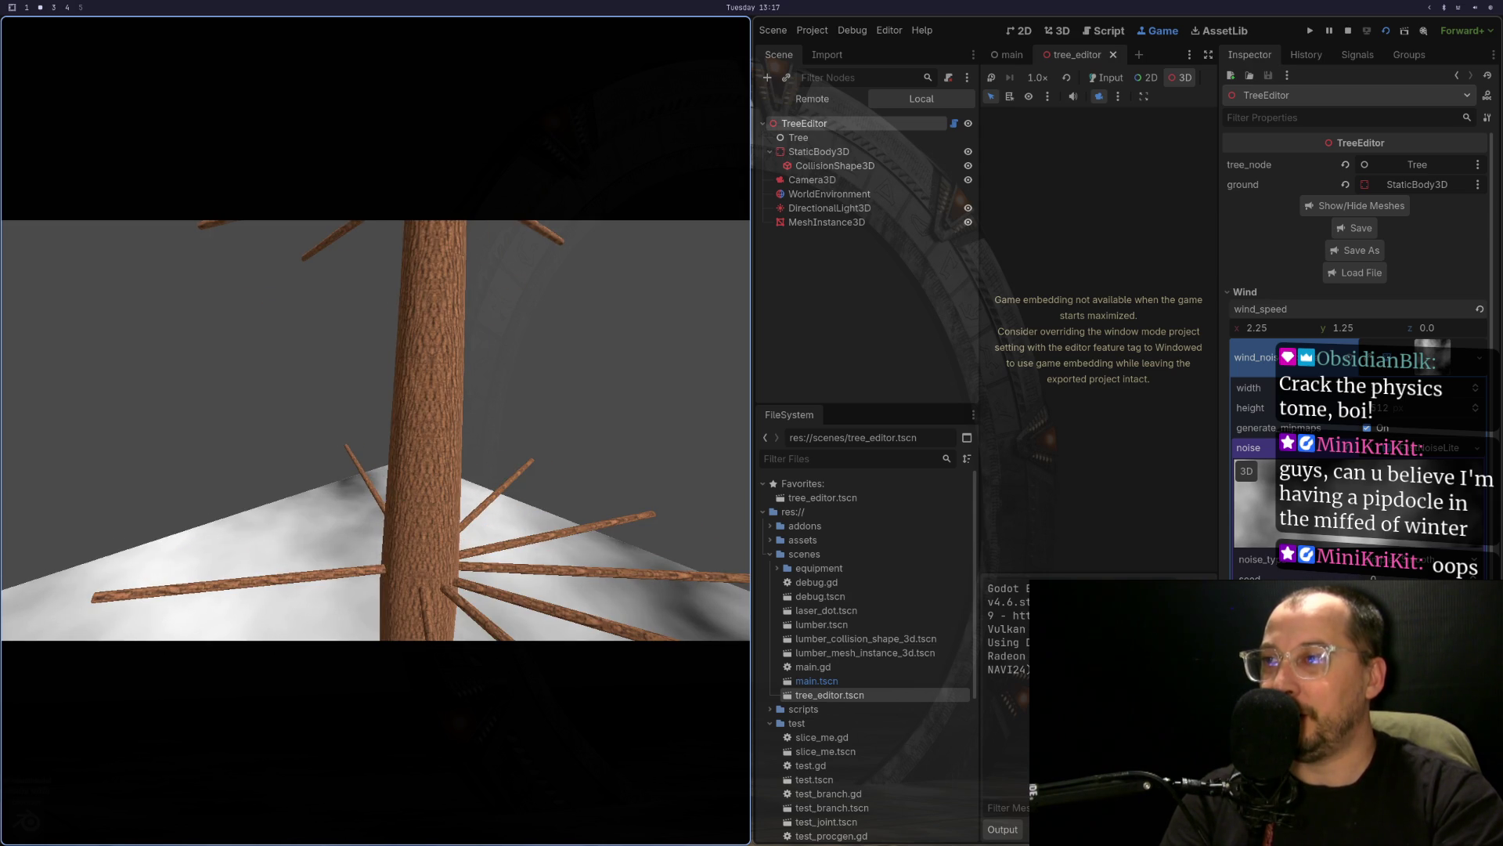
pyautogui.scroll(-5, 404, 602)
pyautogui.scroll(-3, 404, 603)
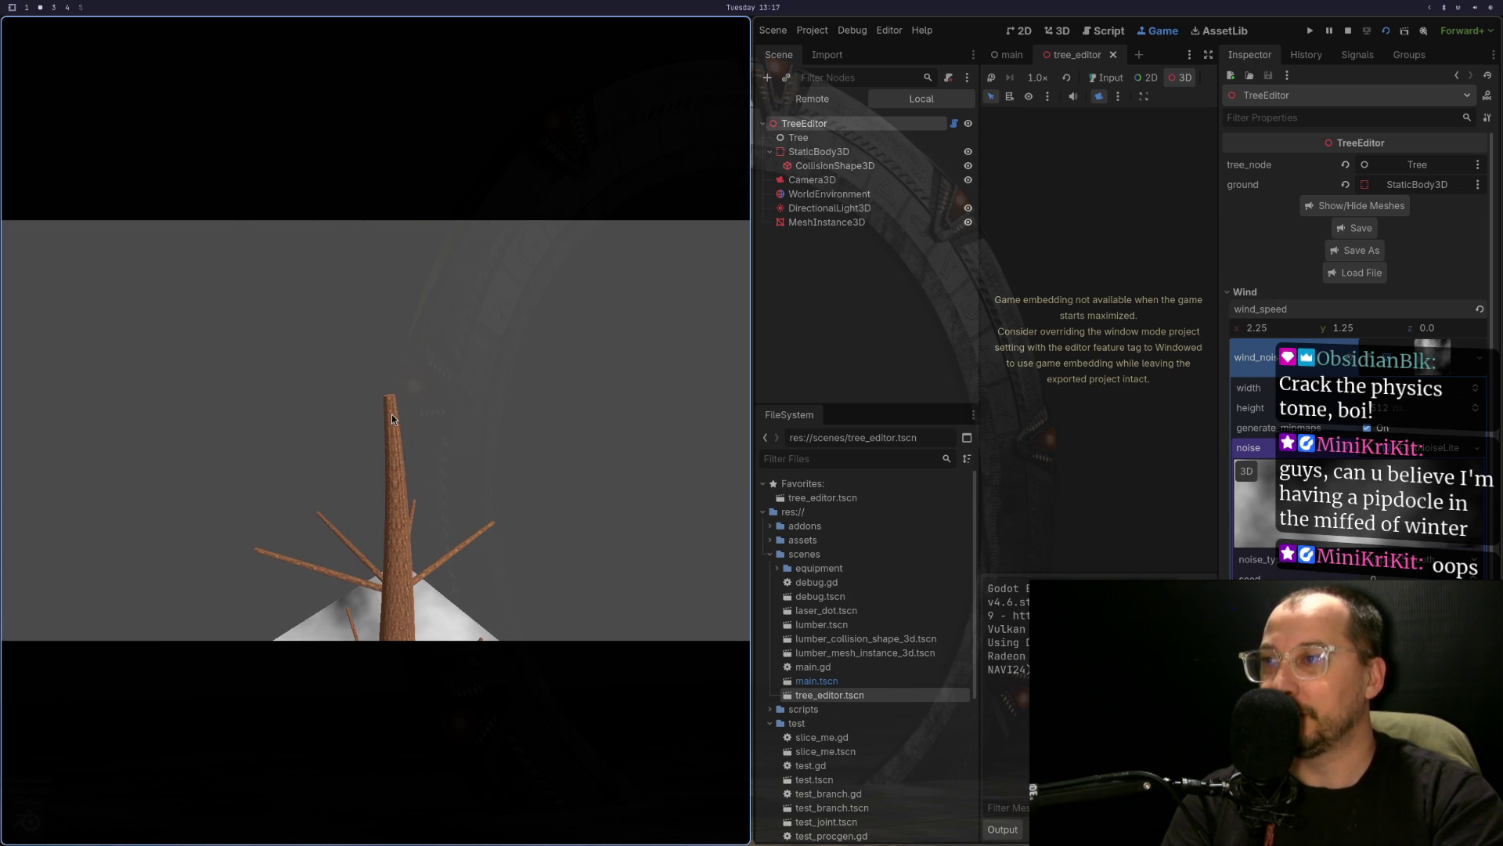
pyautogui.scroll(5, 392, 419)
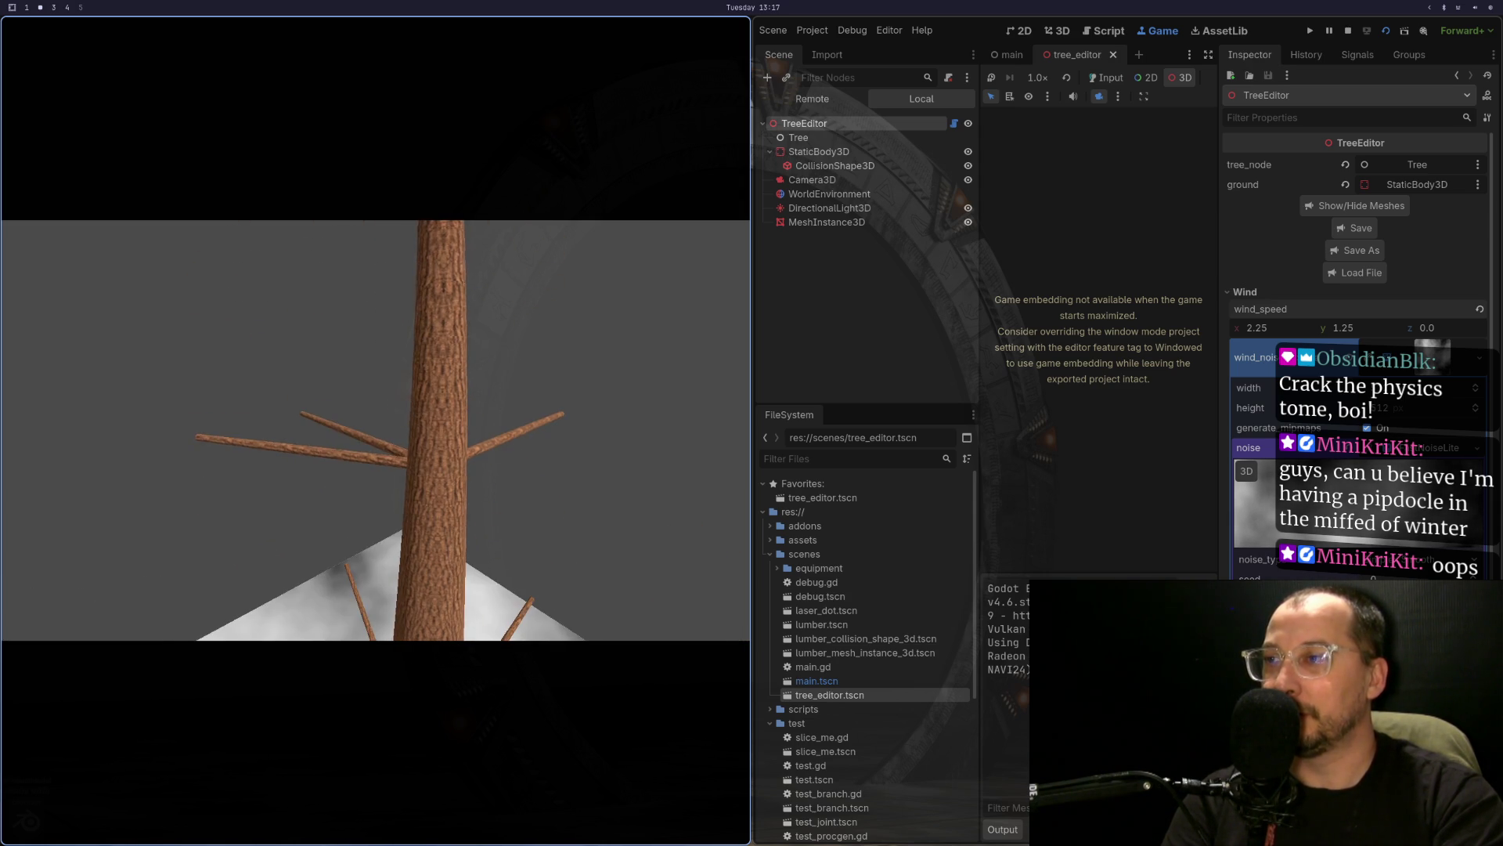
pyautogui.scroll(3, 404, 361)
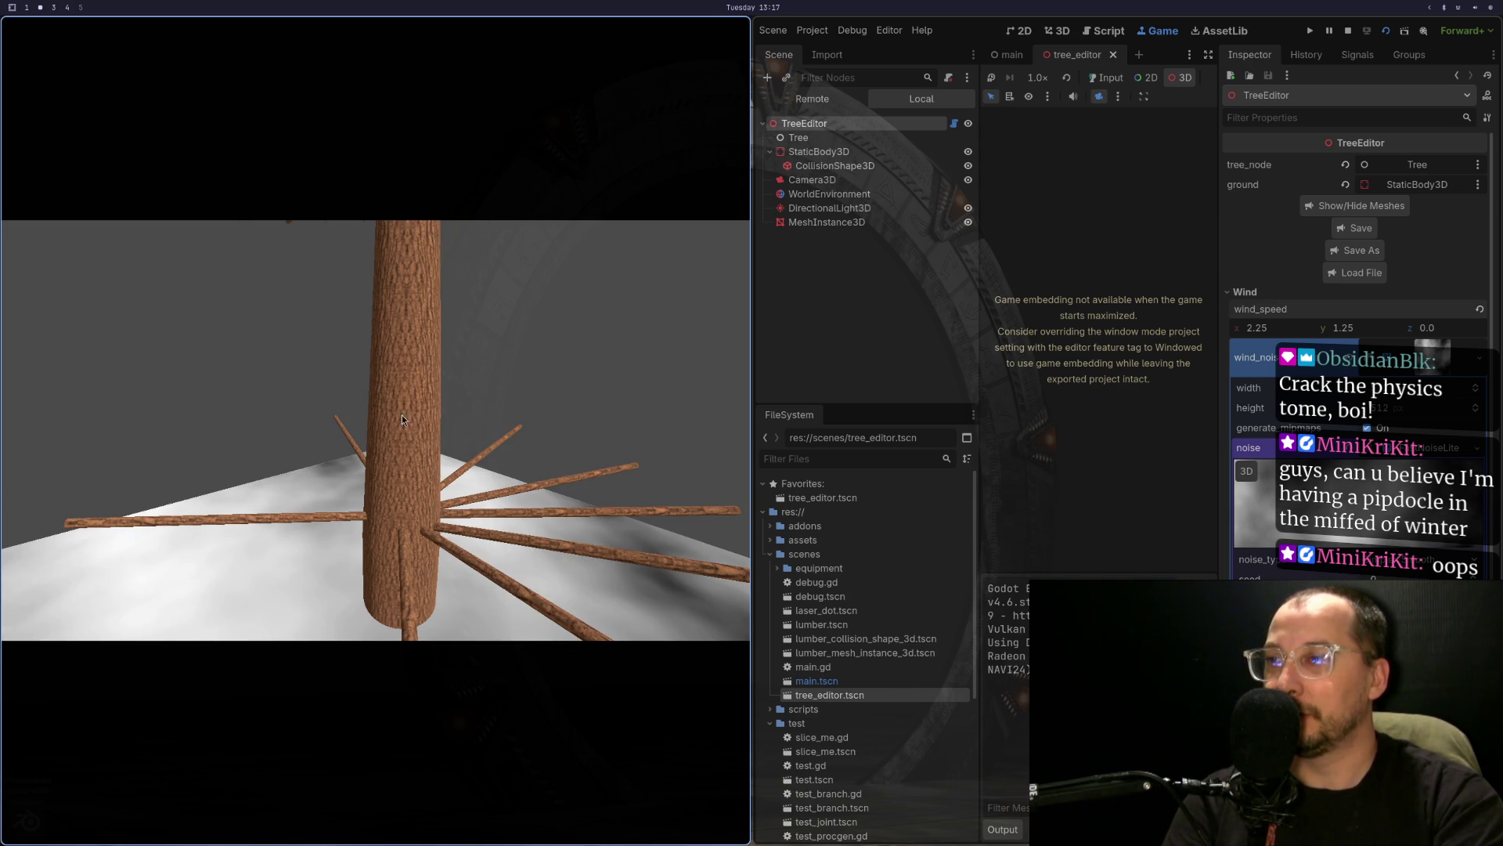
pyautogui.scroll(-5, 404, 447)
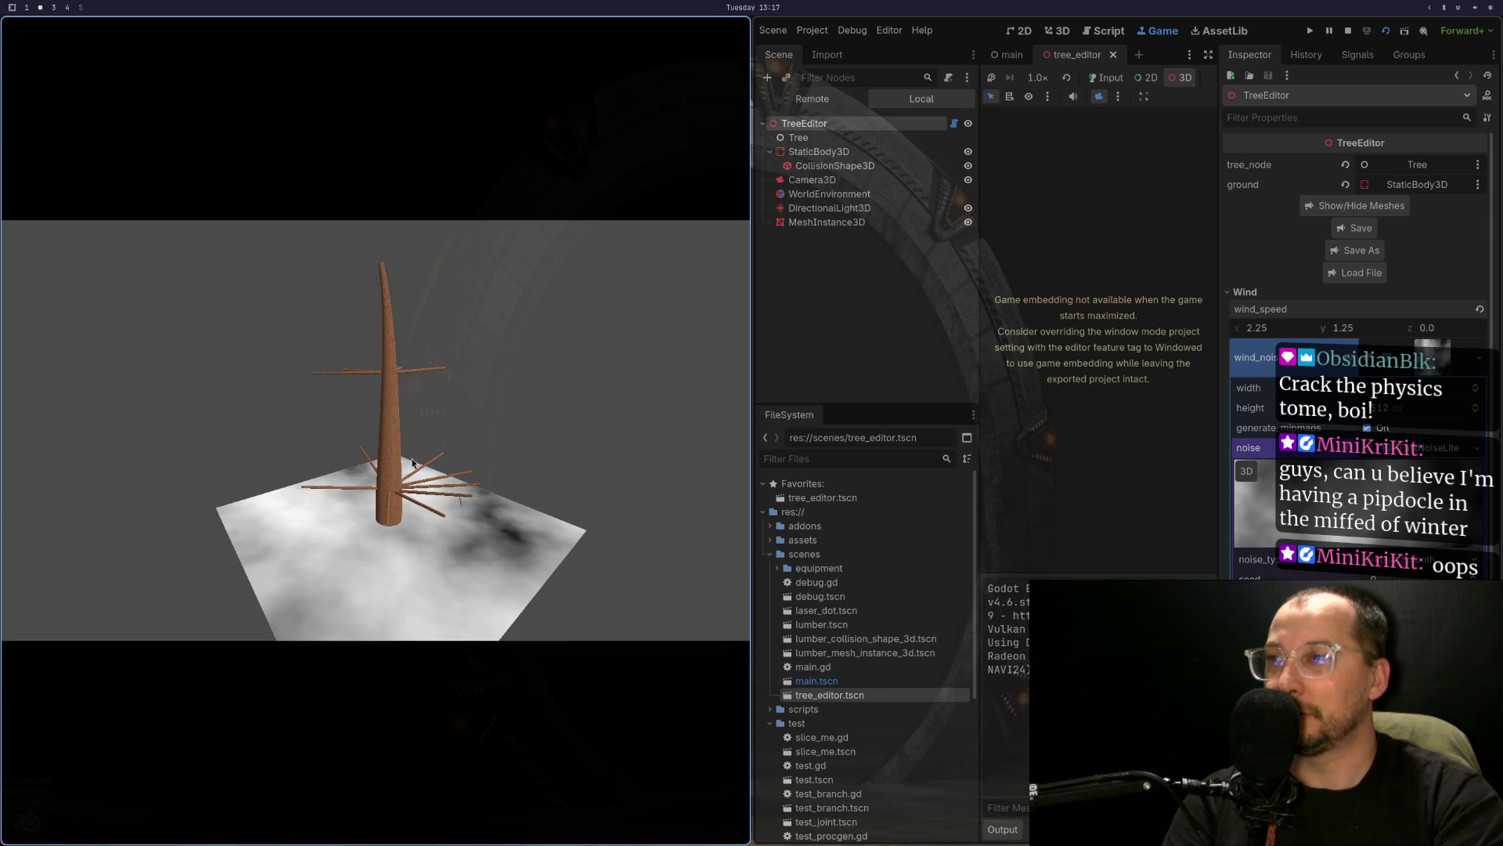
# - Move the camera to downward, angled and low side views of the tree, then return to tree_editor.gd
pyautogui.moveTo(419, 499); pyautogui.dragTo(413, 529)
pyautogui.scroll(3, 398, 436)
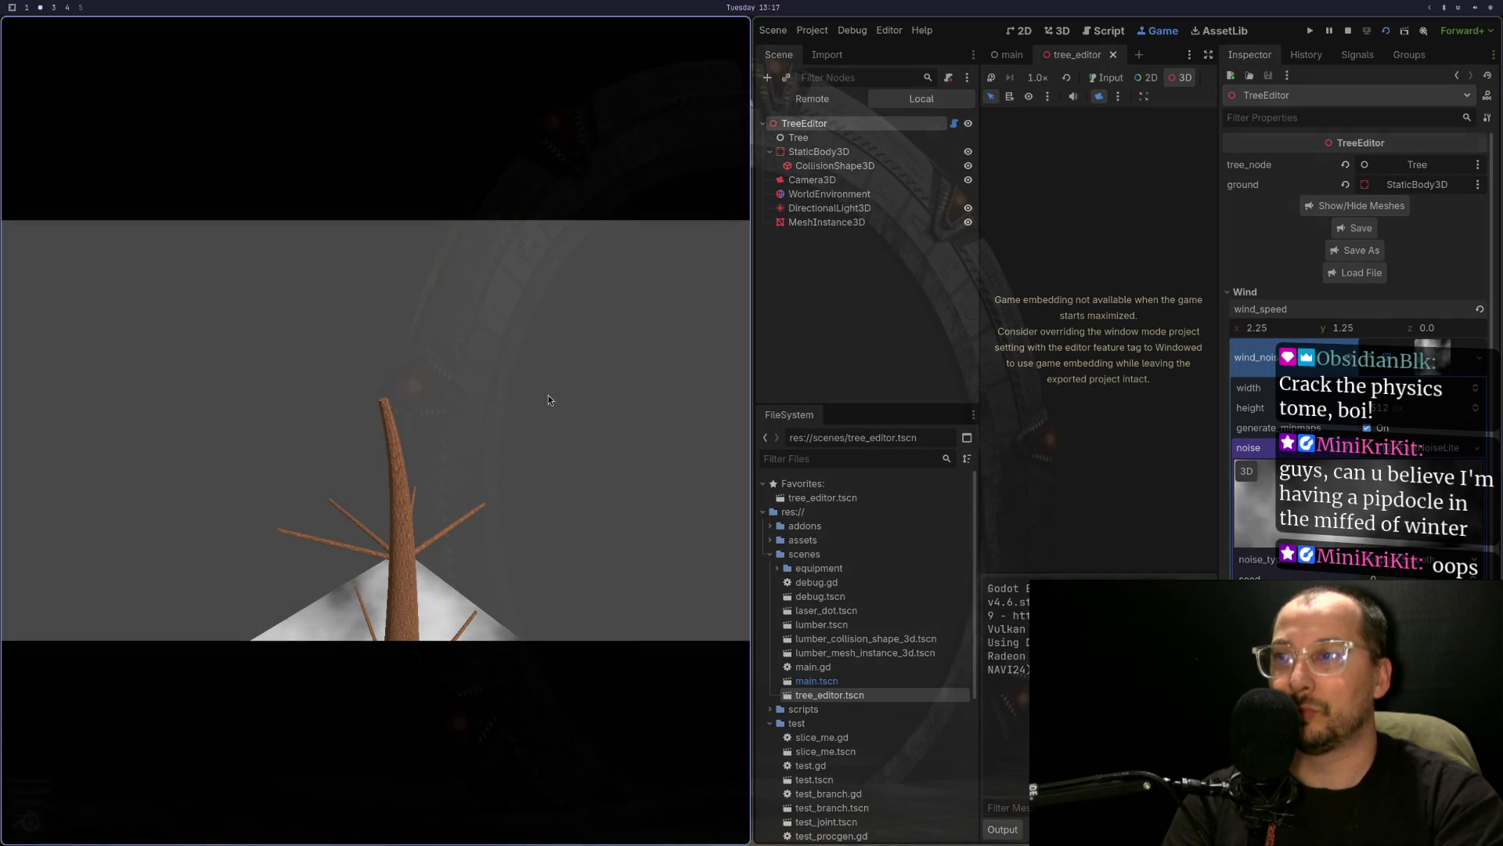
pyautogui.moveTo(551, 406); pyautogui.dragTo(522, 531)
pyautogui.moveTo(426, 557)
pyautogui.mouseDown()
pyautogui.moveTo(532, 457)
pyautogui.moveTo(521, 480)
pyautogui.moveTo(476, 494)
pyautogui.moveTo(479, 517)
pyautogui.mouseUp()
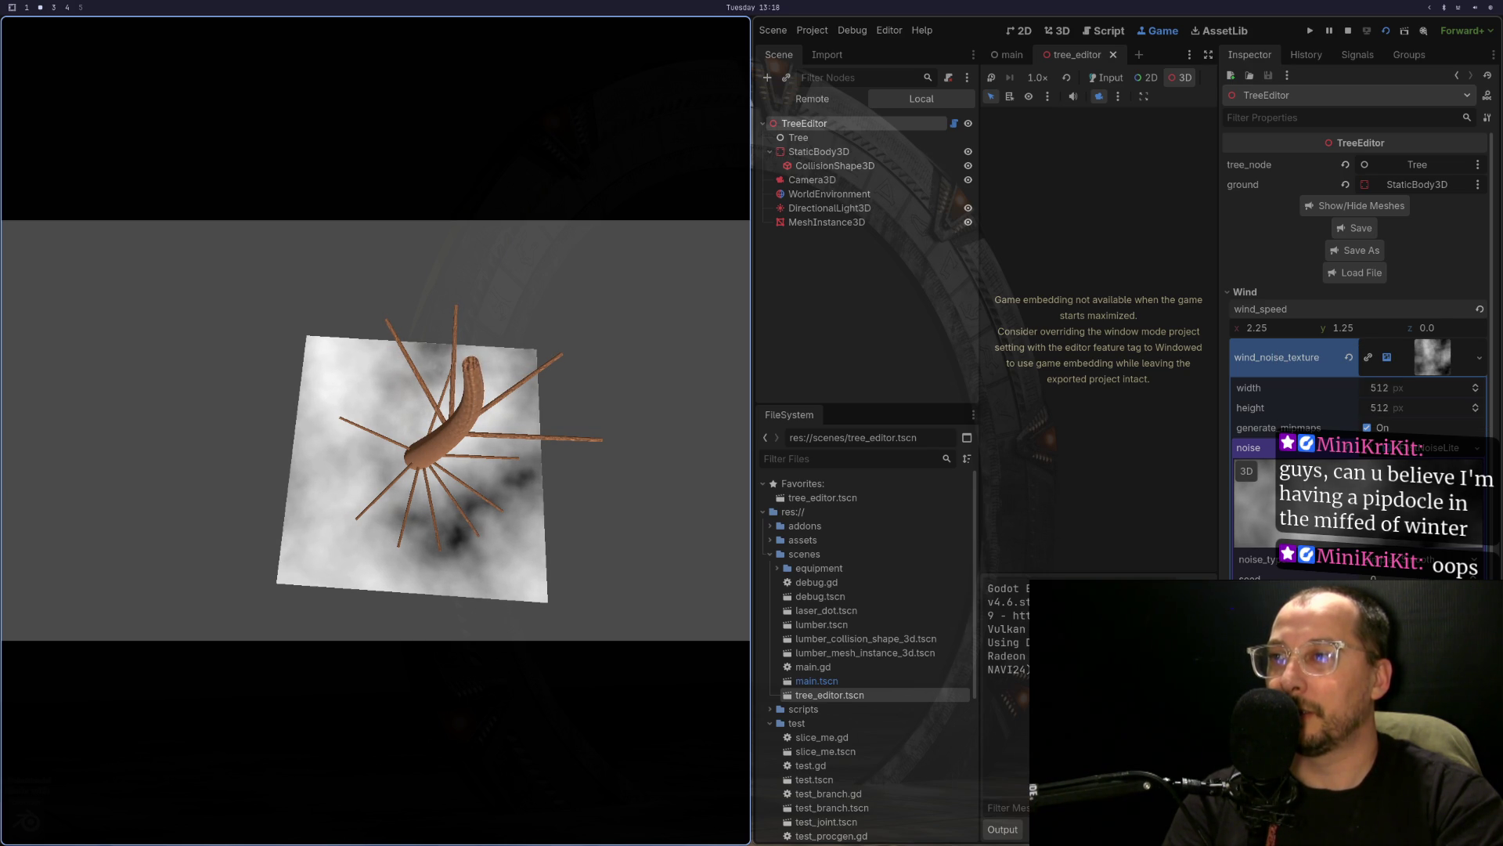
pyautogui.moveTo(557, 376)
pyautogui.mouseDown()
pyautogui.moveTo(563, 177)
pyautogui.moveTo(481, 365)
pyautogui.moveTo(524, 327)
pyautogui.moveTo(493, 349)
pyautogui.mouseUp()
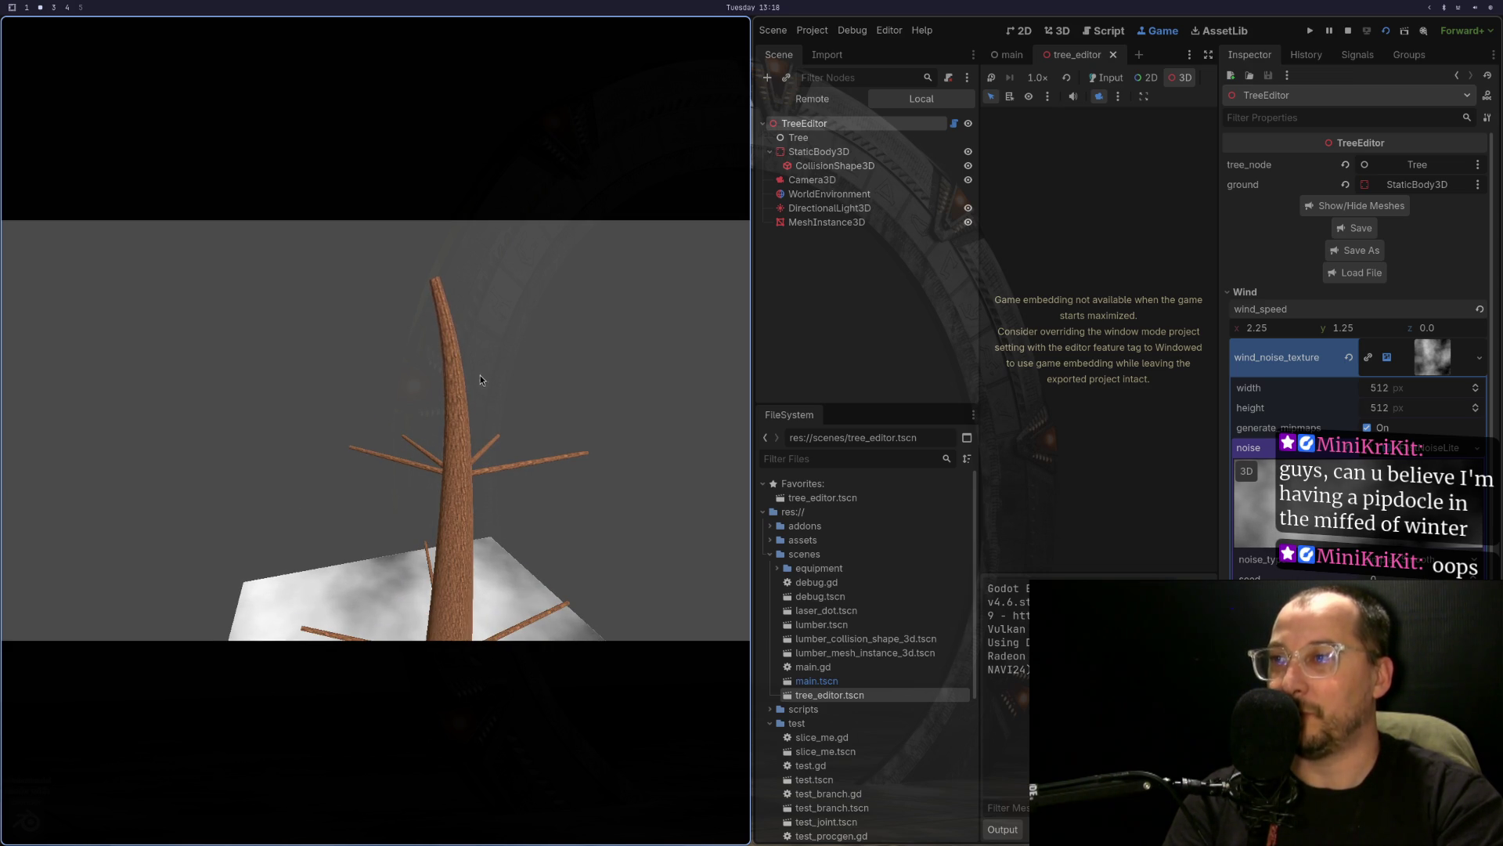
pyautogui.press('super+1')
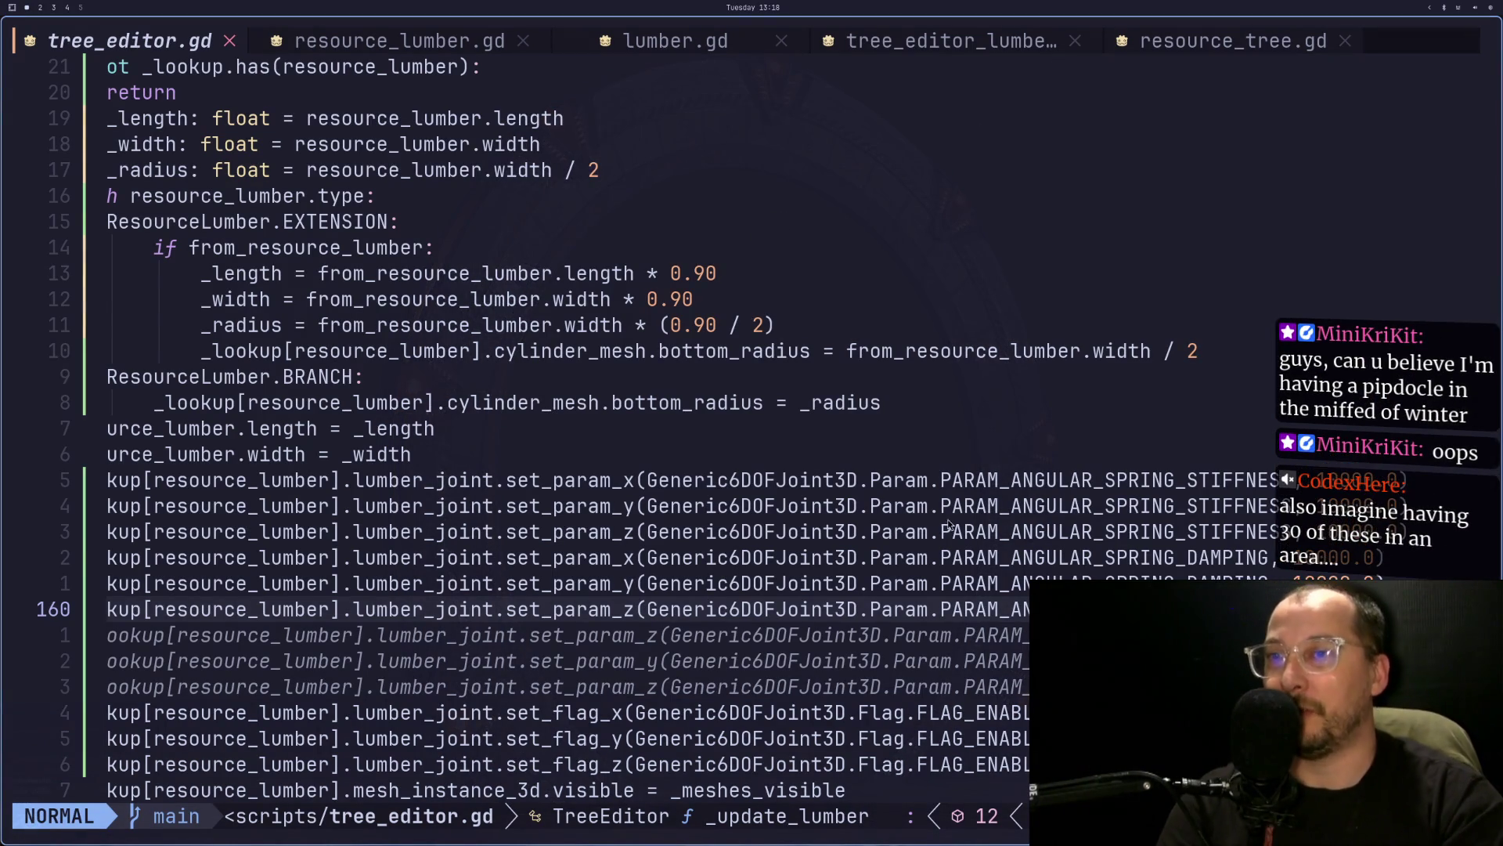
# - Change the extension length multiplier on line 147 from 0.90 to 1.05
pyautogui.scroll(1, 688, 502)
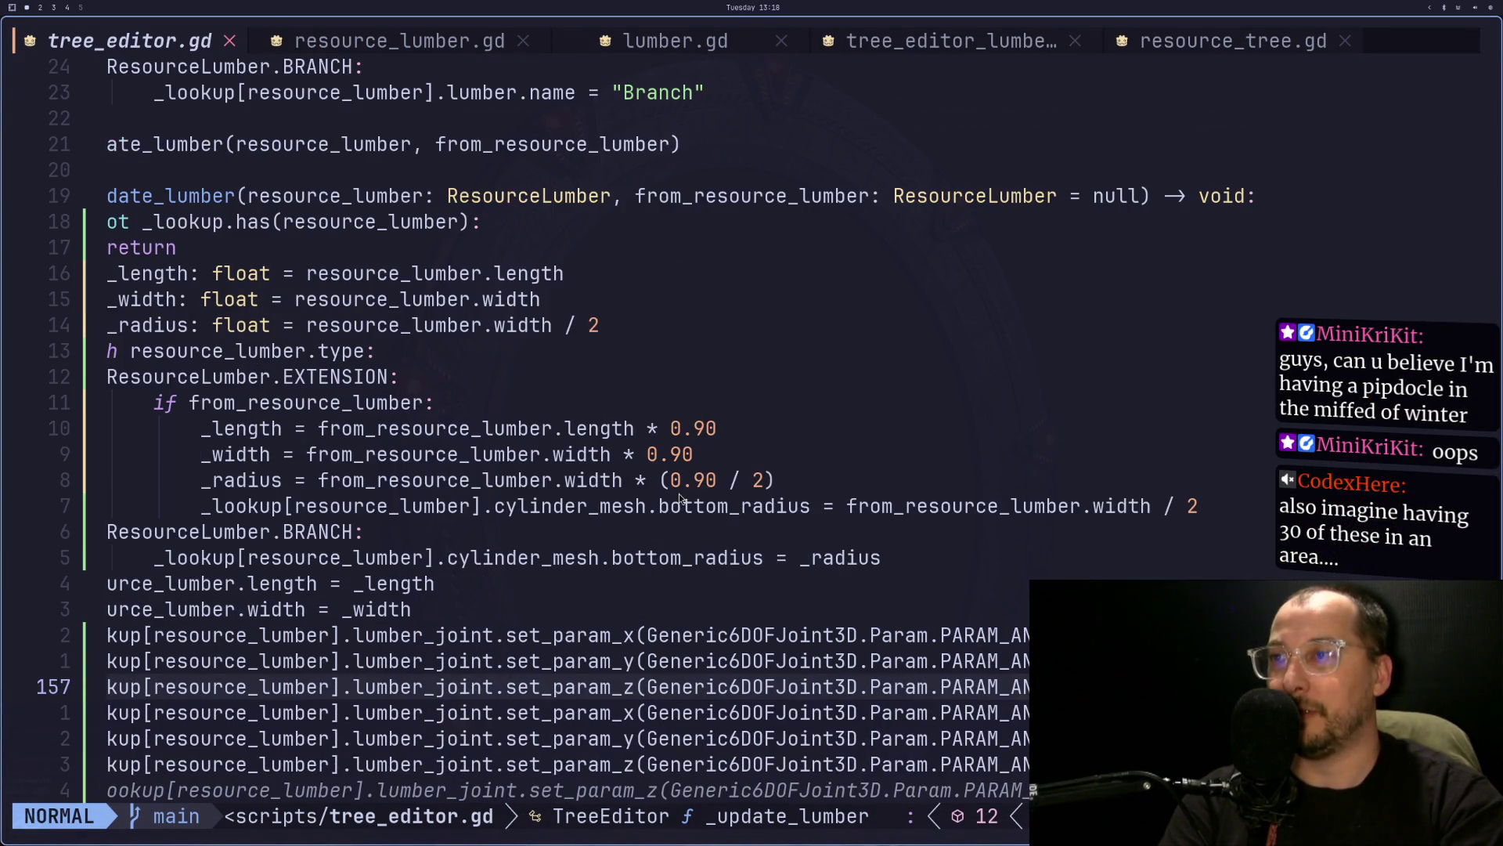
pyautogui.click(726, 435)
pyautogui.press('a')
pyautogui.press('BackSpace')
pyautogui.press('BackSpace')
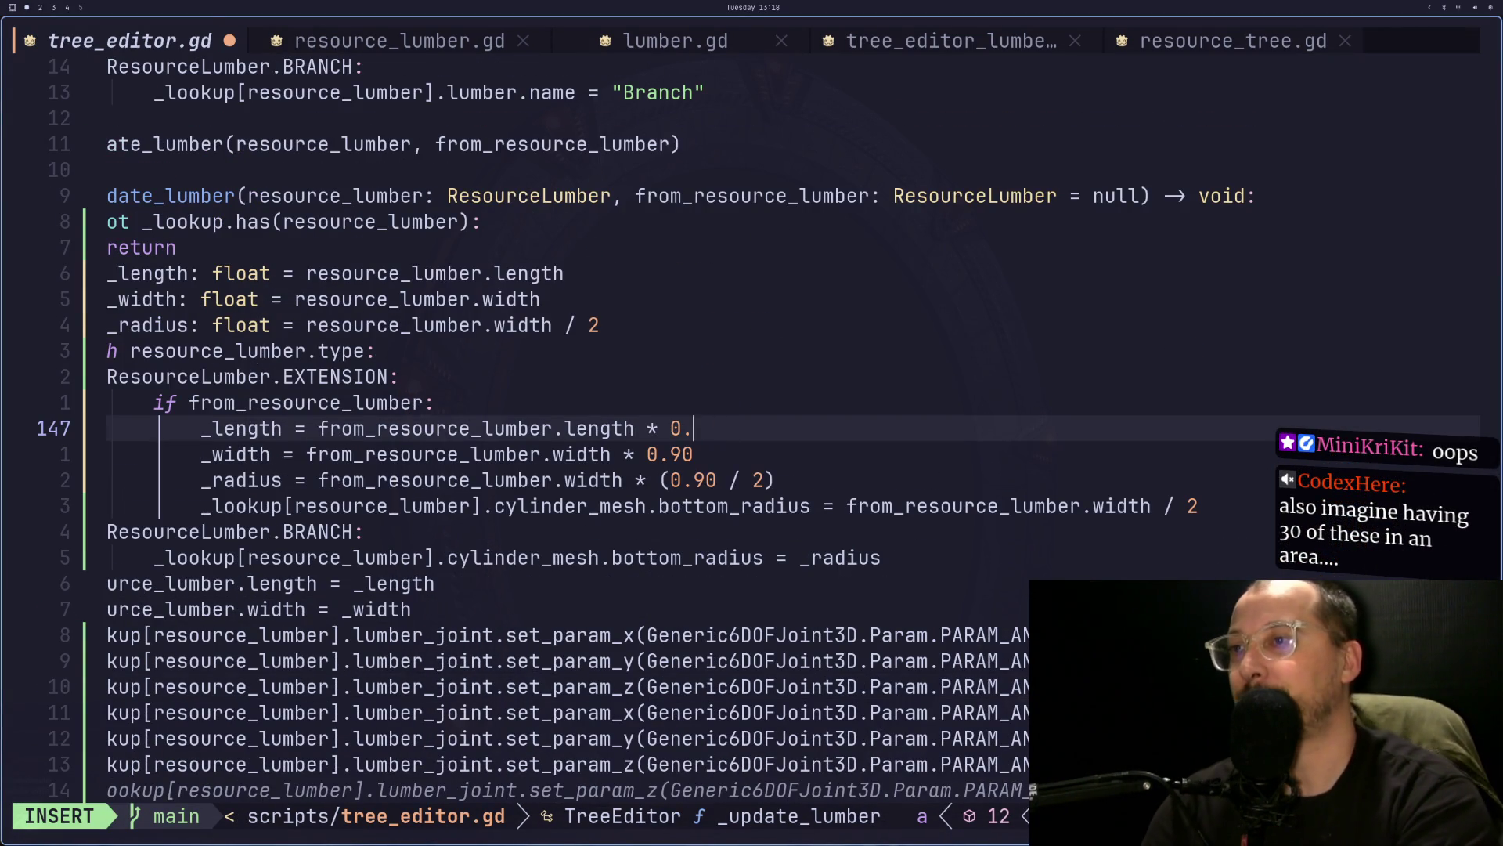
pyautogui.press('BackSpace')
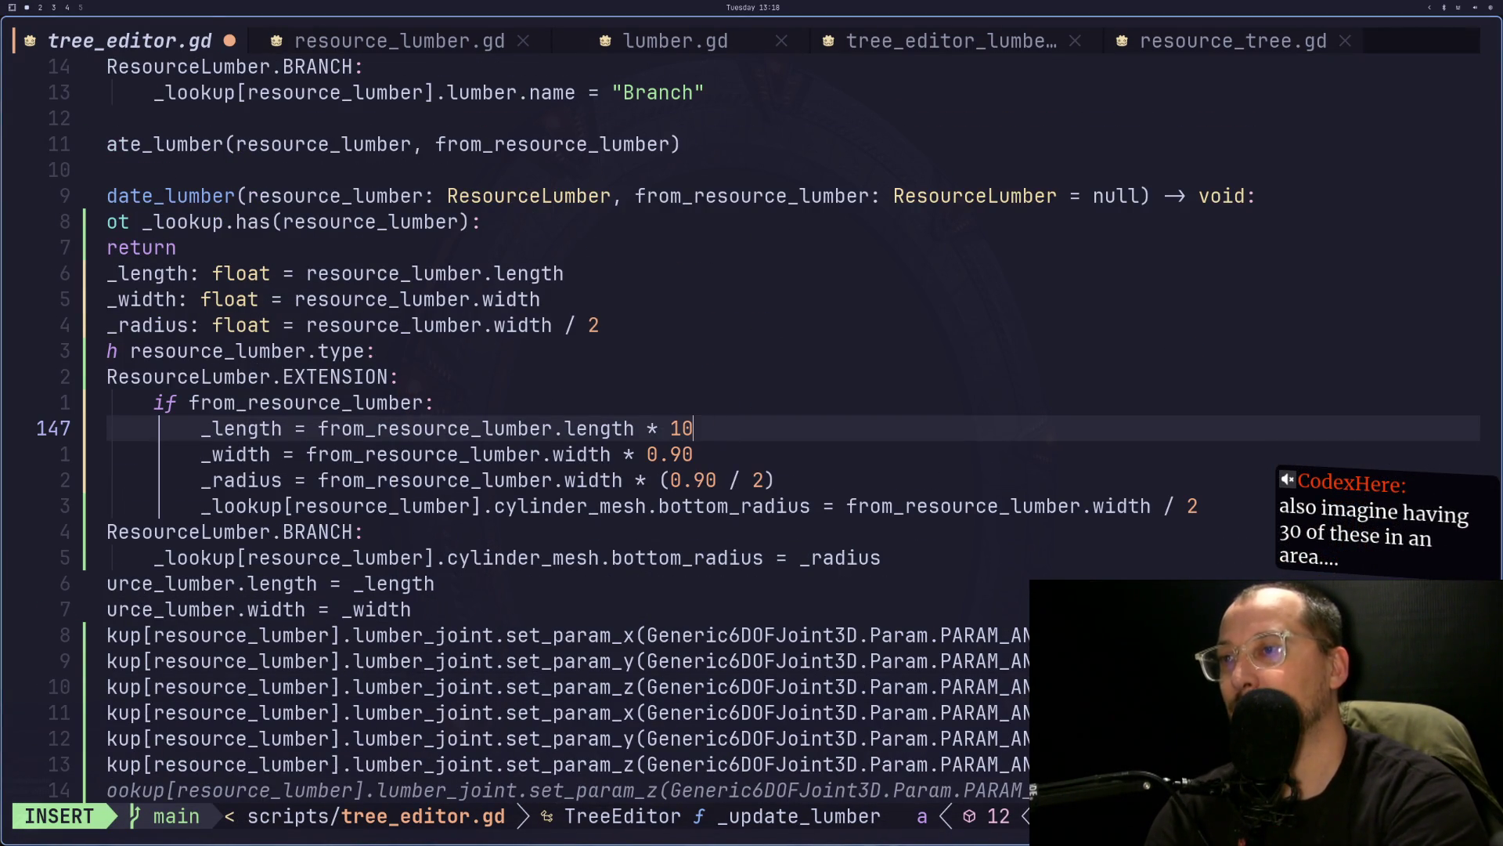
pyautogui.write('5')
pyautogui.press('Escape')
# - Save tree_editor.gd with :w and relaunch the tree scene with F6
pyautogui.write(':w')
pyautogui.press('Return')
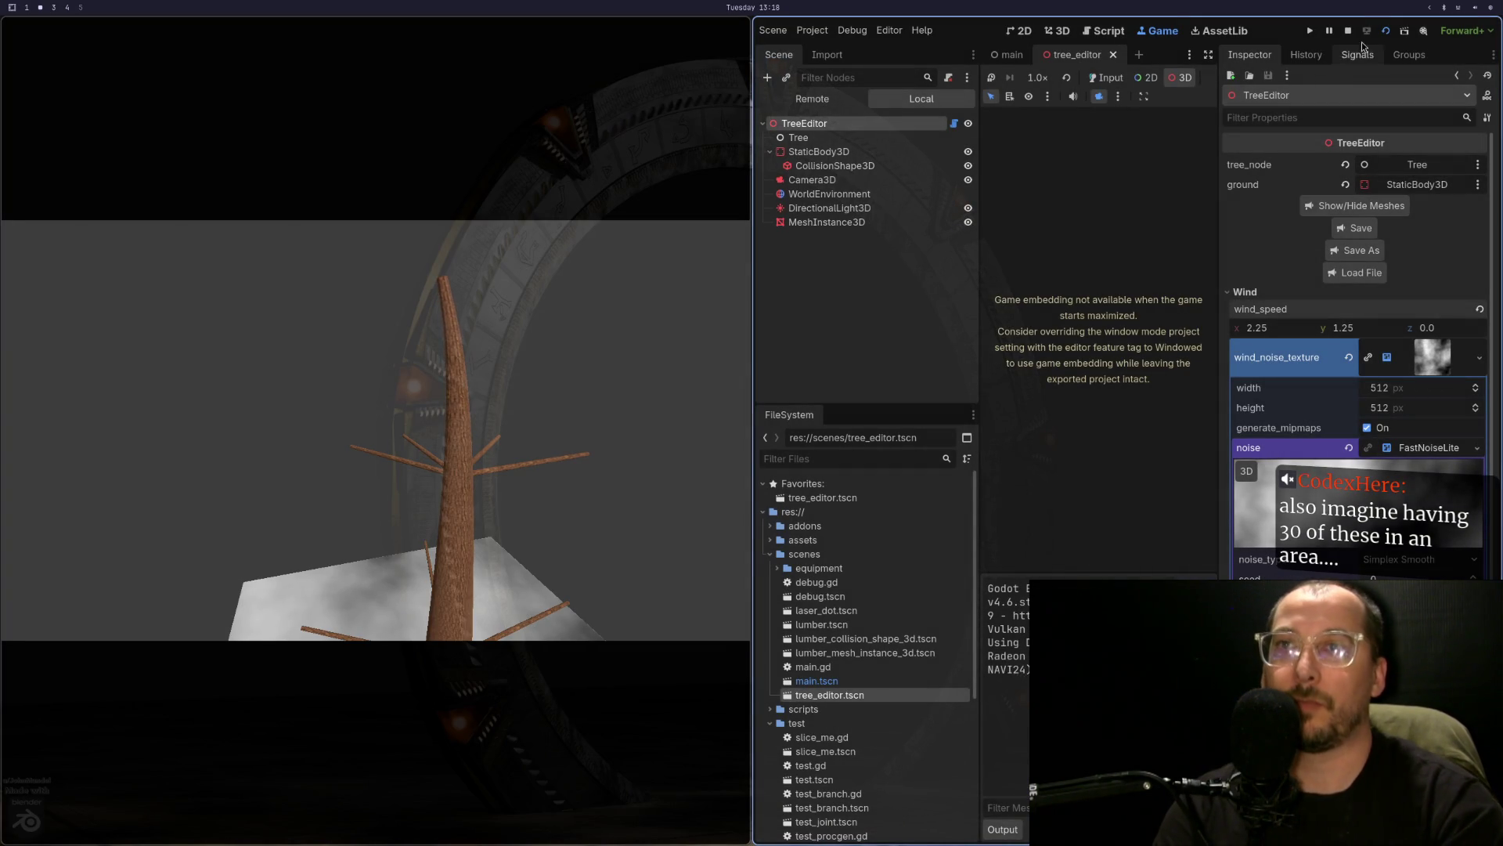
pyautogui.press('F6')
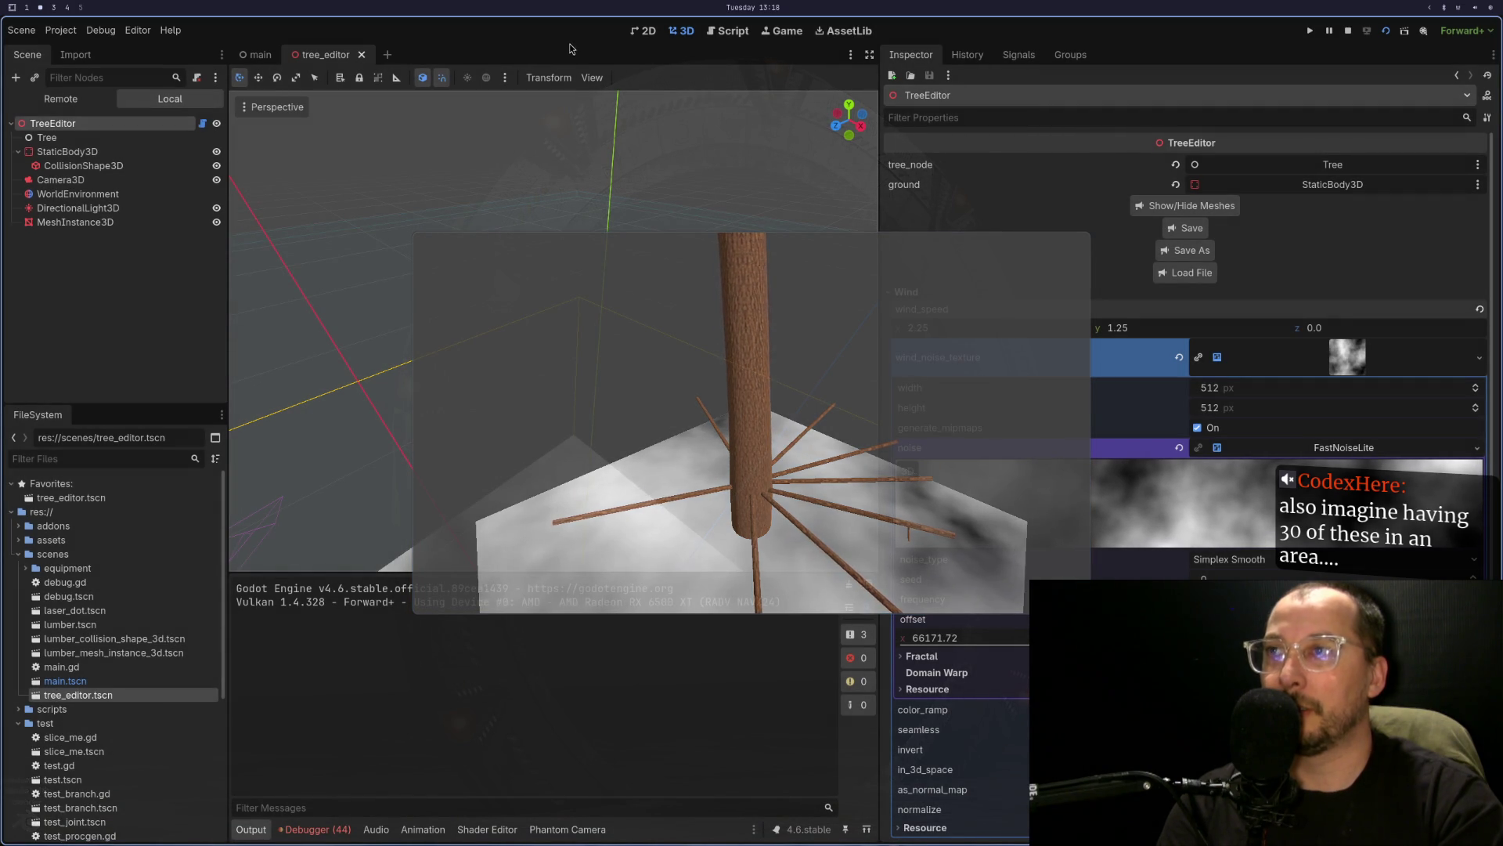
# - View the taller 1.05-multiplier tree fullscreen from low and overhead angles, then stop the game
pyautogui.click(785, 35)
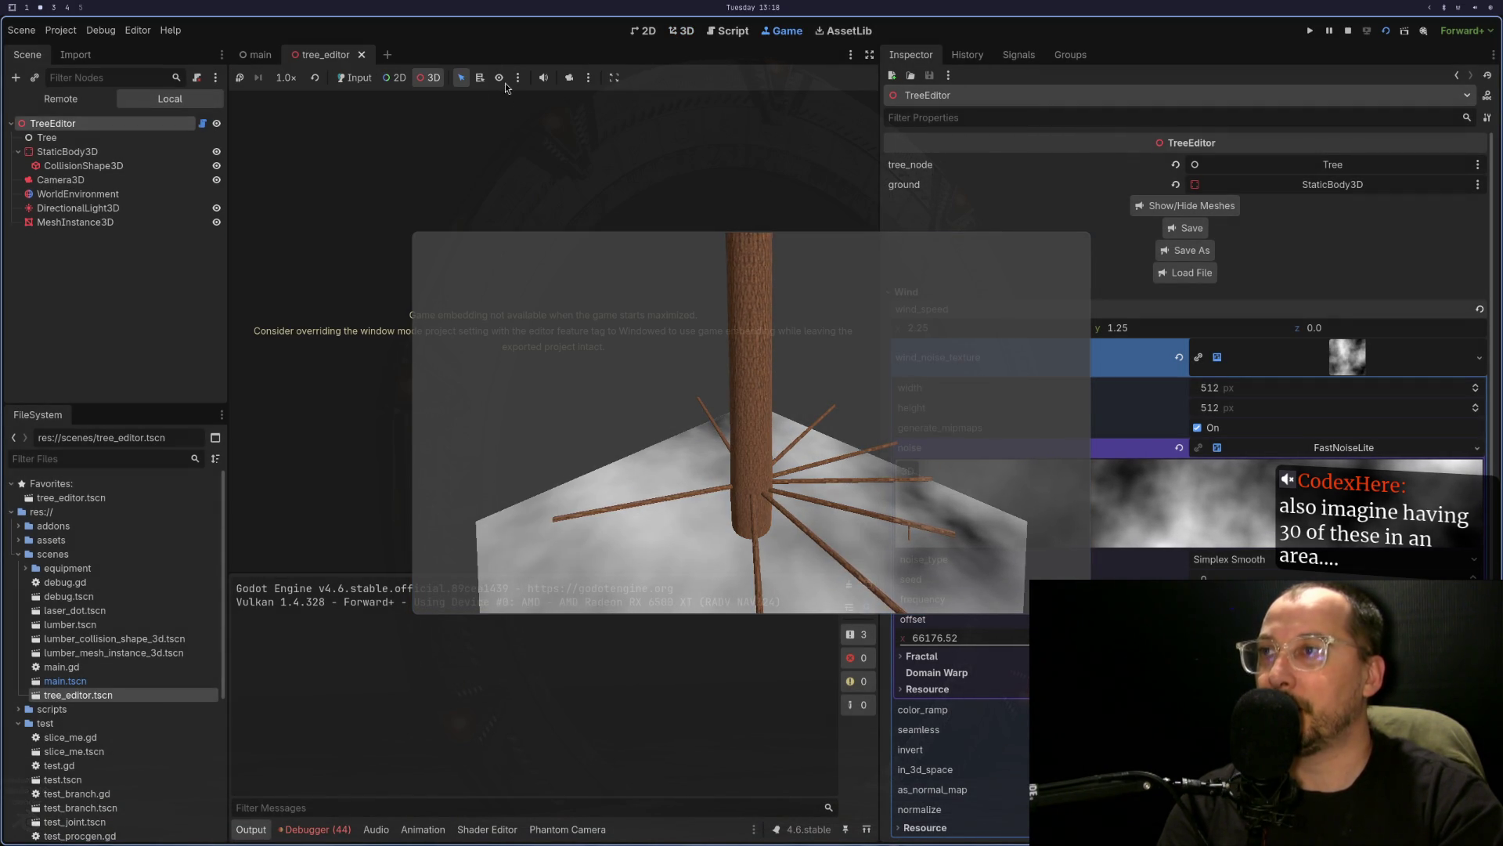
pyautogui.press('super+f')
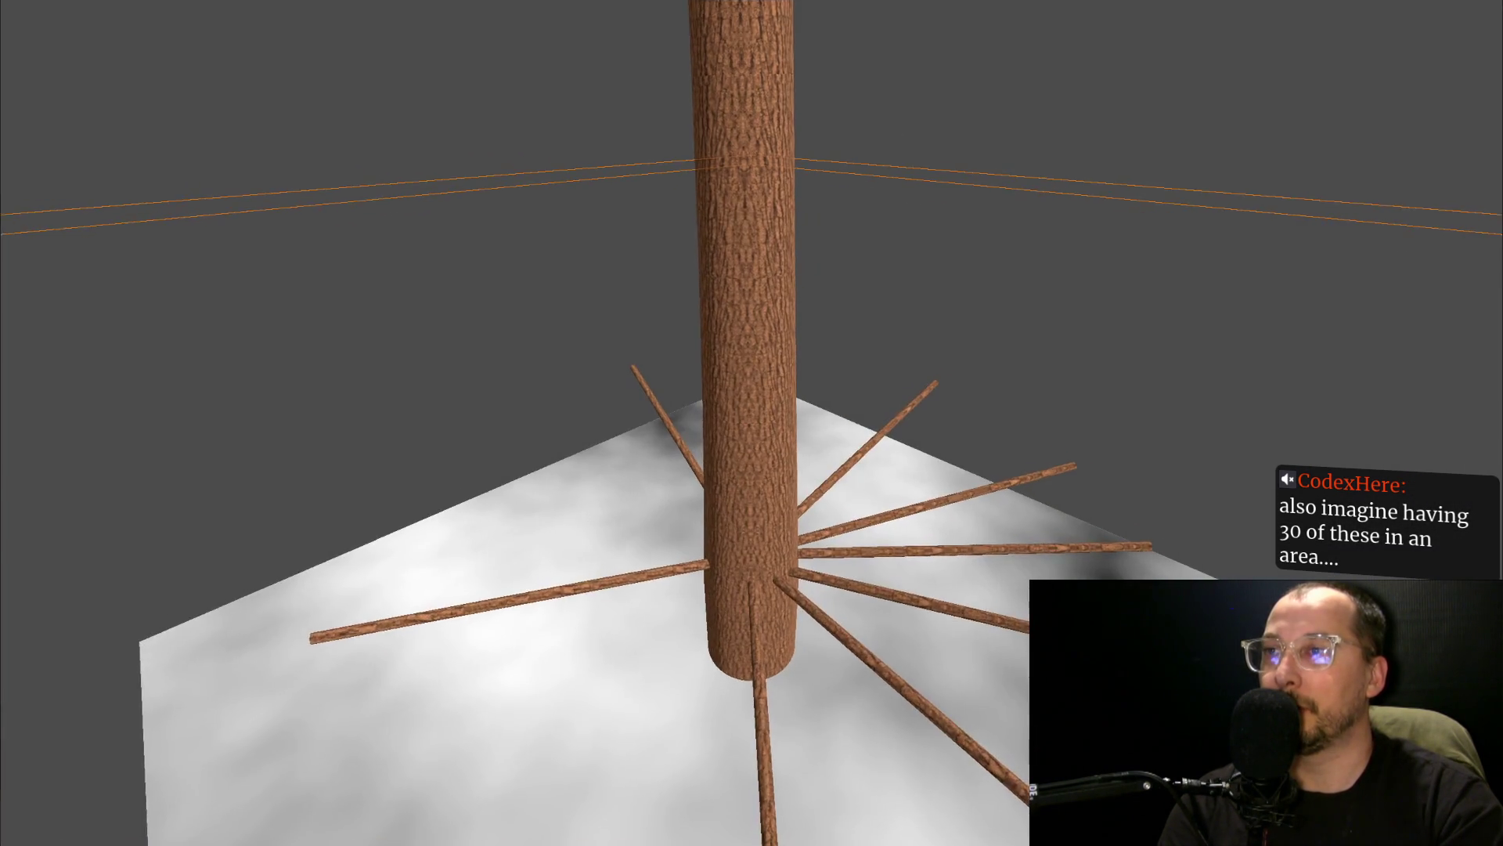
pyautogui.scroll(-3, 721, 407)
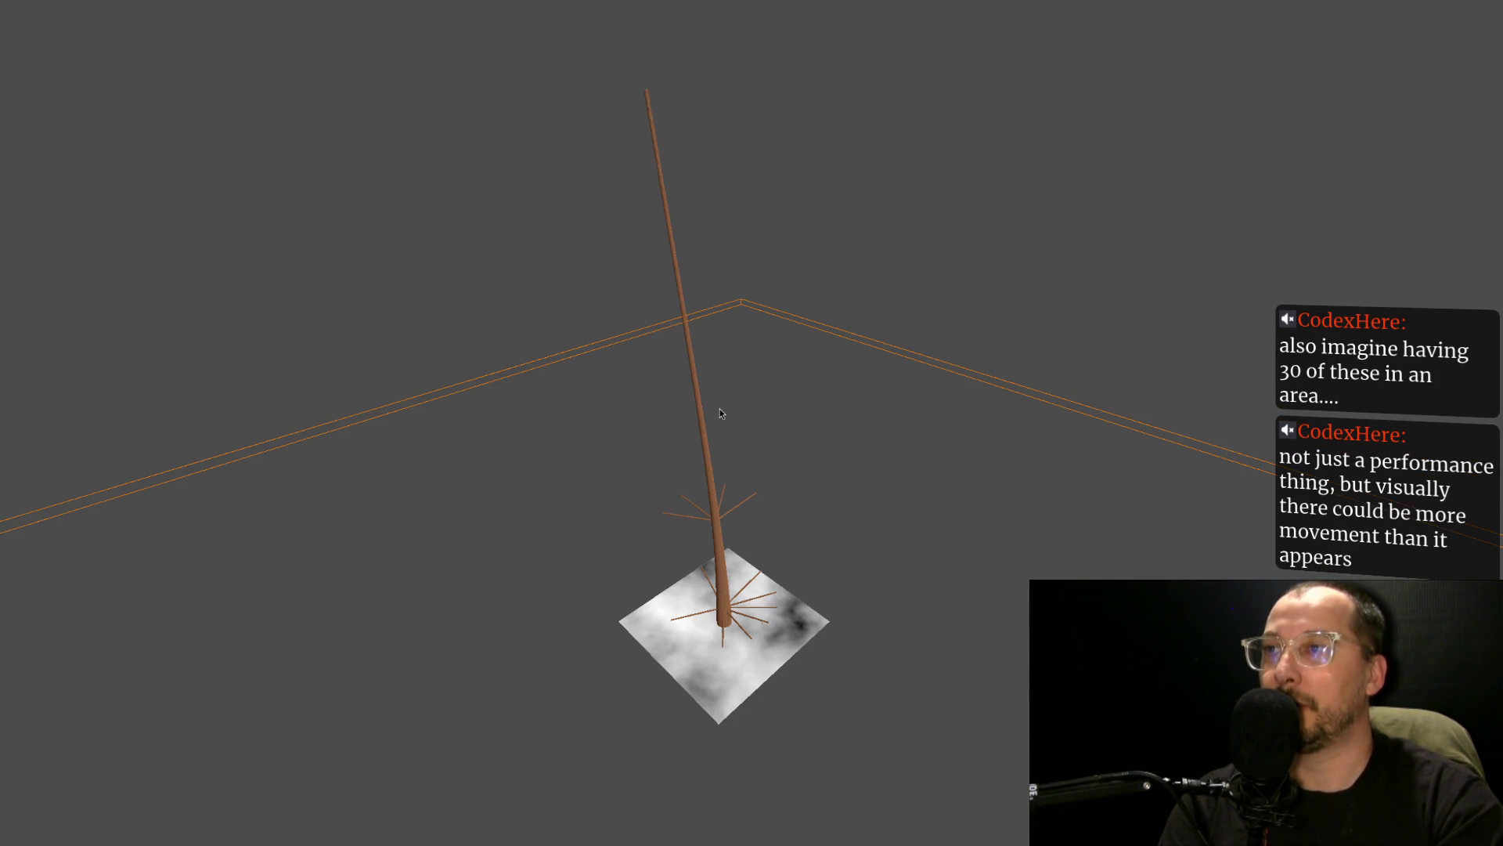
pyautogui.moveTo(725, 325)
pyautogui.mouseDown()
pyautogui.moveTo(716, 372)
pyautogui.moveTo(711, 293)
pyautogui.moveTo(711, 384)
pyautogui.moveTo(718, 243)
pyautogui.moveTo(750, 166)
pyautogui.moveTo(754, 303)
pyautogui.moveTo(767, 247)
pyautogui.mouseUp()
pyautogui.scroll(2, 741, 218)
pyautogui.scroll(-3, 742, 217)
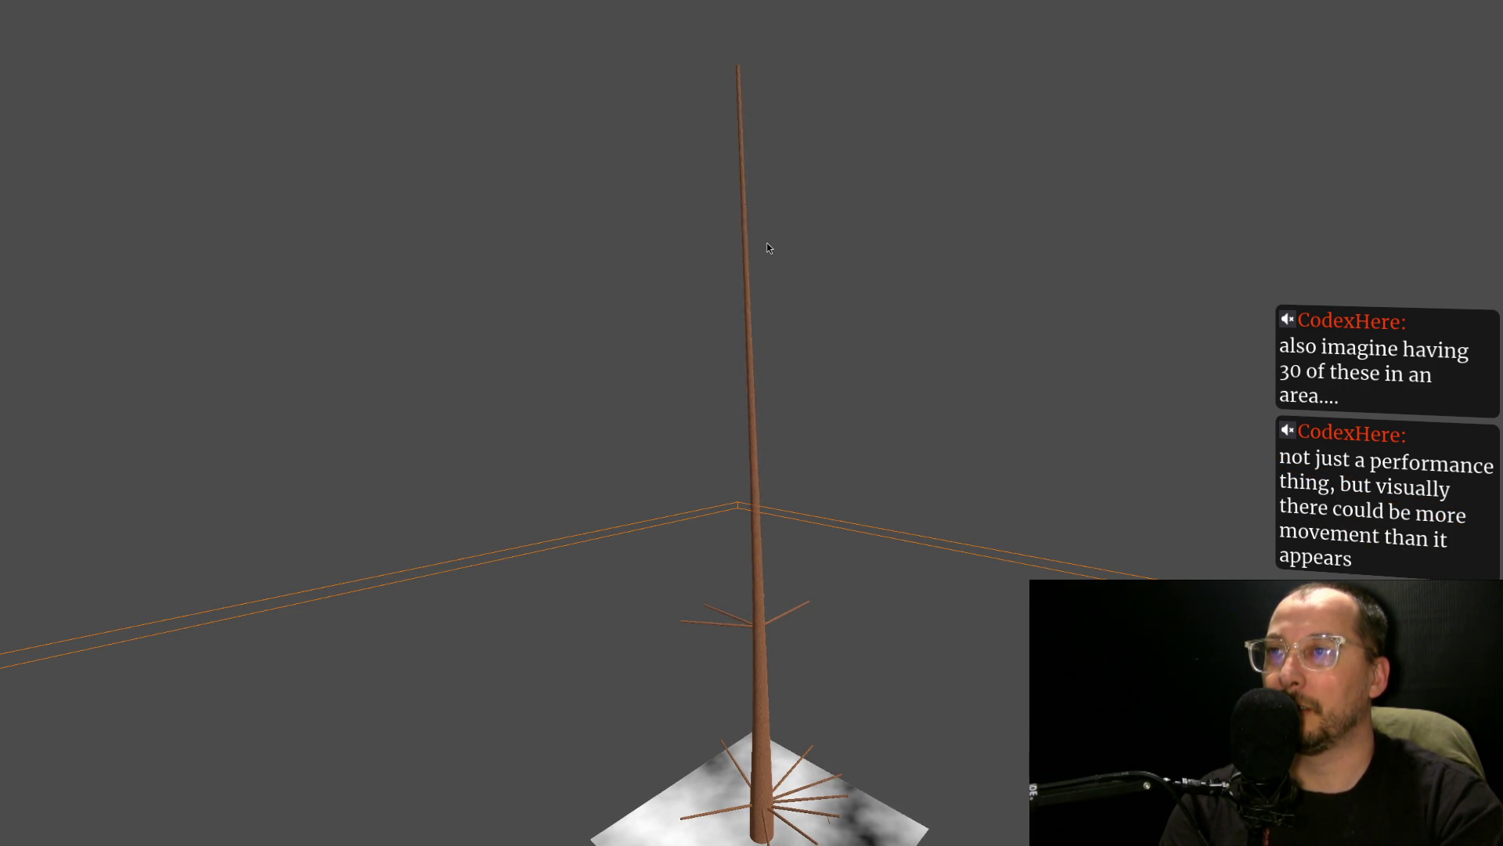
pyautogui.moveTo(768, 247)
pyautogui.mouseDown()
pyautogui.moveTo(674, 593)
pyautogui.moveTo(717, 487)
pyautogui.moveTo(813, 407)
pyautogui.moveTo(739, 475)
pyautogui.moveTo(750, 487)
pyautogui.moveTo(787, 406)
pyautogui.moveTo(748, 478)
pyautogui.moveTo(772, 476)
pyautogui.moveTo(863, 621)
pyautogui.moveTo(862, 593)
pyautogui.moveTo(755, 470)
pyautogui.moveTo(654, 20)
pyautogui.moveTo(796, 603)
pyautogui.moveTo(856, 678)
pyautogui.moveTo(822, 368)
pyautogui.moveTo(807, 448)
pyautogui.mouseUp()
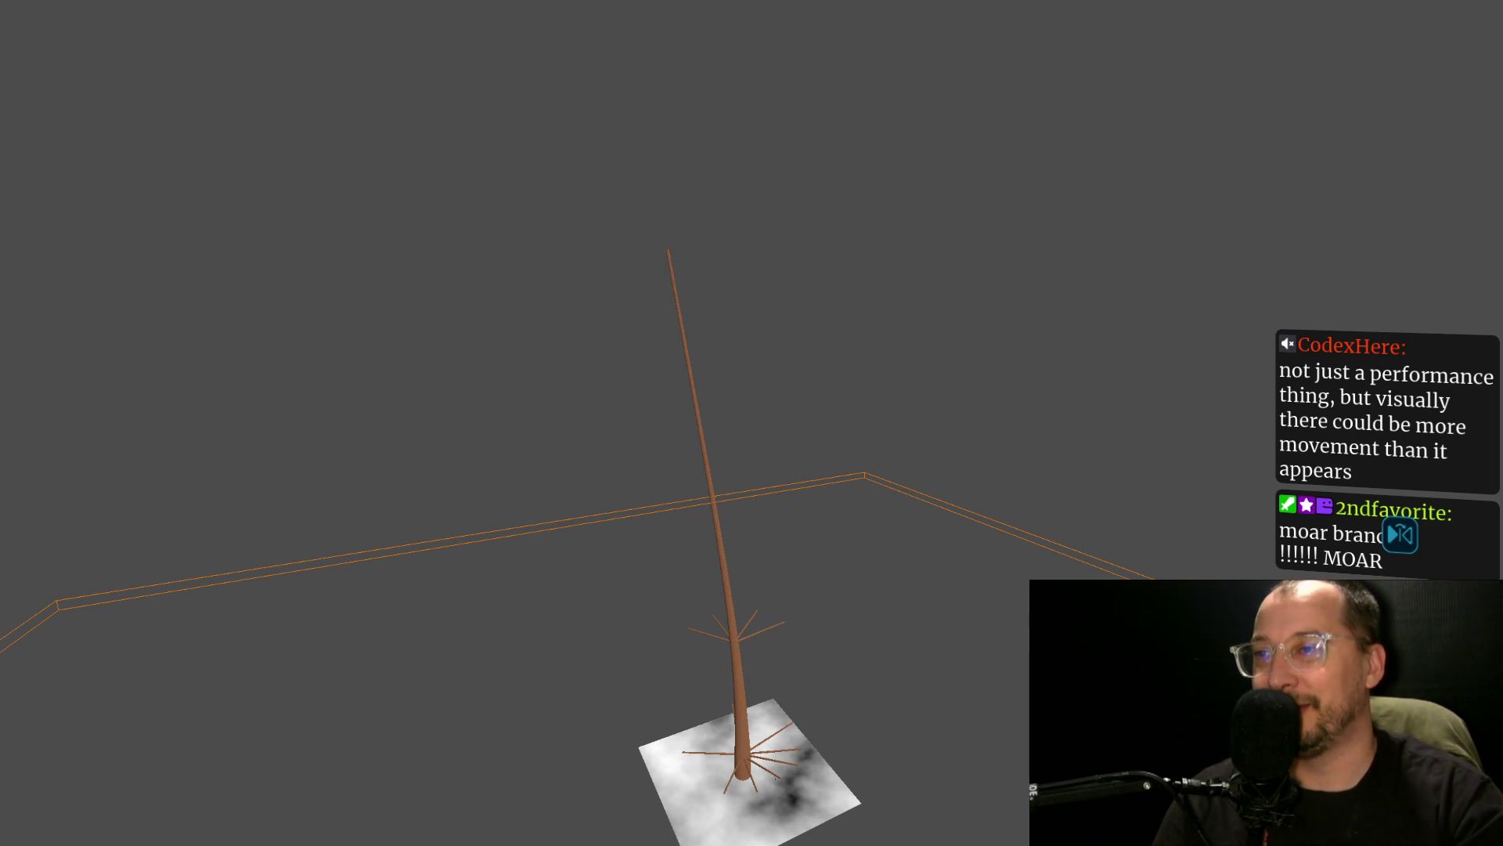
pyautogui.press('Escape')
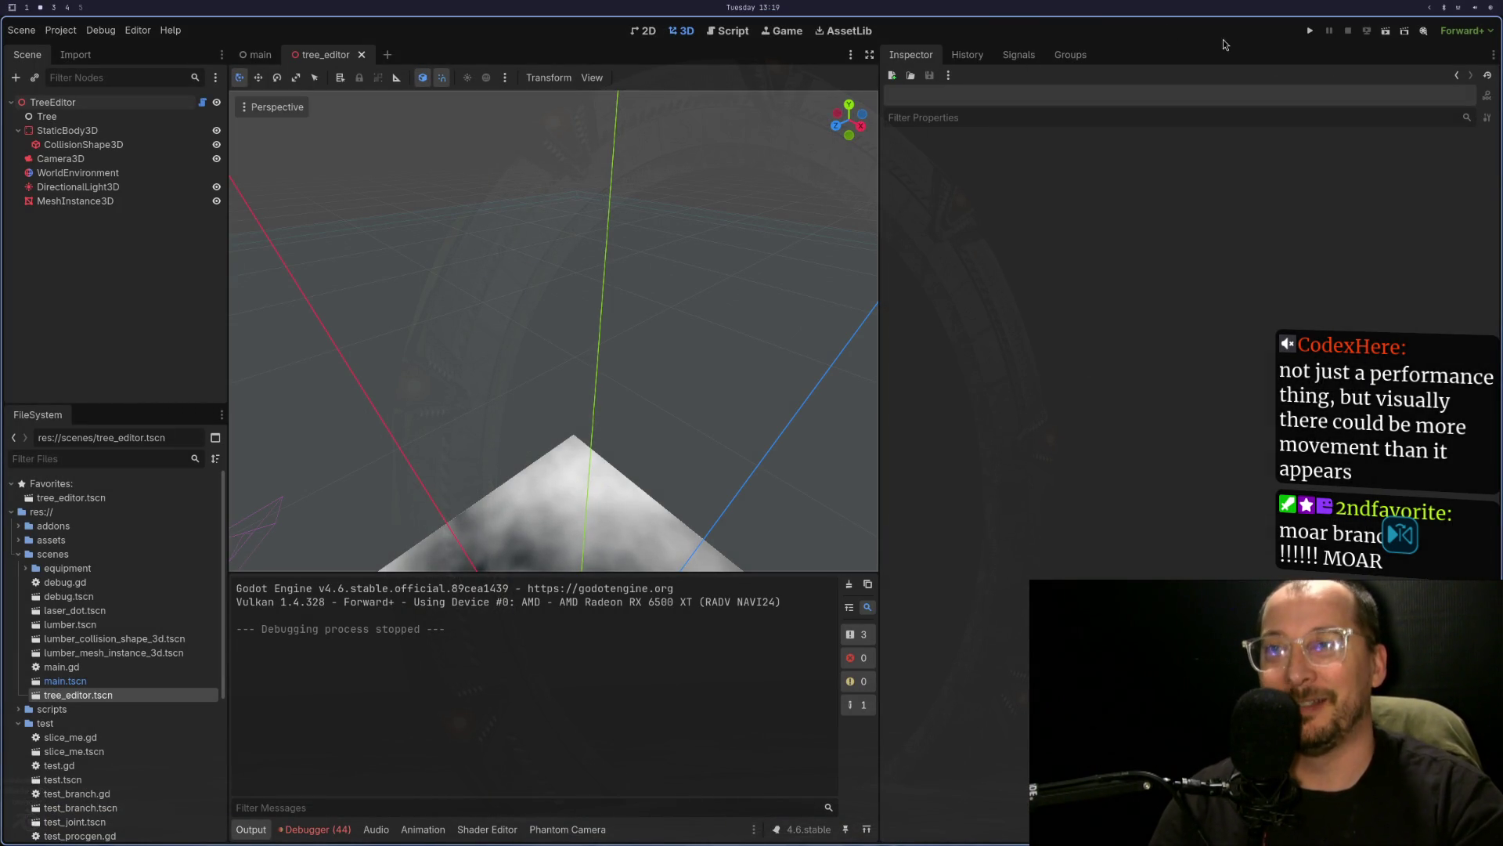
# - Change the extension length multiplier on line 147 from 1.05 to 1.025
pyautogui.click(157, 102)
pyautogui.press('super+1')
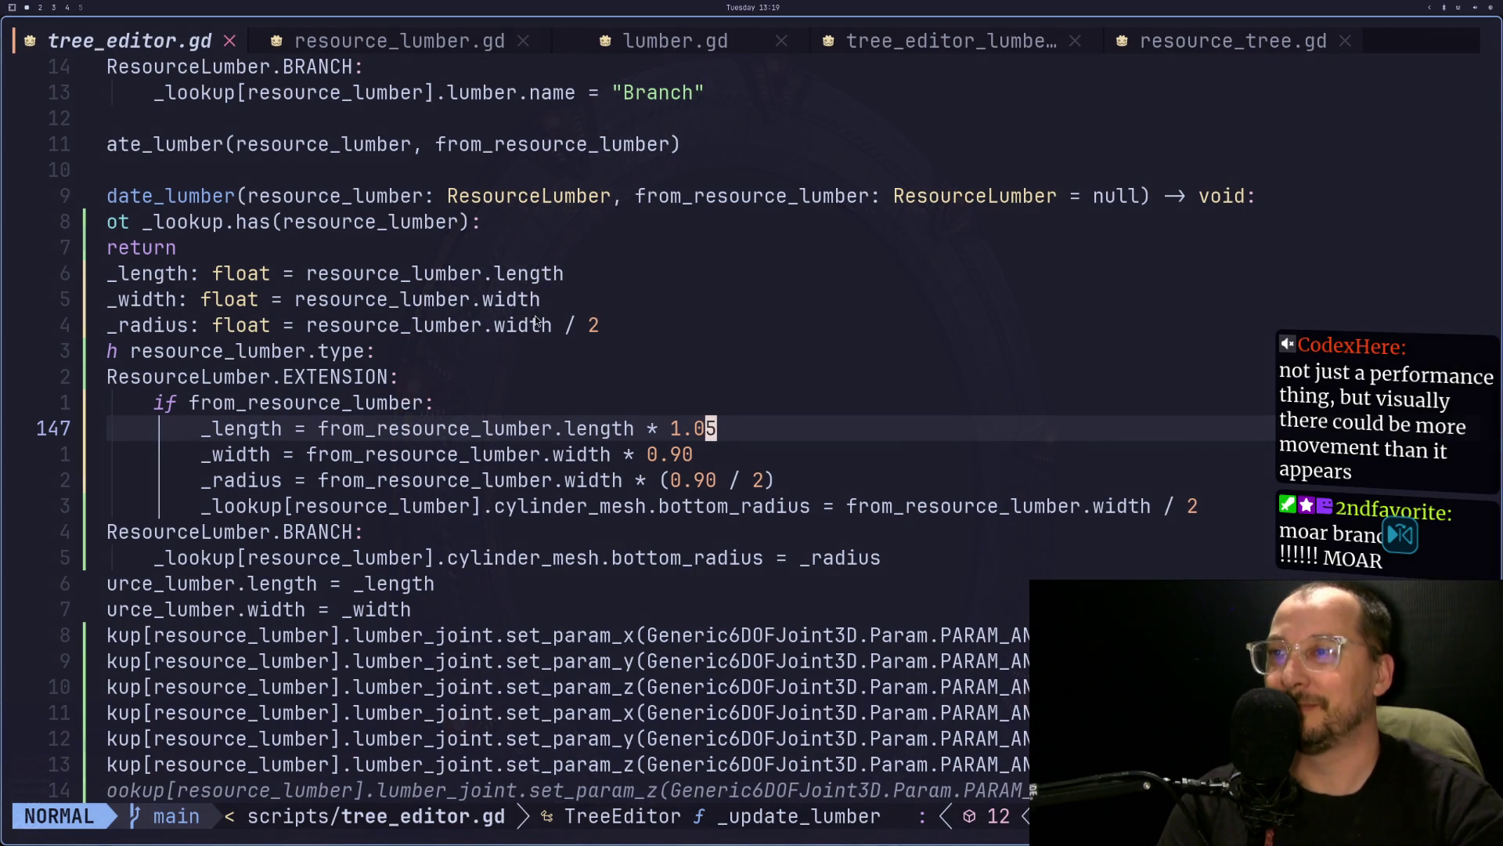
pyautogui.press('a')
pyautogui.press('BackSpace')
pyautogui.write('2')
pyautogui.press('Escape')
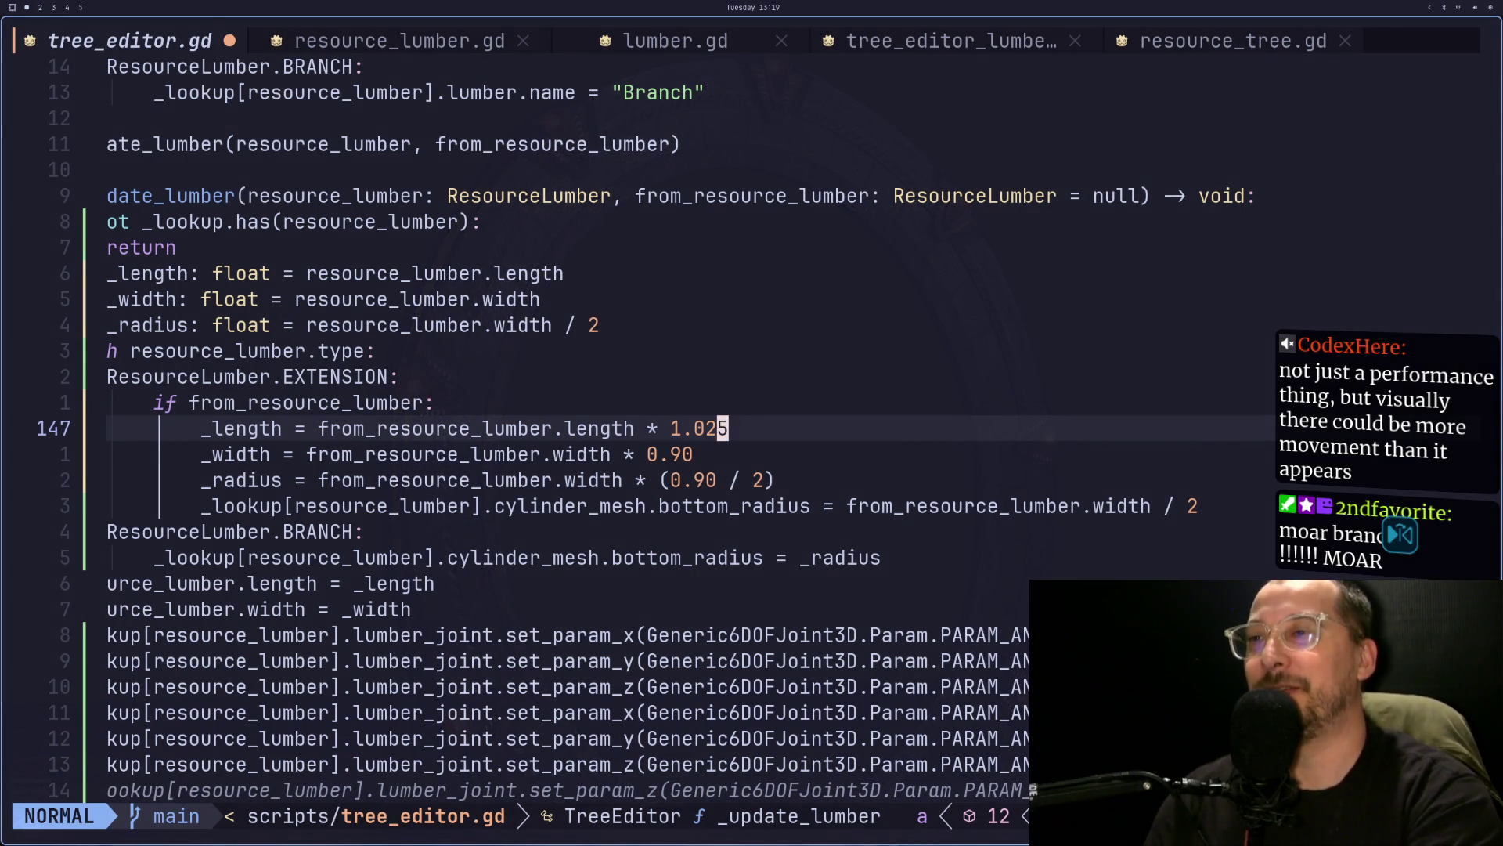
# - Save tree_editor.gd and return to Godot to load a saved tree file
pyautogui.press('Return')
pyautogui.write(':w')
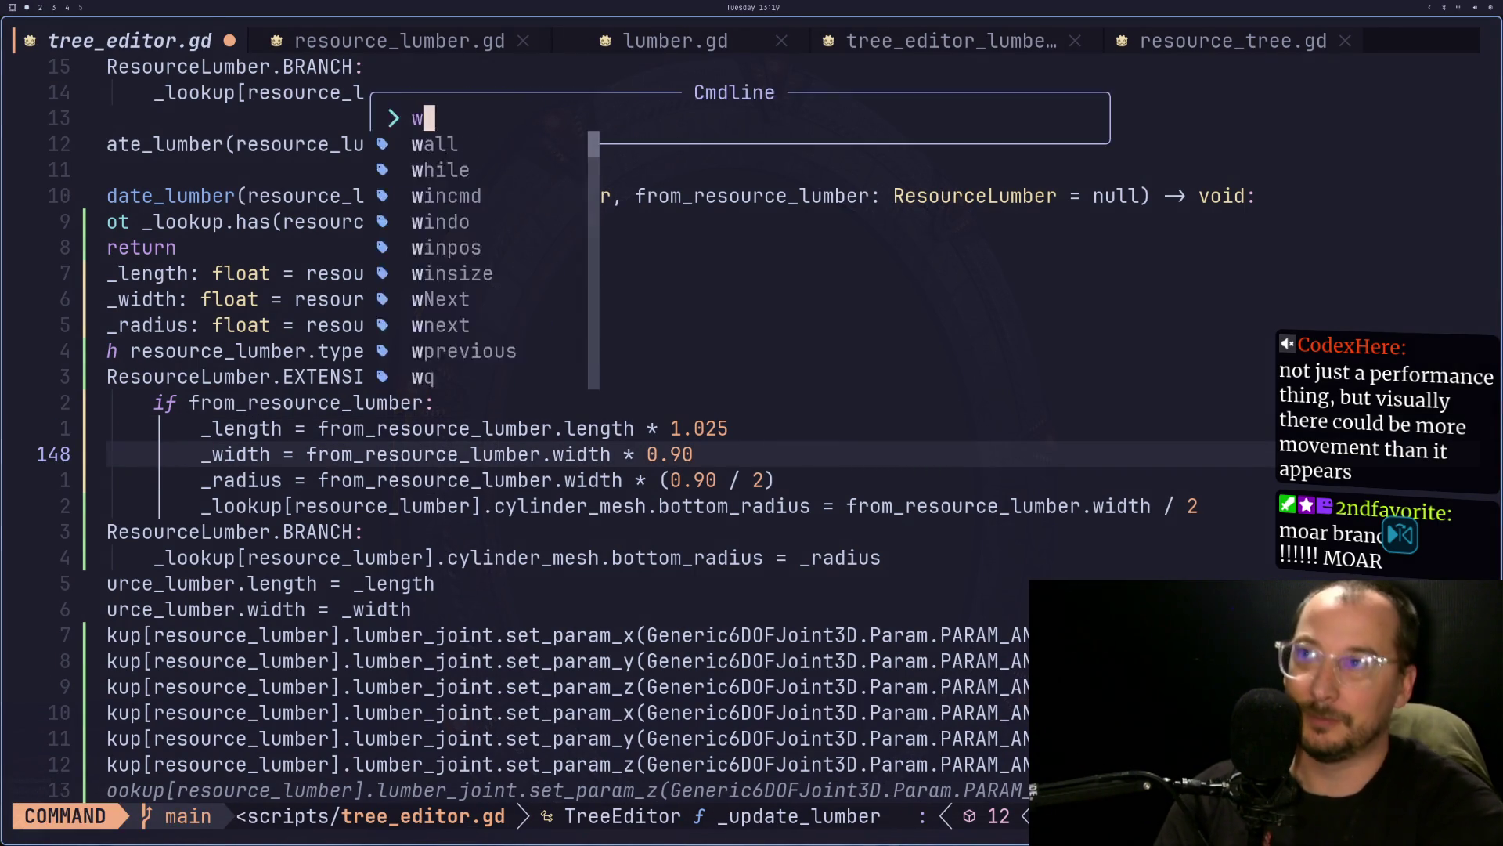
pyautogui.press('Return')
pyautogui.press('super+2')
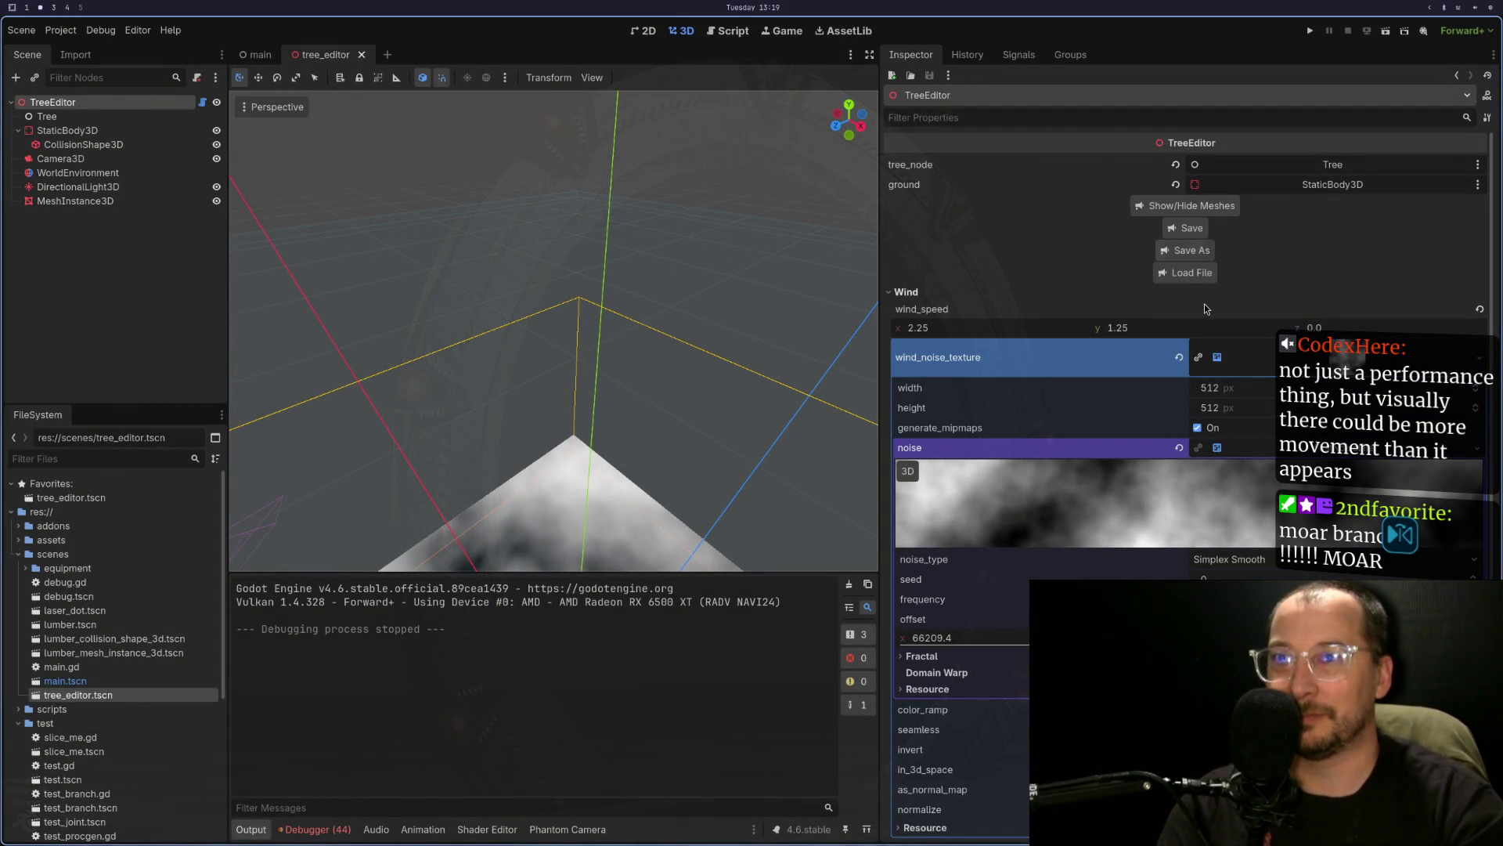
pyautogui.click(1186, 273)
# - Load the saved tree and inspect the transform of Extension43 at the trunk's top
pyautogui.click(824, 510)
pyautogui.scroll(-6, 688, 336)
pyautogui.scroll(5, 581, 288)
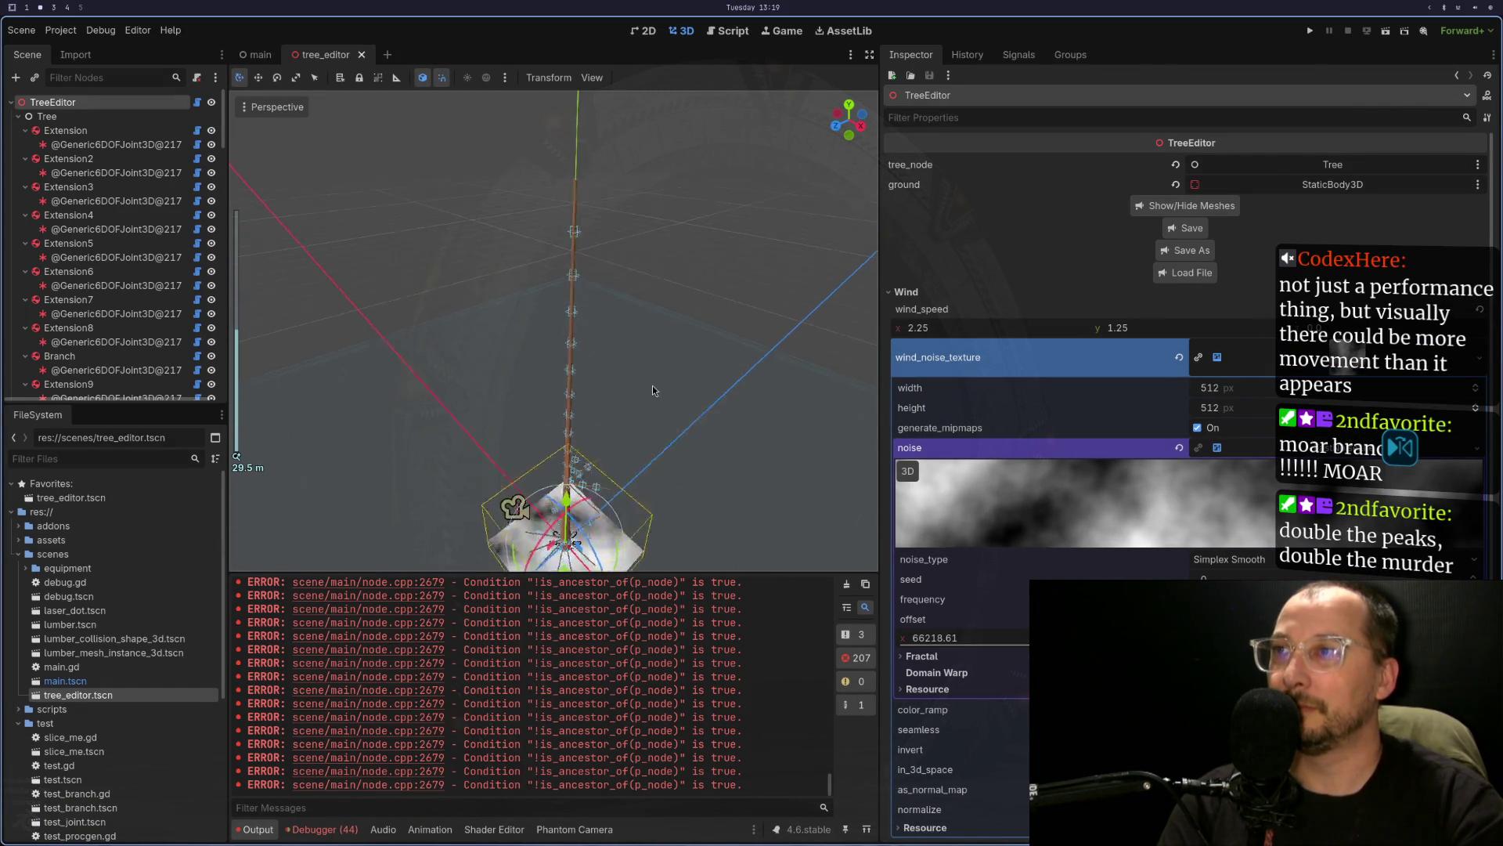
pyautogui.click(581, 288)
pyautogui.click(581, 287)
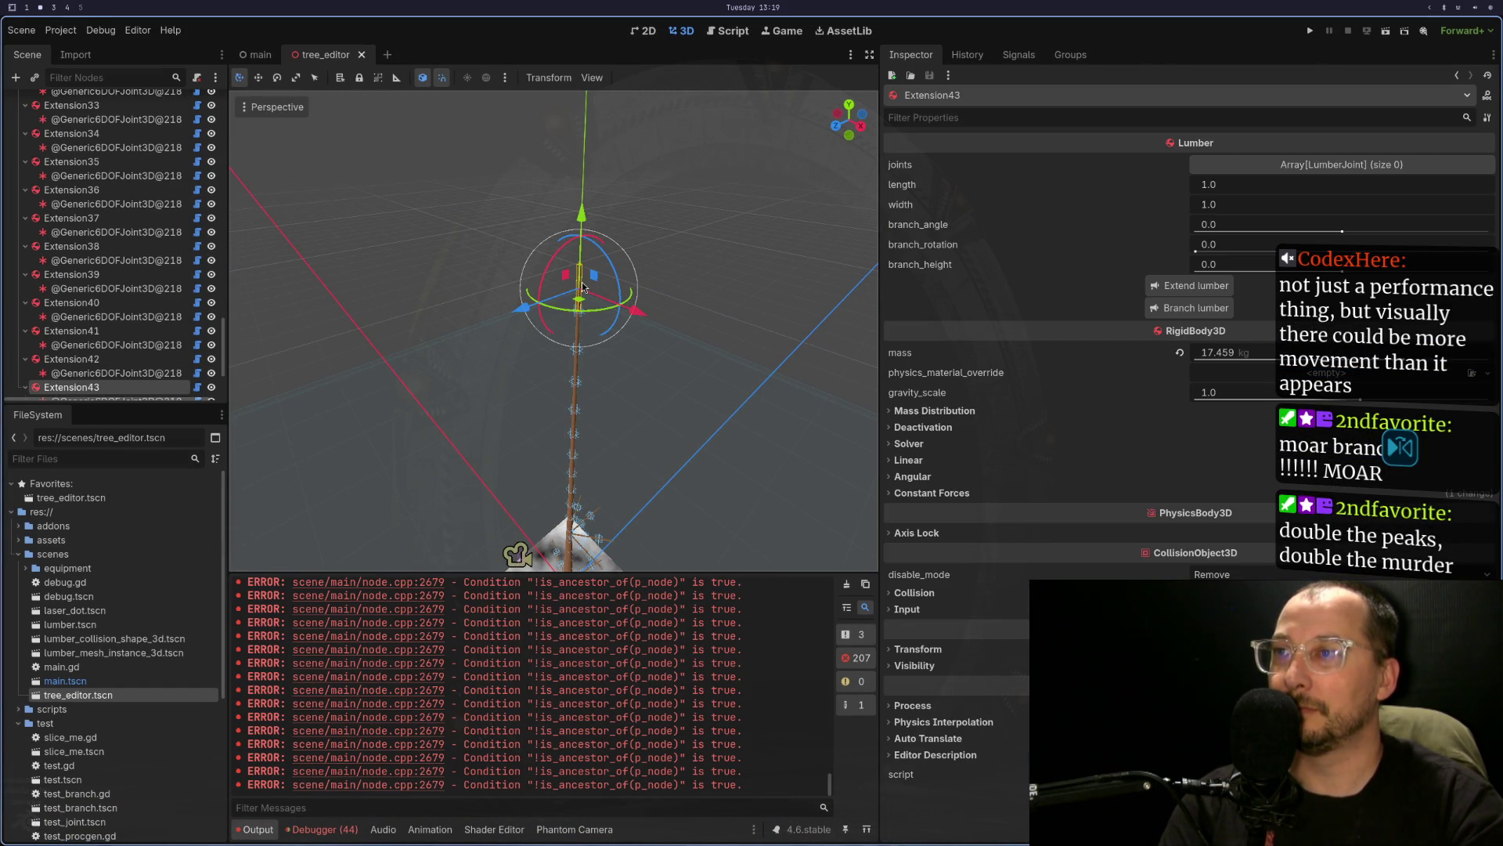
pyautogui.click(953, 647)
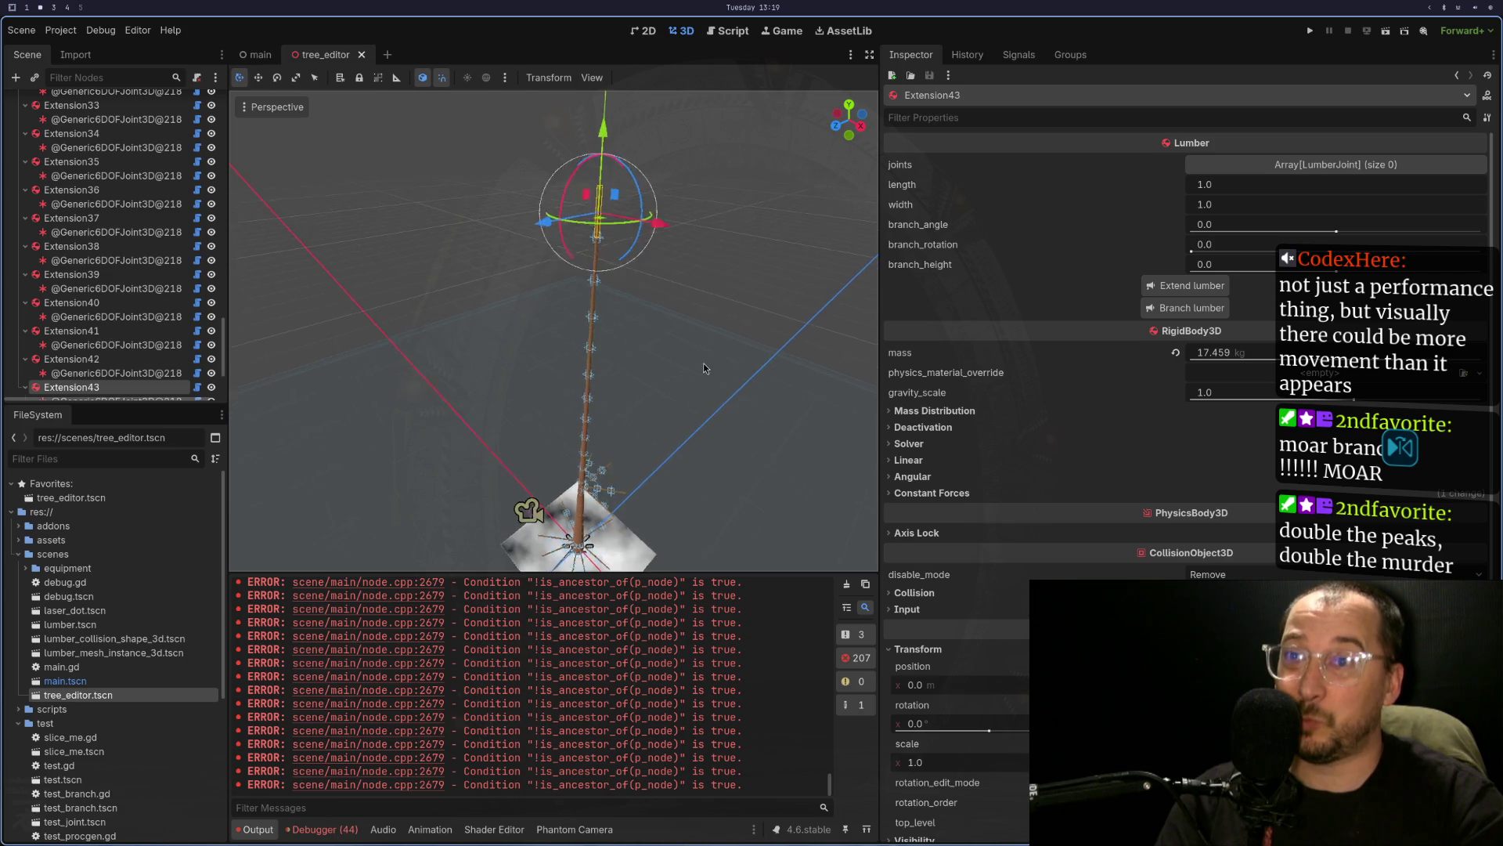
# - Change the extension length multiplier to 1.0125 and save tree_editor.gd
pyautogui.press('super+1')
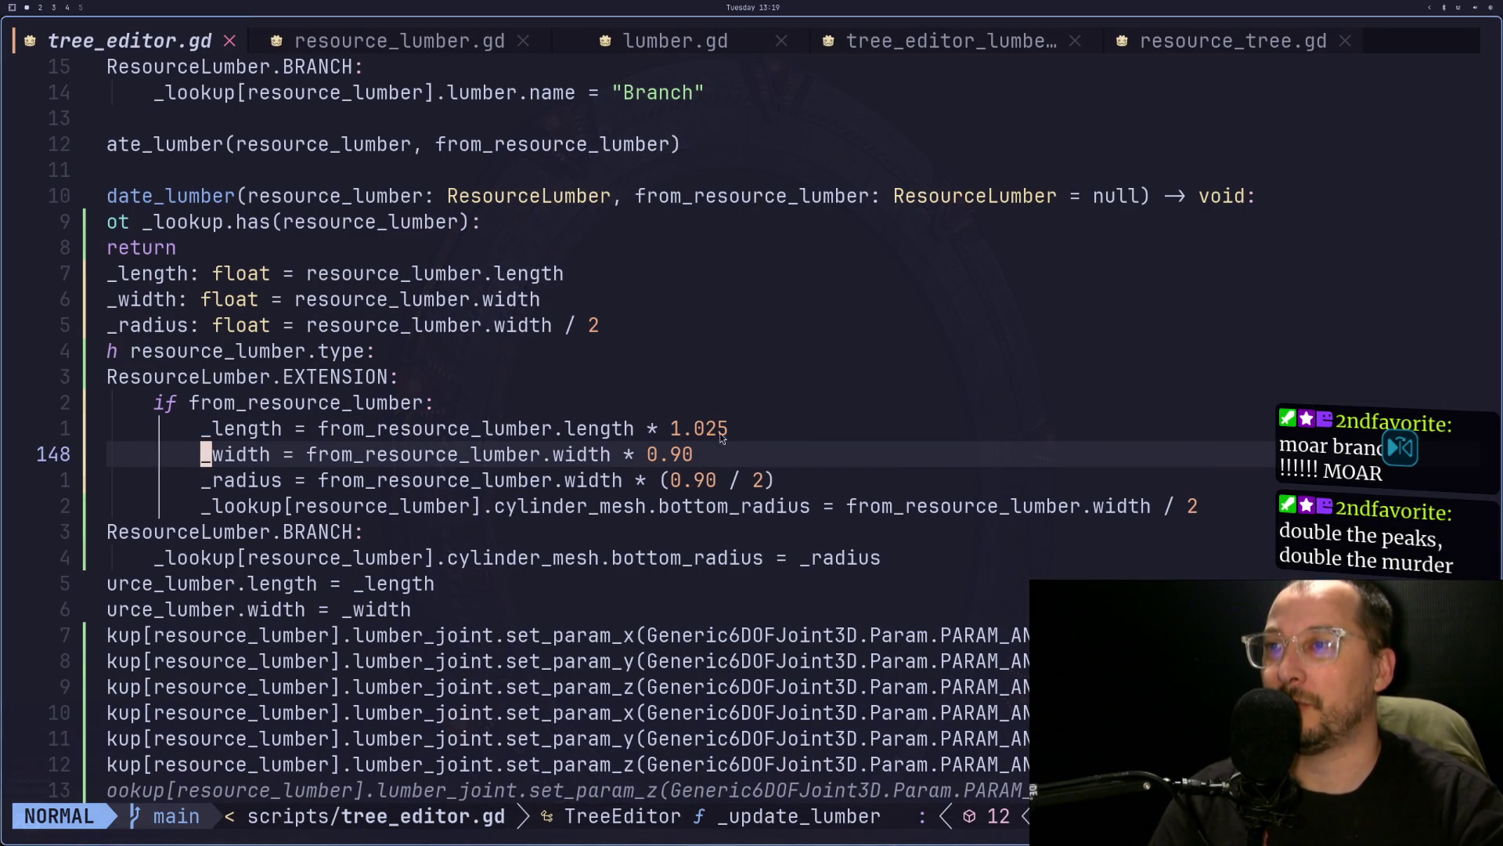
pyautogui.click(723, 439)
pyautogui.press('j')
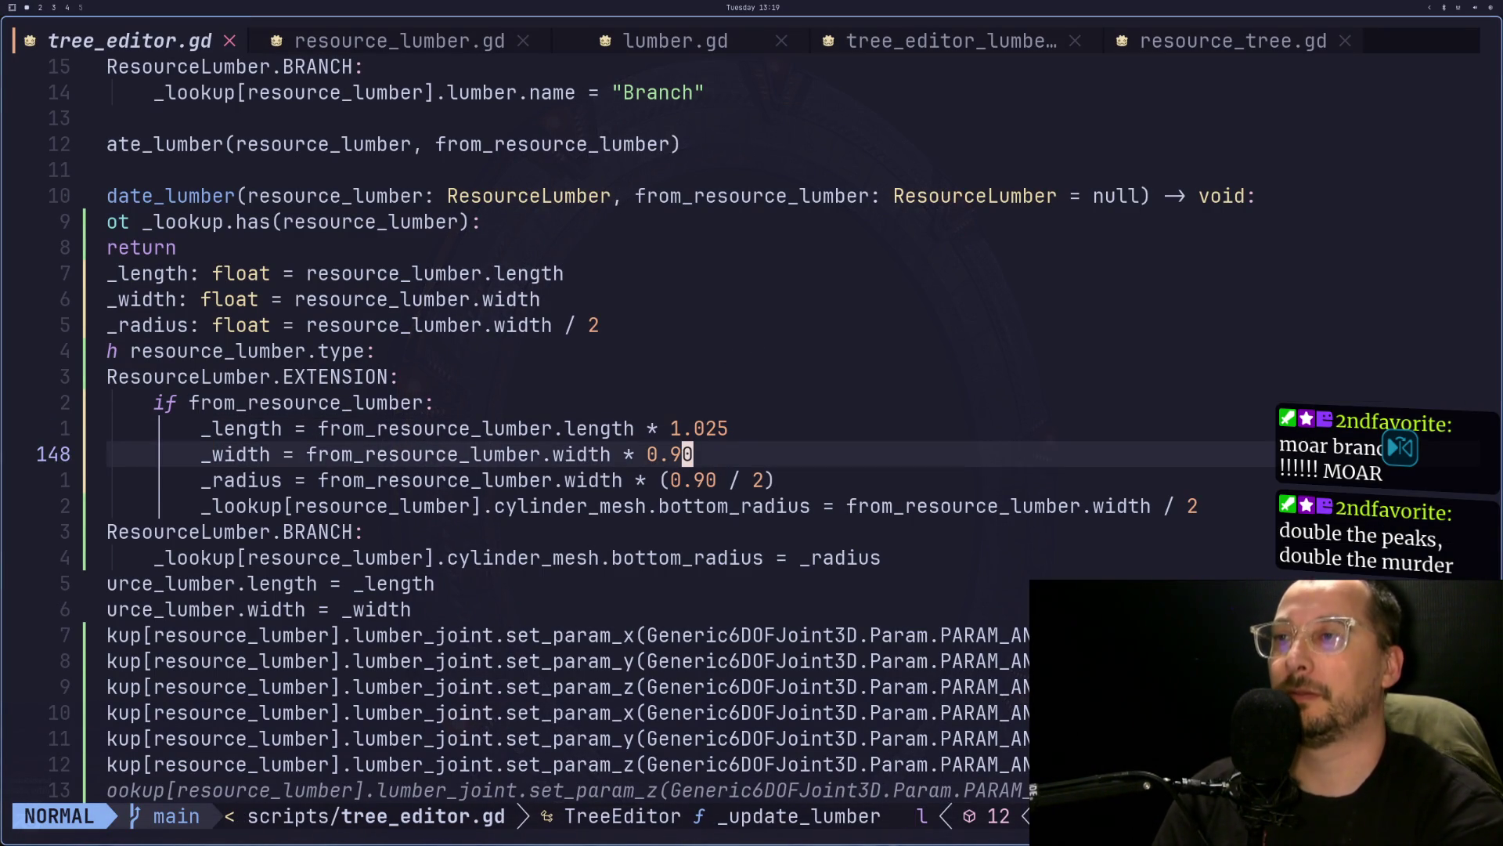
pyautogui.write('khi1')
pyautogui.press('Escape')
pyautogui.write(':w')
pyautogui.press('Return')
pyautogui.press('super+2')
# - Reload tree2.tres into the editor through the TreeEditor root's Load File
pyautogui.scroll(2, 115, 178)
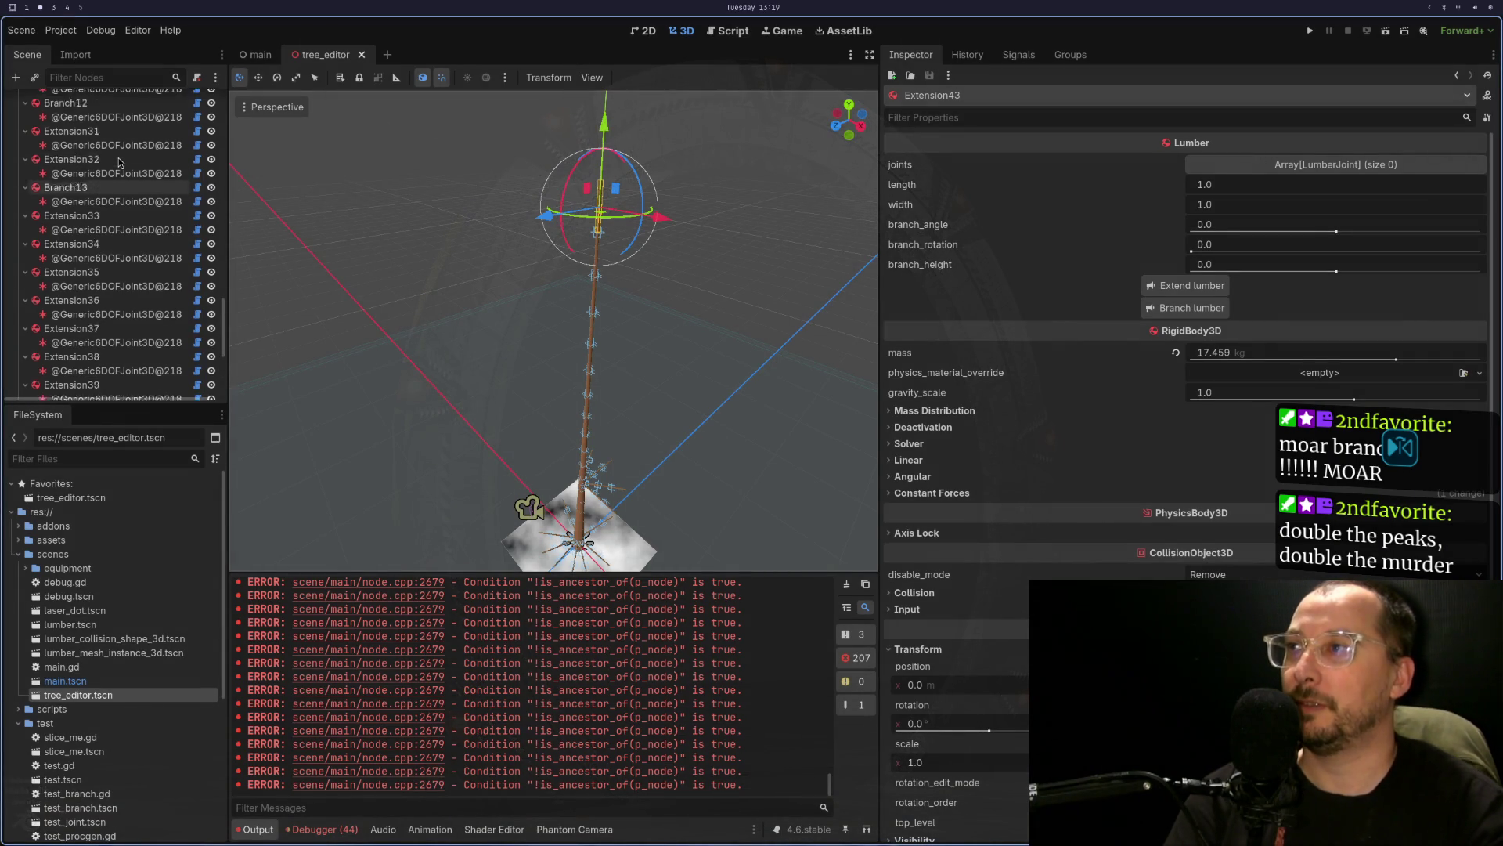
pyautogui.scroll(3, 115, 177)
pyautogui.scroll(10, 223, 263)
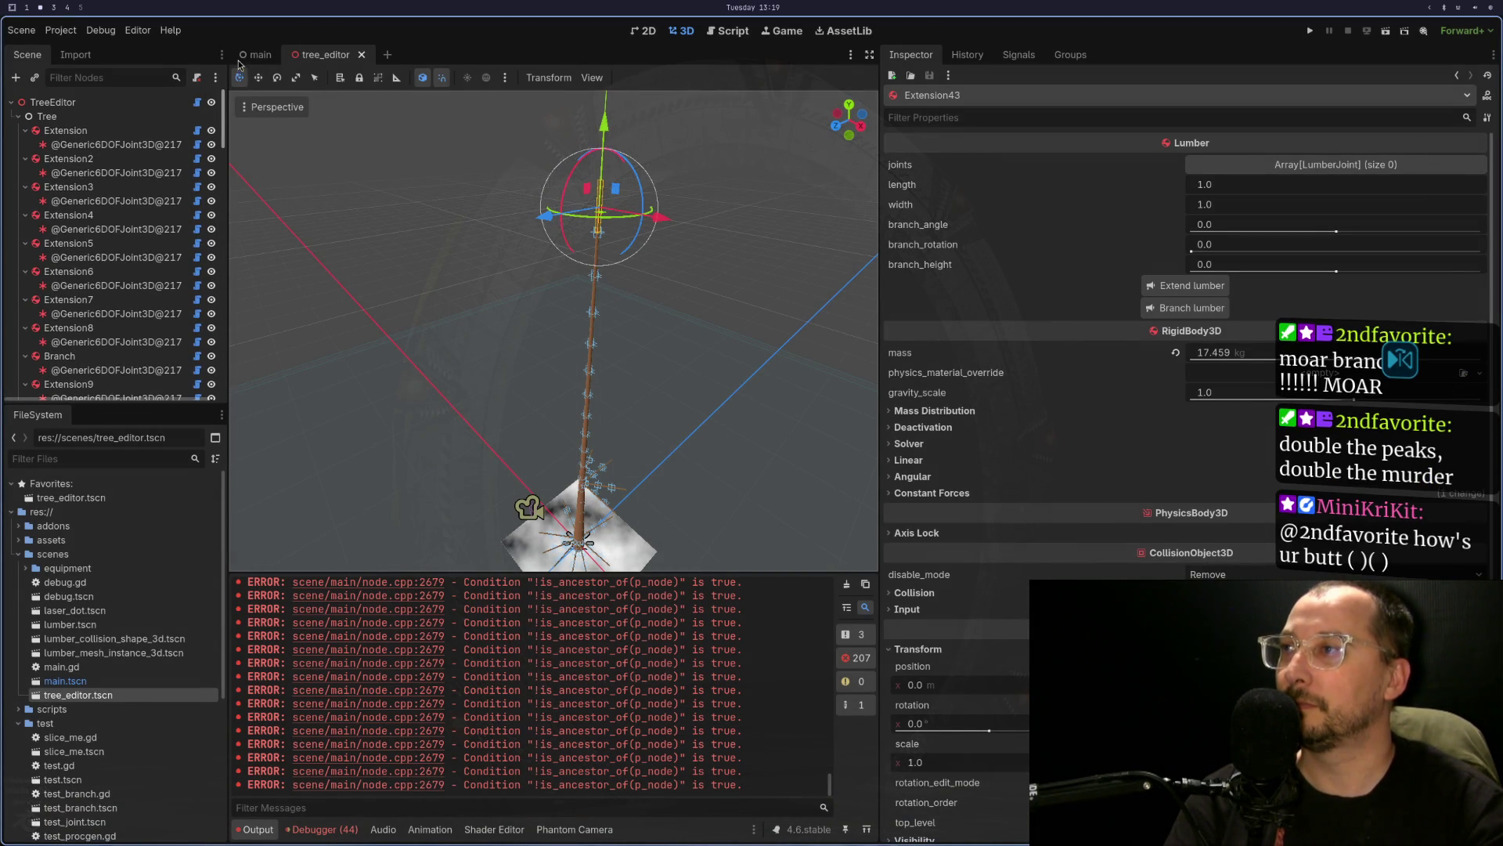
pyautogui.click(134, 104)
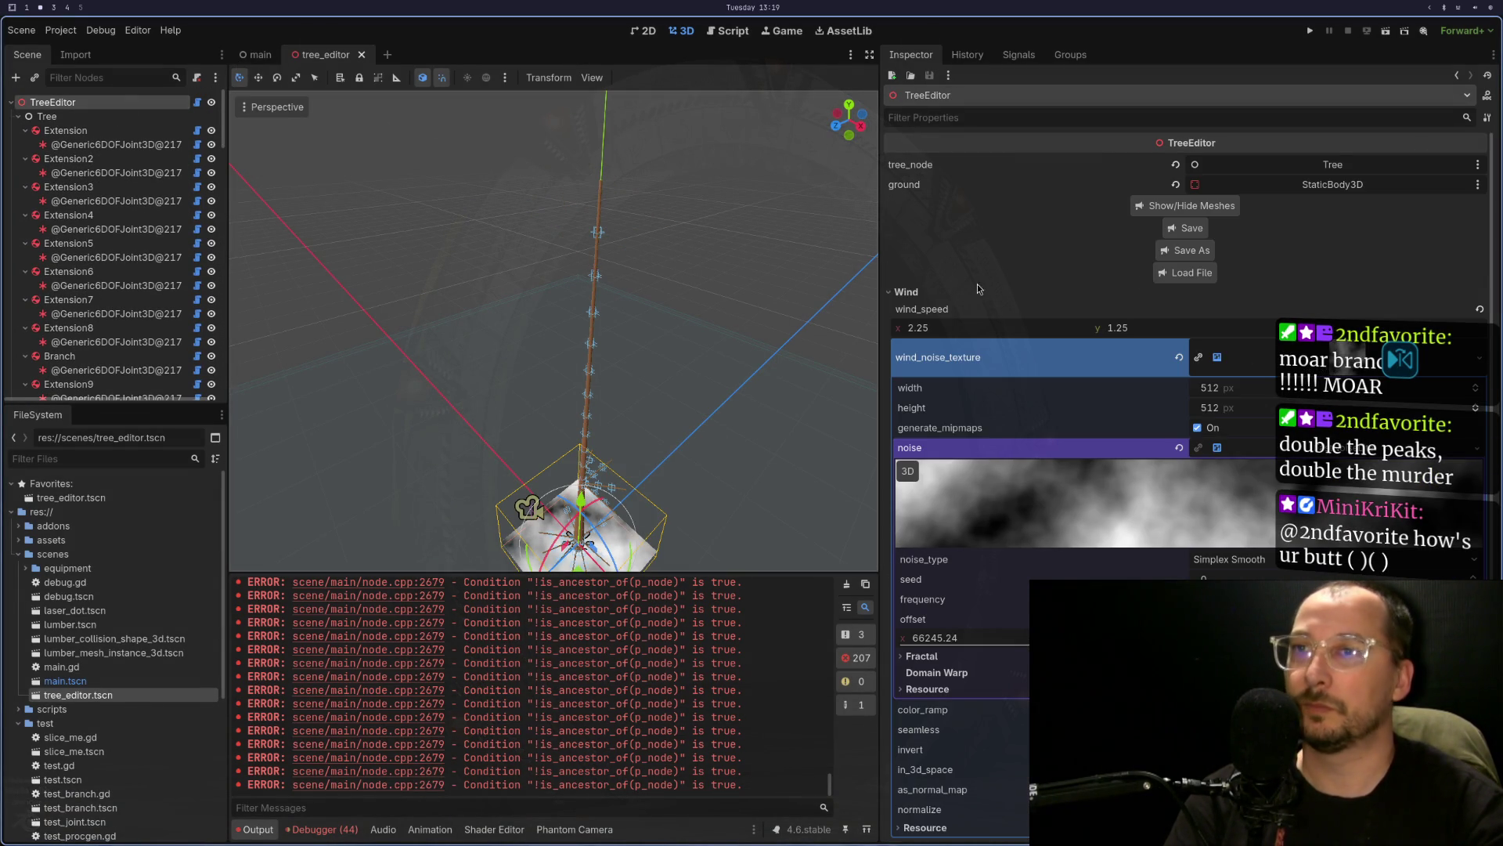
pyautogui.click(1171, 279)
pyautogui.click(823, 513)
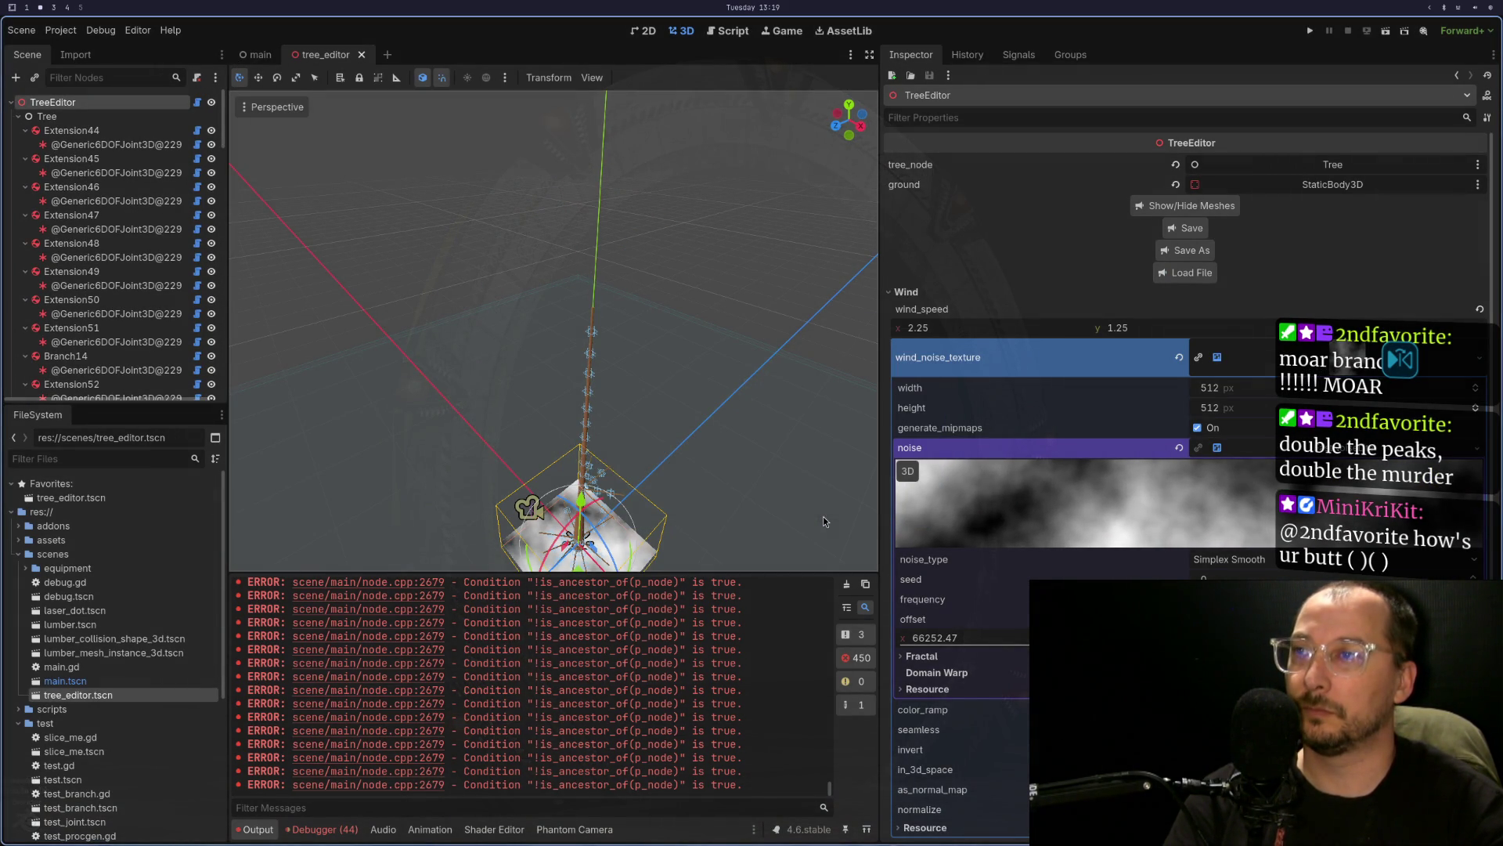
# - Inspect a trunk joint's and Extension86's transforms, then run the scene with F6
pyautogui.click(595, 329)
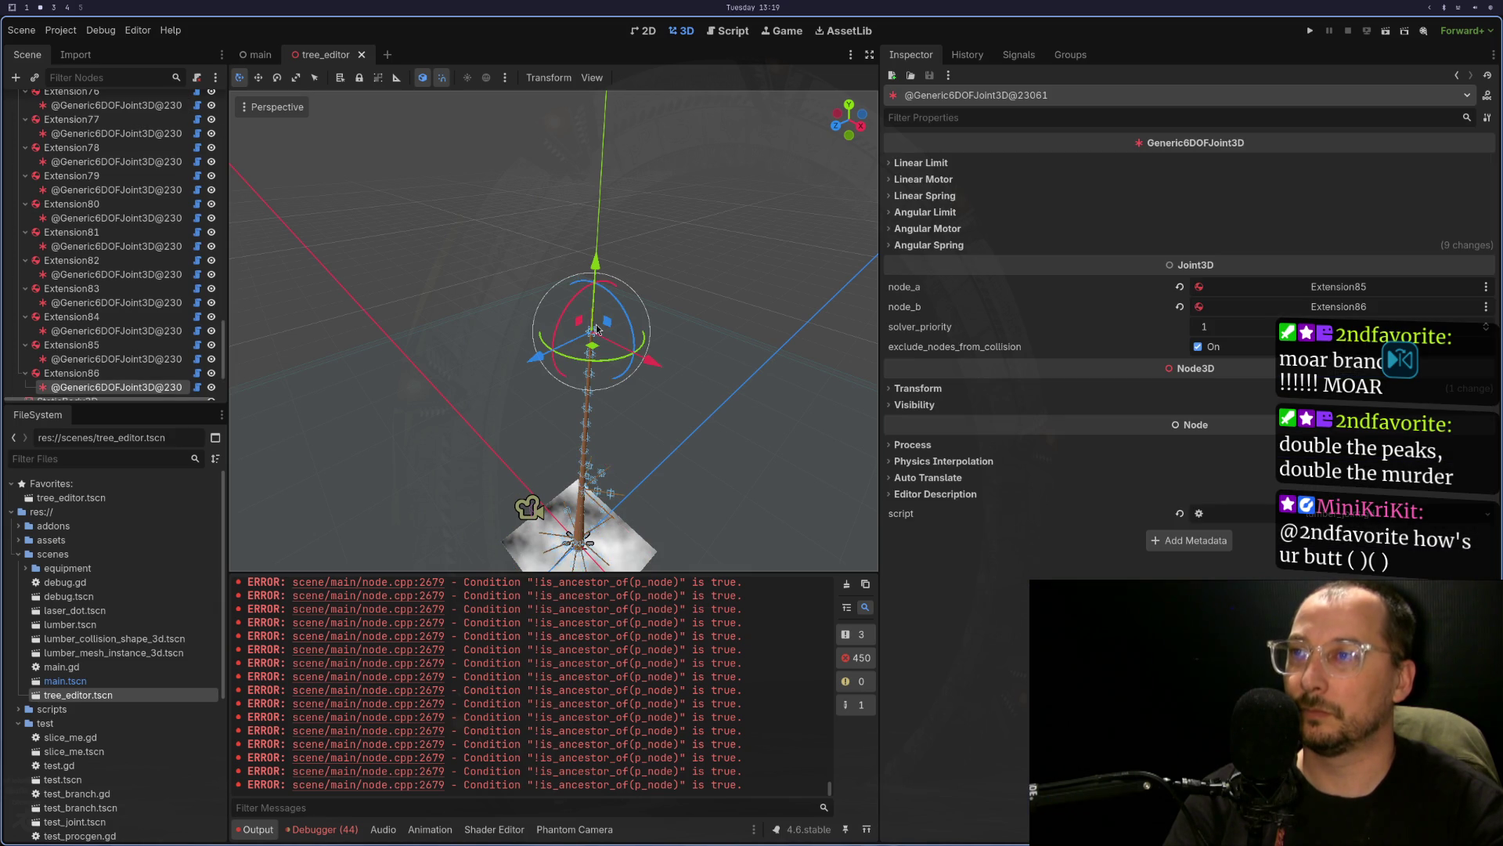
pyautogui.click(927, 390)
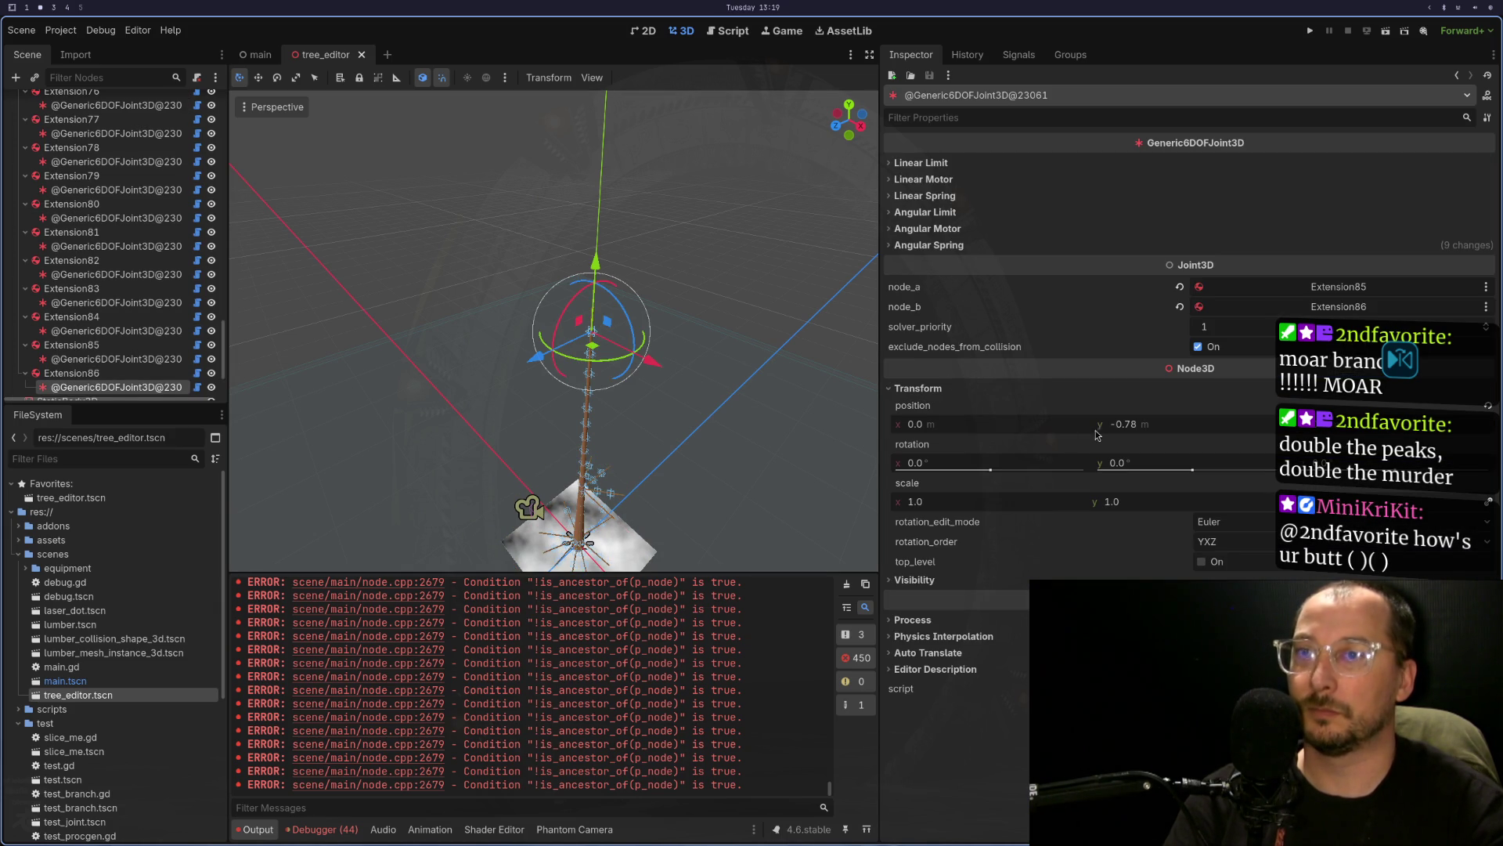
pyautogui.scroll(6, 780, 393)
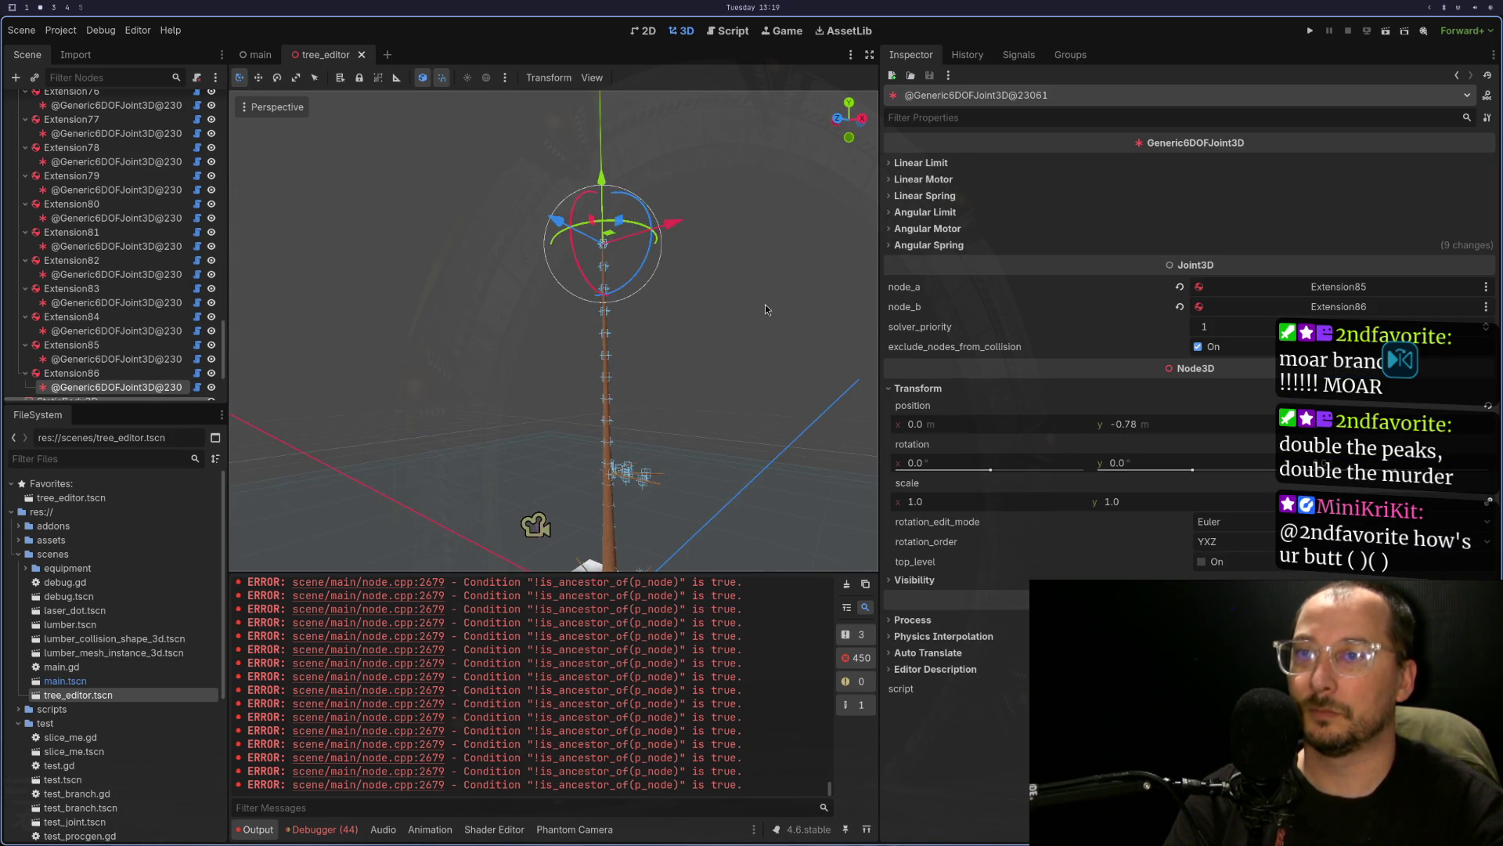
pyautogui.scroll(-3, 711, 414)
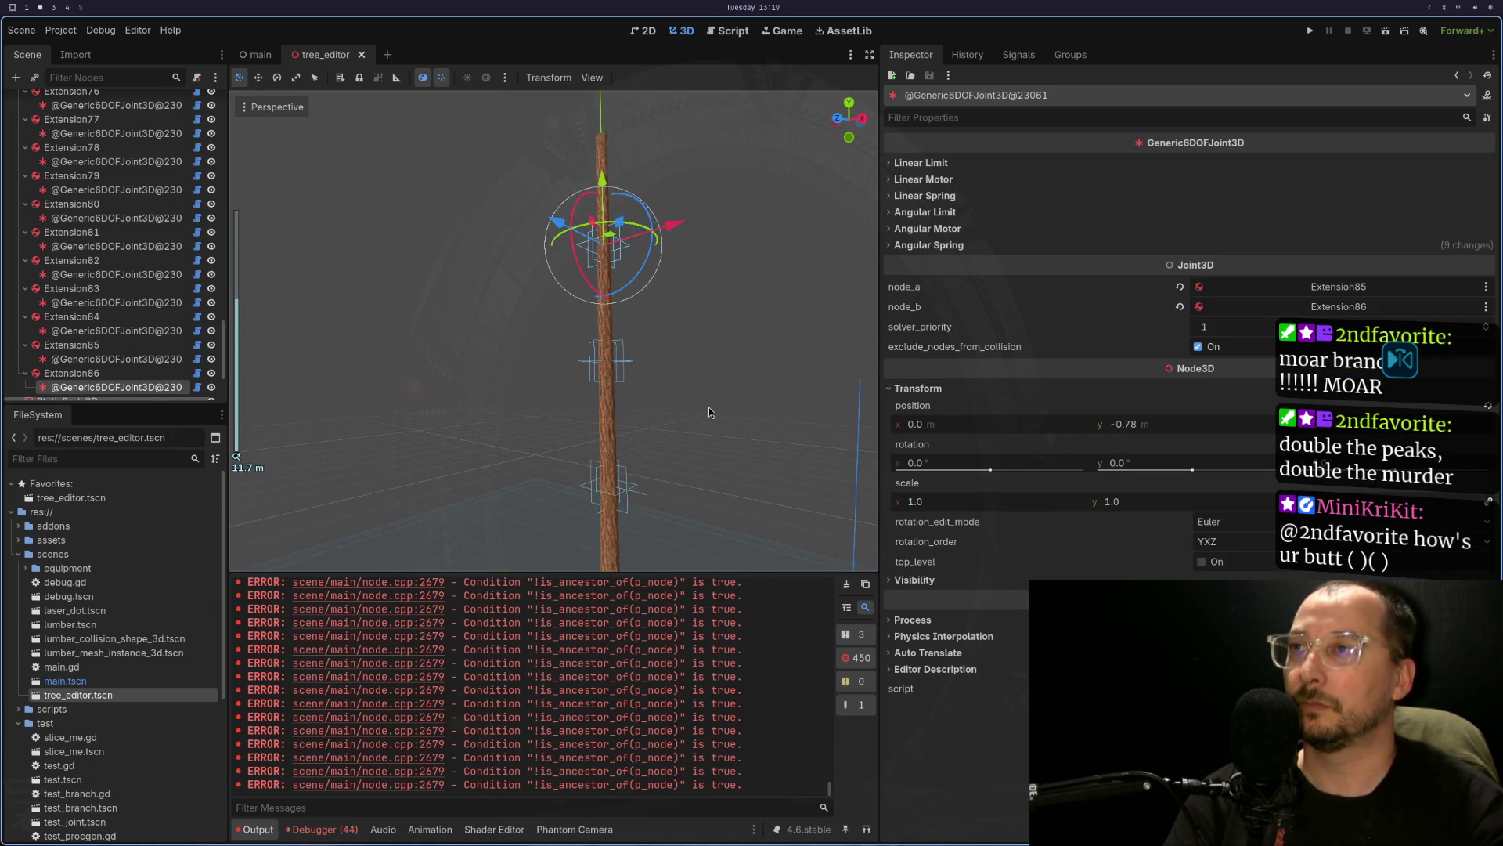
pyautogui.click(585, 210)
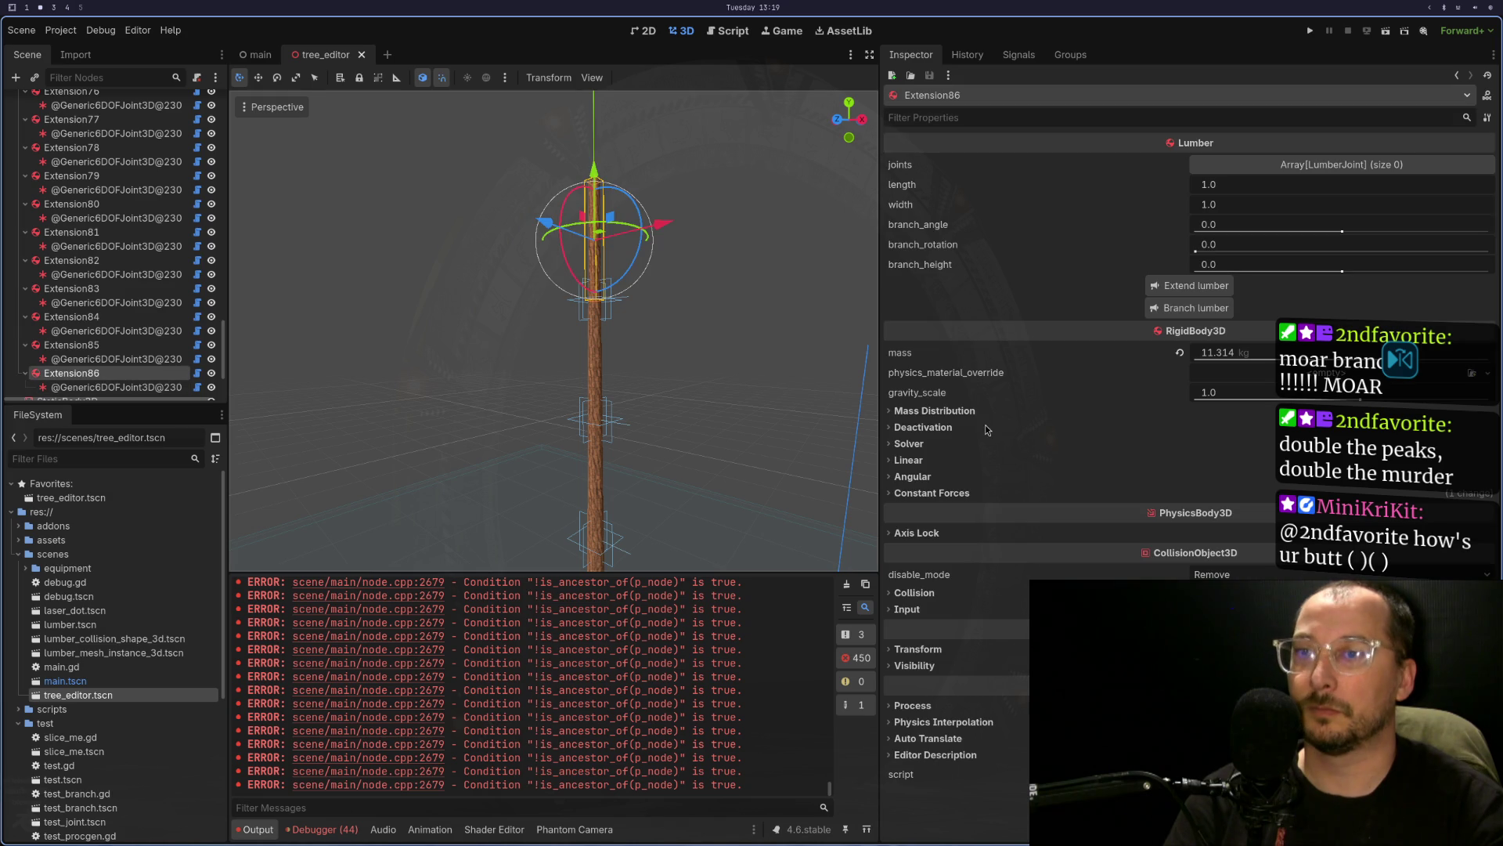
pyautogui.click(928, 654)
pyautogui.press('F6')
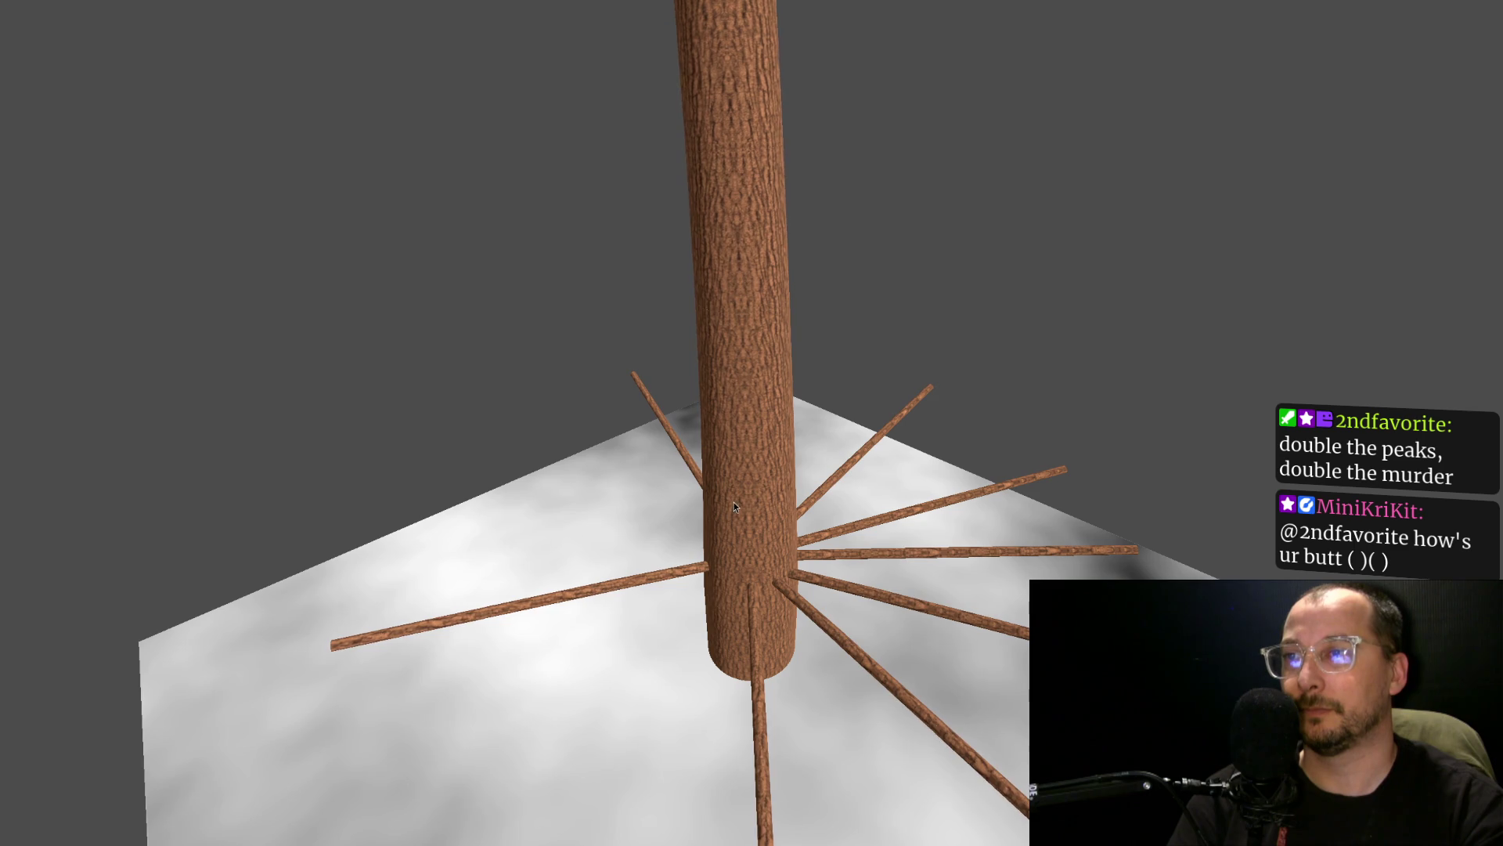
# - Orbit and zoom around the running tree's upper branch whorl, then stop the game
pyautogui.press('Escape')
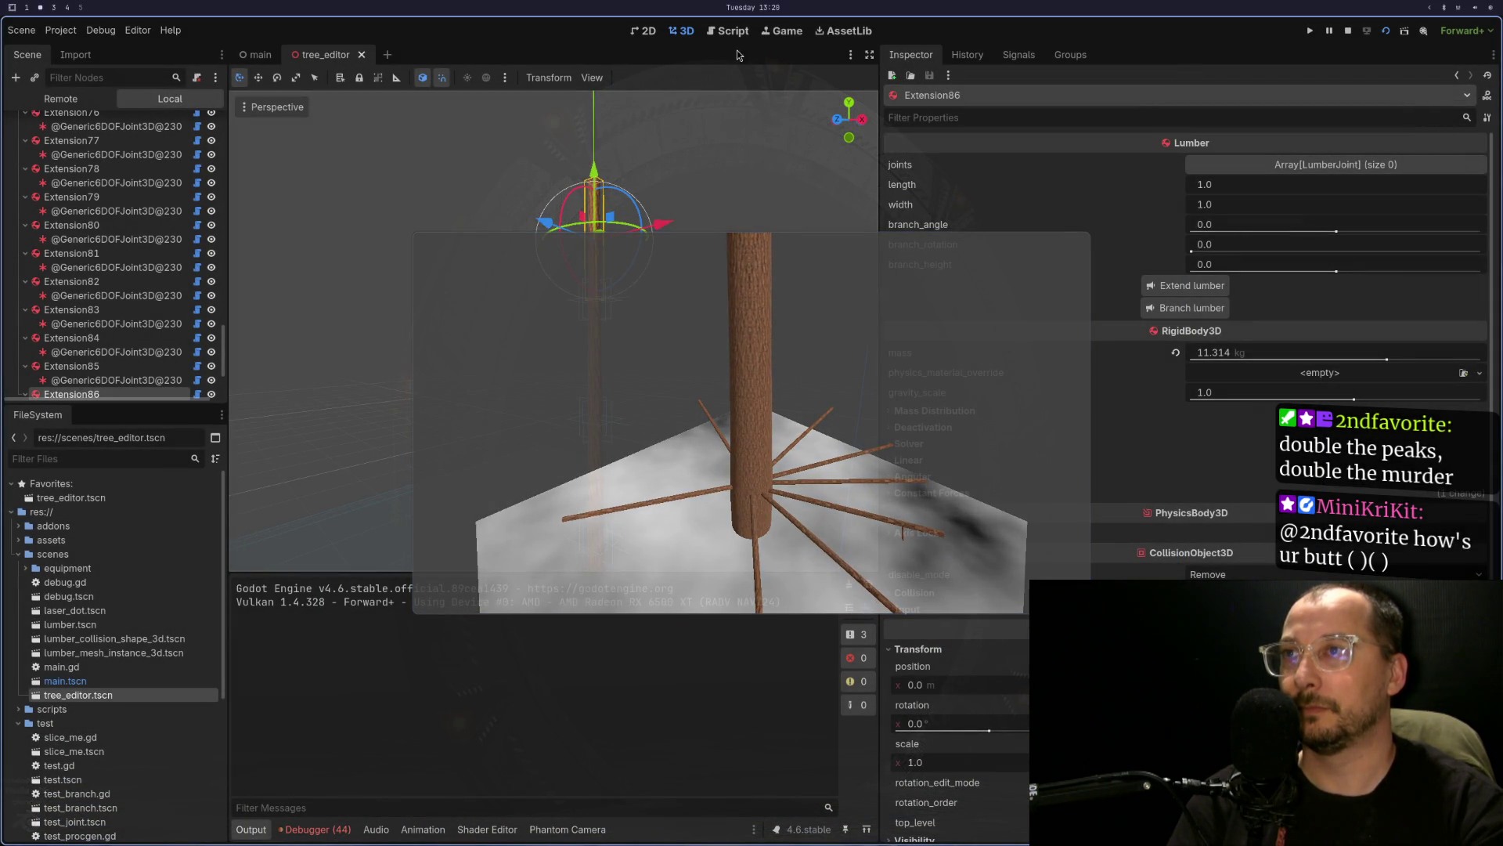
pyautogui.click(781, 33)
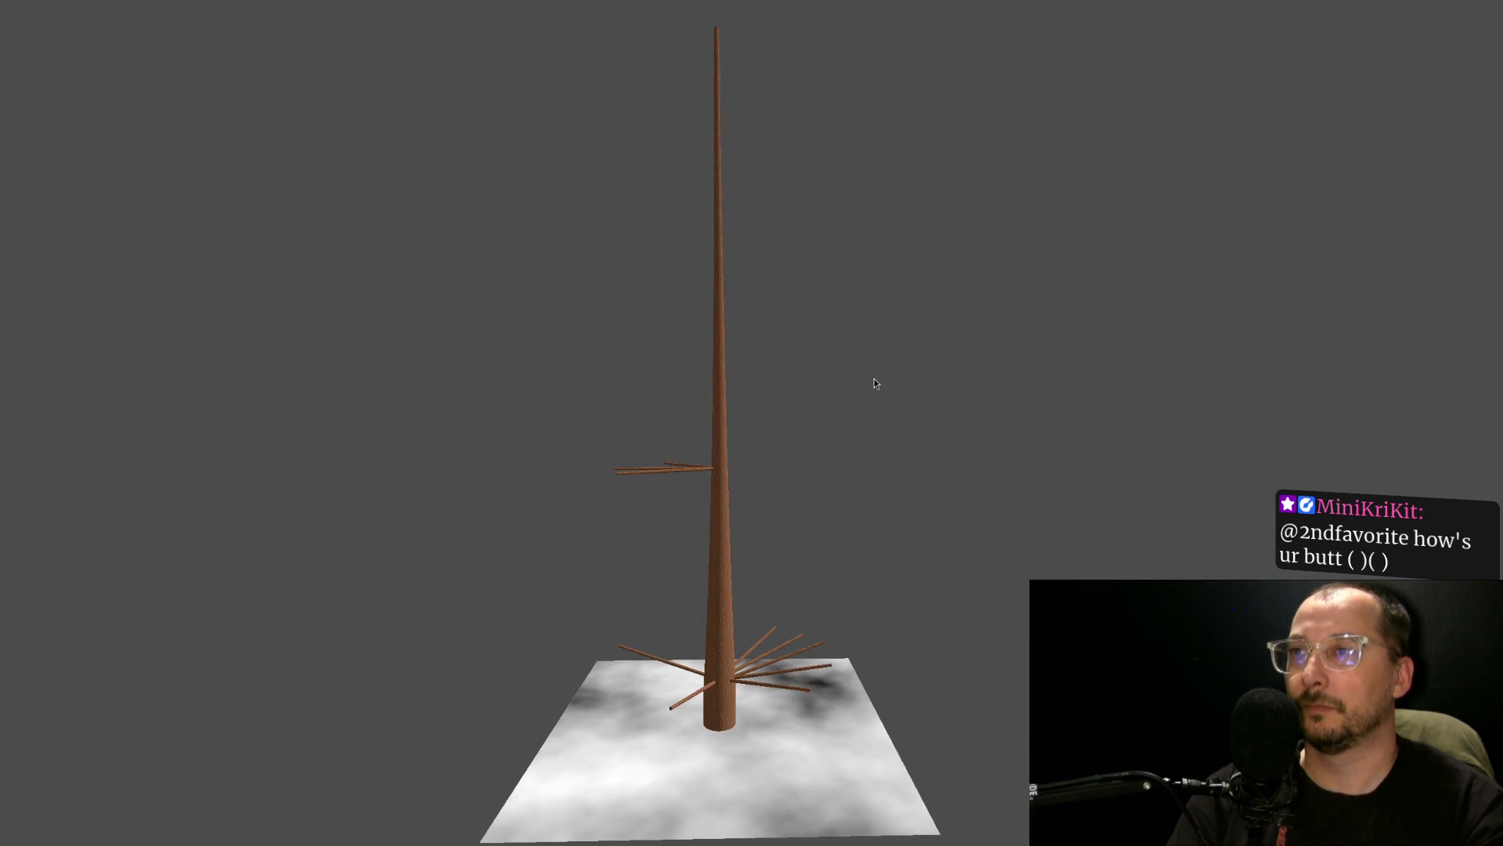
pyautogui.moveTo(770, 340)
pyautogui.mouseDown()
pyautogui.moveTo(780, 480)
pyautogui.moveTo(750, 444)
pyautogui.moveTo(810, 421)
pyautogui.moveTo(888, 312)
pyautogui.mouseUp()
pyautogui.scroll(5, 744, 543)
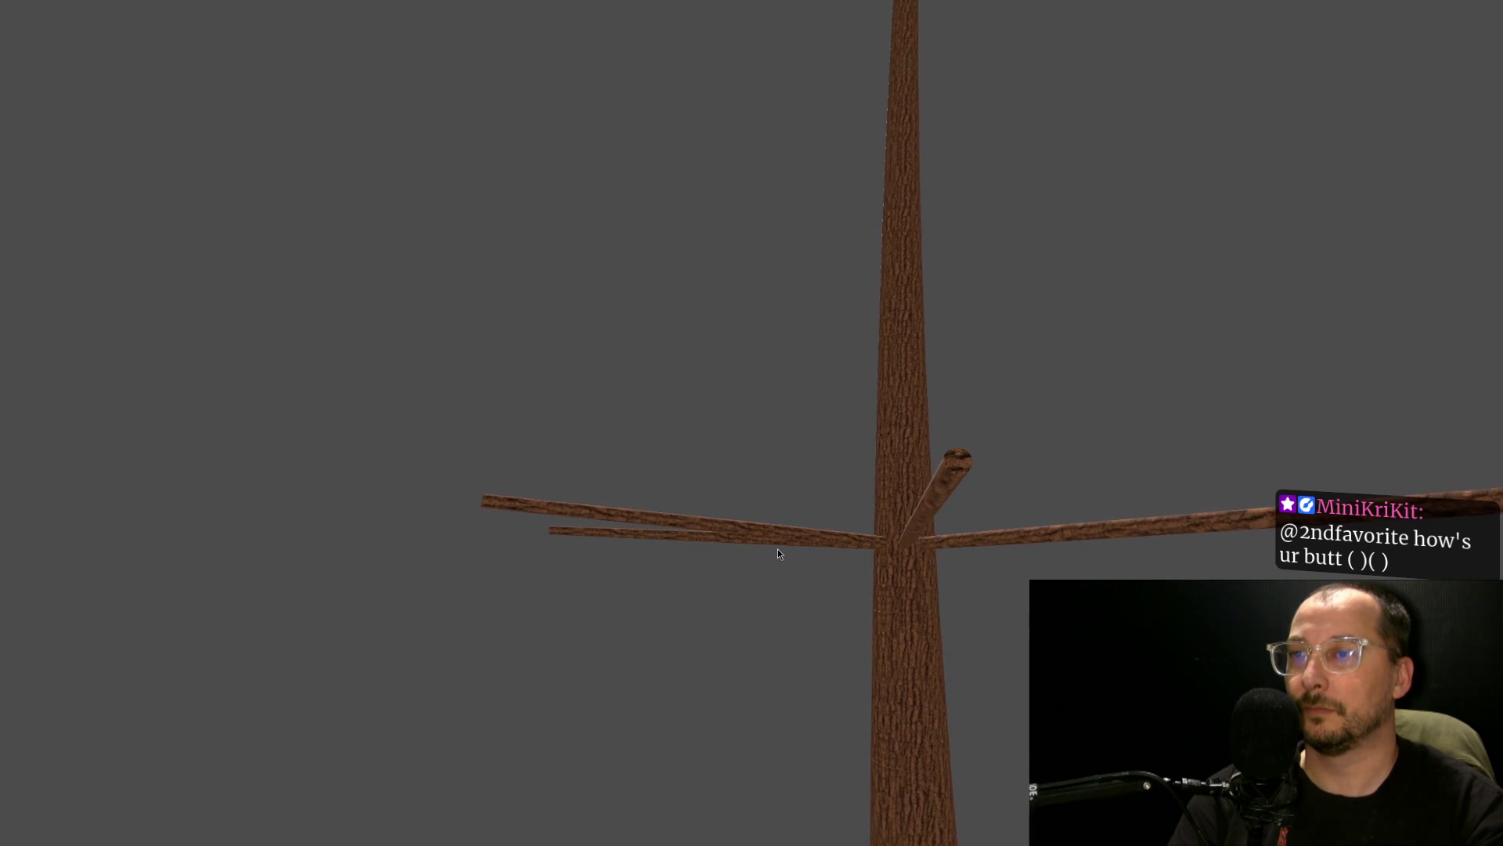
pyautogui.moveTo(778, 548)
pyautogui.mouseDown()
pyautogui.moveTo(816, 570)
pyautogui.moveTo(725, 613)
pyautogui.mouseUp()
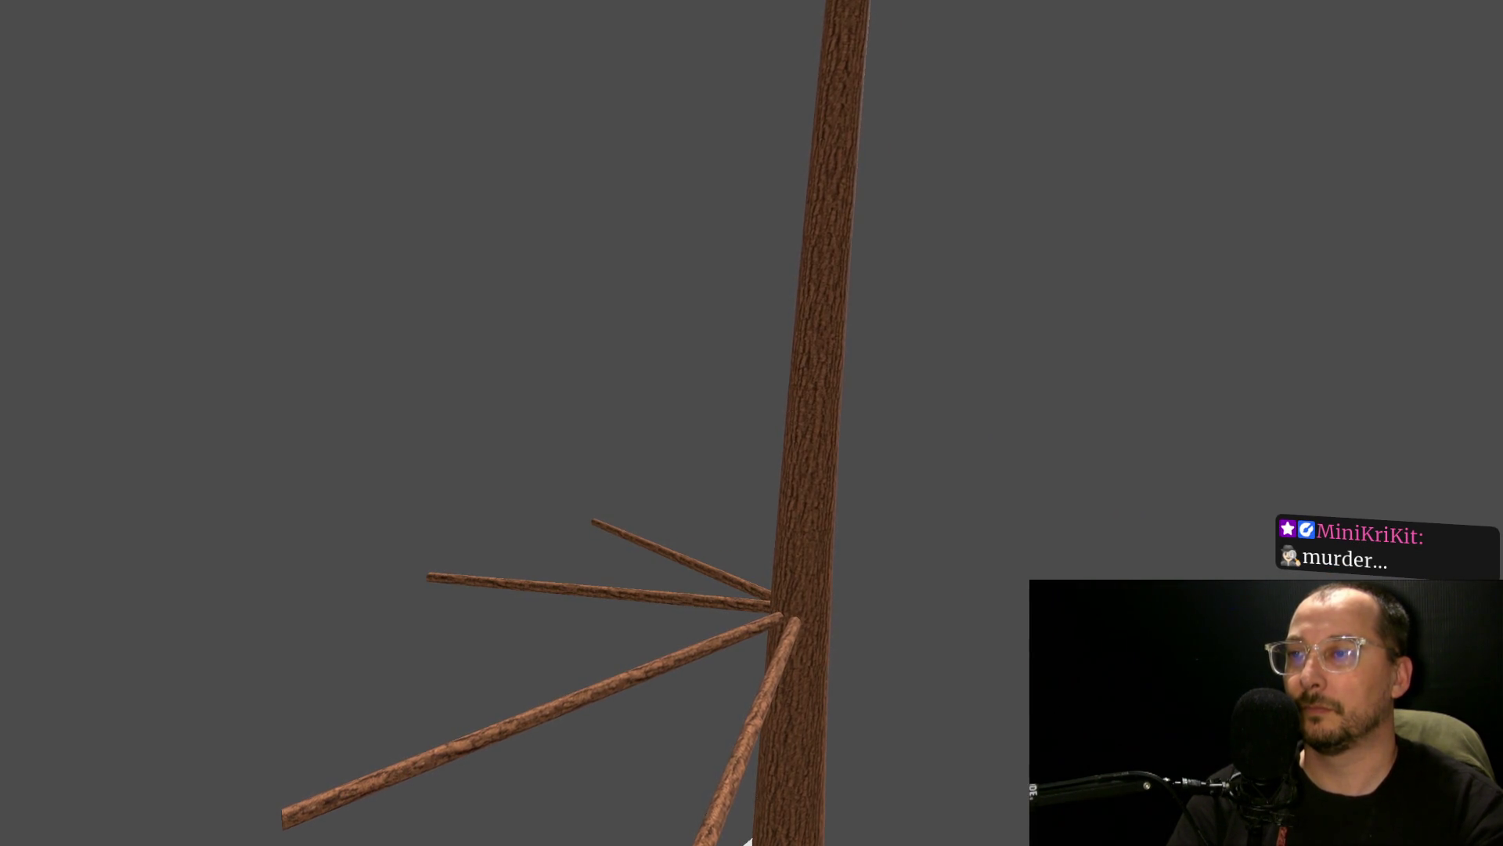
pyautogui.scroll(-5, 714, 570)
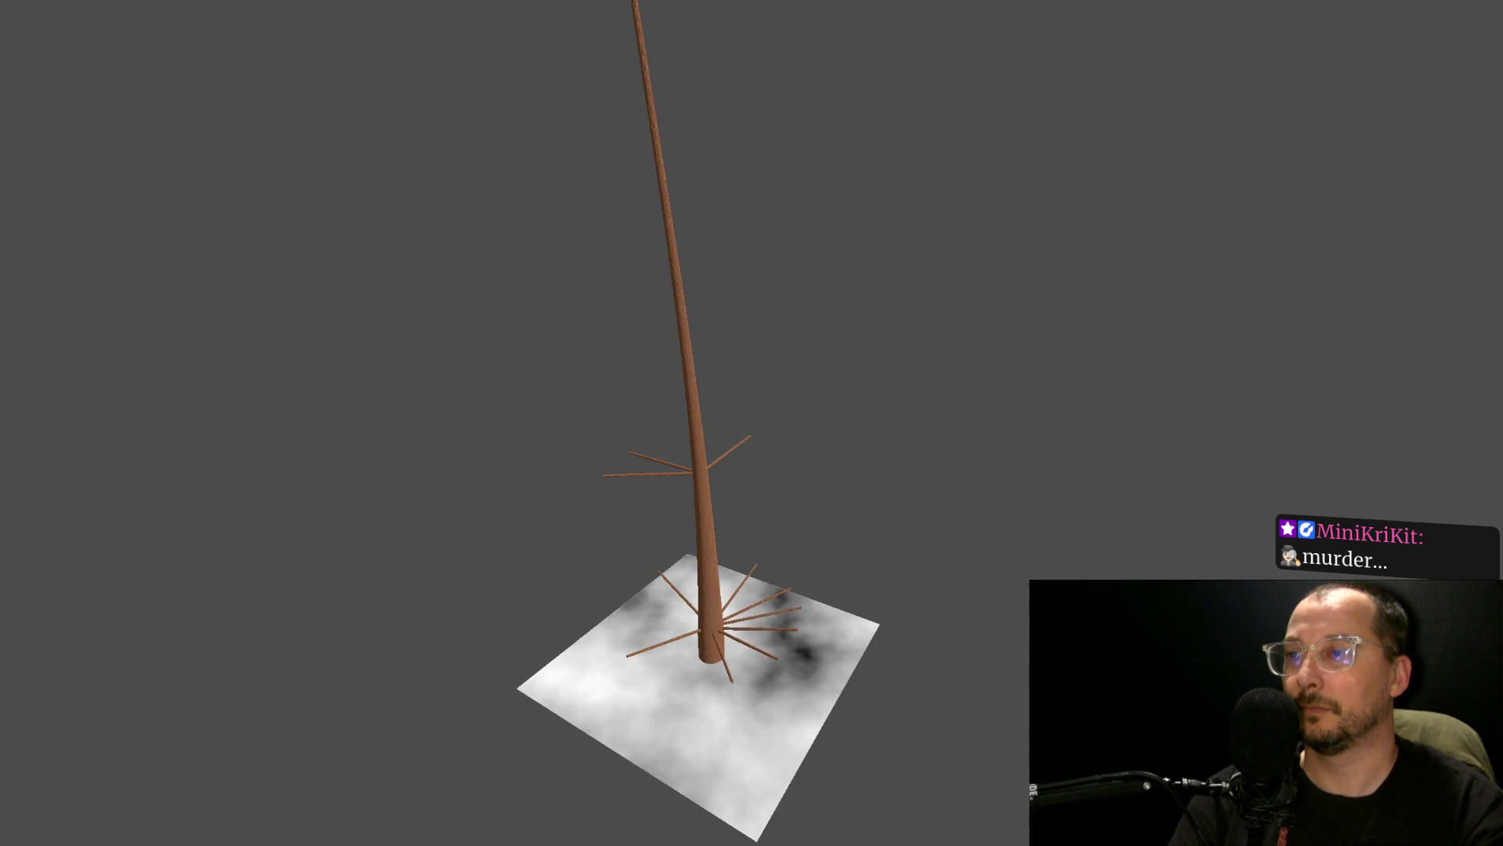
pyautogui.press('super+f')
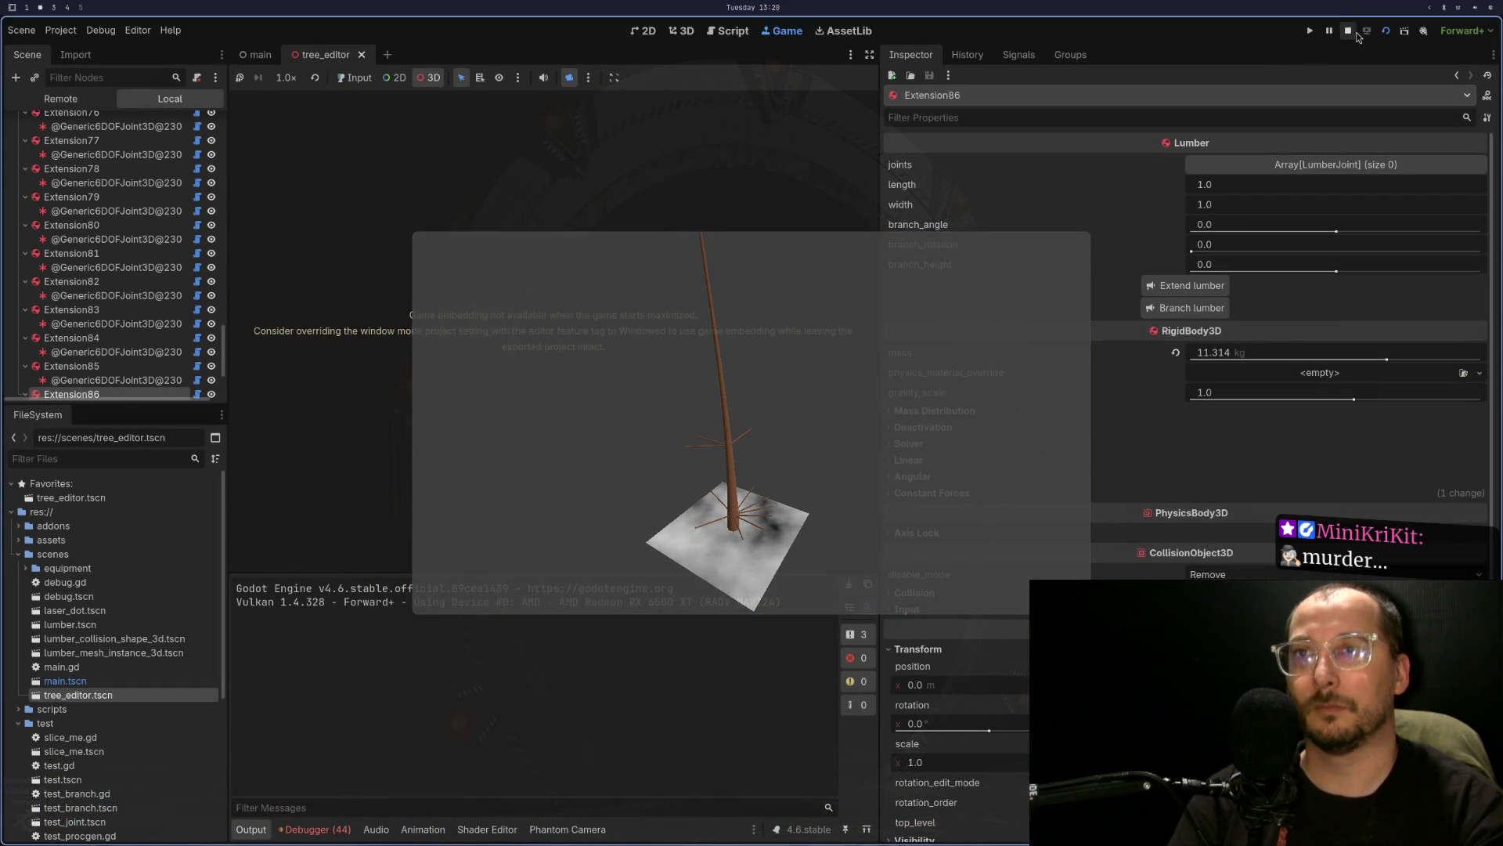
pyautogui.click(1357, 35)
pyautogui.moveTo(753, 84)
pyautogui.mouseDown()
pyautogui.moveTo(792, 320)
pyautogui.moveTo(852, 401)
pyautogui.moveTo(741, 280)
pyautogui.moveTo(657, 308)
pyautogui.mouseUp()
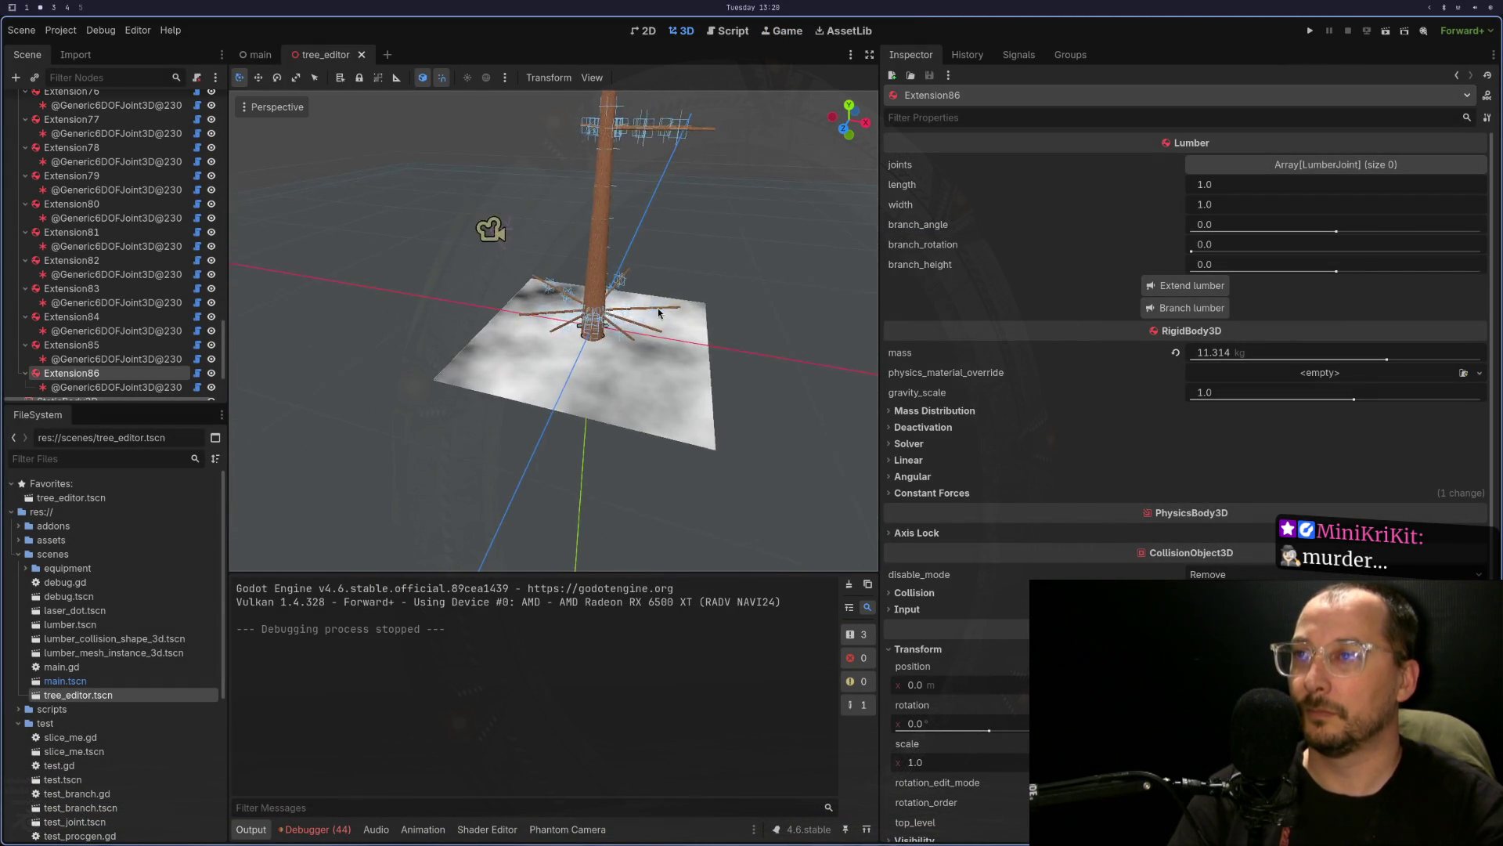
pyautogui.scroll(6, 658, 314)
pyautogui.scroll(-2, 674, 382)
pyautogui.moveTo(581, 361)
pyautogui.mouseDown()
pyautogui.moveTo(580, 312)
pyautogui.moveTo(597, 295)
pyautogui.mouseUp()
pyautogui.click(591, 254)
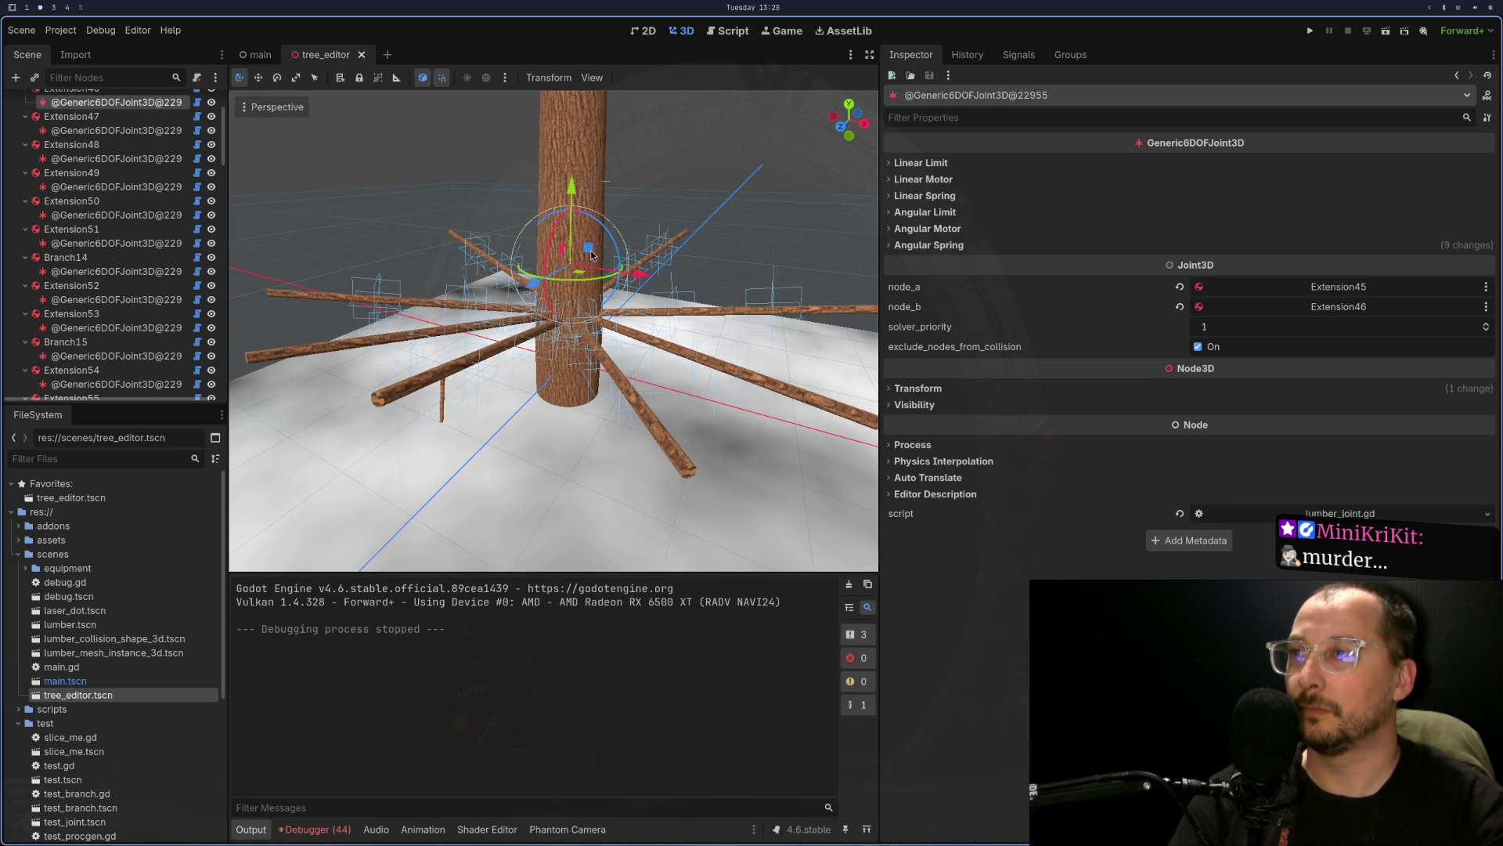
pyautogui.scroll(4, 591, 254)
pyautogui.scroll(-2, 591, 254)
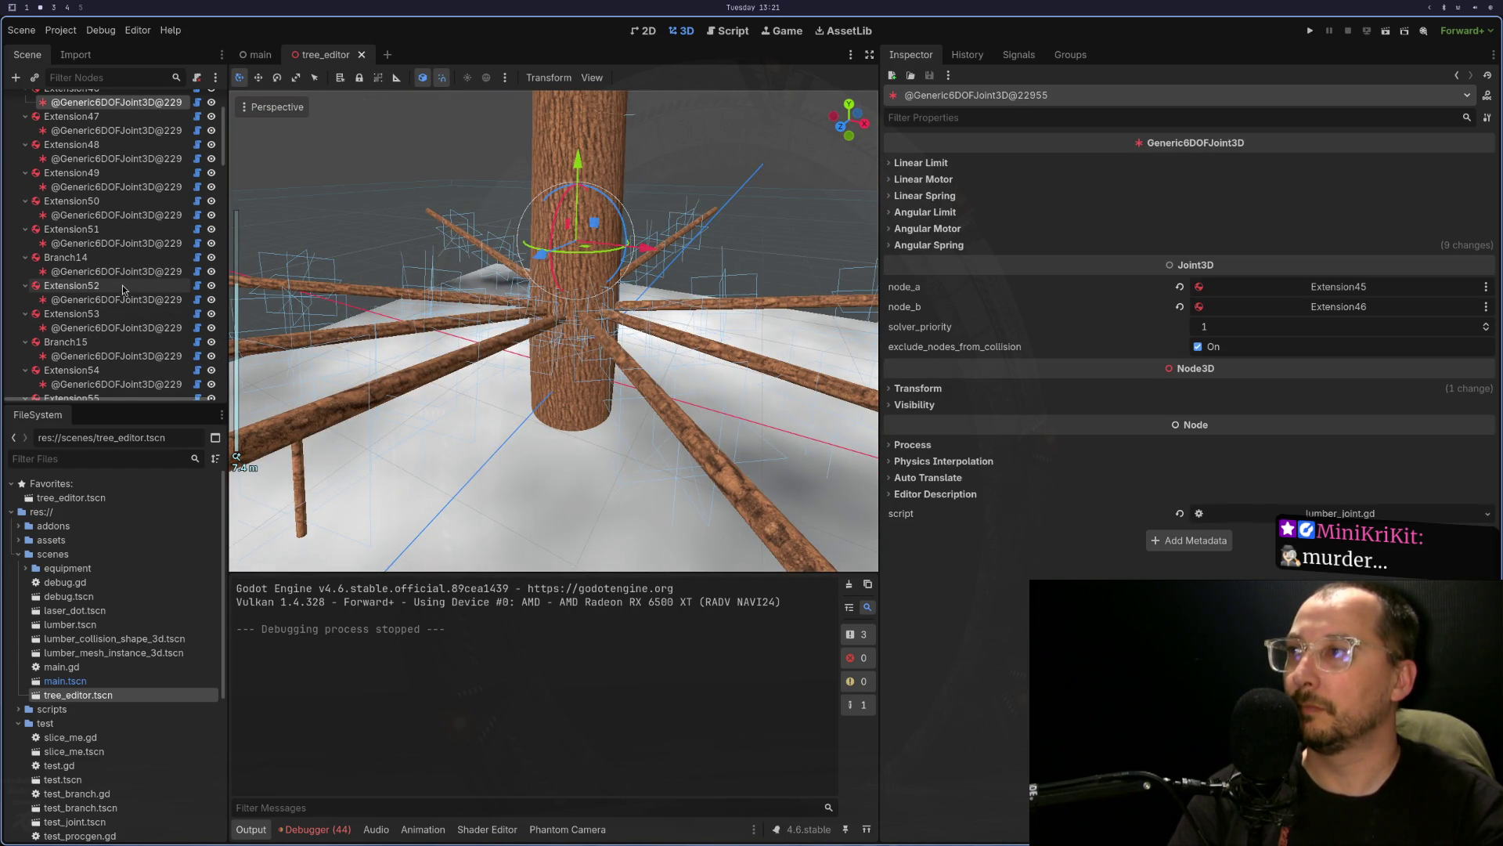
pyautogui.scroll(3, 123, 290)
pyautogui.click(88, 133)
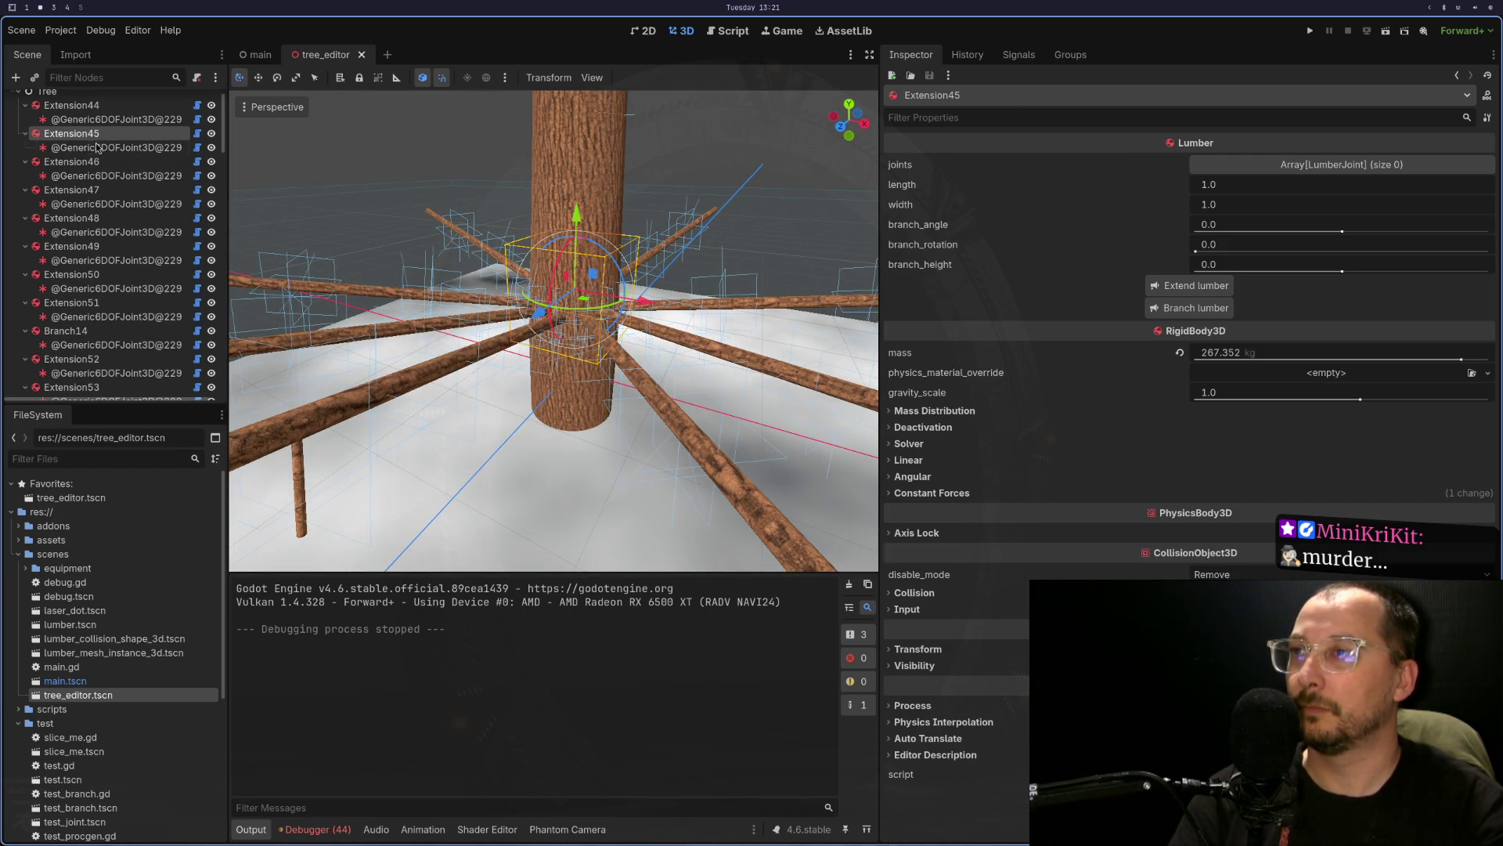
pyautogui.moveTo(580, 267); pyautogui.dragTo(585, 207)
pyautogui.click(581, 143)
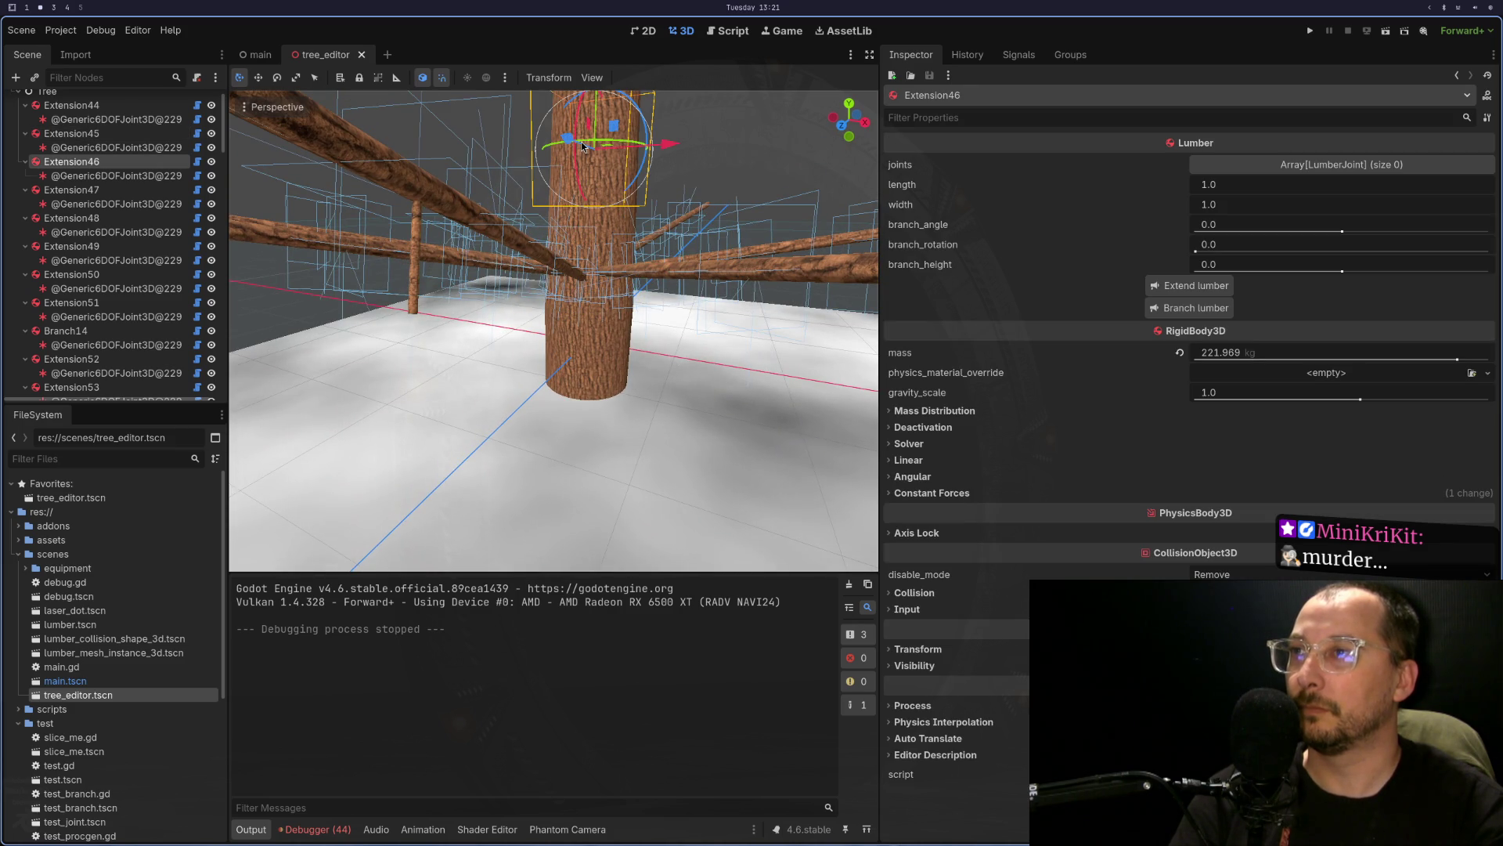
pyautogui.click(1182, 308)
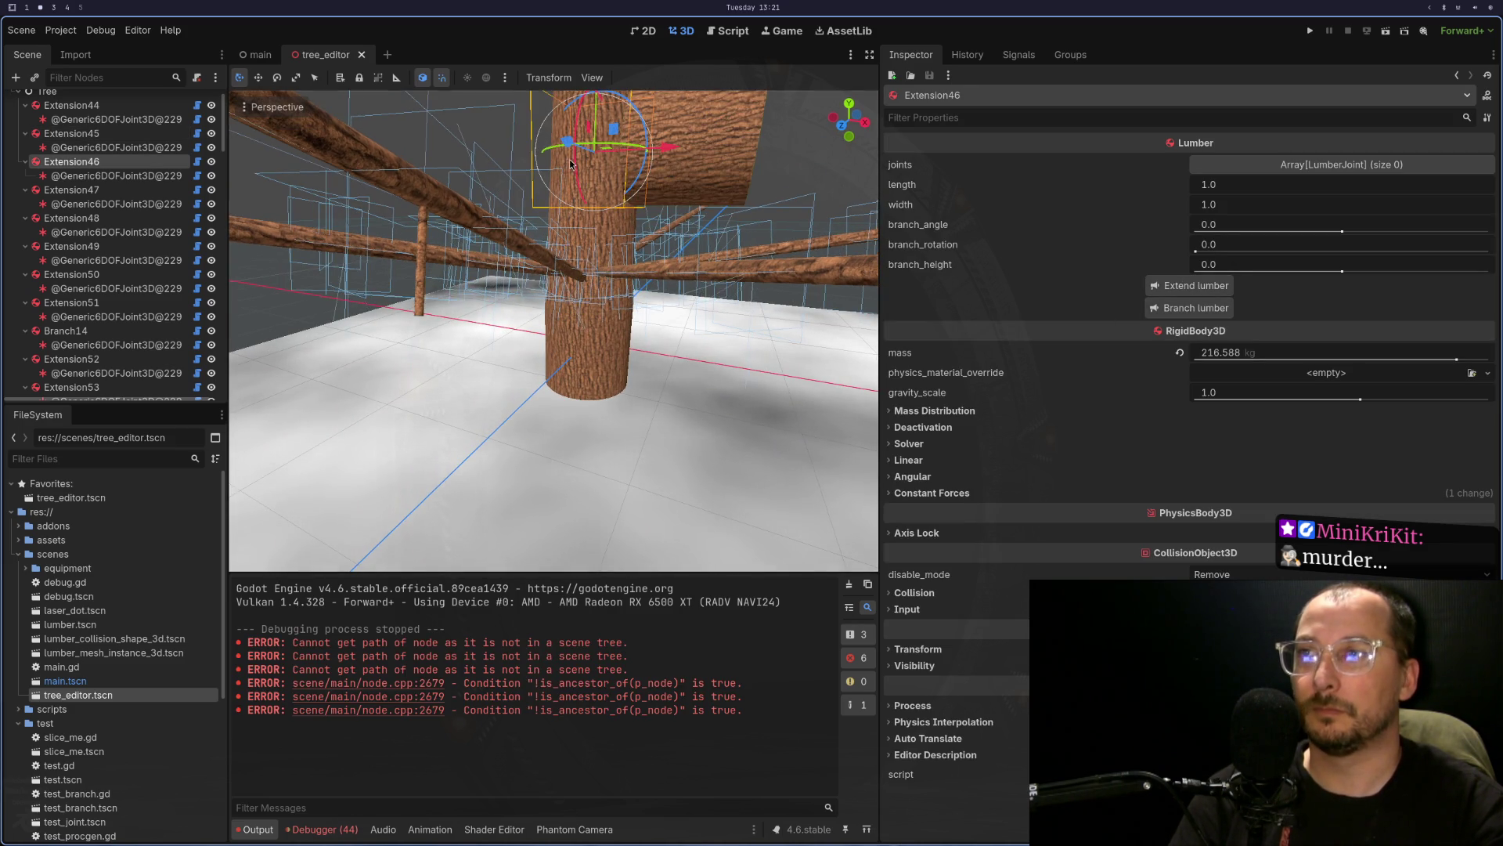
# - Set the new branch's width to 0.1 and length to 0.9 in the Inspector
pyautogui.click(1251, 205)
pyautogui.write('0.')
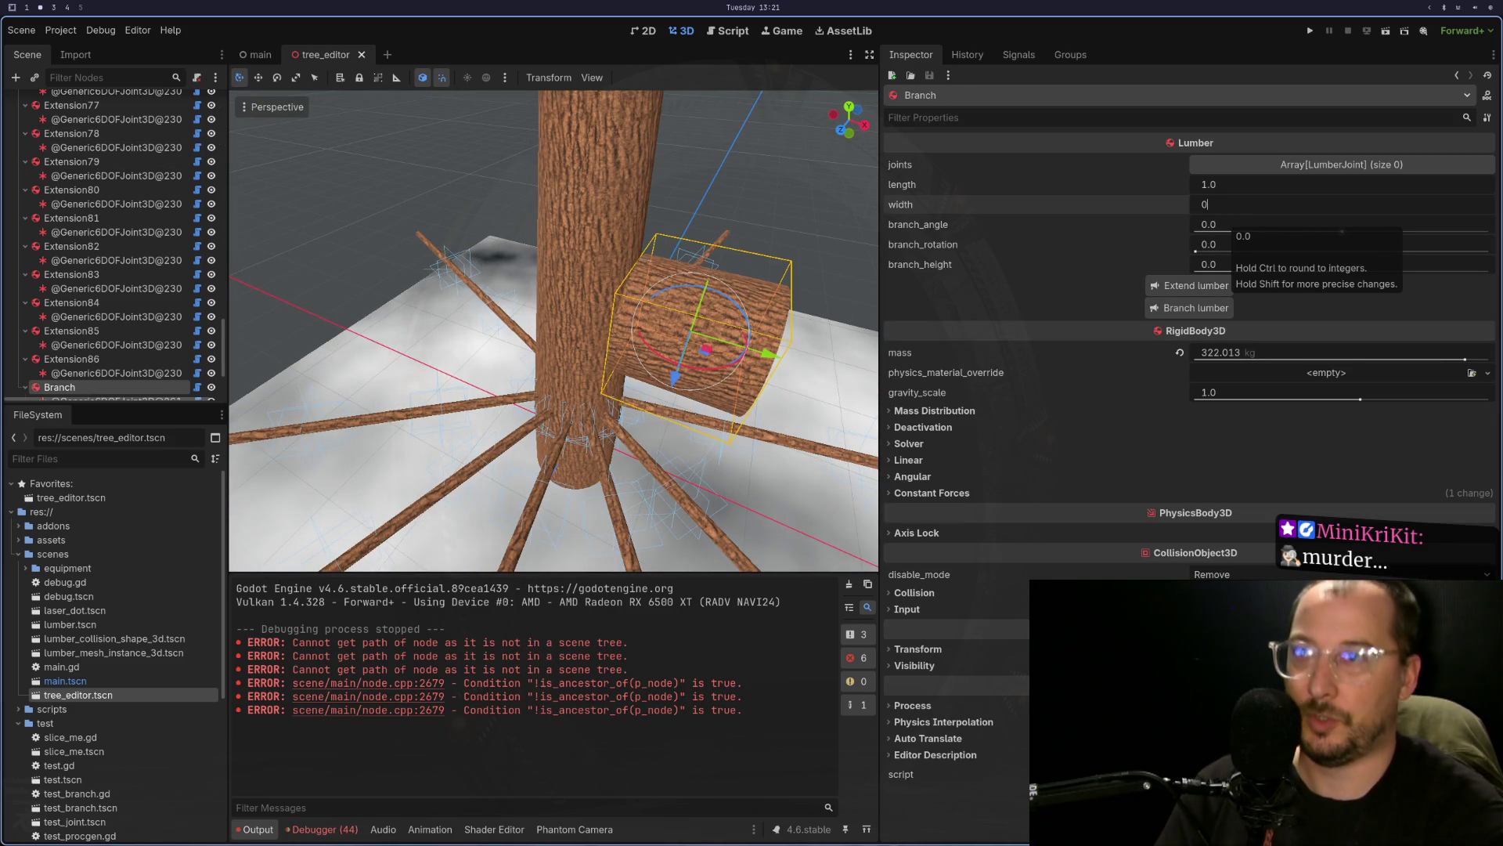
pyautogui.write('1')
pyautogui.press('Tab')
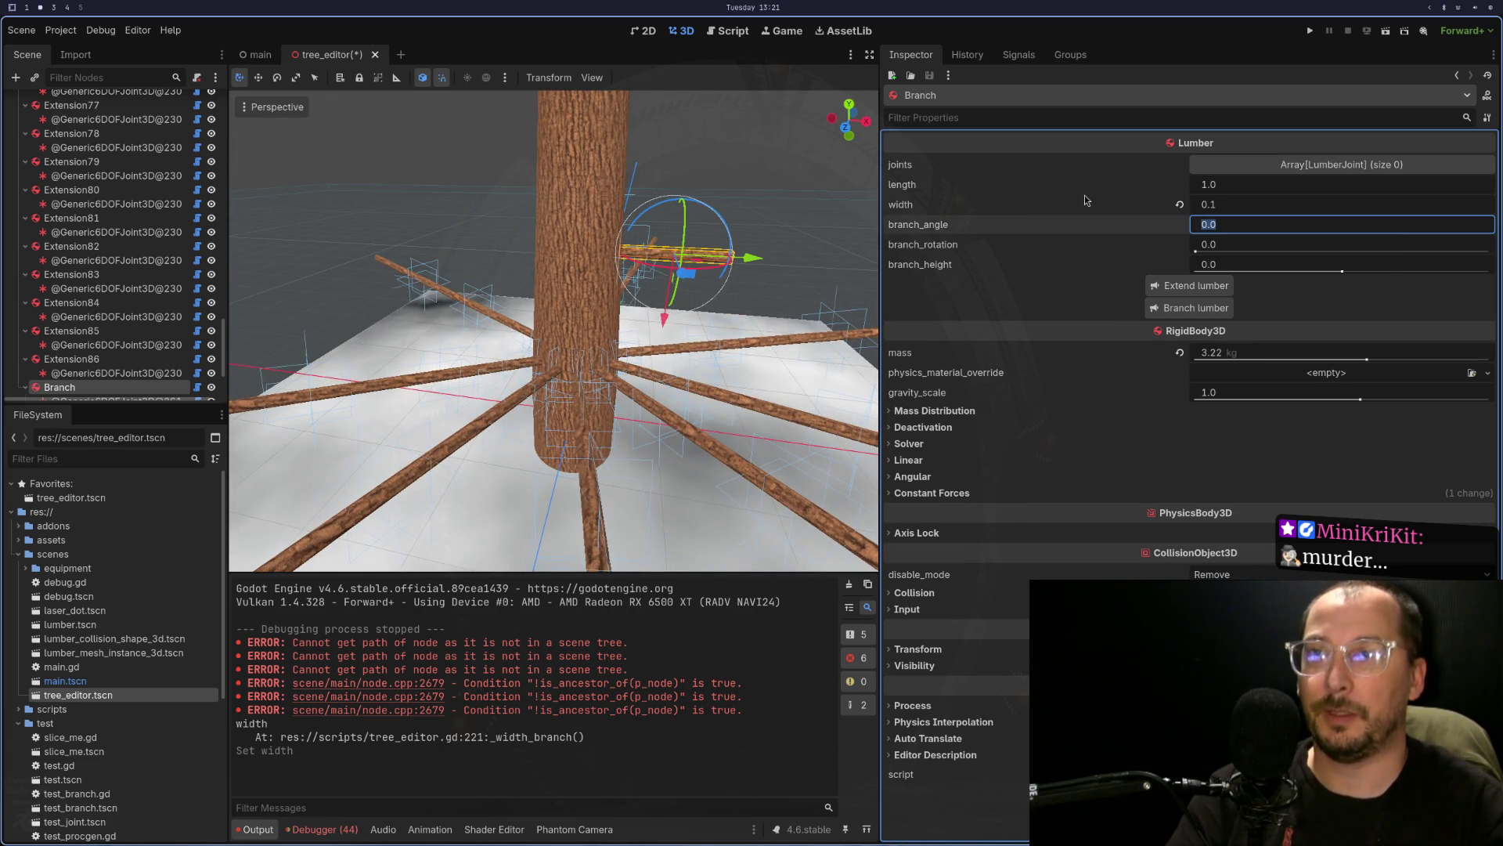
pyautogui.click(1174, 287)
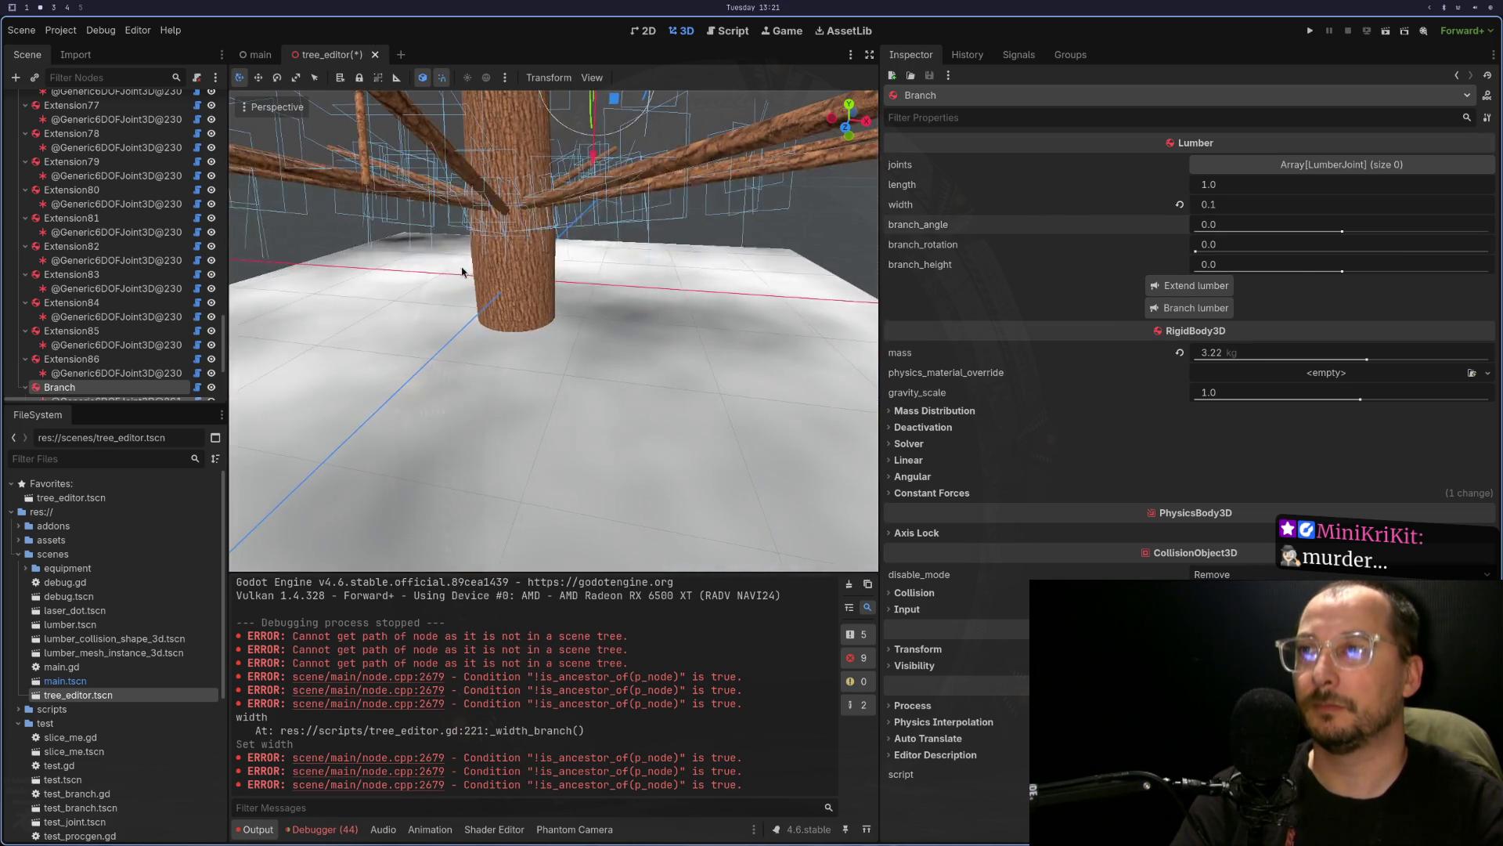
pyautogui.scroll(-5, 483, 304)
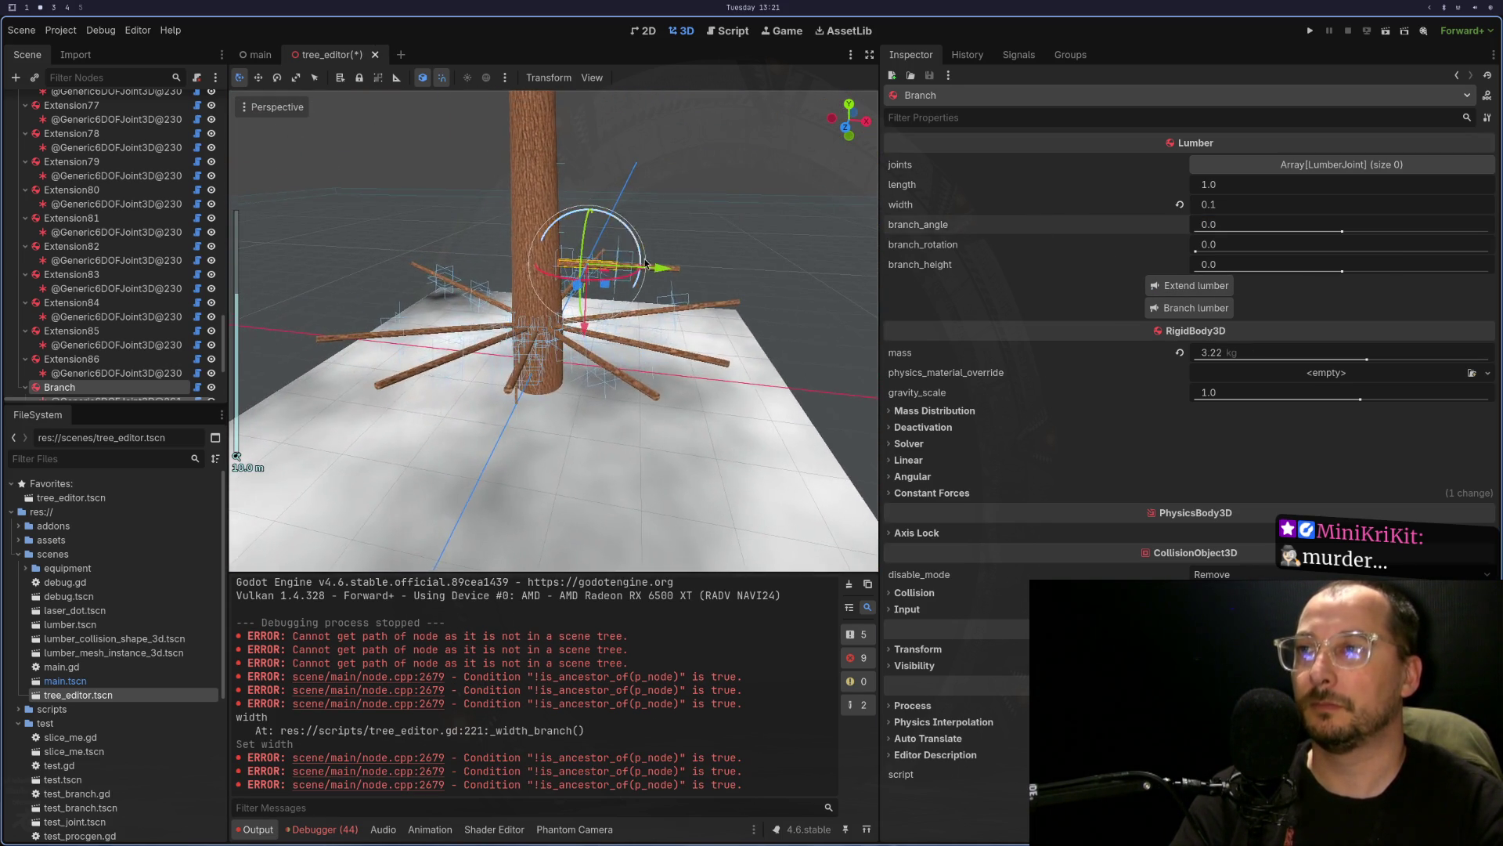
pyautogui.scroll(5, 640, 276)
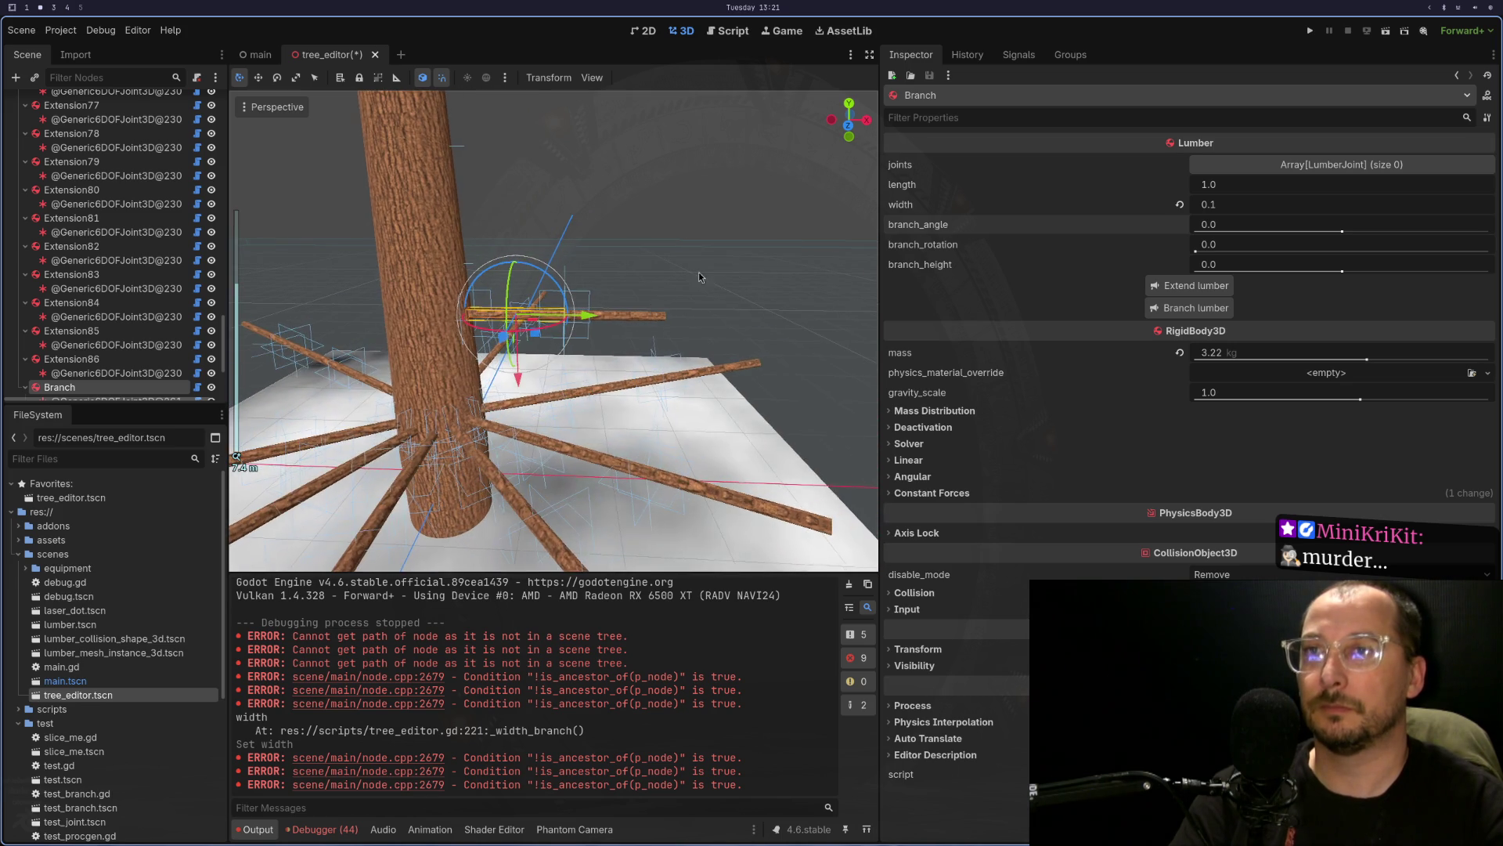
pyautogui.click(1219, 187)
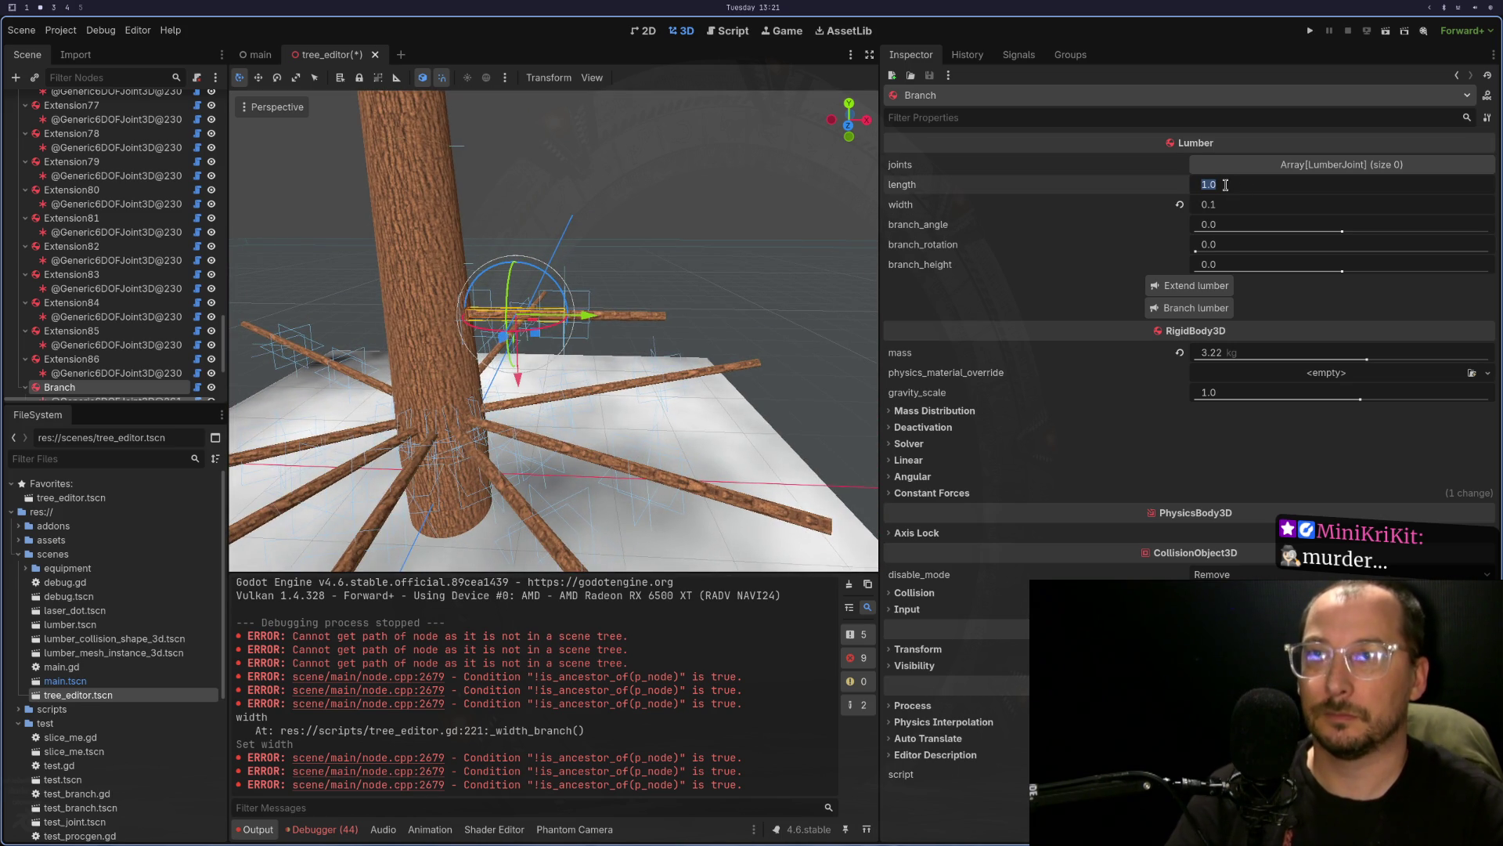
pyautogui.write('0.')
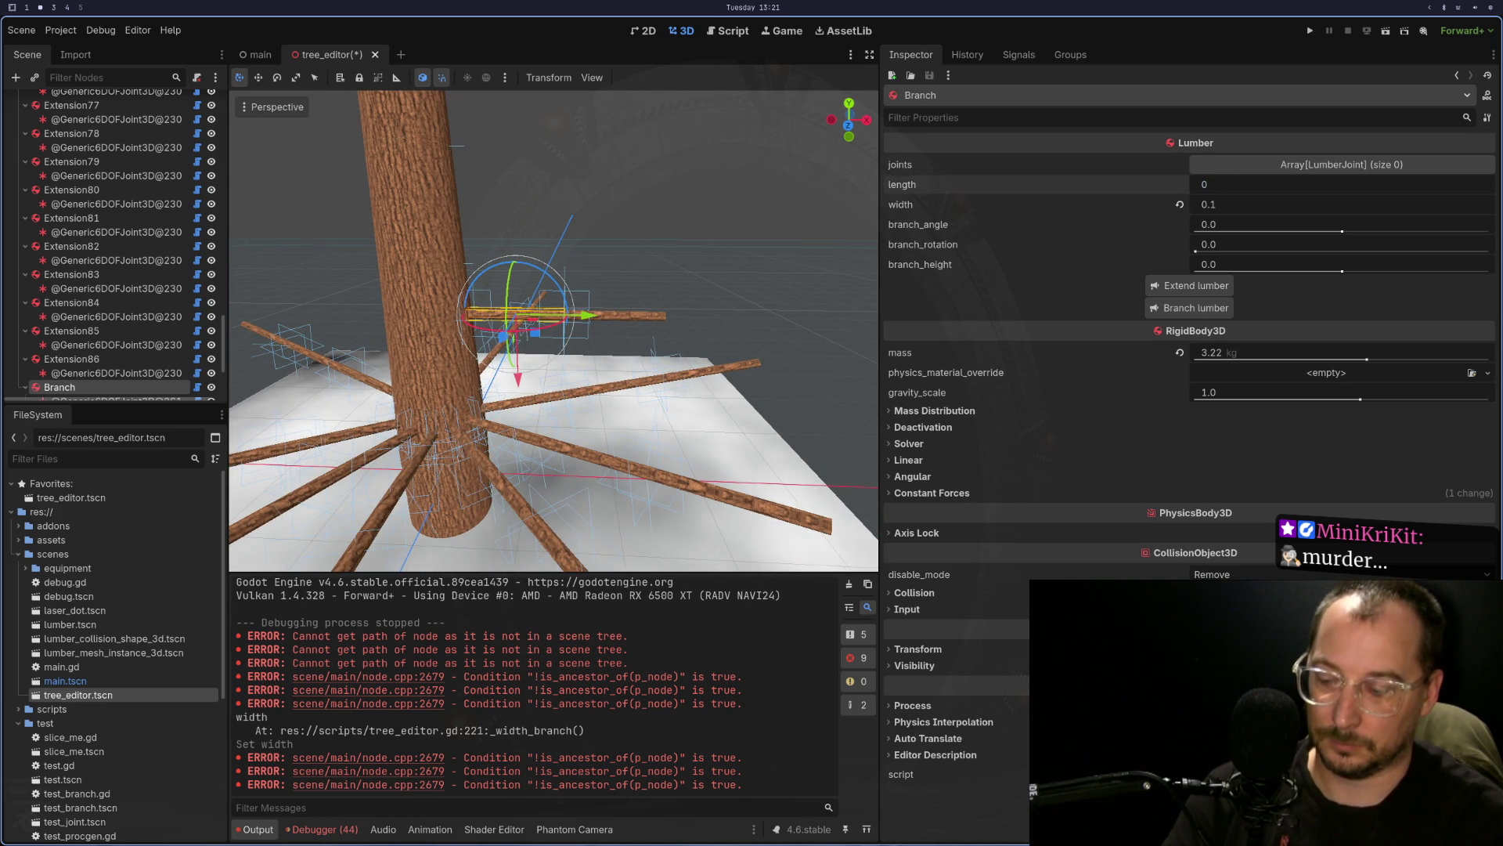
pyautogui.write('9')
pyautogui.press('Return')
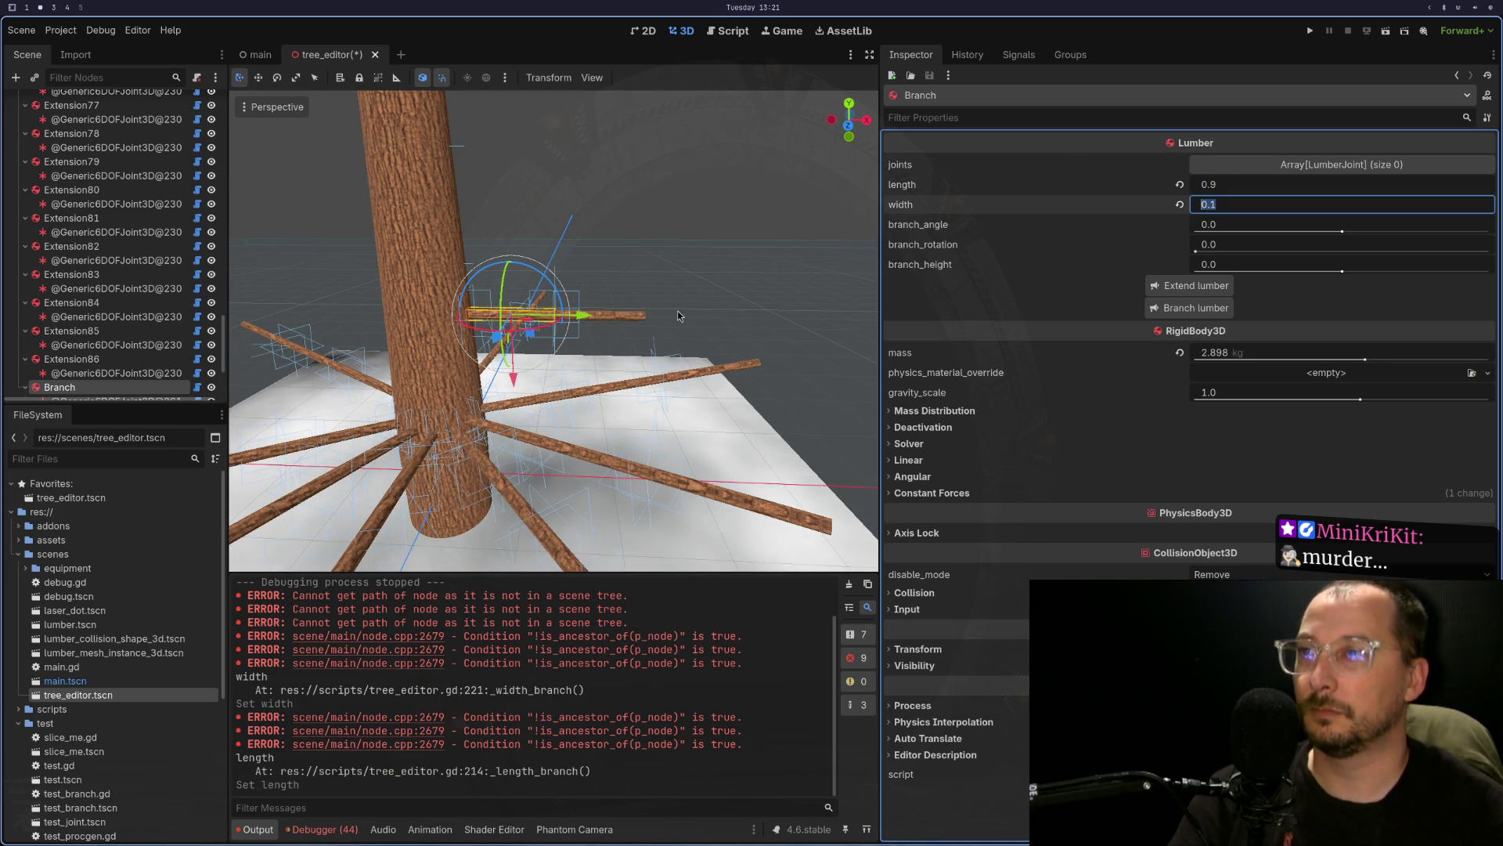
# - Extend the new branch with one more piece and orbit to view it
pyautogui.click(1189, 285)
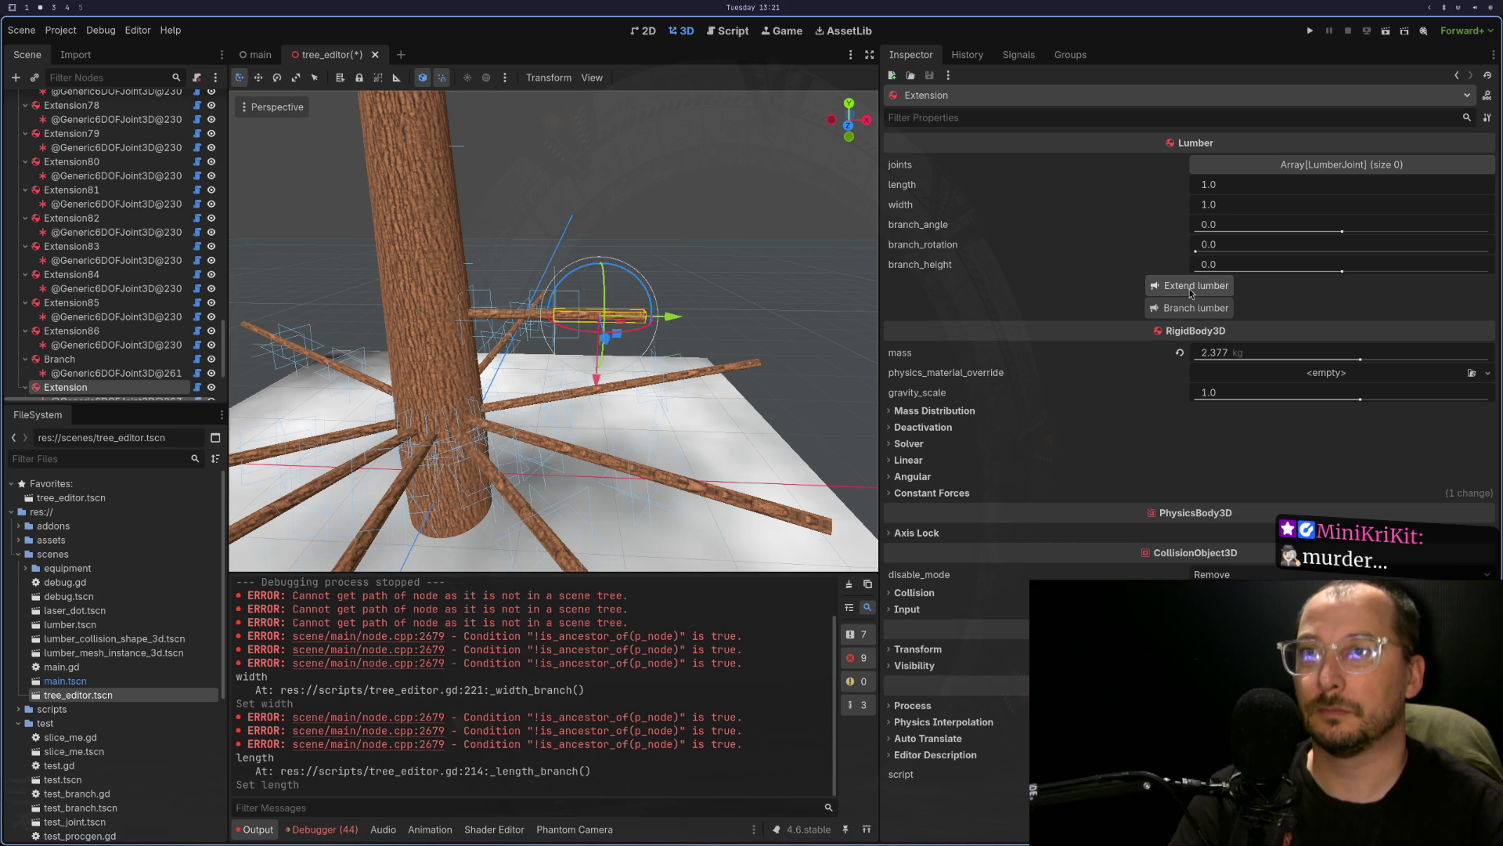
pyautogui.moveTo(744, 342)
pyautogui.mouseDown()
pyautogui.moveTo(797, 340)
pyautogui.moveTo(722, 374)
pyautogui.moveTo(820, 313)
pyautogui.mouseUp()
pyautogui.scroll(3, 694, 325)
pyautogui.moveTo(695, 325)
pyautogui.mouseDown()
pyautogui.moveTo(714, 349)
pyautogui.moveTo(787, 334)
pyautogui.moveTo(647, 261)
pyautogui.moveTo(643, 316)
pyautogui.moveTo(697, 335)
pyautogui.mouseUp()
pyautogui.scroll(-1, 714, 345)
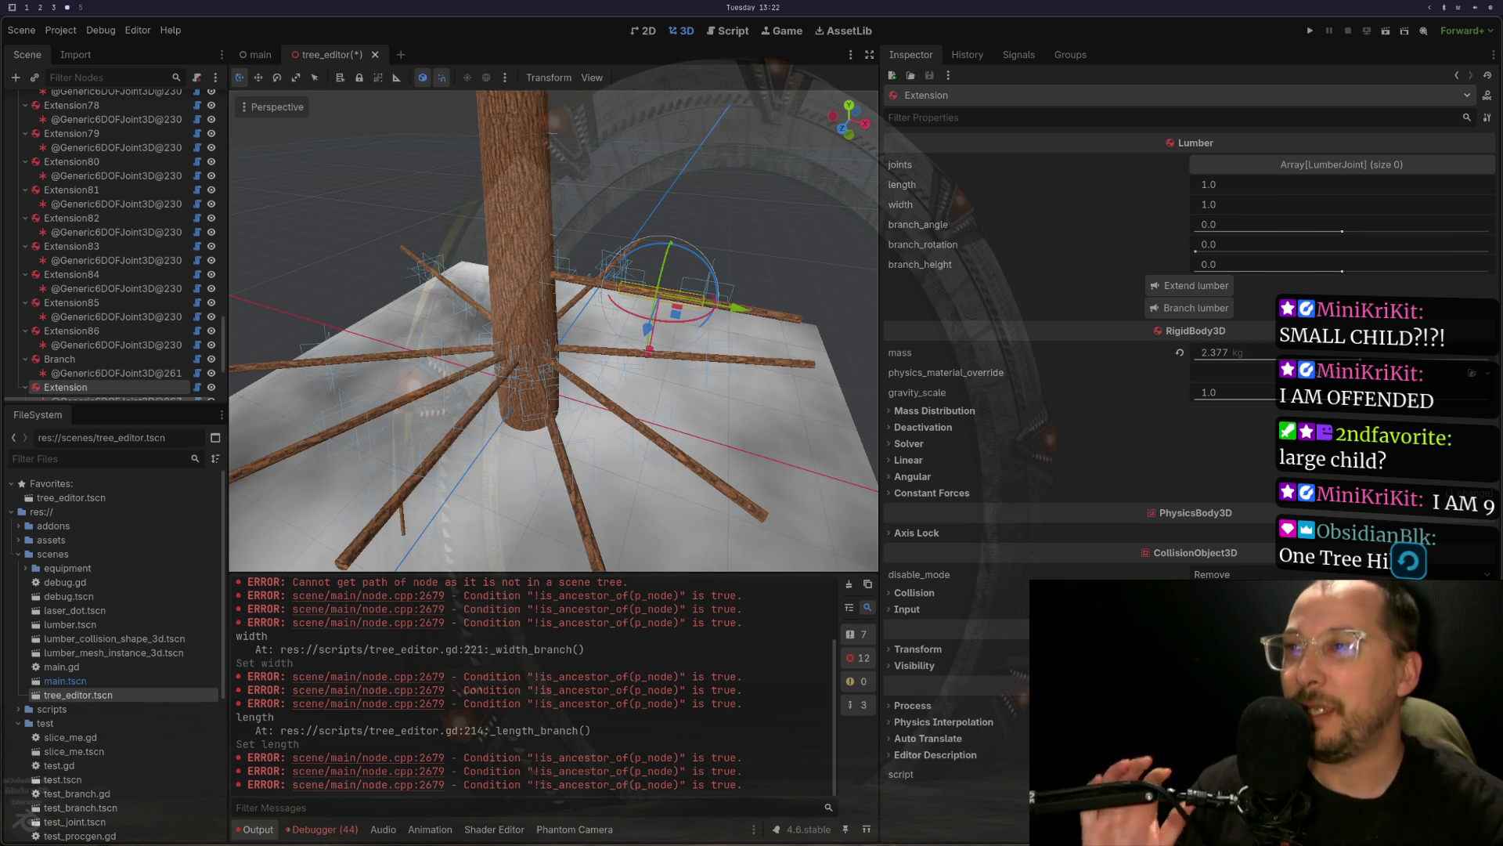
pyautogui.scroll(-10, 532, 366)
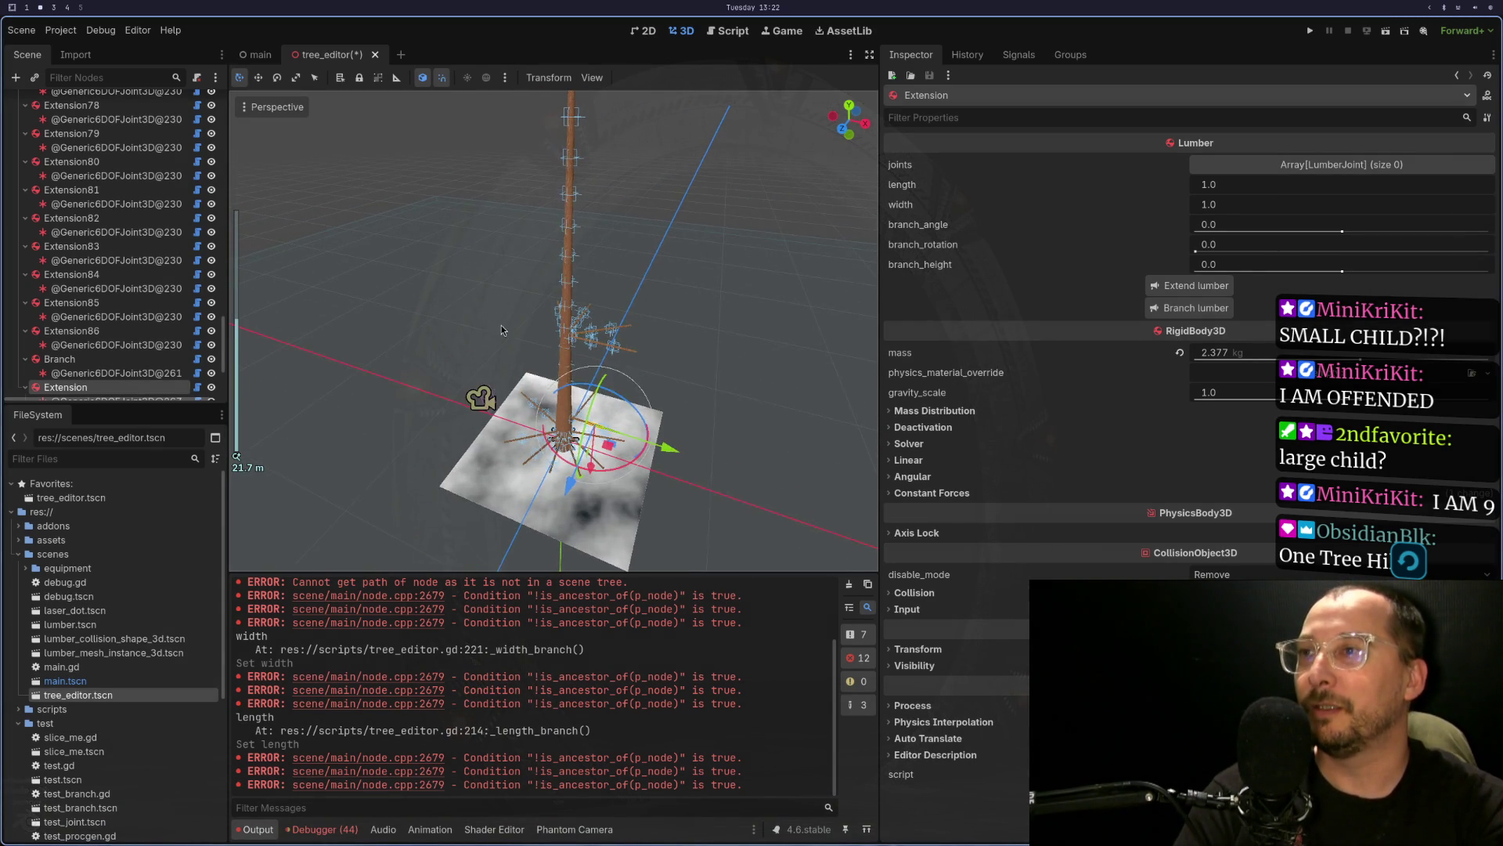
# - Select the trunk's Extension51 segment and grow a new branch from it
pyautogui.moveTo(533, 366); pyautogui.dragTo(587, 196)
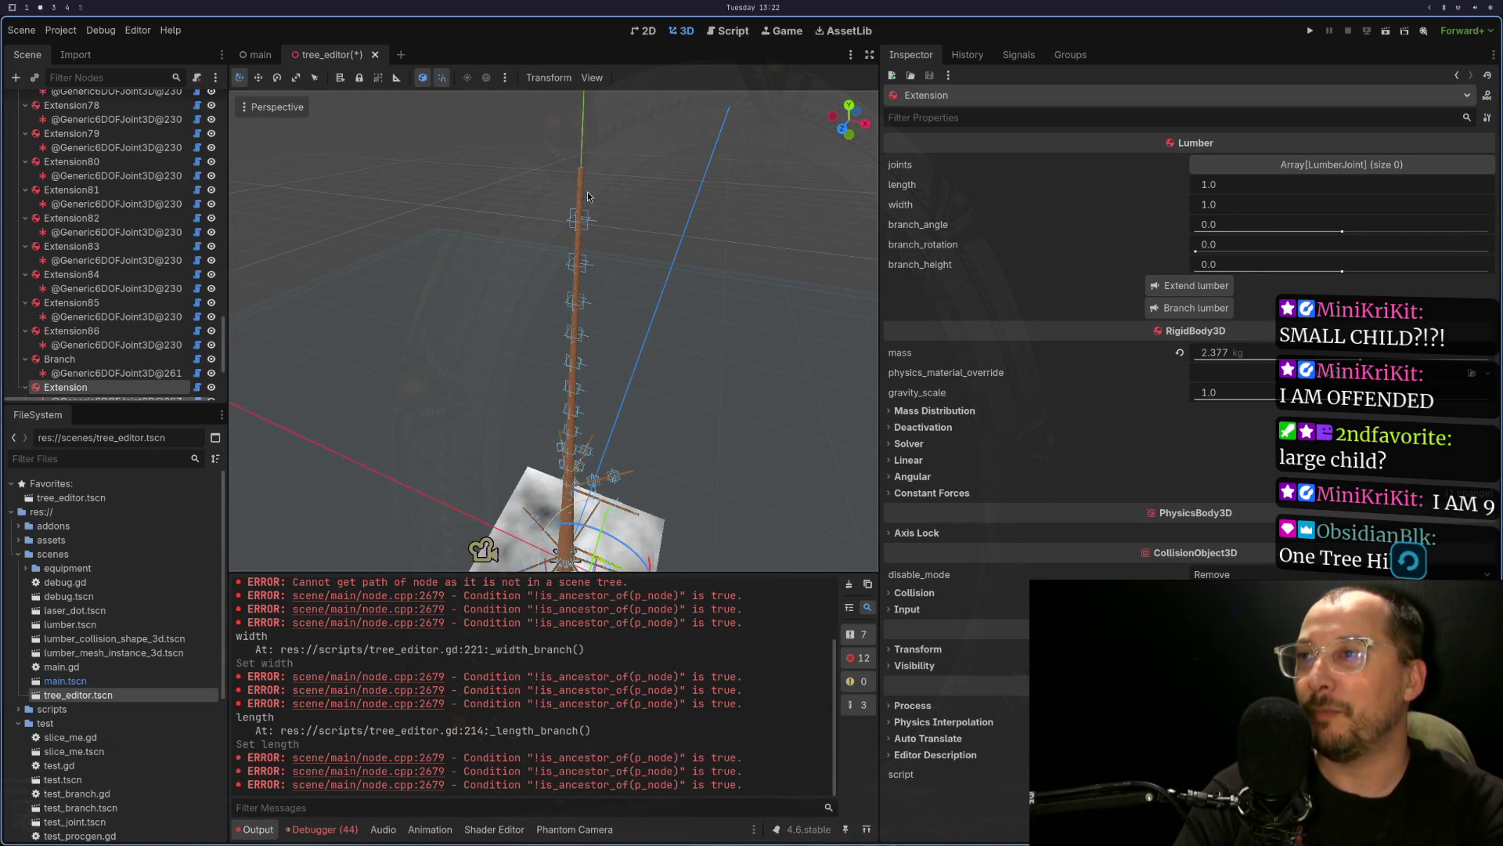
pyautogui.moveTo(569, 265); pyautogui.dragTo(535, 397)
pyautogui.scroll(5, 535, 397)
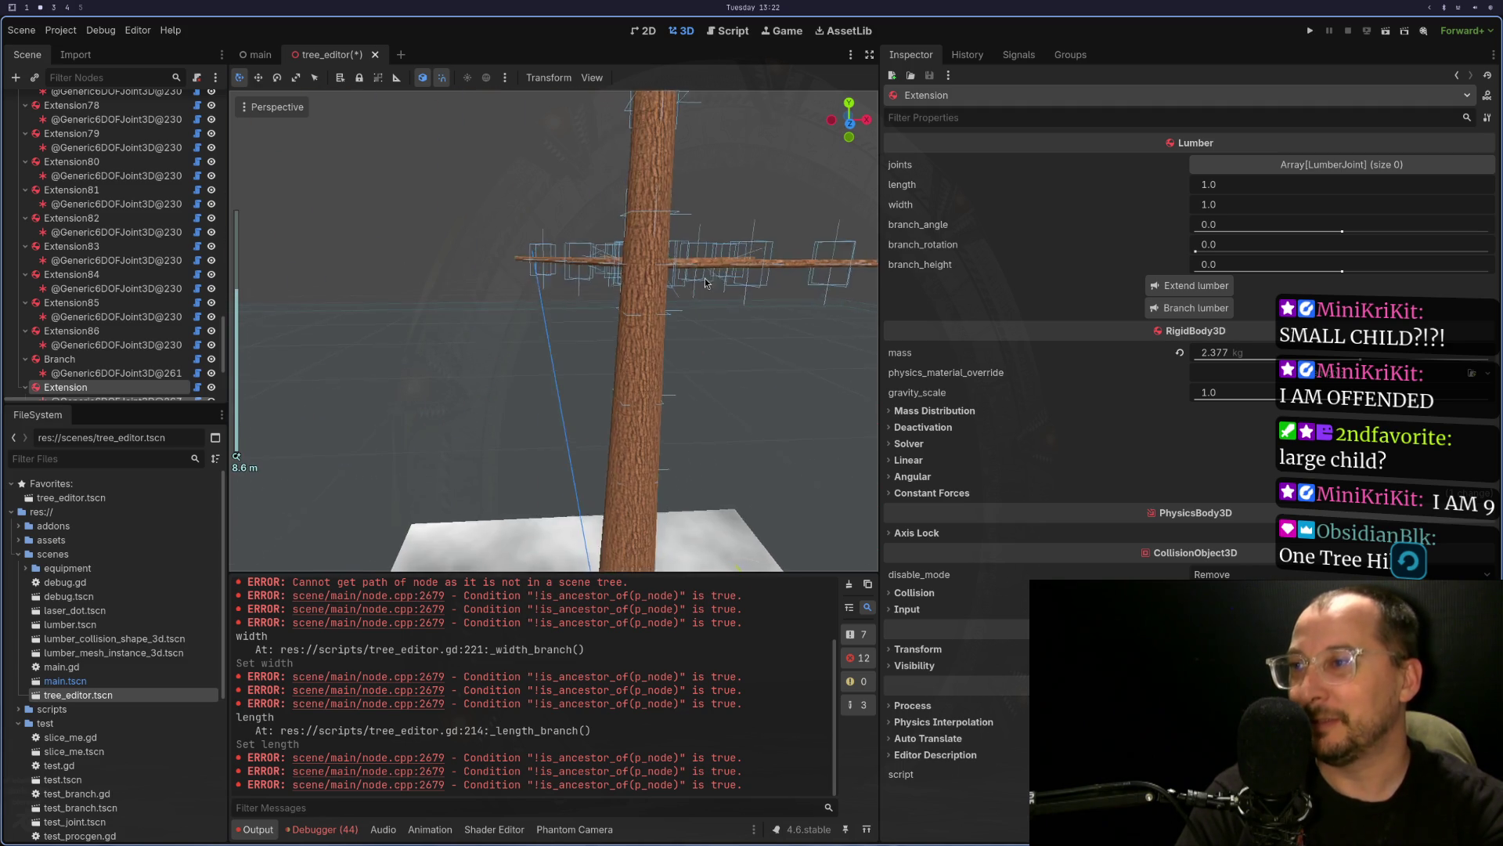
pyautogui.click(629, 273)
pyautogui.moveTo(629, 272); pyautogui.dragTo(699, 420)
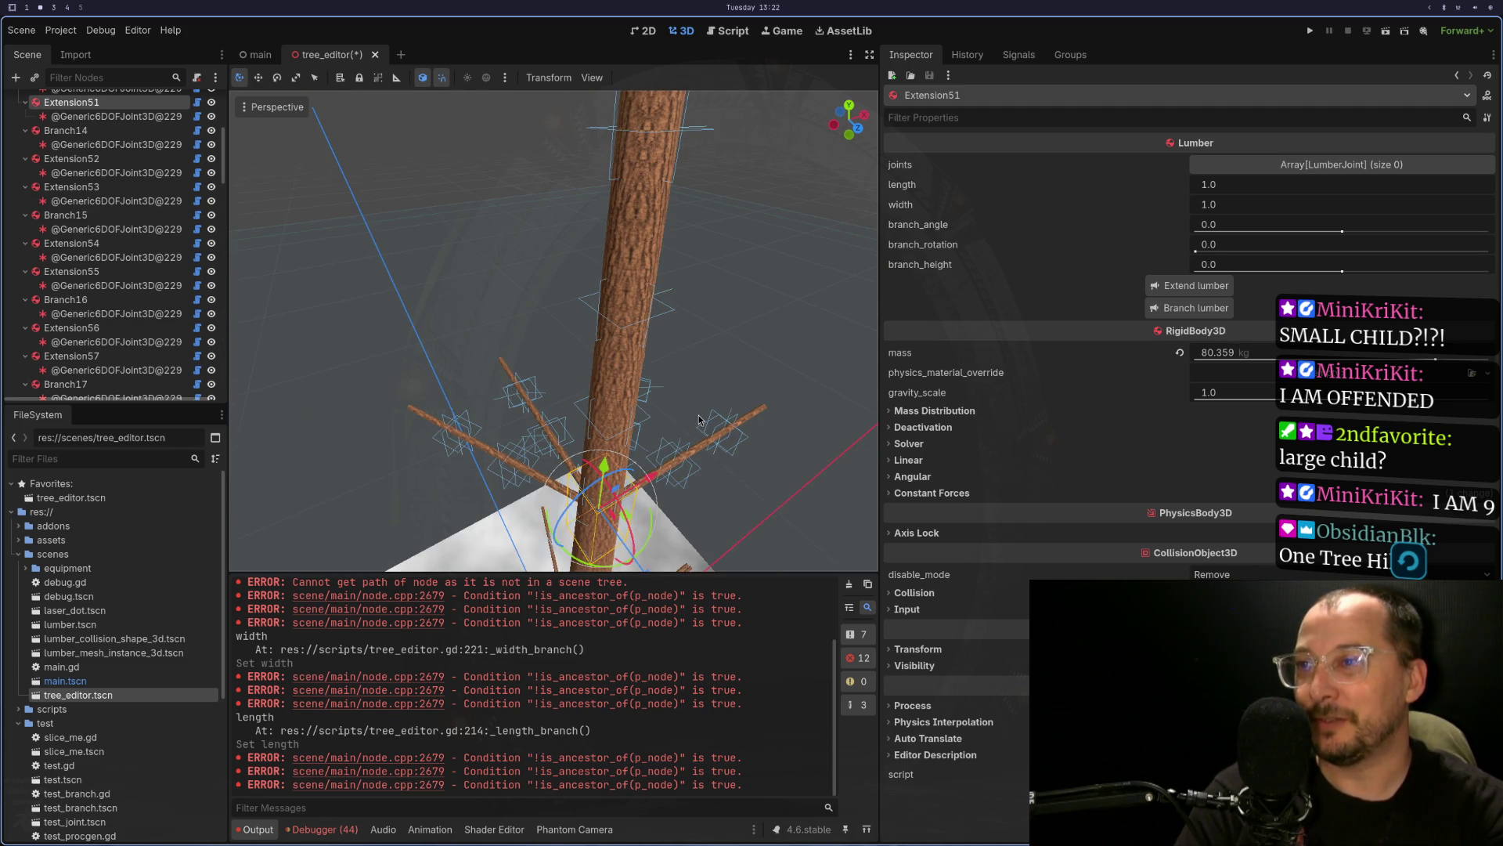
pyautogui.moveTo(746, 476); pyautogui.dragTo(978, 383)
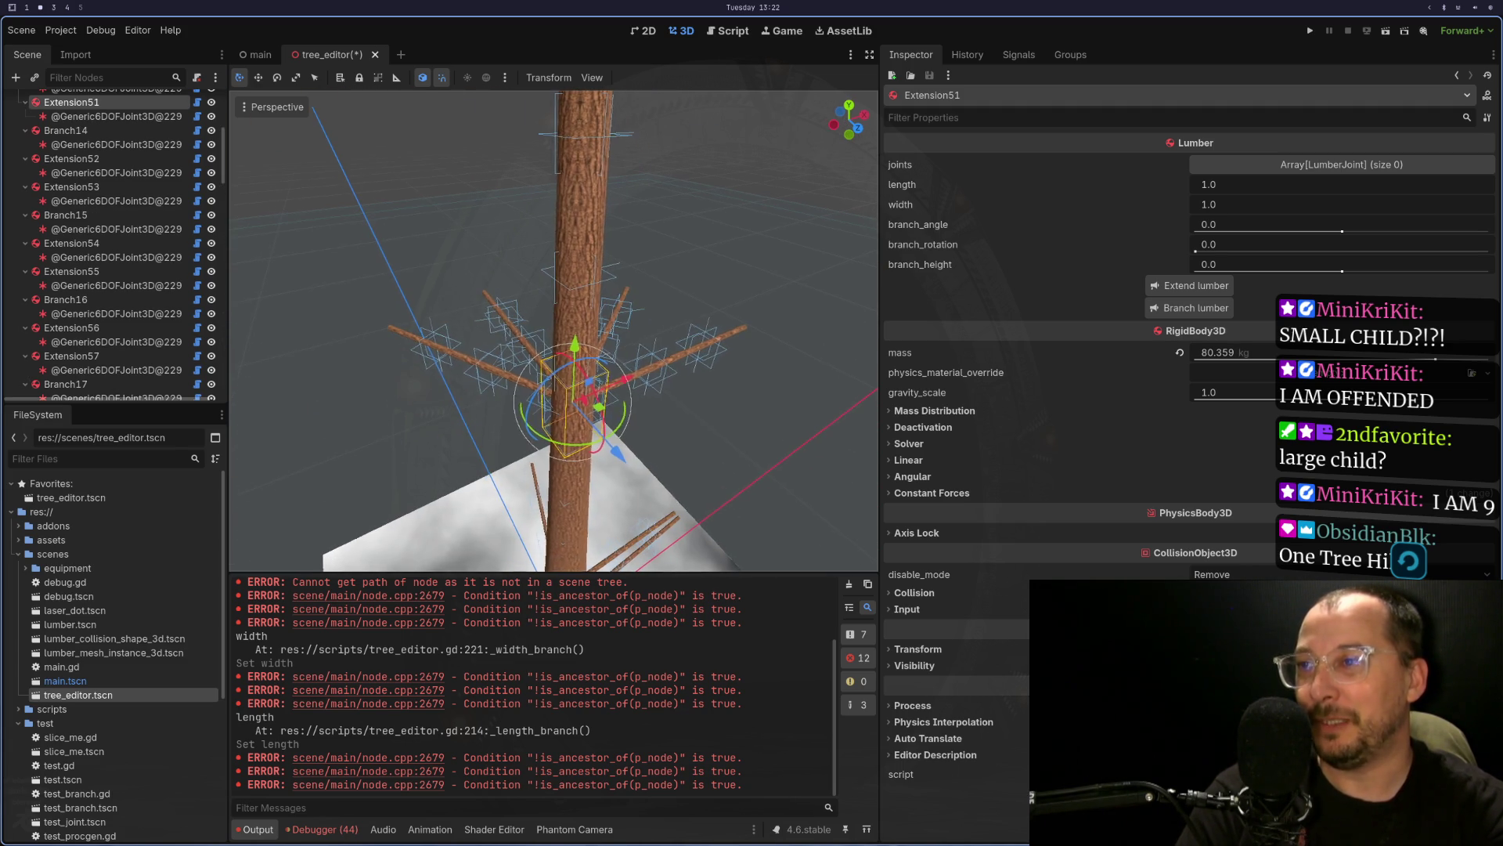
pyautogui.click(1197, 309)
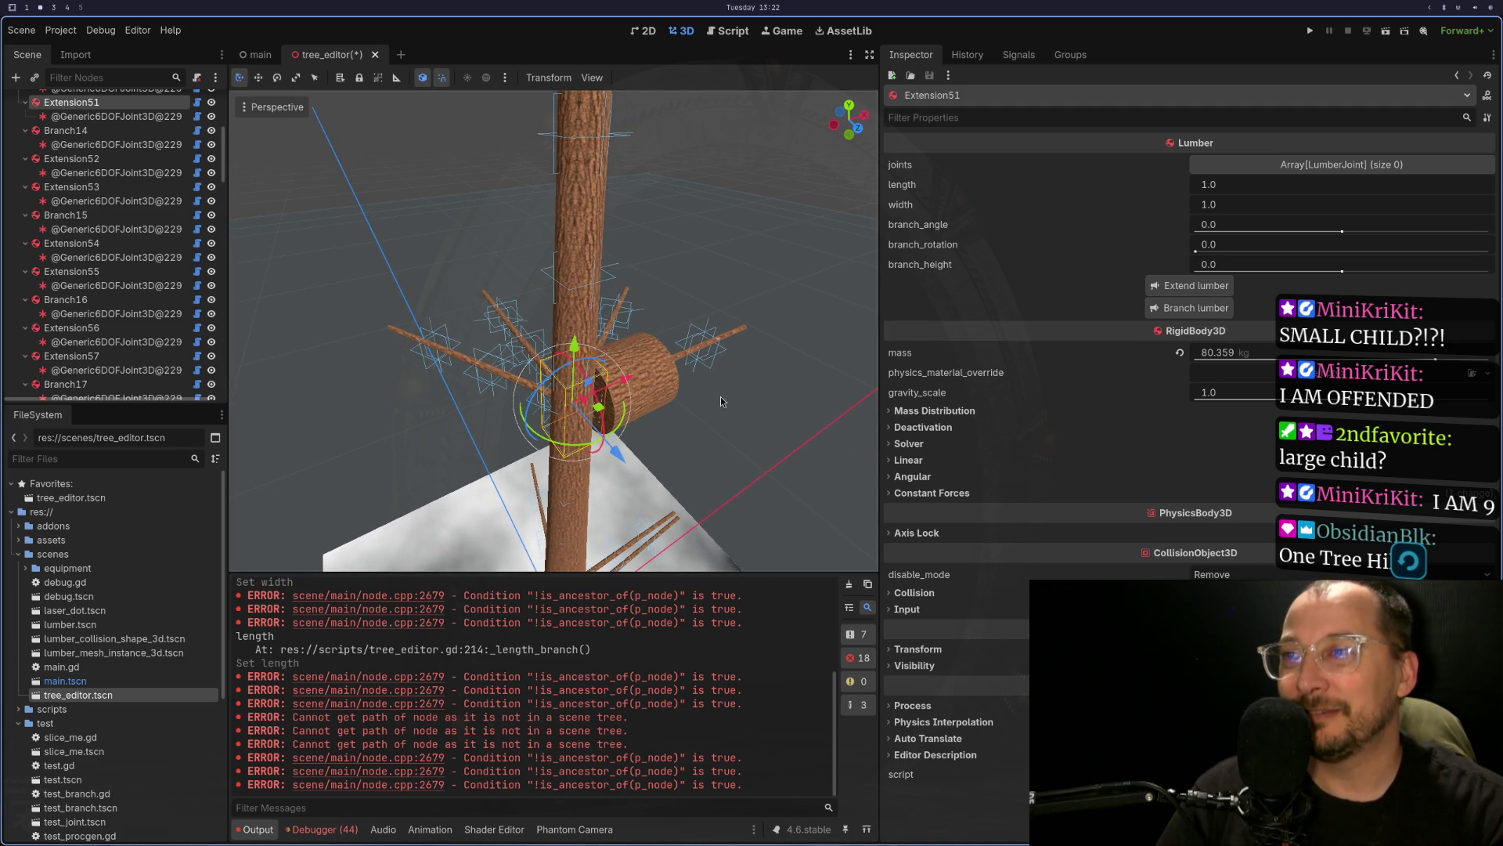
# - Try moving the new branch's joint, undo the move, and select Branch2
pyautogui.click(655, 392)
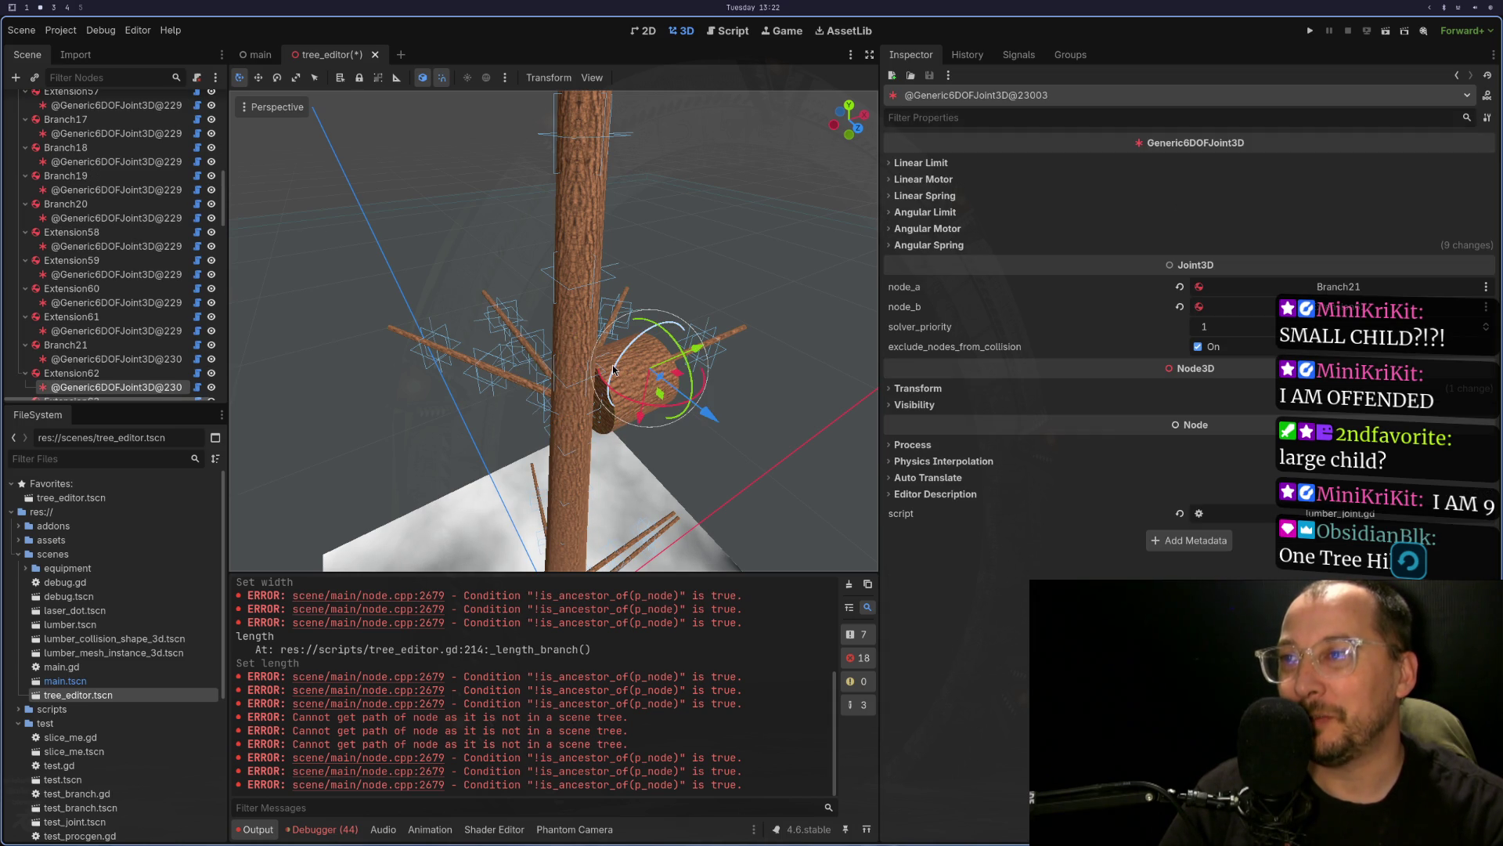
pyautogui.moveTo(613, 370)
pyautogui.mouseDown()
pyautogui.moveTo(602, 133)
pyautogui.moveTo(608, 166)
pyautogui.mouseUp()
pyautogui.hotkey('ctrl', 'z')
pyautogui.hotkey('ctrl', 'z')
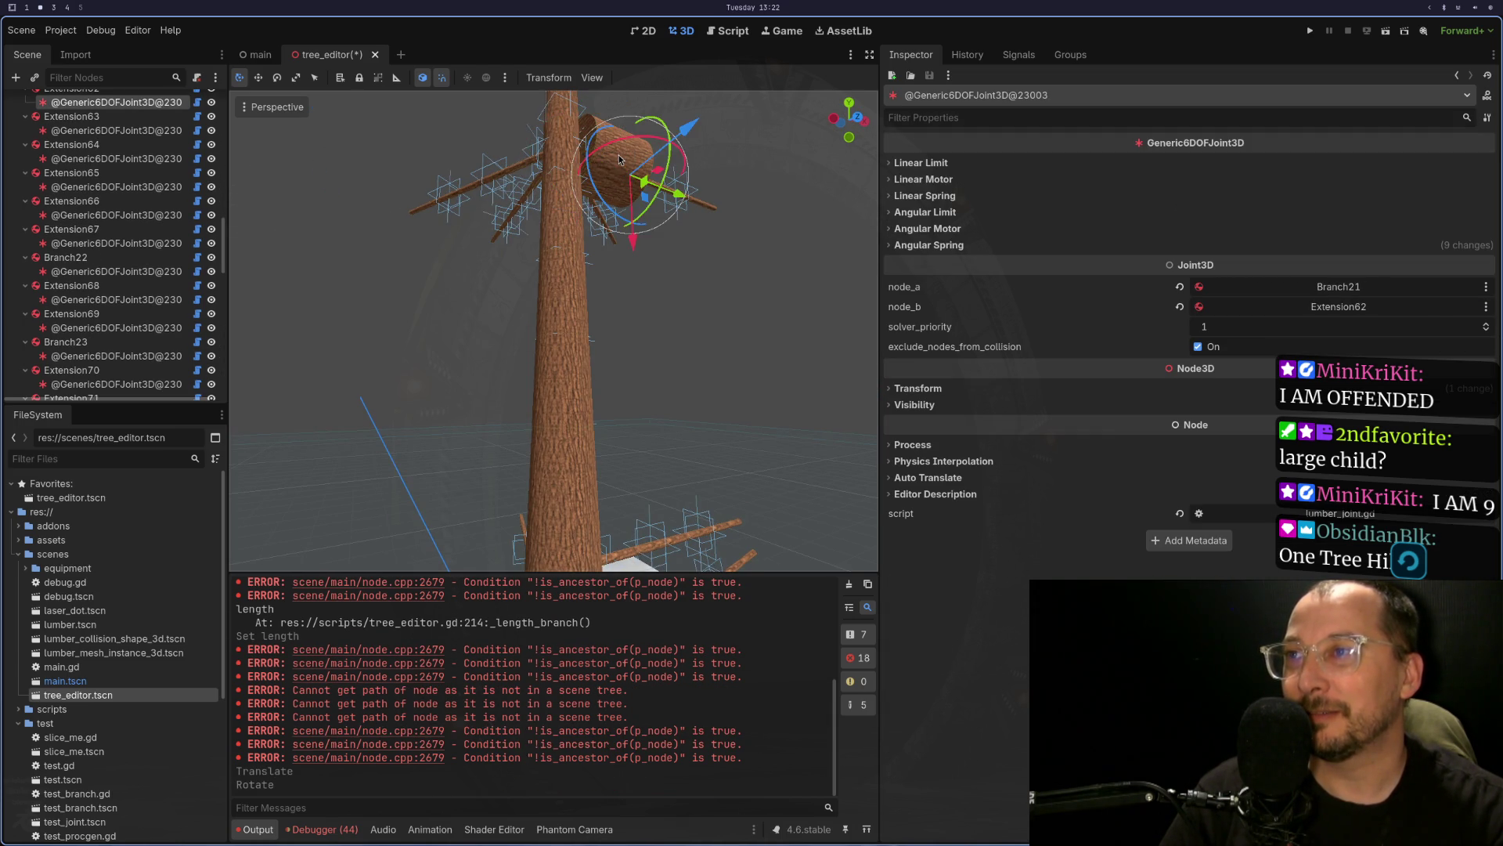
pyautogui.click(528, 239)
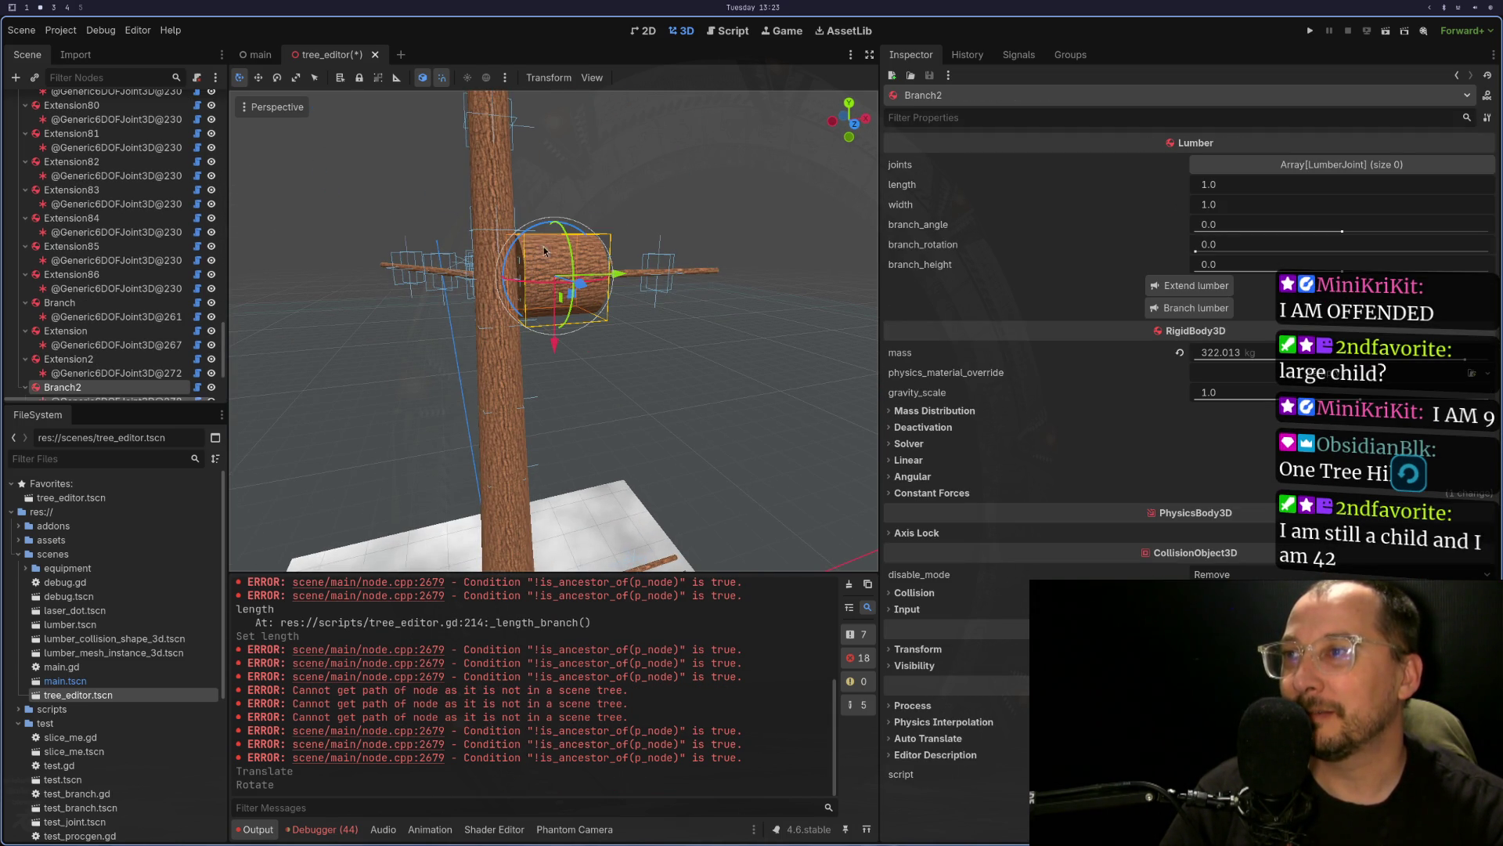
# - Rotate Branch2 around the trunk, set its width to 0.1, and extend it
pyautogui.moveTo(1195, 251); pyautogui.dragTo(1377, 251)
pyautogui.click(1243, 206)
pyautogui.write('0')
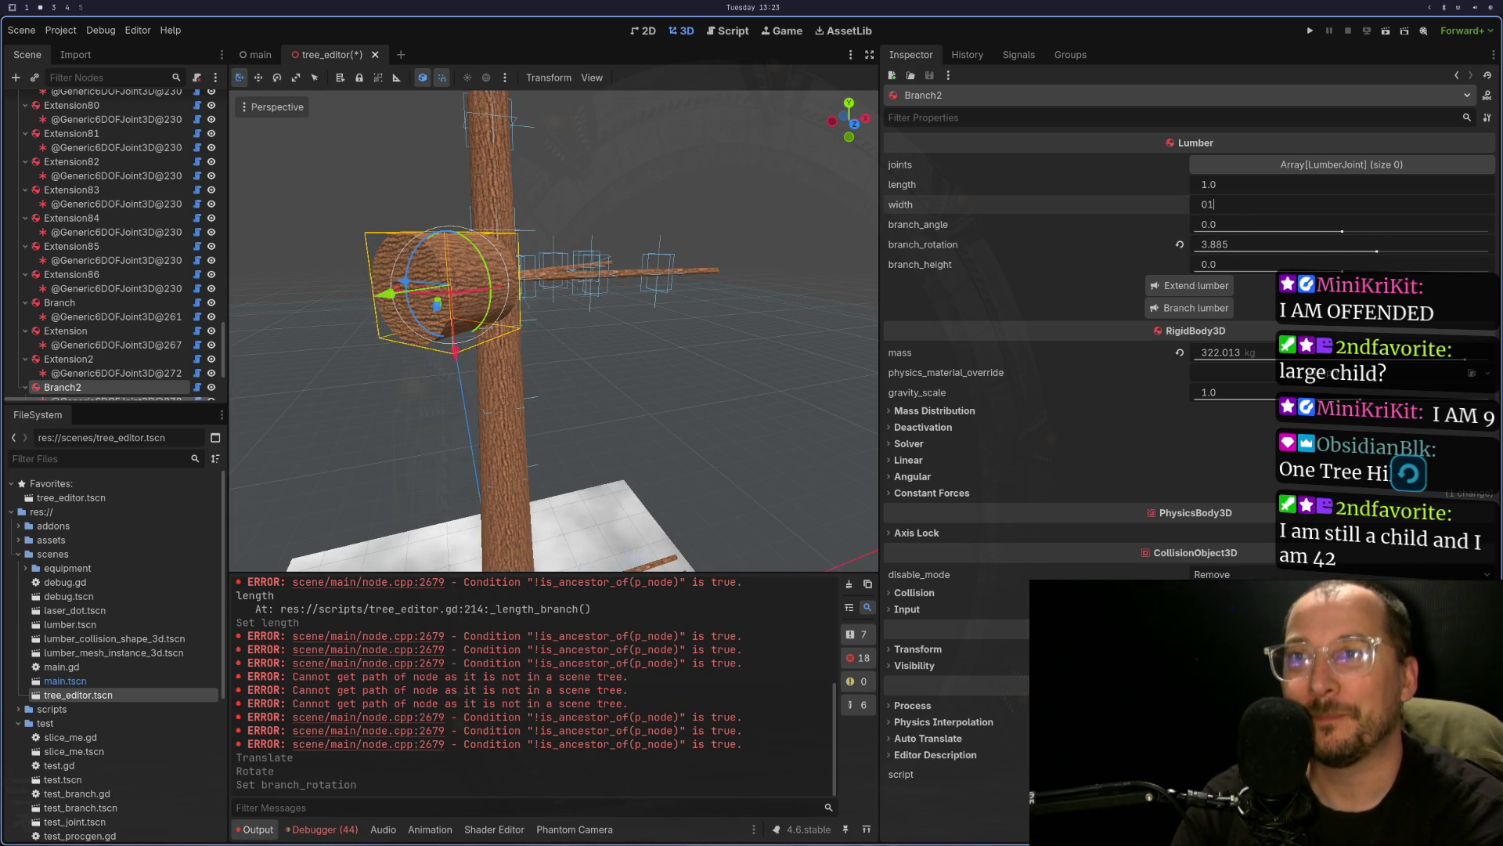
pyautogui.write('.1')
pyautogui.press('Tab')
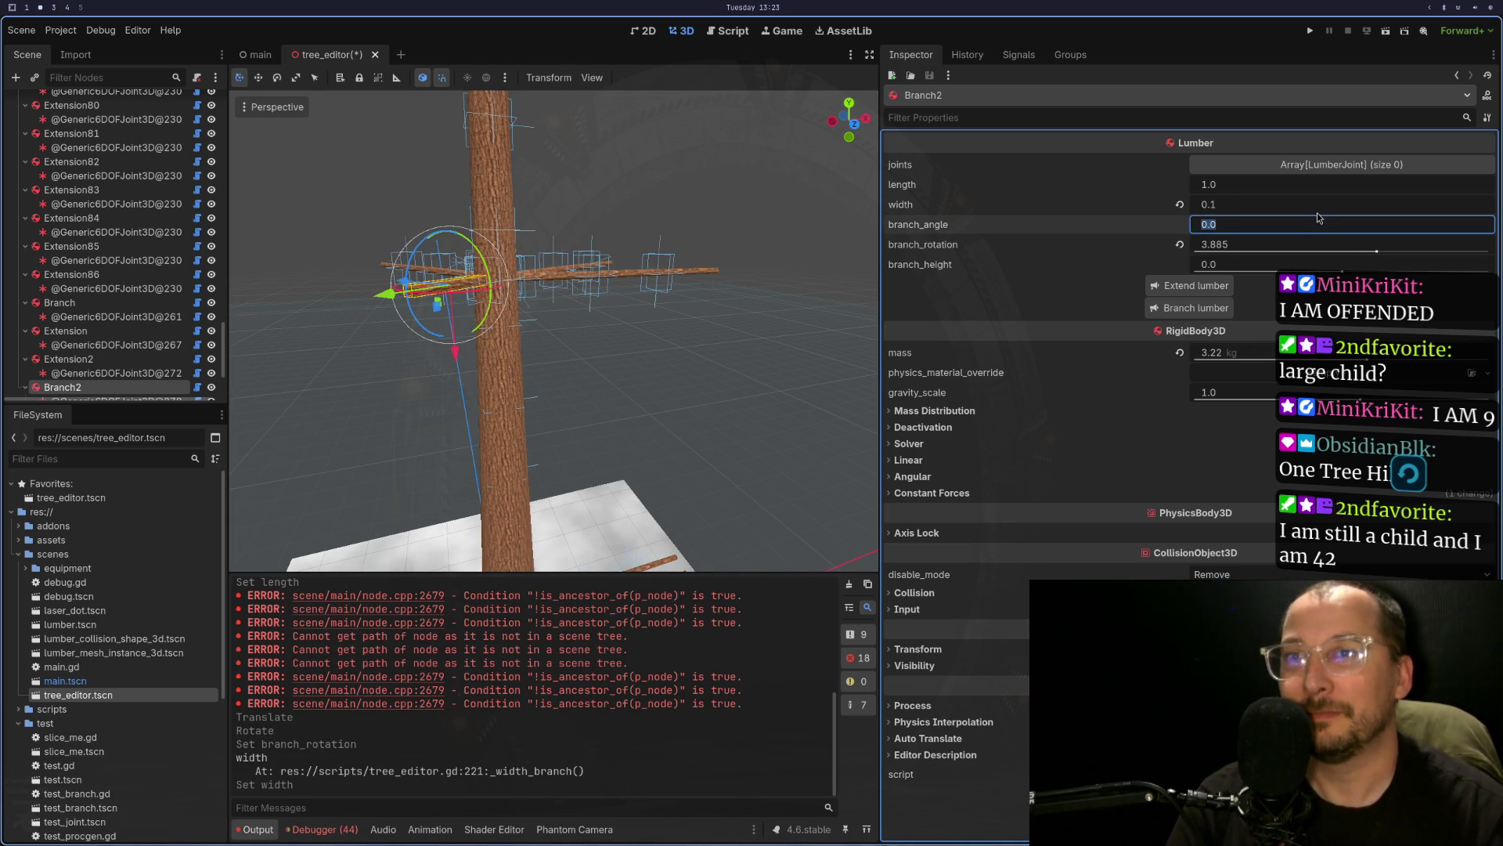
pyautogui.click(1194, 293)
pyautogui.click(1194, 294)
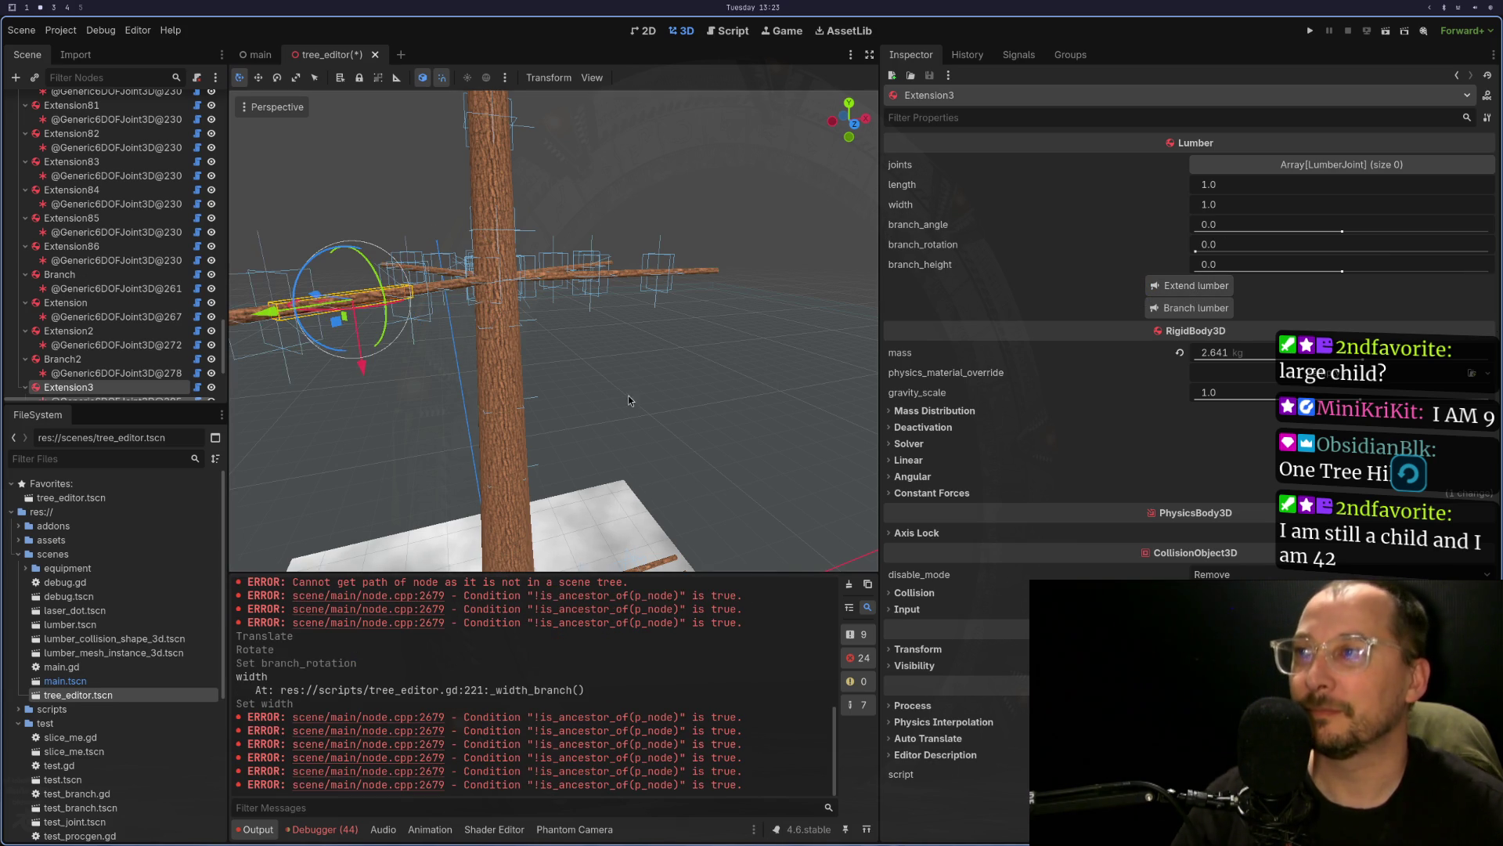
# - Orbit around the tree and inspect several joints, including the one holding Branch15
pyautogui.moveTo(654, 392); pyautogui.dragTo(622, 410)
pyautogui.scroll(-3, 739, 379)
pyautogui.scroll(4, 731, 388)
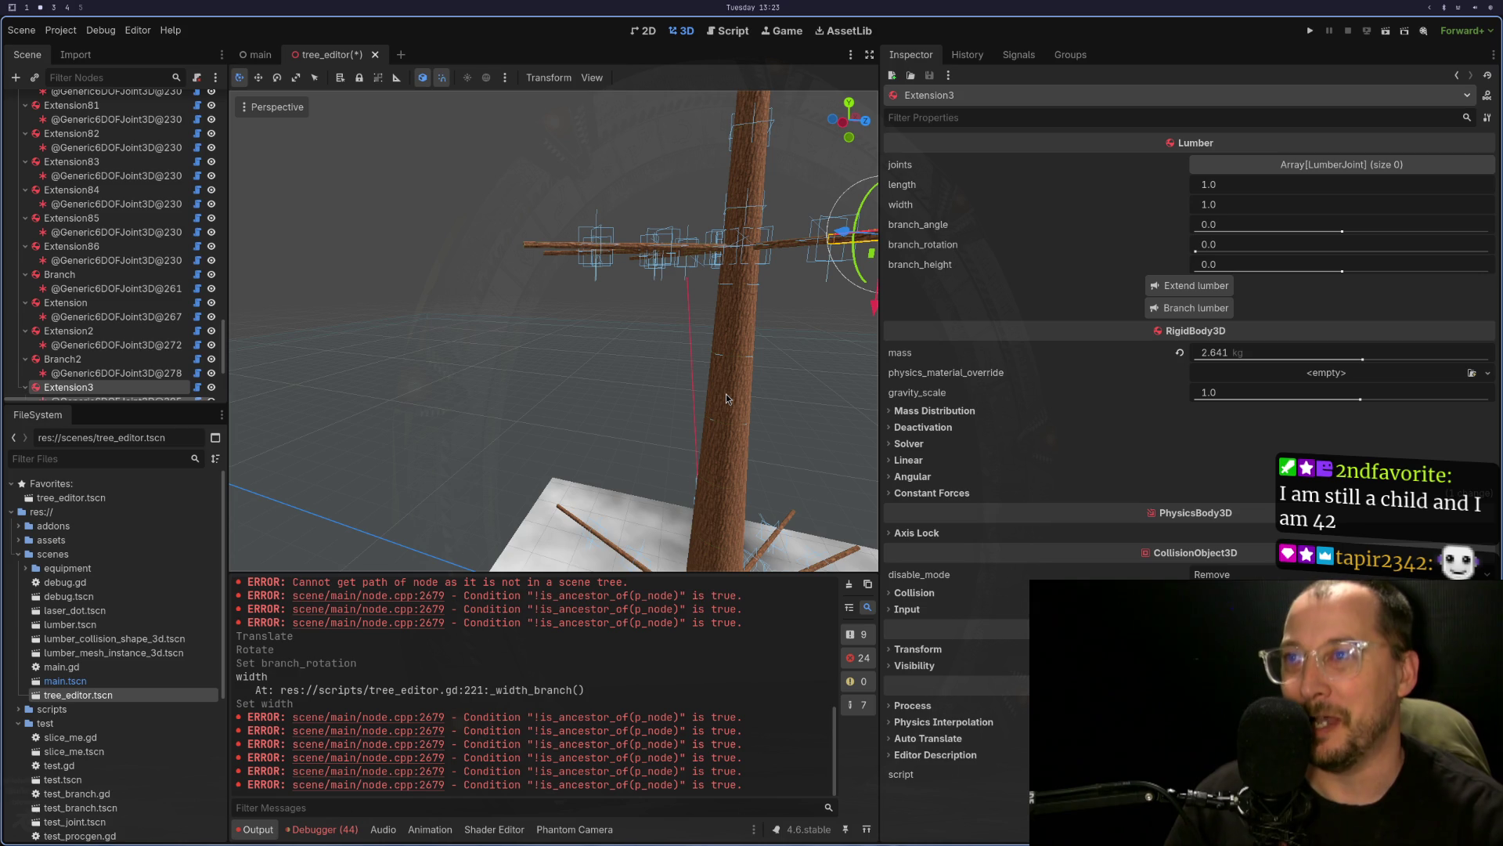
pyautogui.moveTo(726, 393)
pyautogui.mouseDown()
pyautogui.moveTo(555, 381)
pyautogui.moveTo(575, 353)
pyautogui.mouseUp()
pyautogui.click(454, 275)
pyautogui.click(459, 303)
pyautogui.click(447, 288)
pyautogui.scroll(5, 509, 313)
pyautogui.moveTo(553, 334)
pyautogui.mouseDown()
pyautogui.moveTo(323, 344)
pyautogui.moveTo(360, 345)
pyautogui.moveTo(498, 246)
pyautogui.moveTo(595, 313)
pyautogui.mouseUp()
# - Grow another branch, Branch3, from the Extension51 segment and select it
pyautogui.click(498, 246)
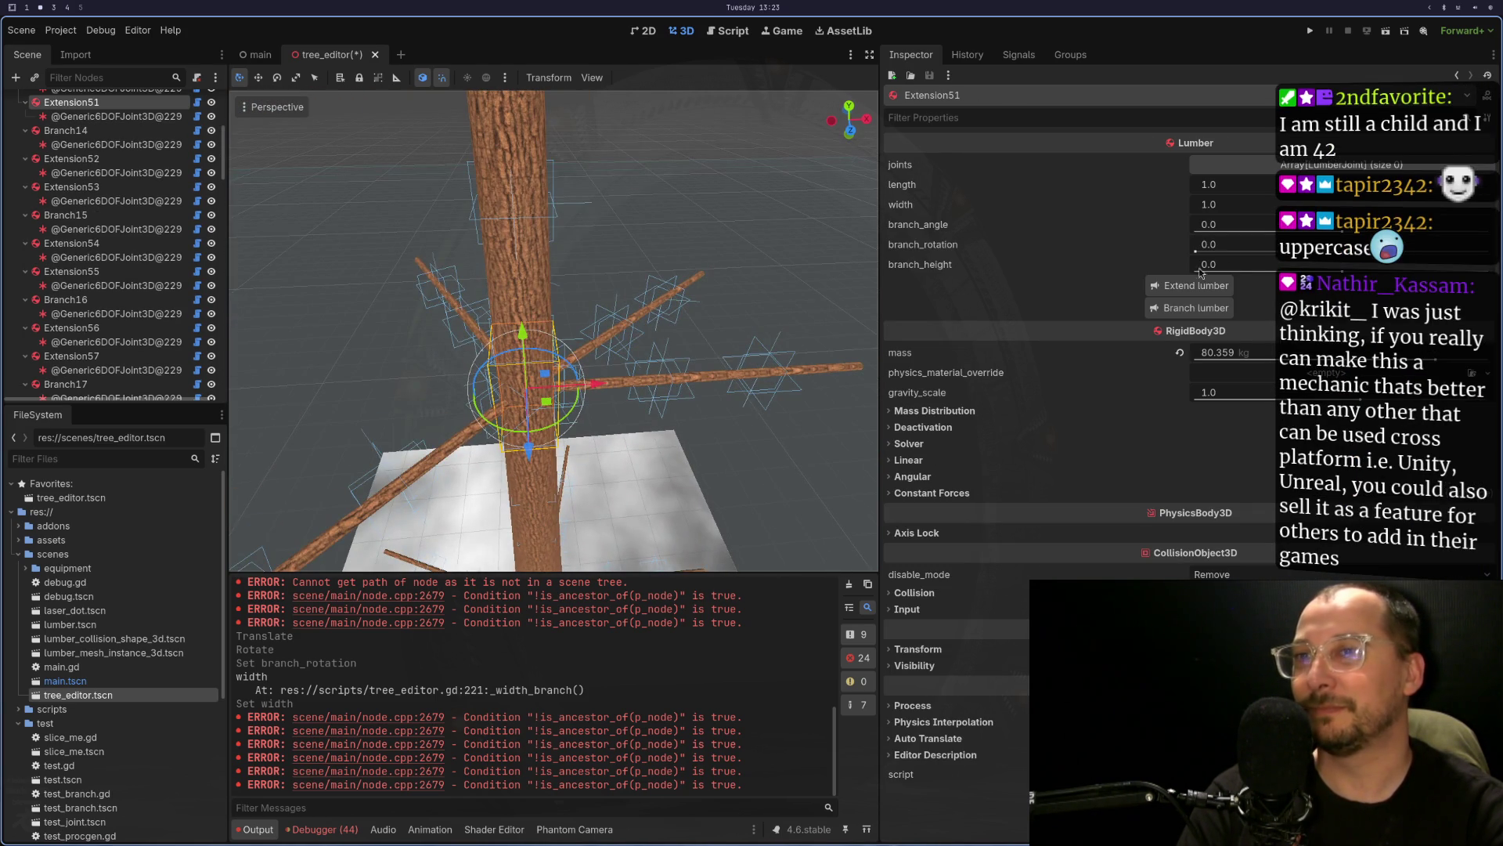
pyautogui.click(1182, 309)
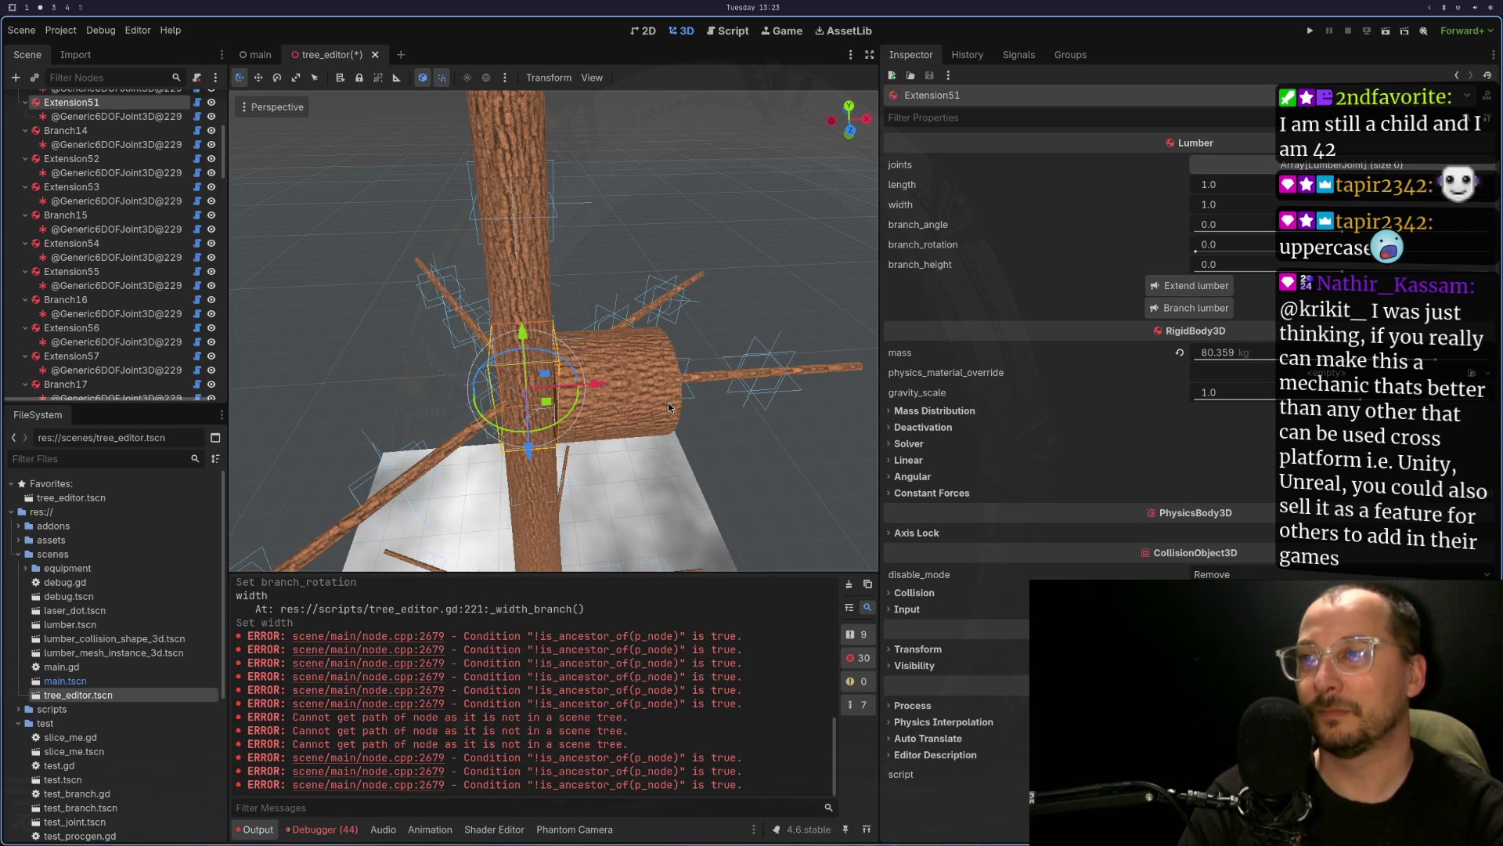
pyautogui.click(669, 408)
pyautogui.click(580, 397)
pyautogui.moveTo(619, 346); pyautogui.dragTo(618, 298)
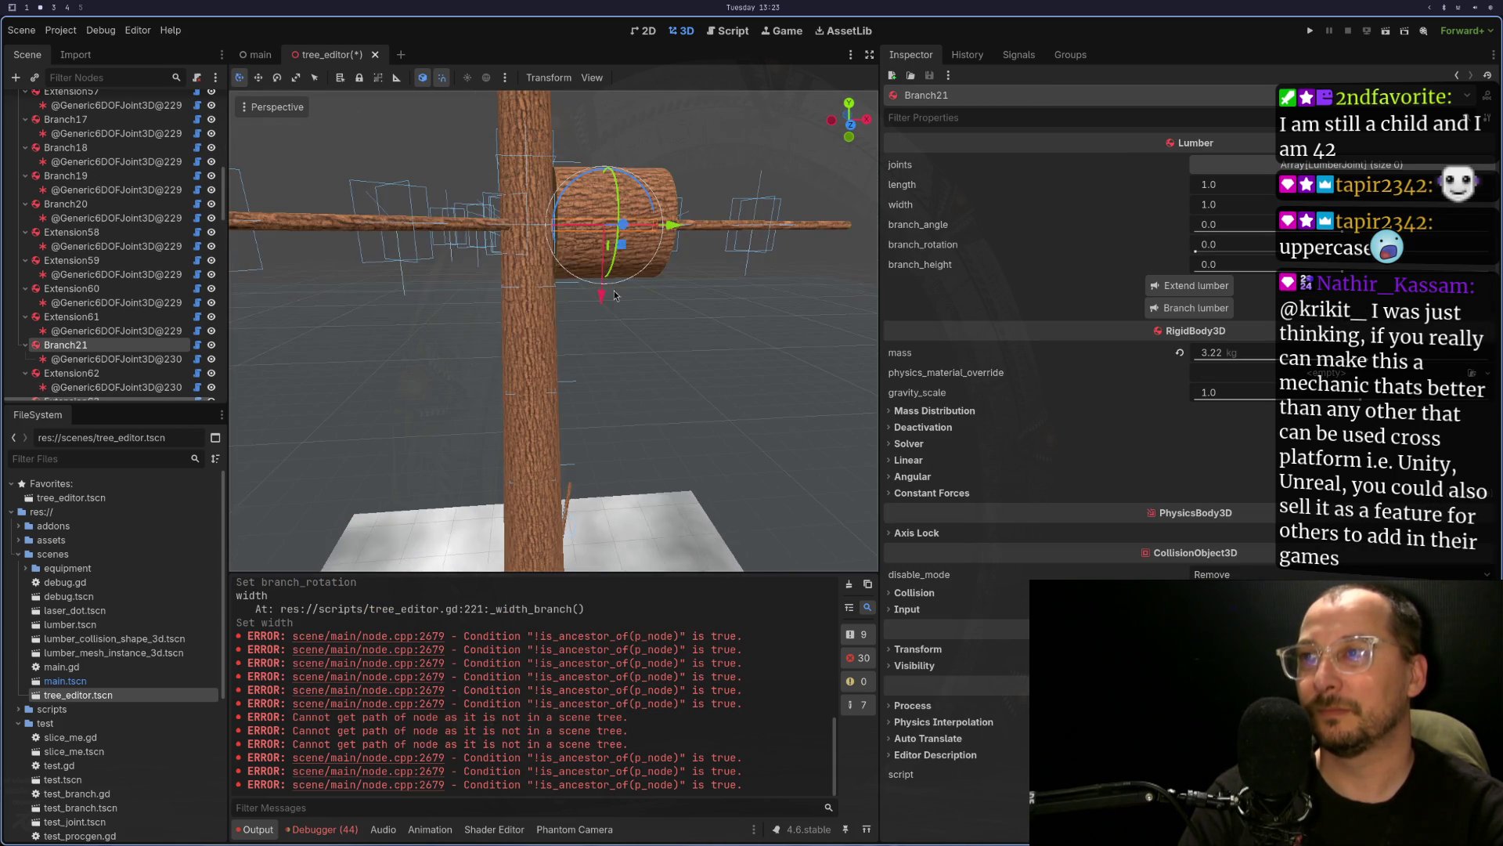
pyautogui.click(576, 200)
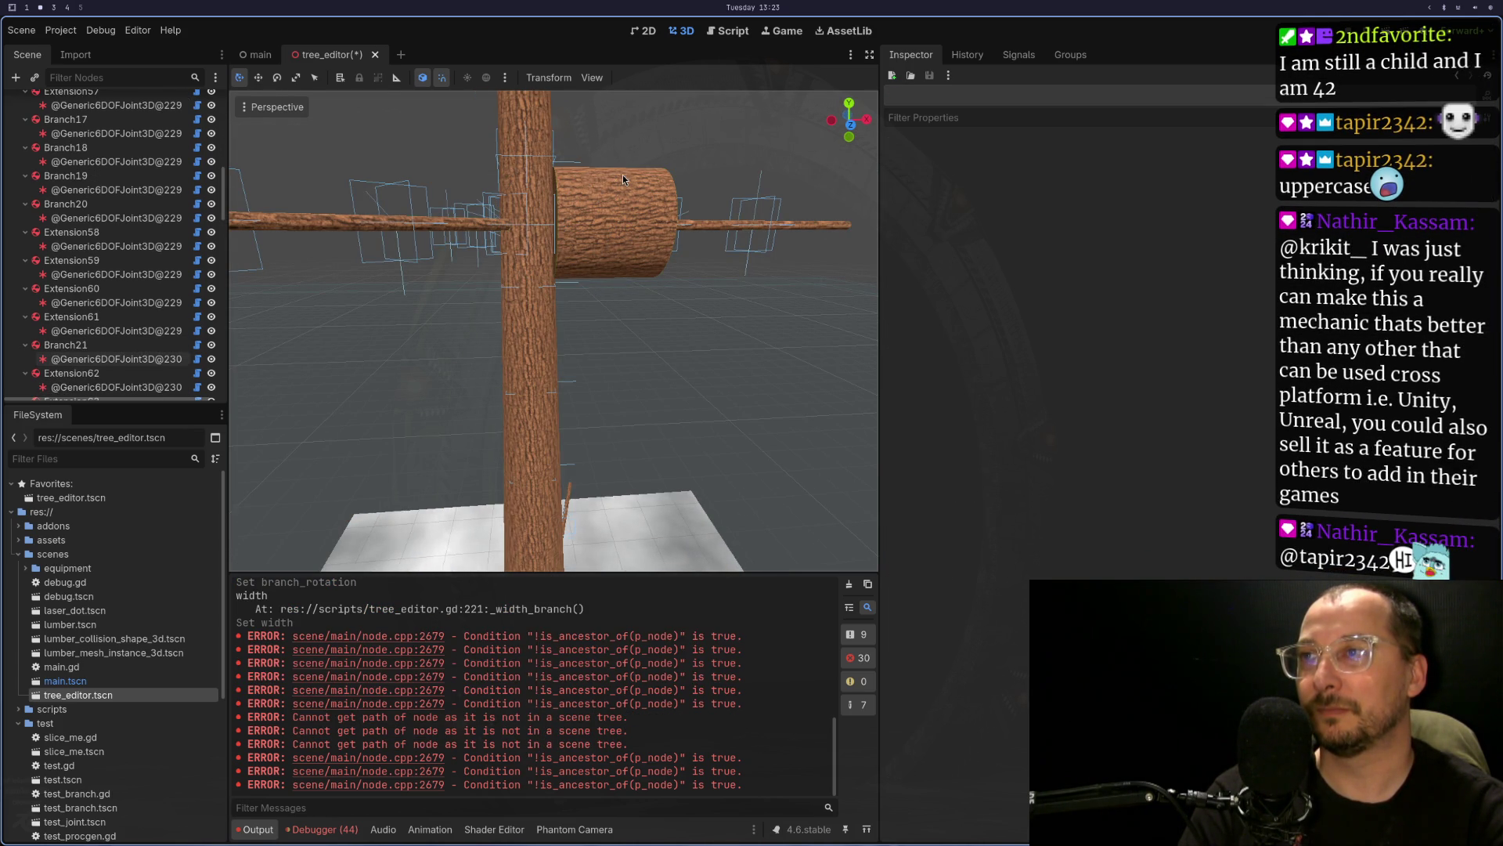
pyautogui.click(556, 180)
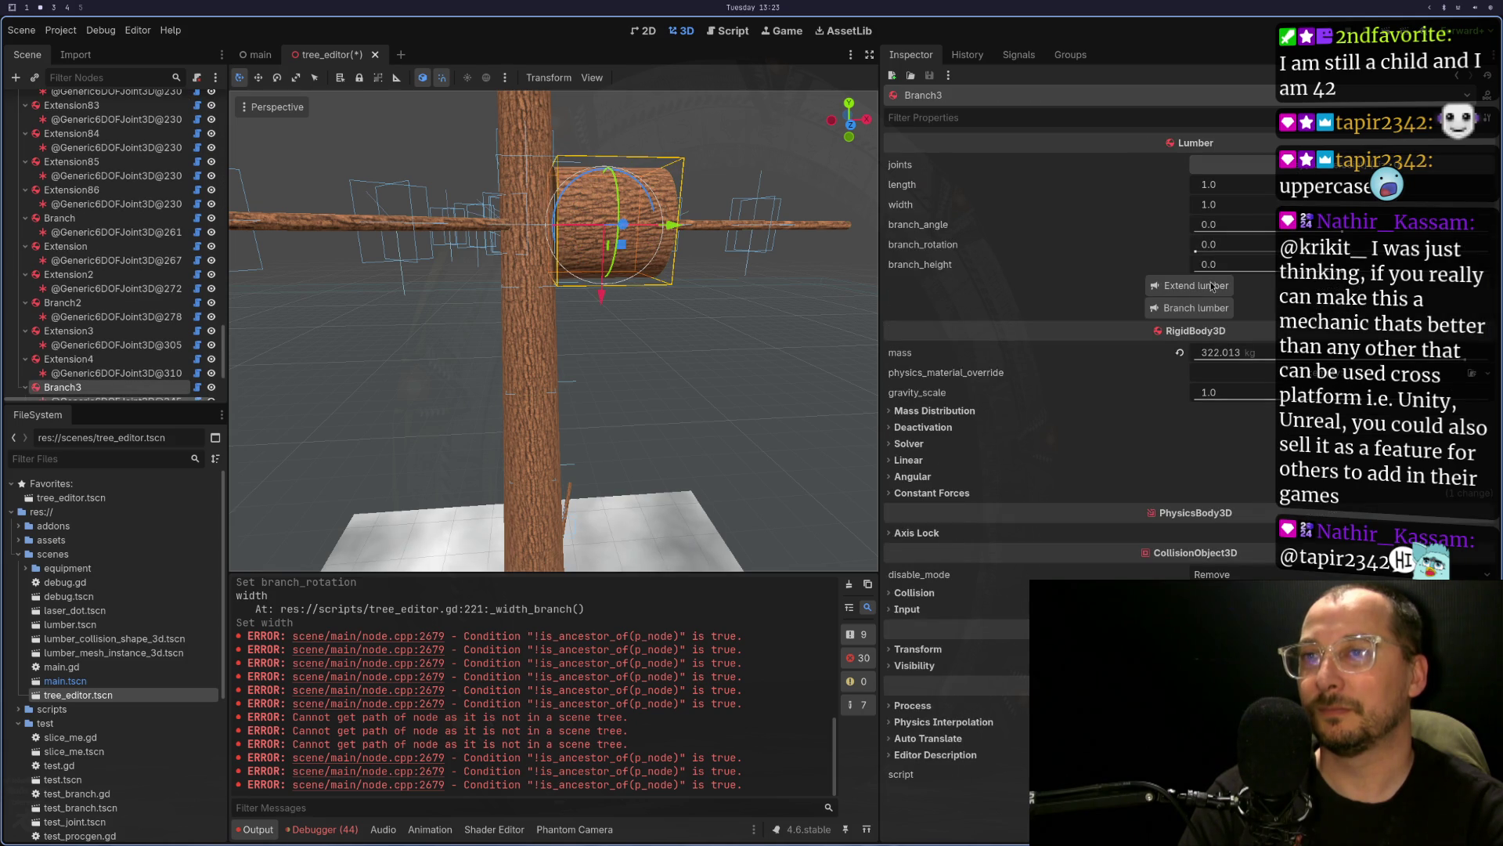
# - Rotate Branch3 to 5.368, set its width to 0.1, and extend it with Extension5
pyautogui.moveTo(1194, 250)
pyautogui.mouseDown()
pyautogui.moveTo(1472, 250)
pyautogui.moveTo(1449, 297)
pyautogui.mouseUp()
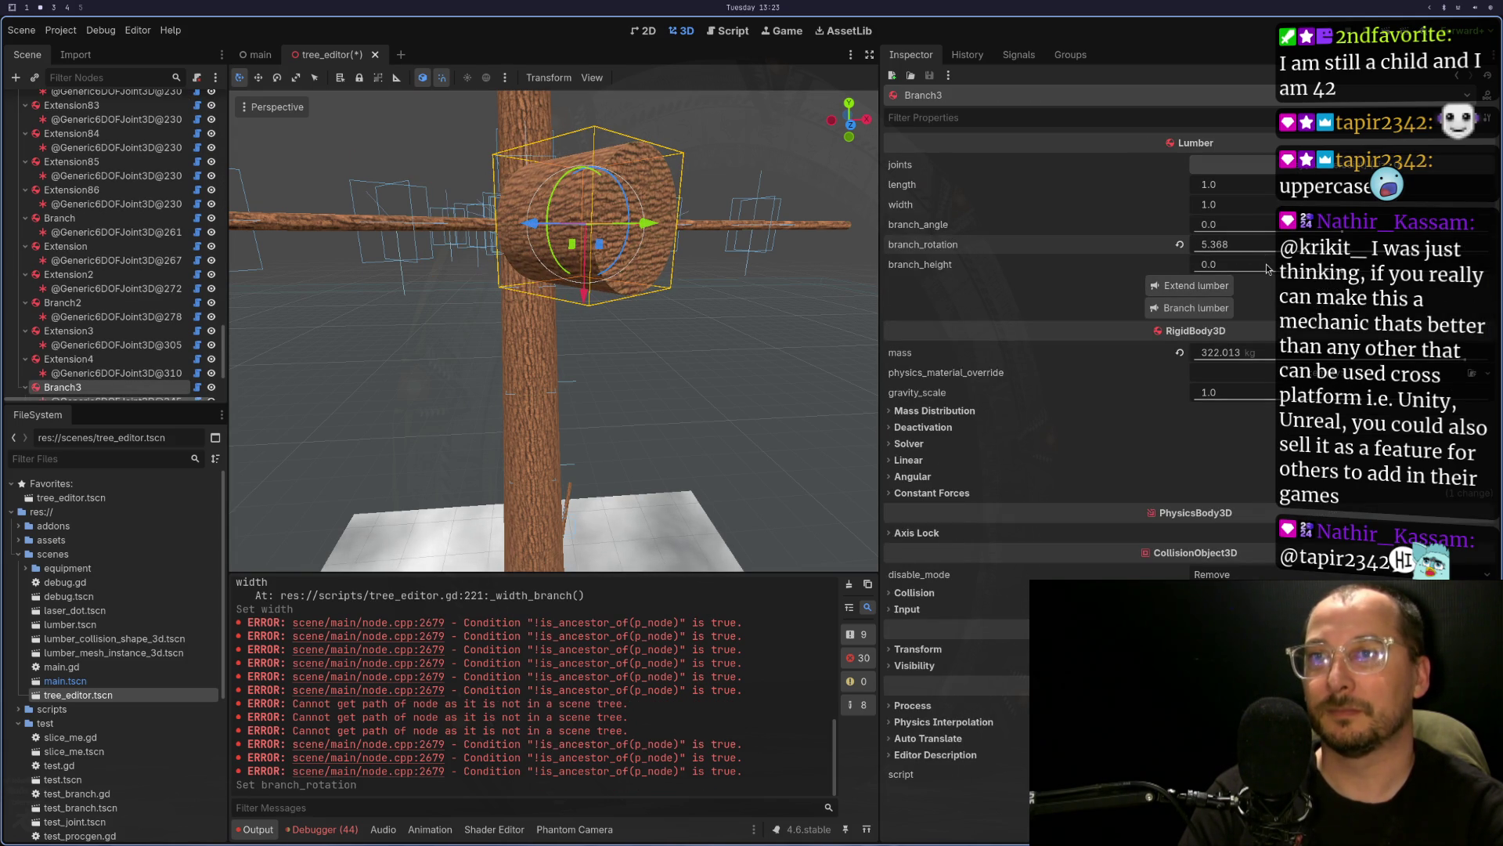
pyautogui.click(1253, 204)
pyautogui.write('0')
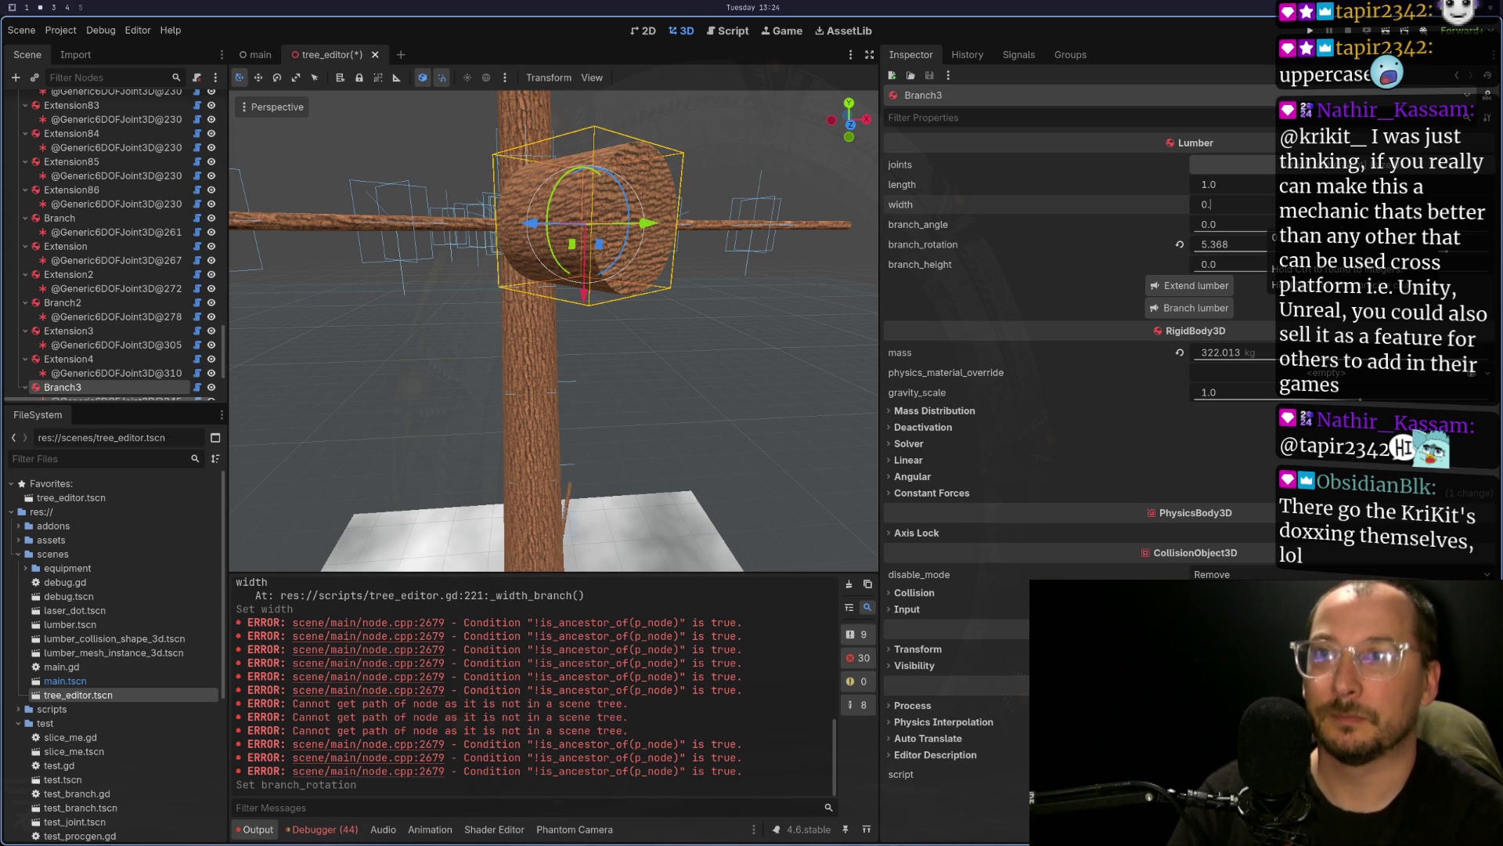
pyautogui.write('.1')
pyautogui.press('Tab')
pyautogui.click(1227, 305)
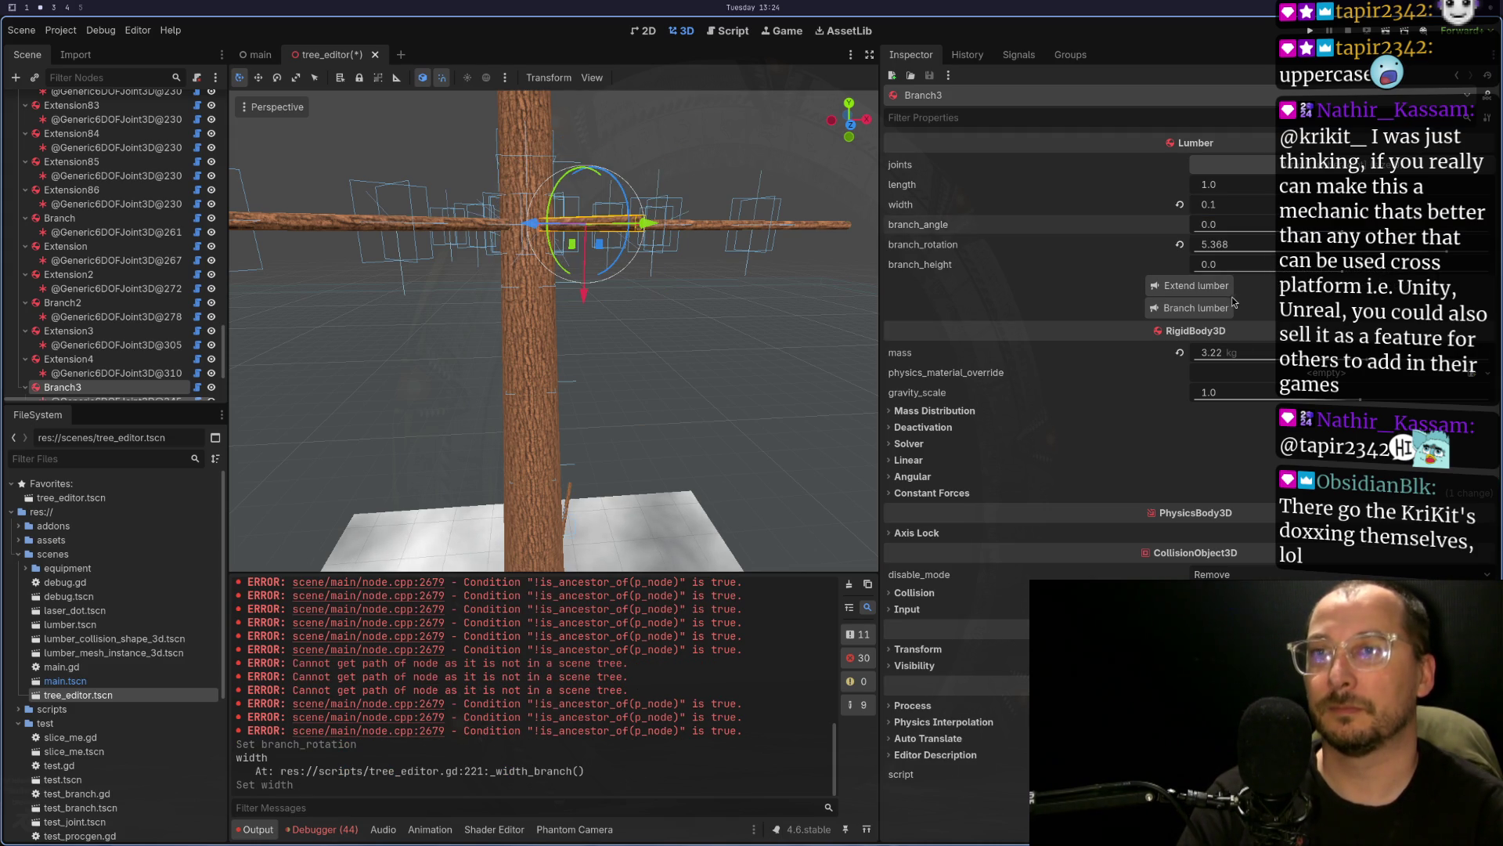
pyautogui.click(1225, 304)
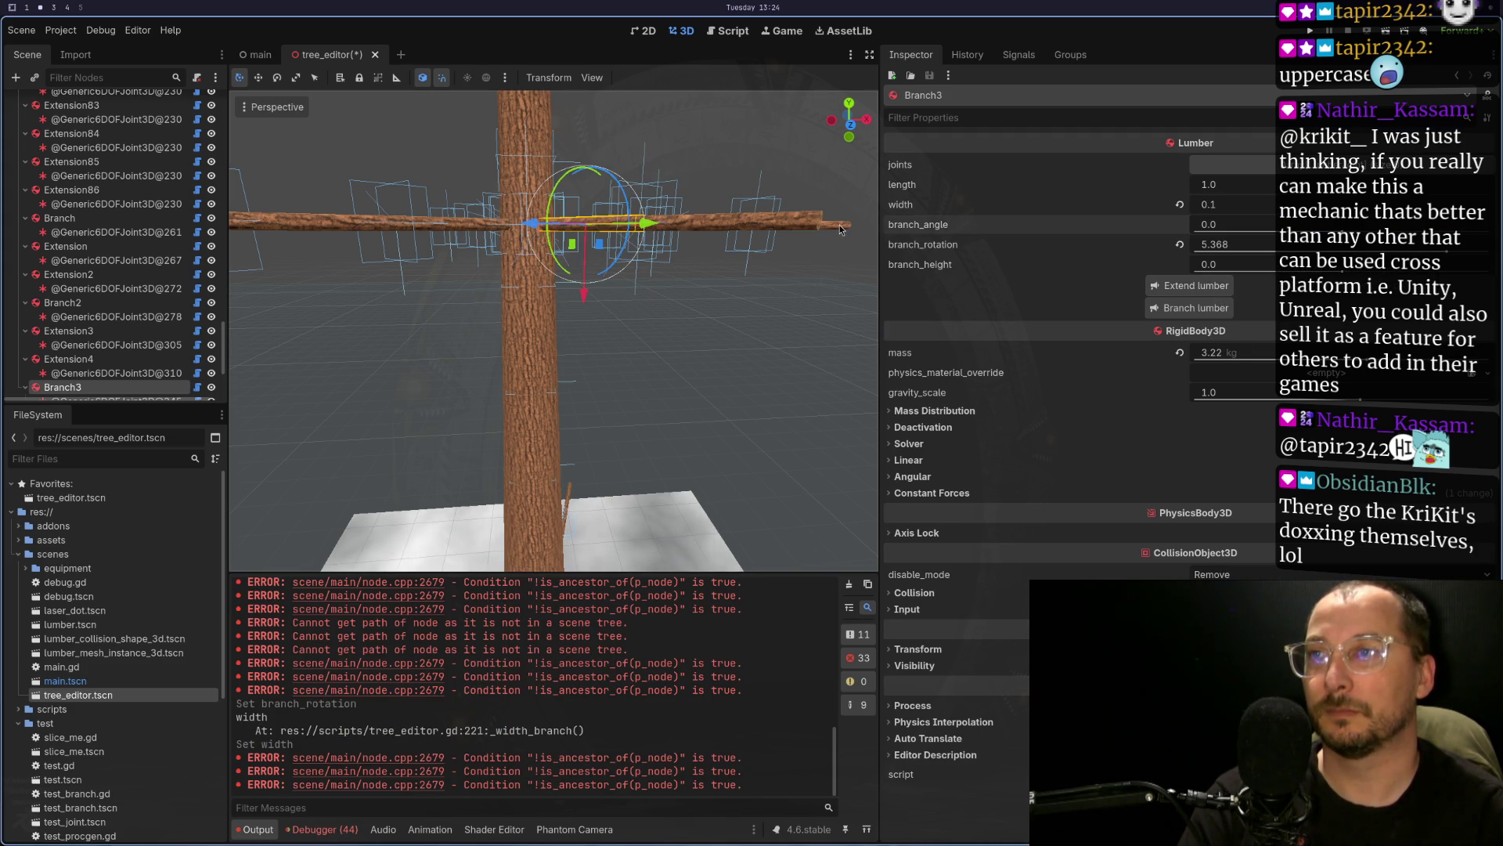
pyautogui.click(807, 228)
pyautogui.click(806, 228)
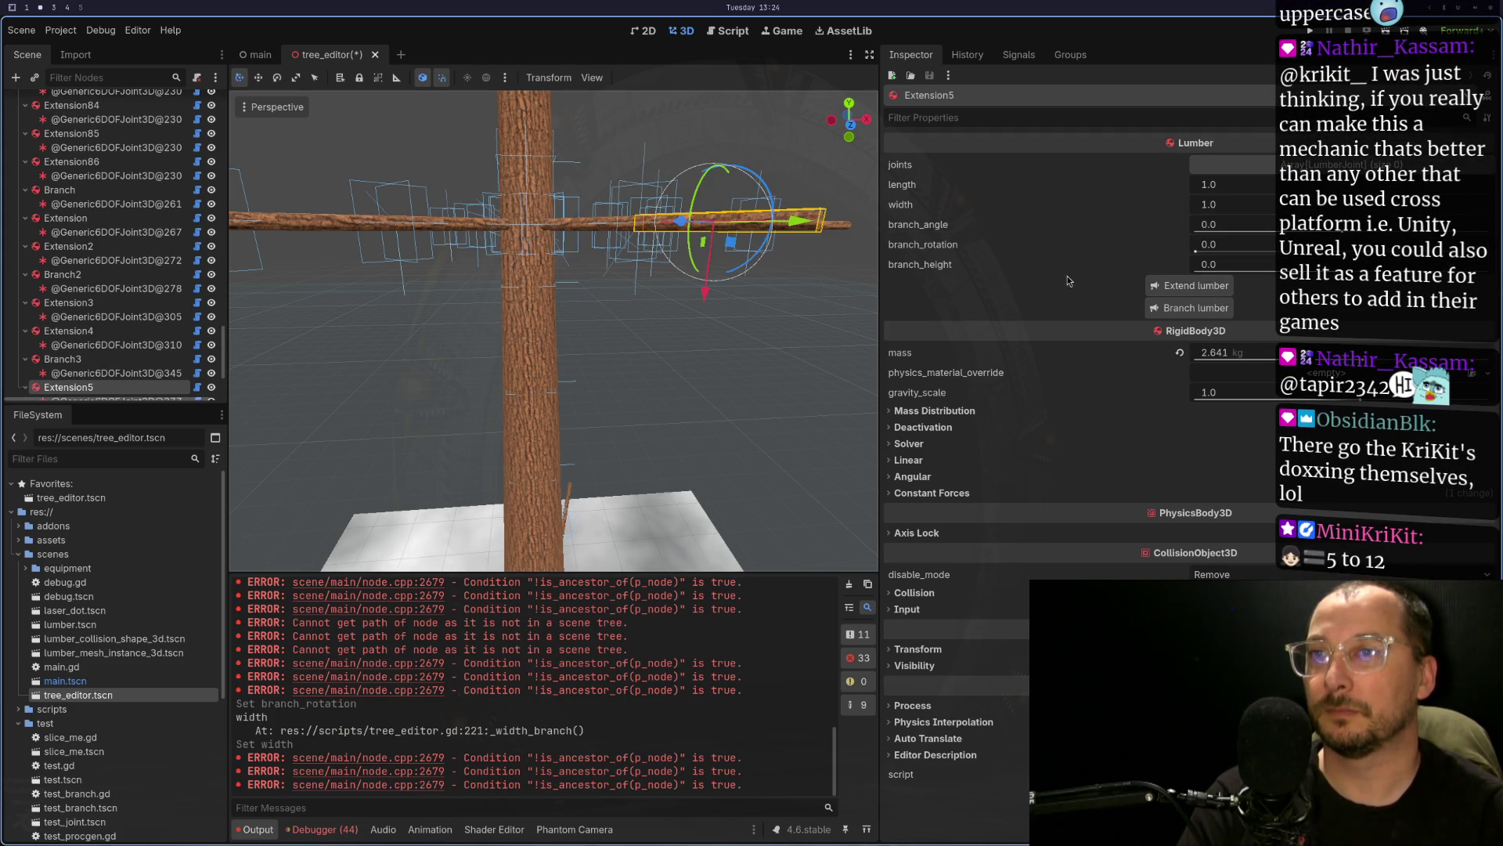
pyautogui.click(1177, 289)
pyautogui.scroll(-3, 623, 327)
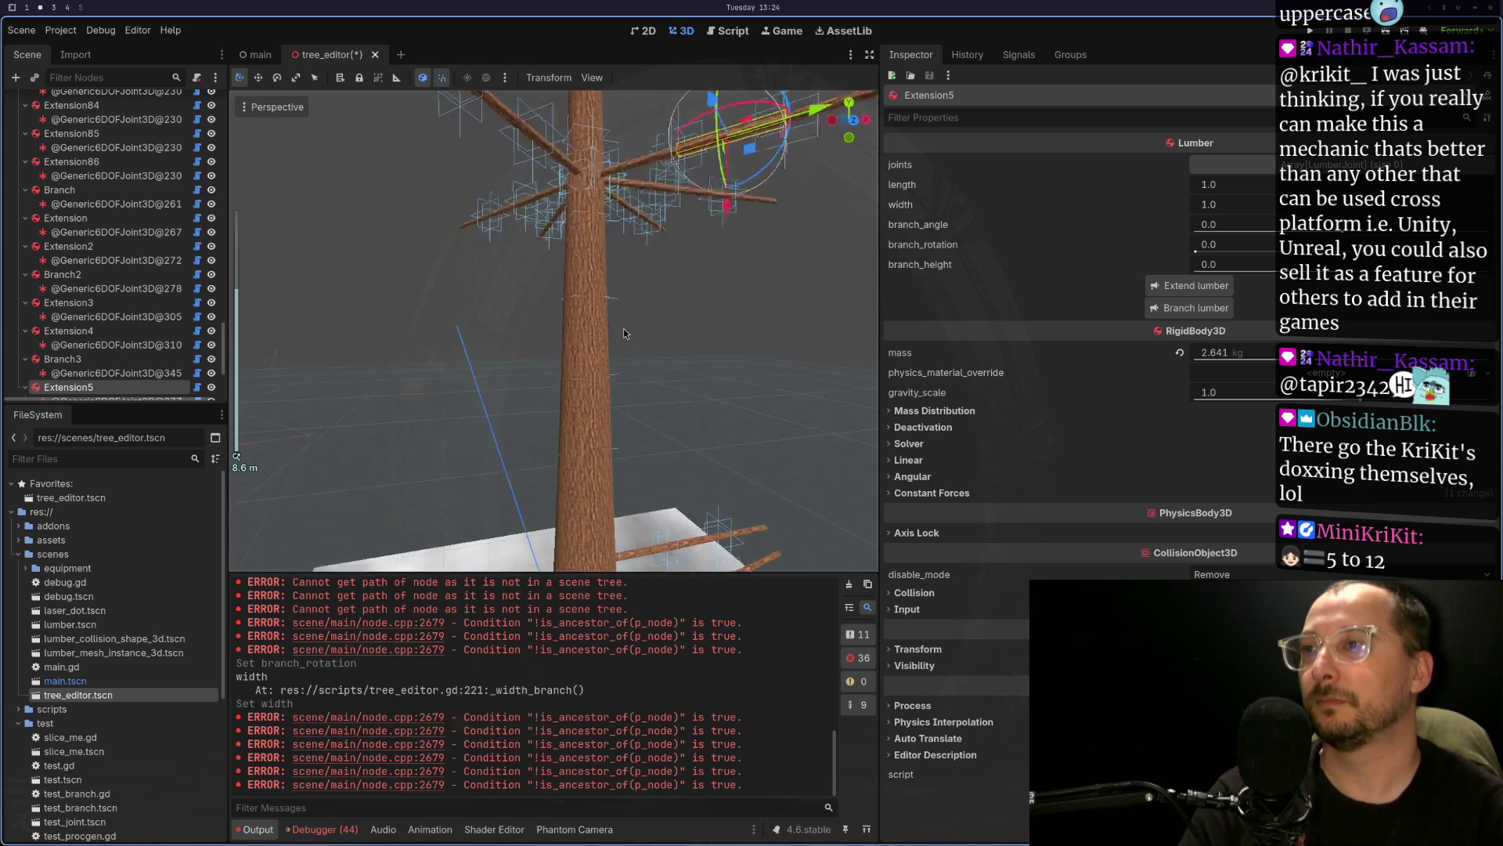
# - Inspect the trunk joints near the tree base, including those under Branch20 and Branch23
pyautogui.moveTo(632, 372)
pyautogui.mouseDown()
pyautogui.moveTo(631, 416)
pyautogui.moveTo(646, 275)
pyautogui.moveTo(638, 382)
pyautogui.moveTo(618, 343)
pyautogui.moveTo(626, 313)
pyautogui.moveTo(494, 355)
pyautogui.moveTo(598, 364)
pyautogui.mouseUp()
pyautogui.click(615, 321)
pyautogui.scroll(5, 622, 319)
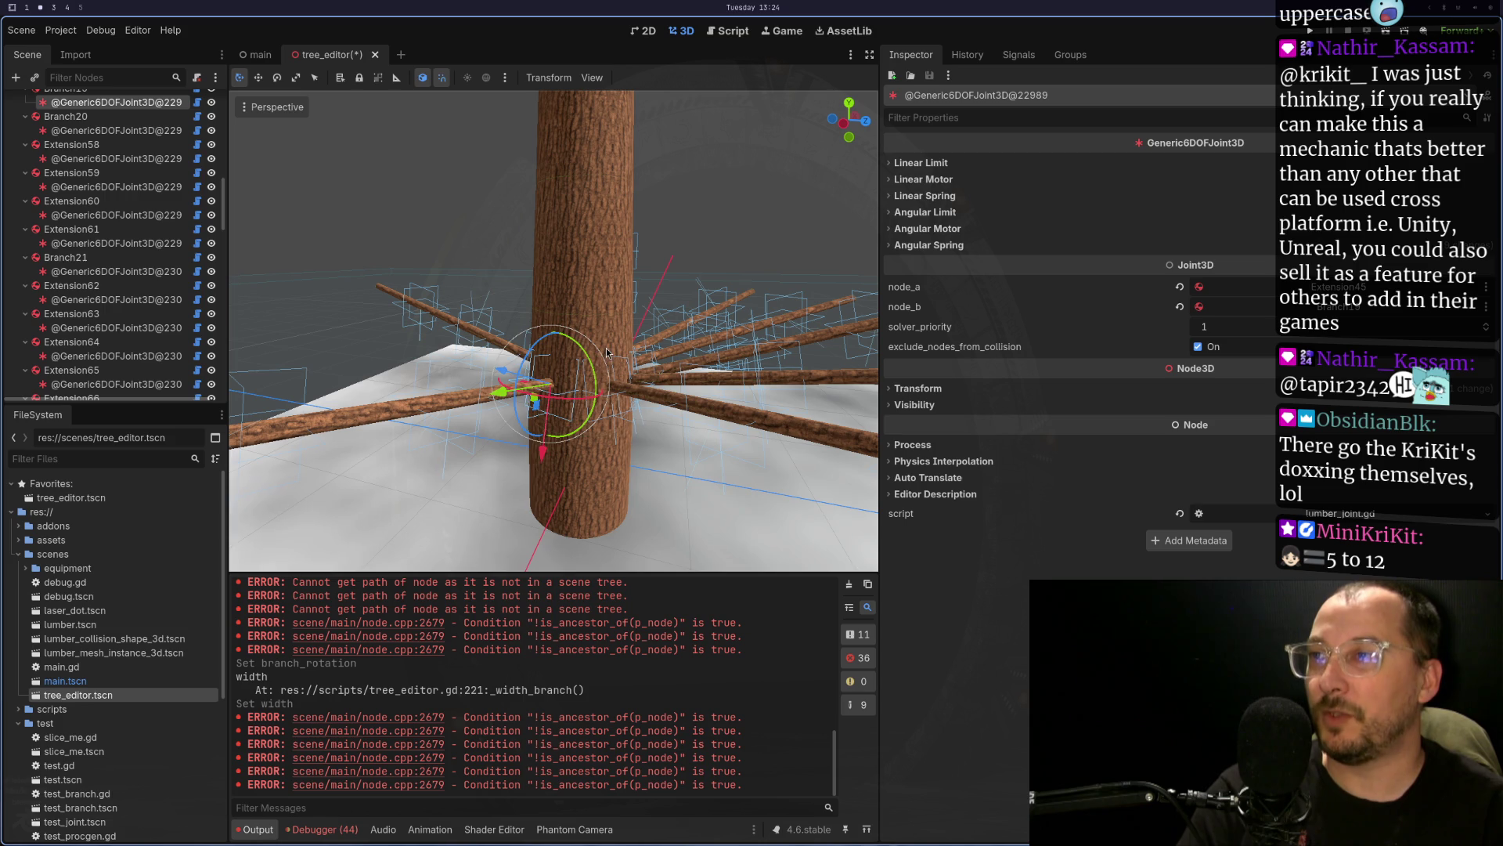
pyautogui.click(563, 349)
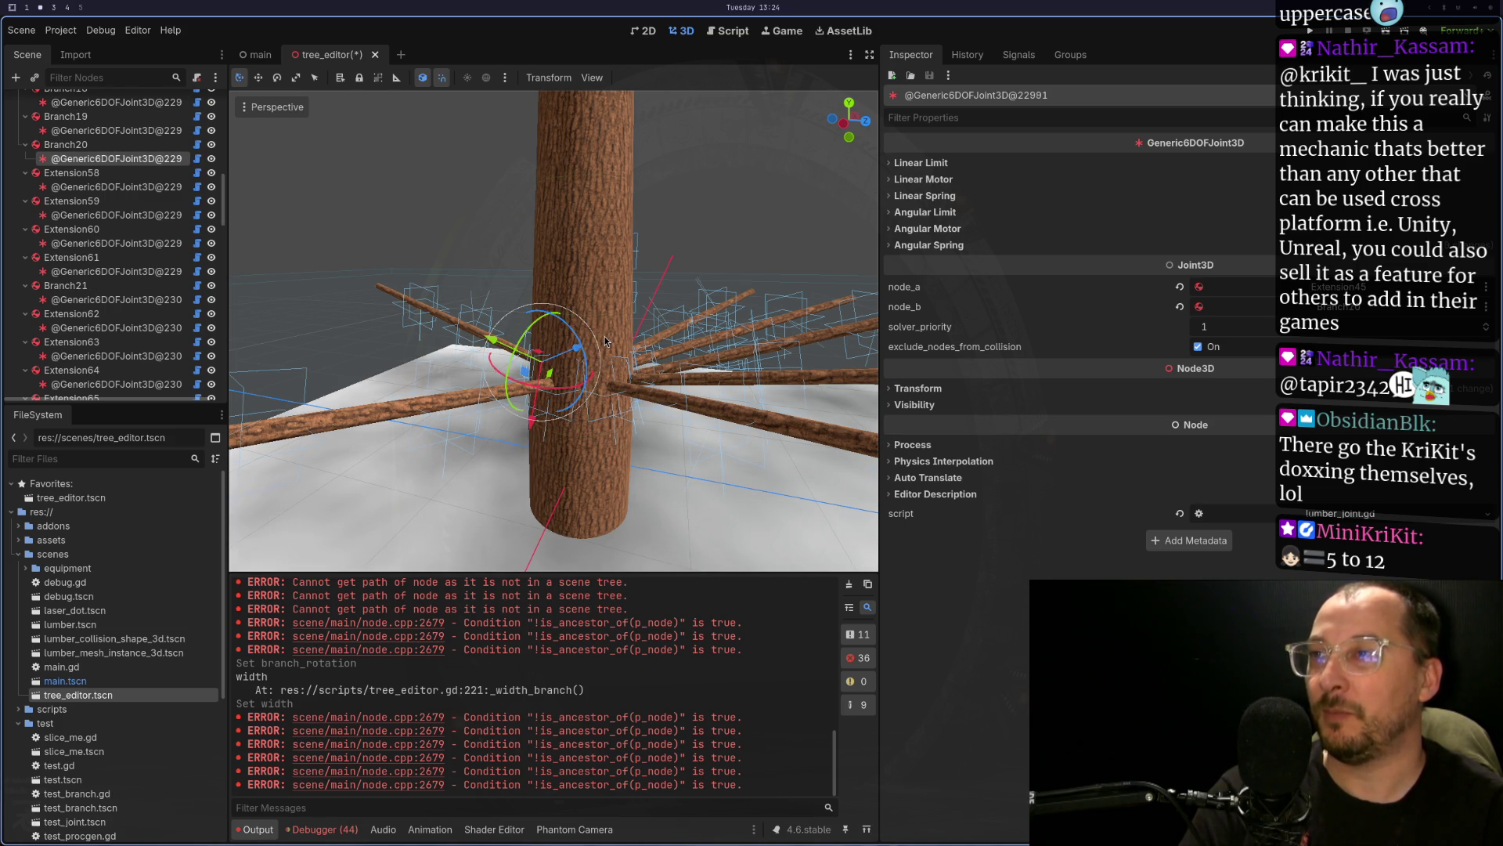
pyautogui.click(577, 344)
pyautogui.scroll(3, 561, 336)
pyautogui.click(587, 352)
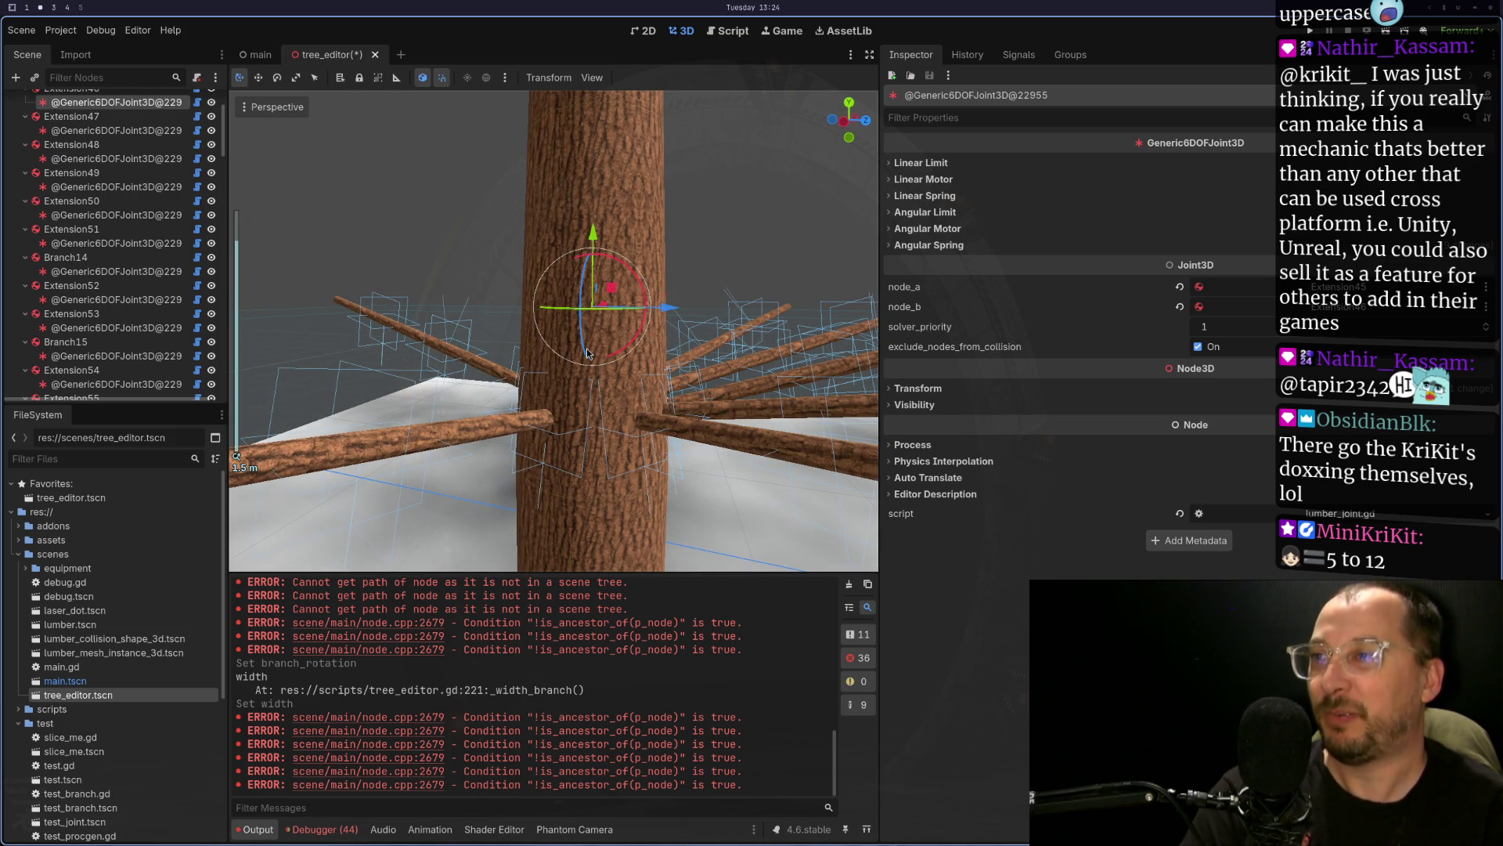
pyautogui.click(598, 388)
# - Orbit and centre on further trunk joints, including the one under Branch22
pyautogui.moveTo(598, 387)
pyautogui.mouseDown()
pyautogui.moveTo(535, 471)
pyautogui.moveTo(683, 495)
pyautogui.moveTo(605, 483)
pyautogui.mouseUp()
pyautogui.click(605, 483)
pyautogui.click(606, 458)
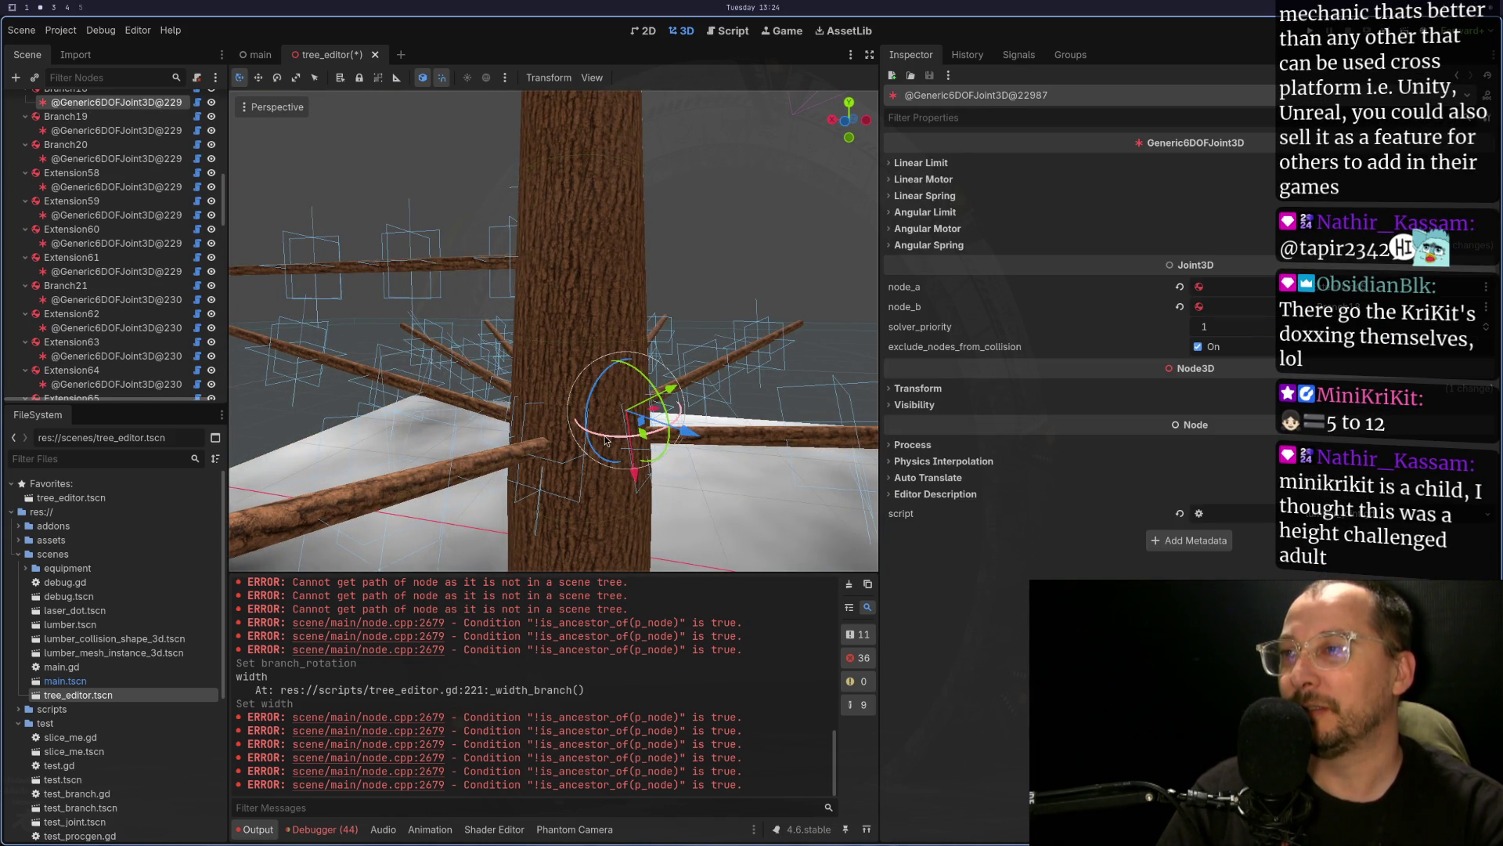
pyautogui.press('f')
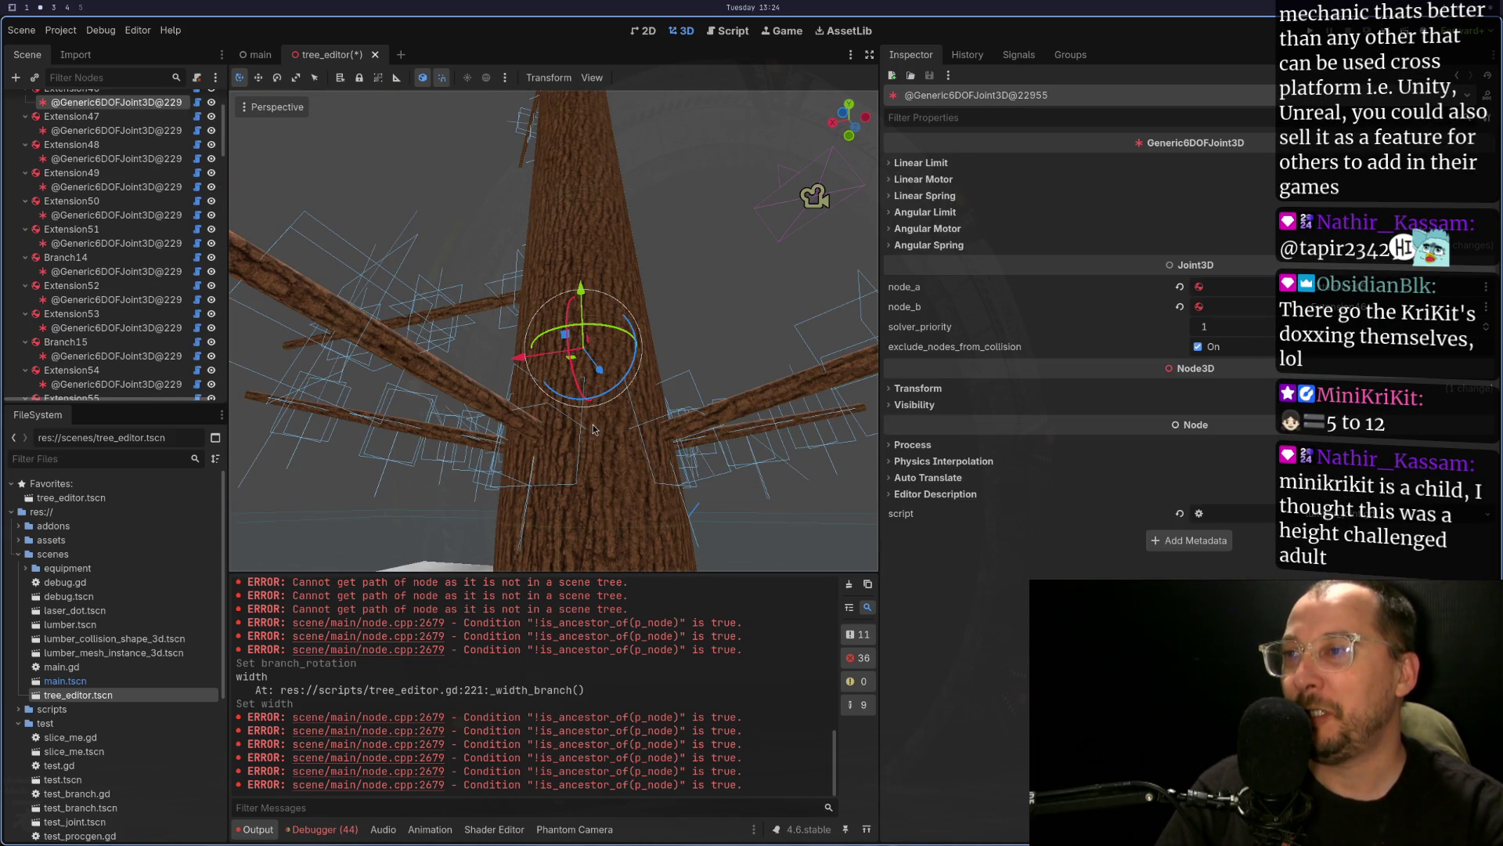
pyautogui.click(608, 462)
pyautogui.click(587, 496)
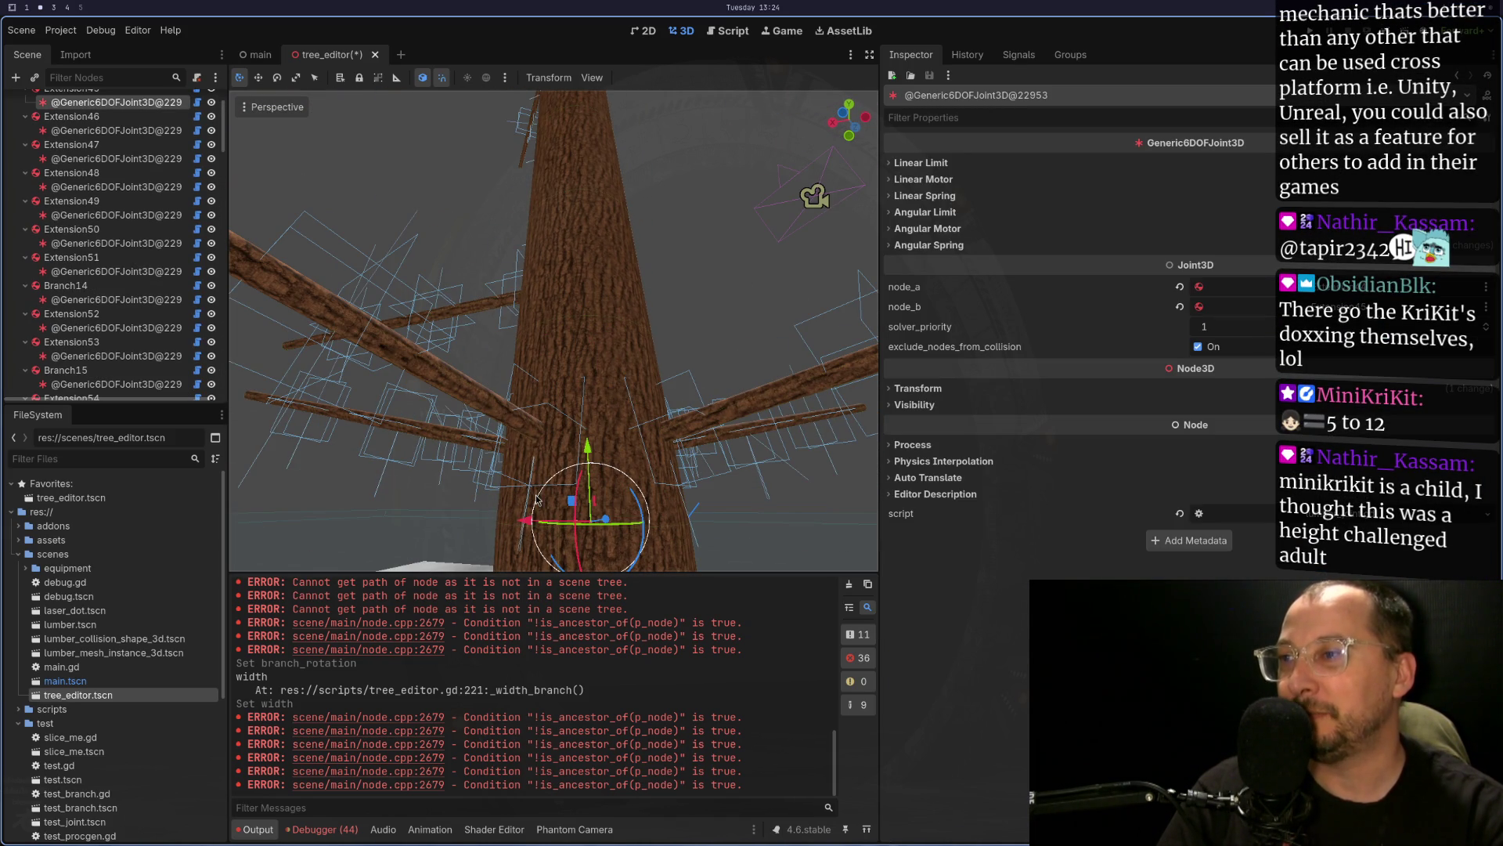
pyautogui.click(570, 374)
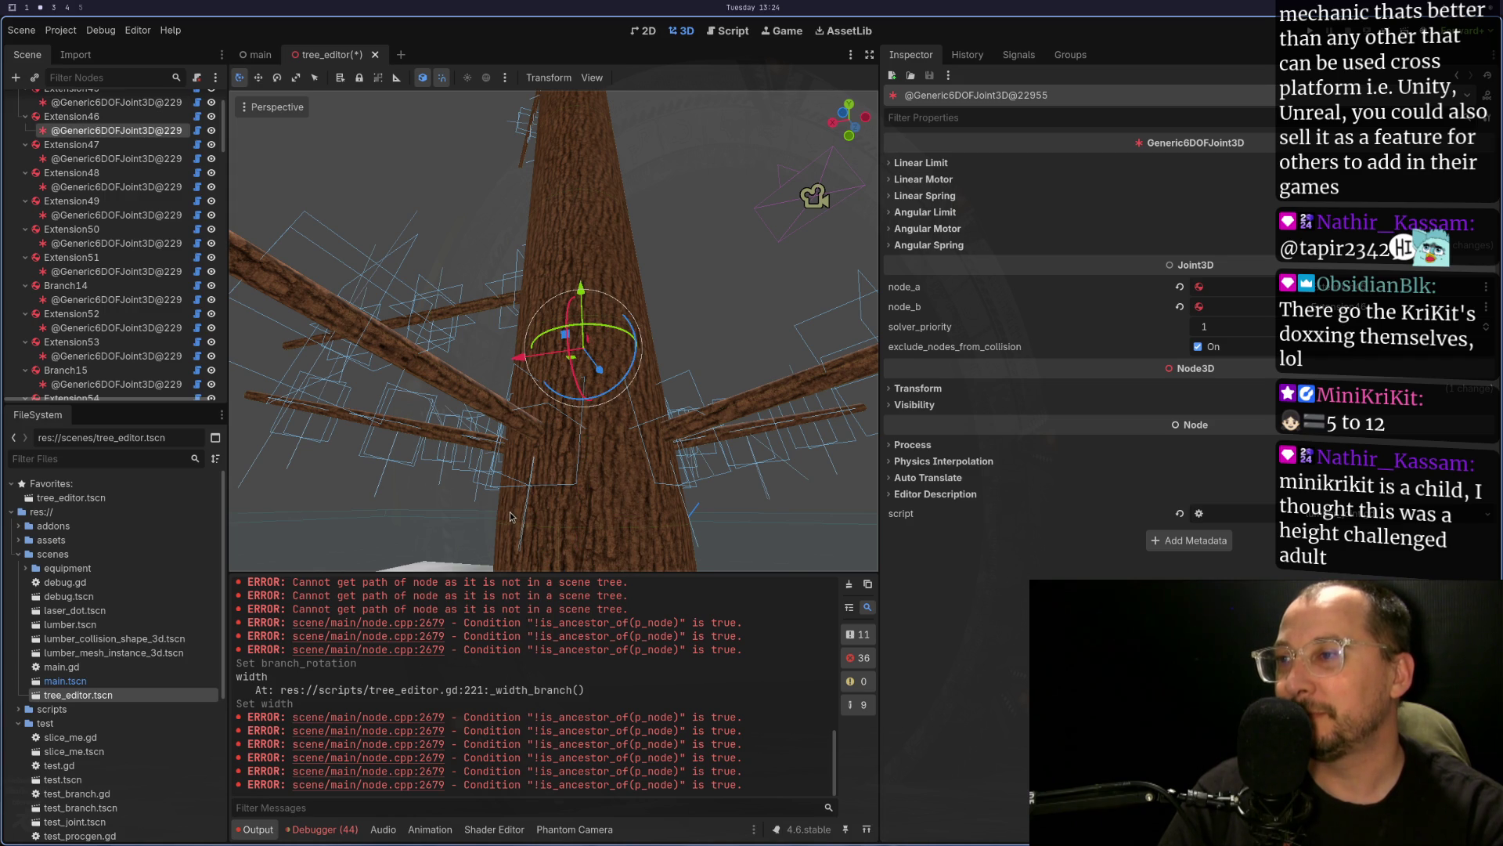
# - Grow a new branch from Extension45 and select the resulting Branch4 log
pyautogui.click(509, 514)
pyautogui.click(1190, 308)
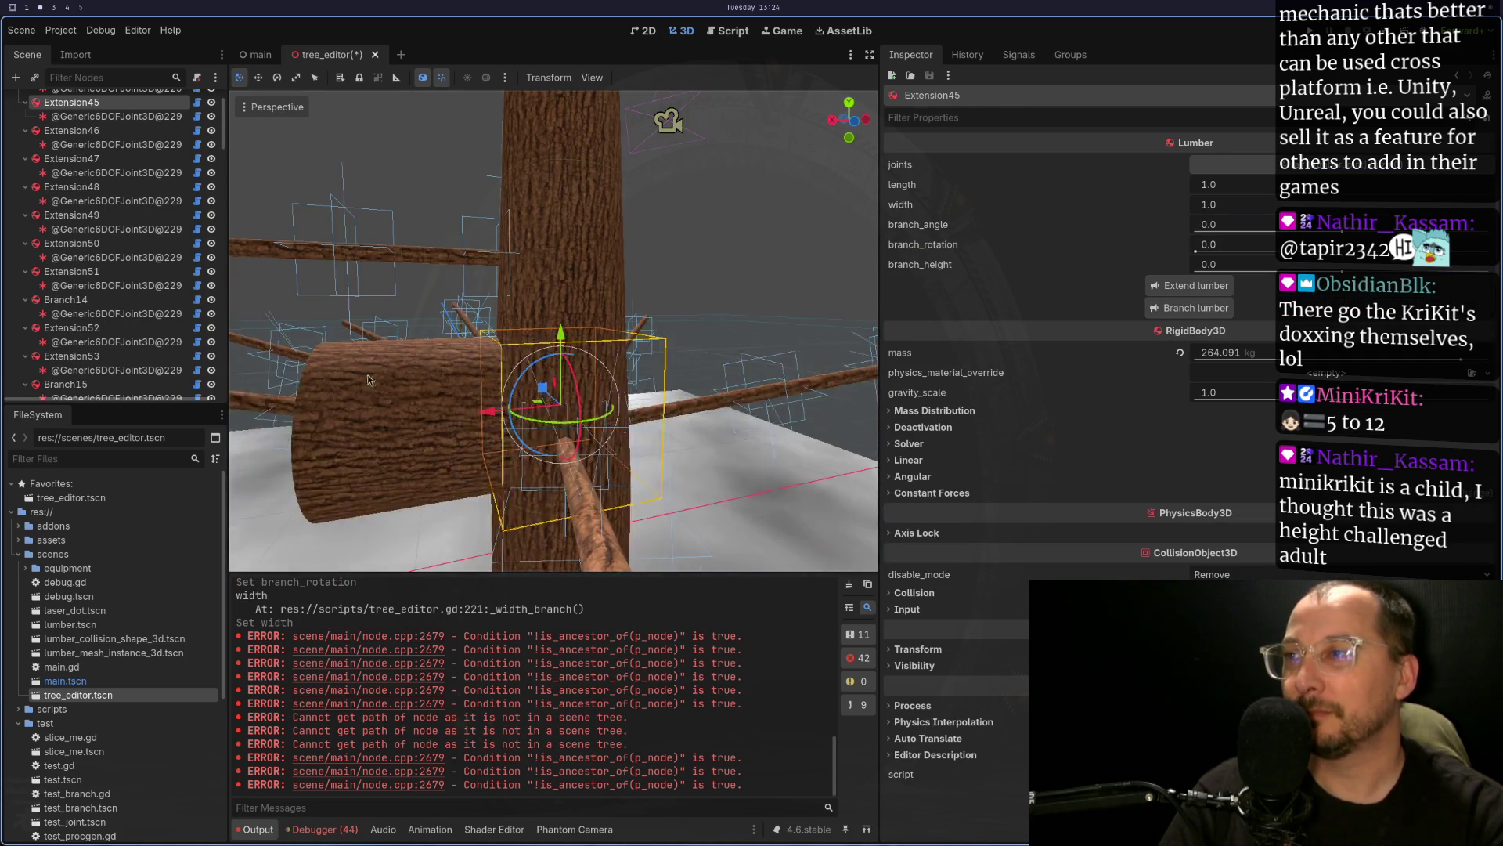
pyautogui.click(382, 371)
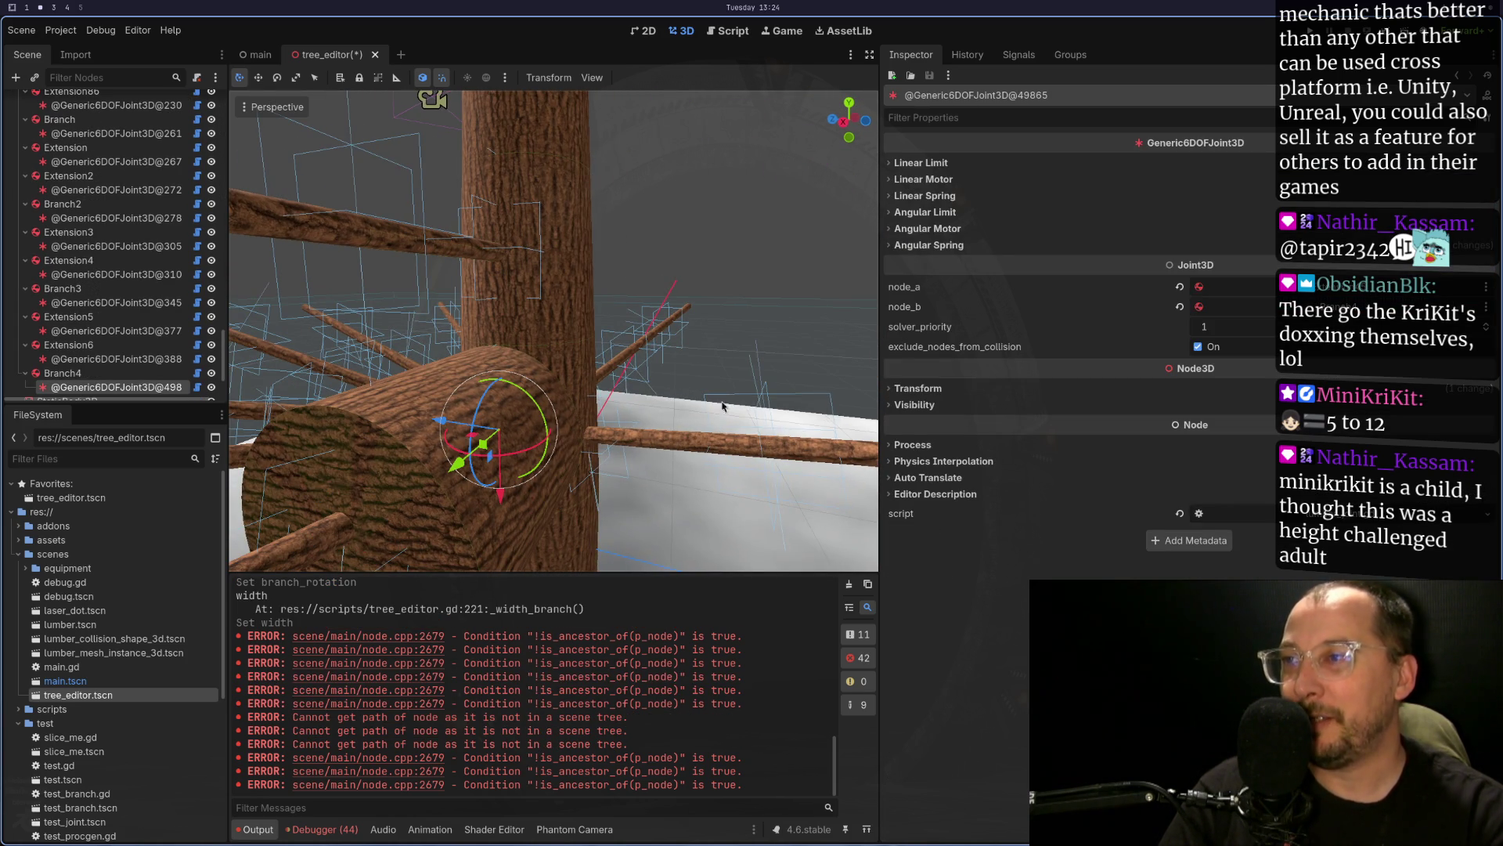
pyautogui.scroll(-2, 572, 390)
pyautogui.click(405, 381)
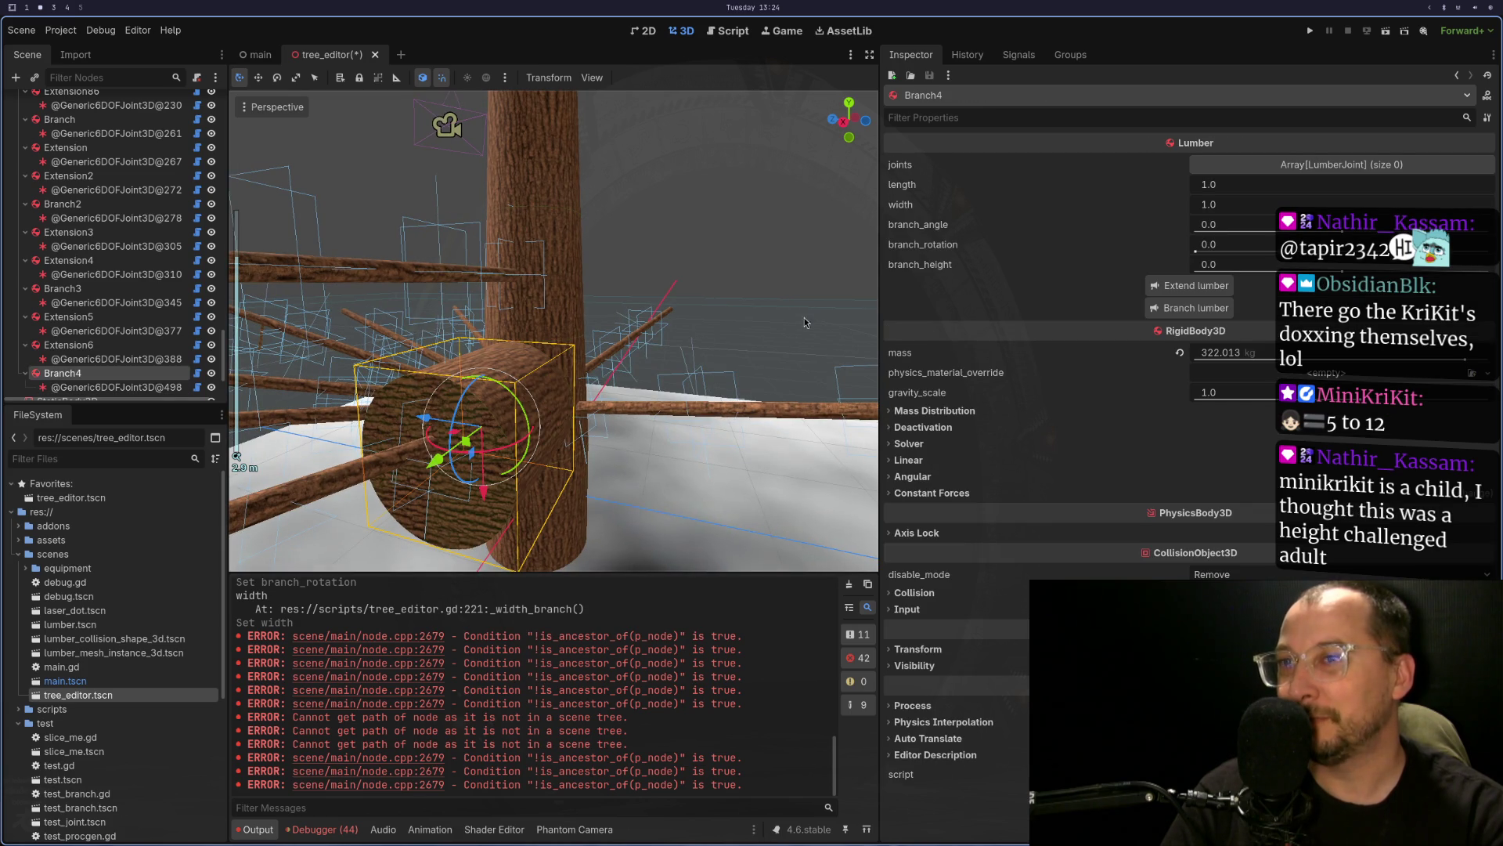
# - Set Branch4's branch_rotation to 2.245 and width to 0.1, then view resource_tree.gd in Neovim
pyautogui.moveTo(1196, 251)
pyautogui.mouseDown()
pyautogui.moveTo(1327, 250)
pyautogui.moveTo(1232, 250)
pyautogui.moveTo(1238, 278)
pyautogui.moveTo(1305, 266)
pyautogui.moveTo(1284, 263)
pyautogui.mouseUp()
pyautogui.click(1245, 206)
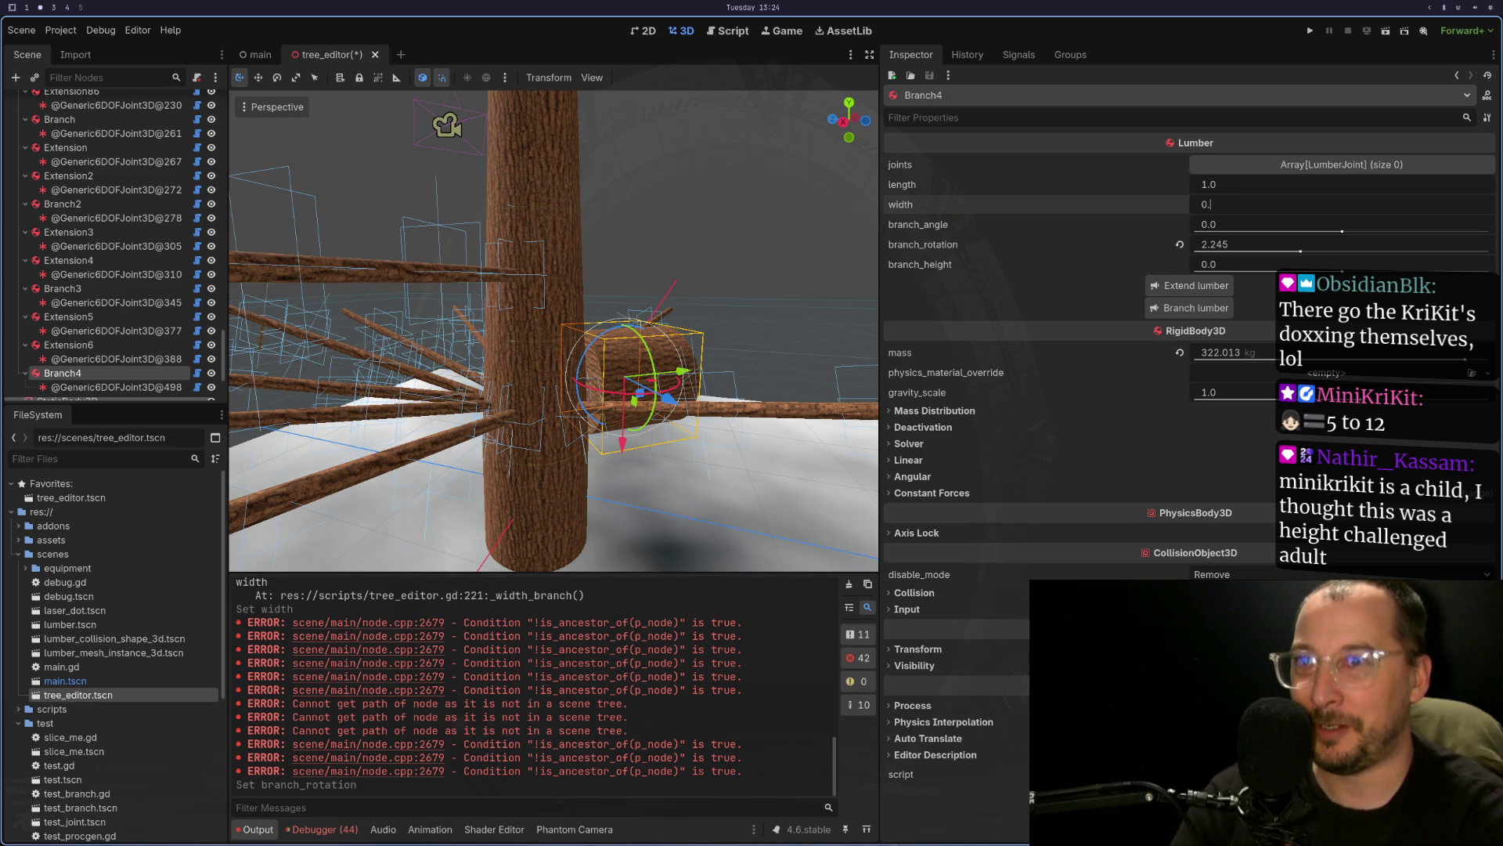
pyautogui.write('0.1')
pyautogui.press('Tab')
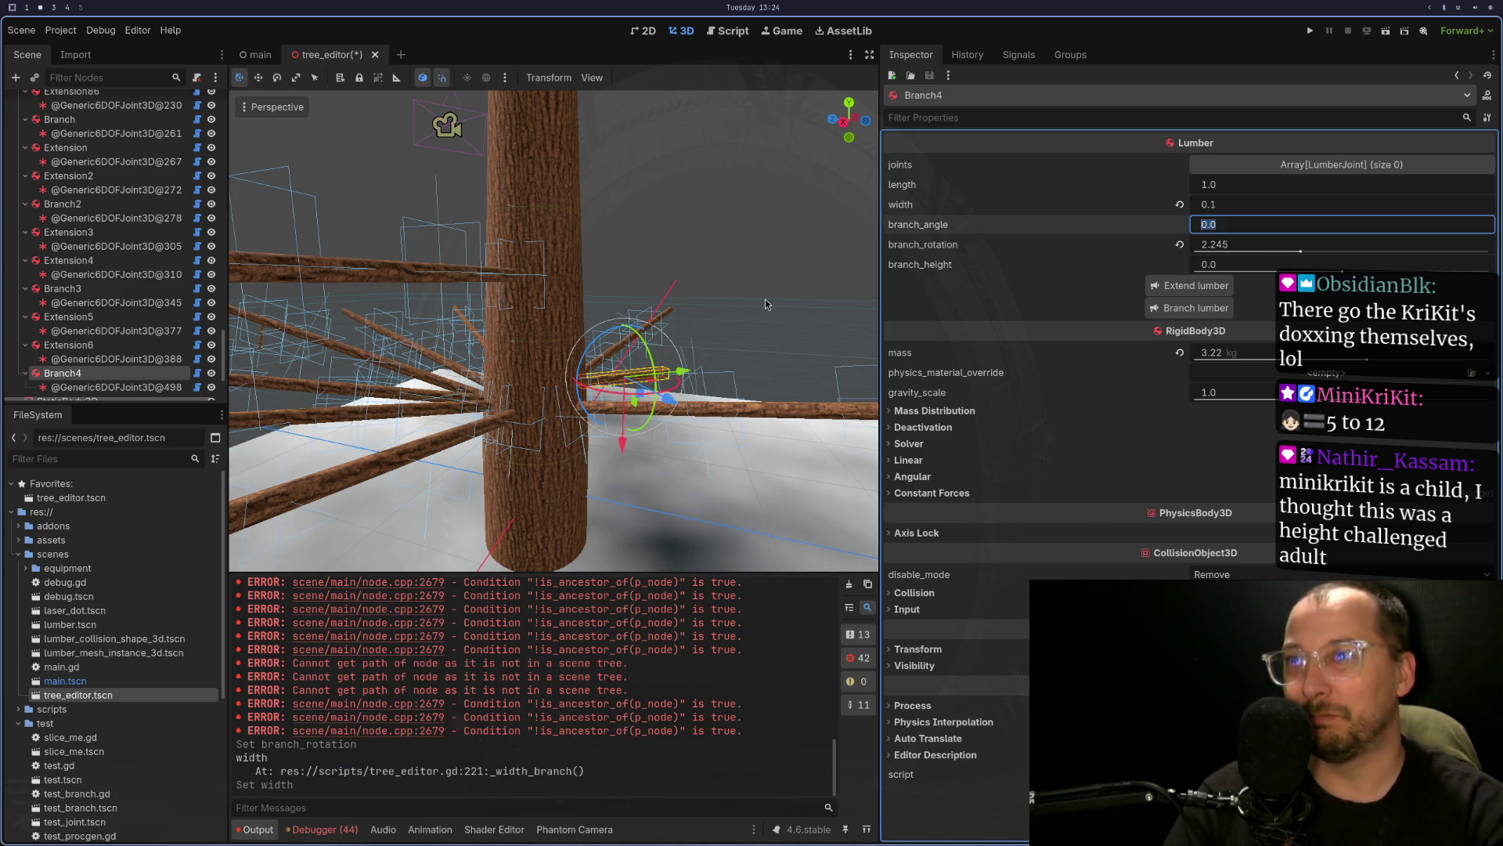
pyautogui.hotkey('alt', 'Tab')
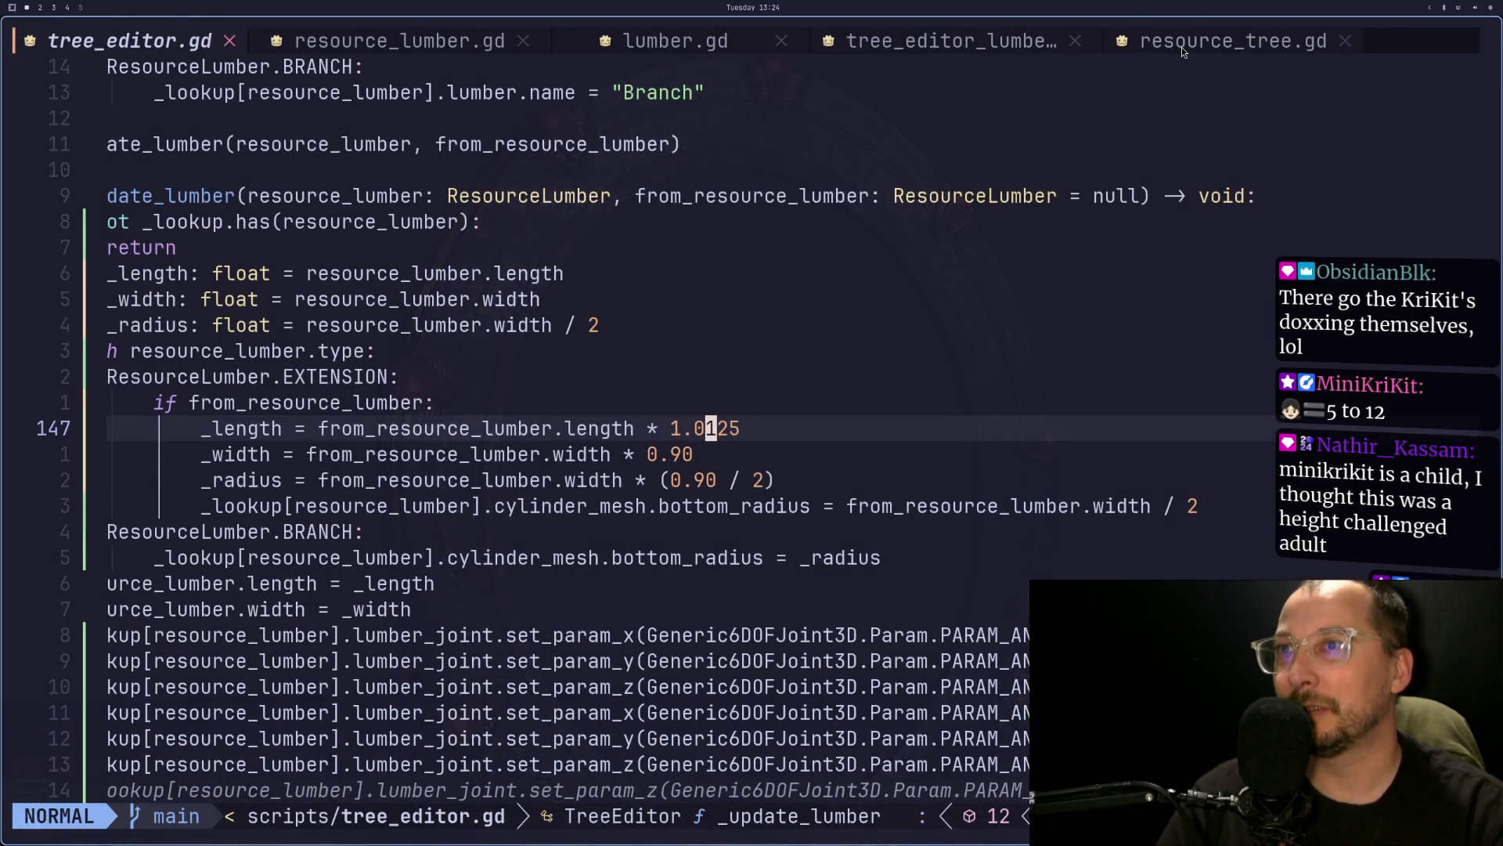
pyautogui.click(1181, 47)
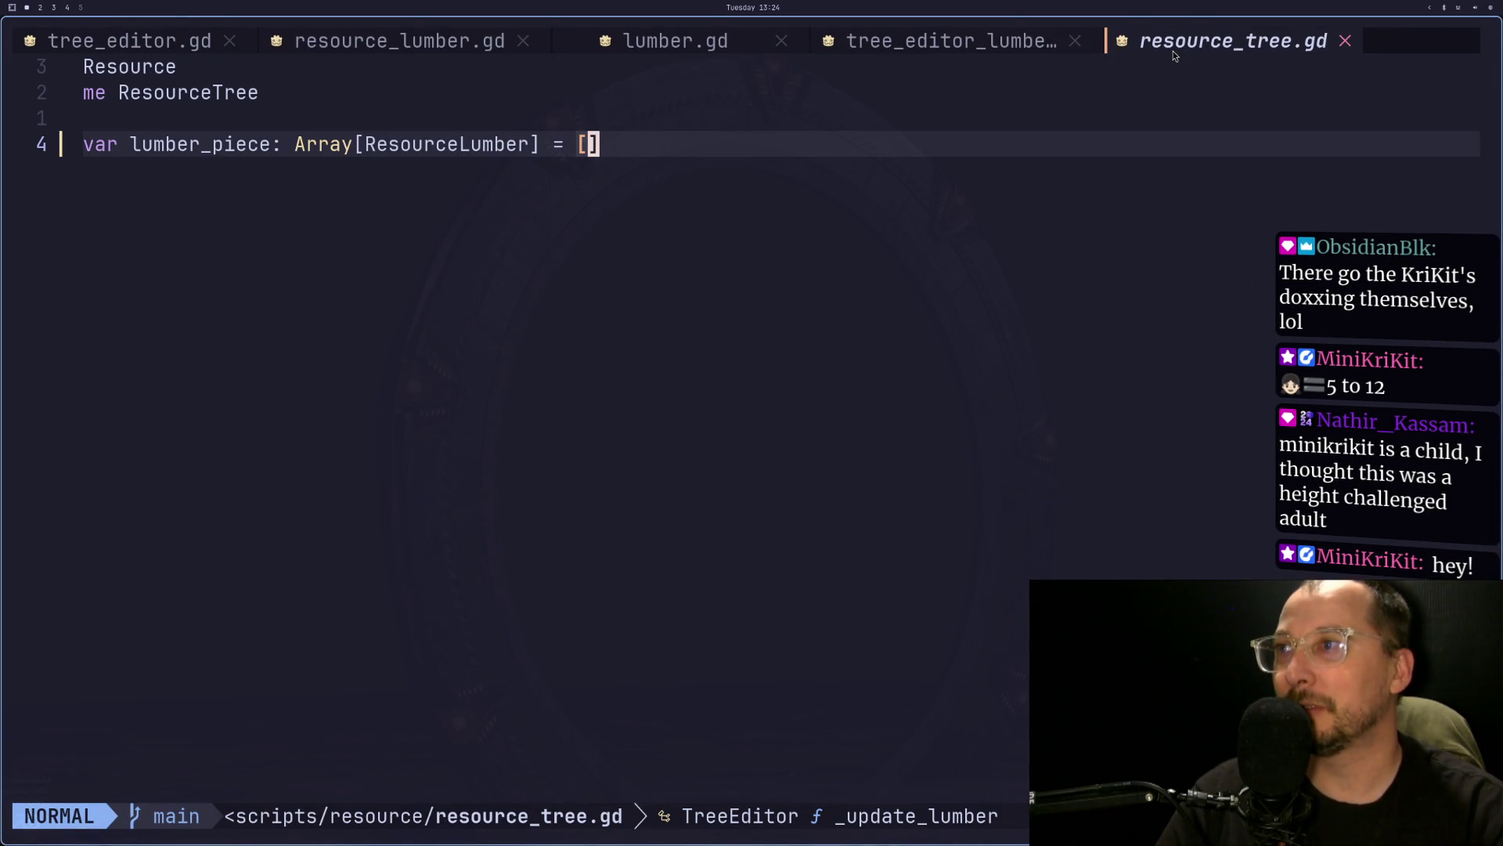
# - Look through the resource_tree.gd, resource_lumber.gd and lumber.gd script tabs, ending on lumber.gd
pyautogui.click(955, 43)
pyautogui.click(679, 47)
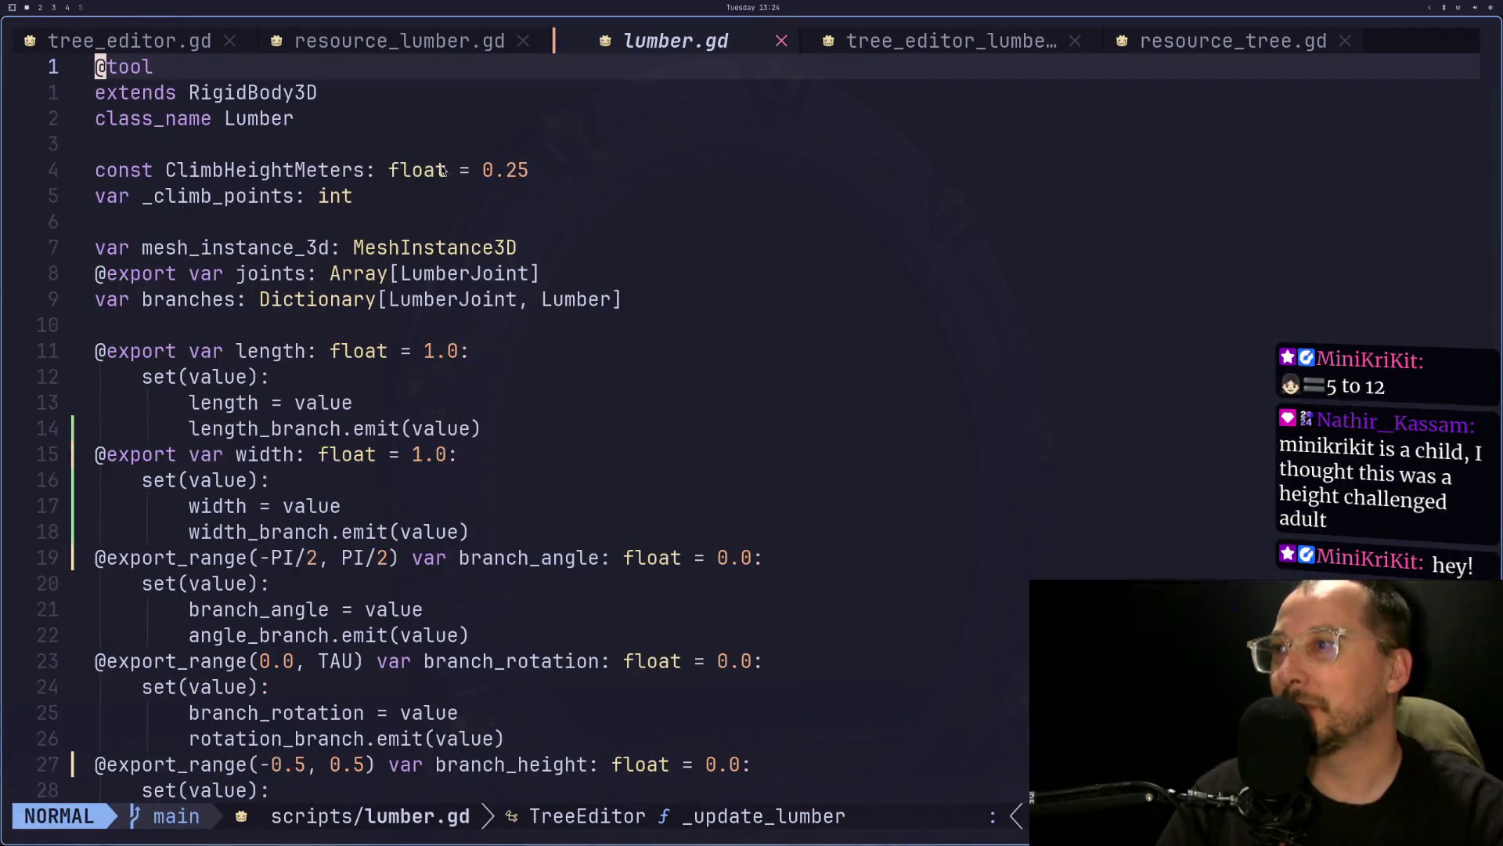
pyautogui.click(379, 44)
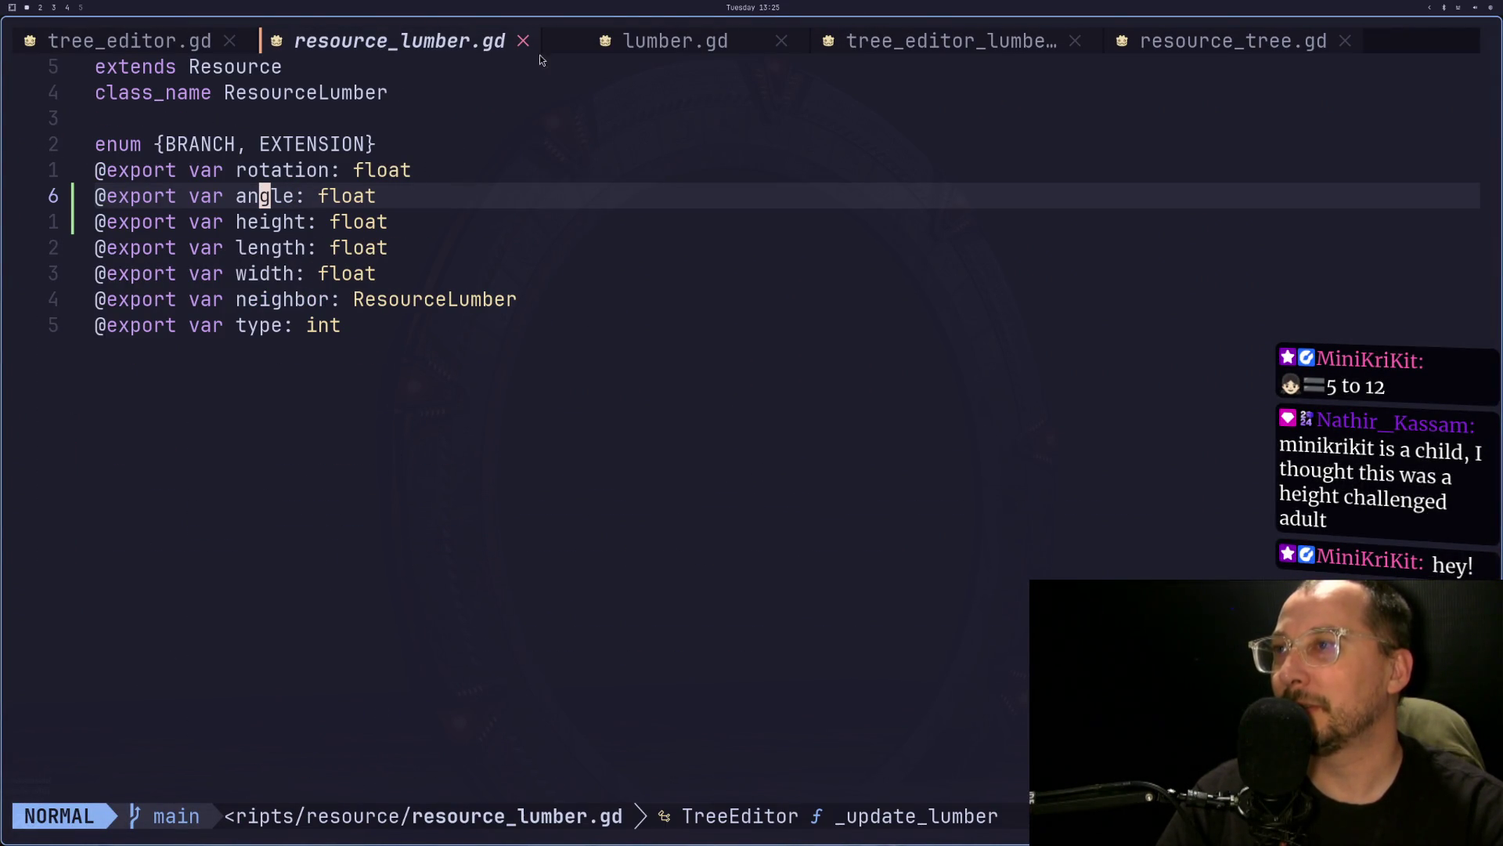
pyautogui.click(666, 41)
pyautogui.click(1206, 47)
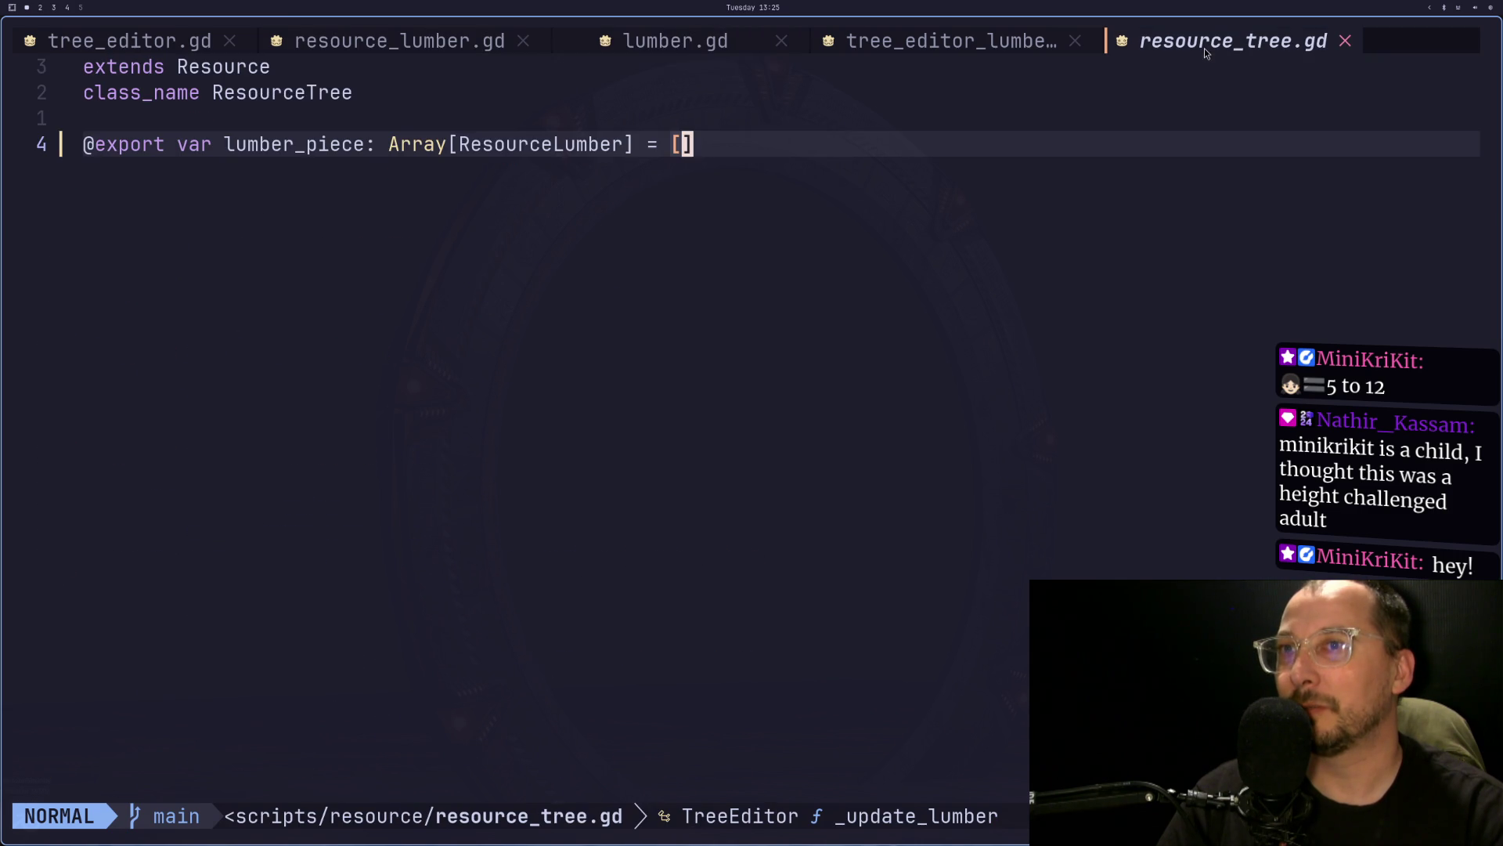
pyautogui.click(476, 41)
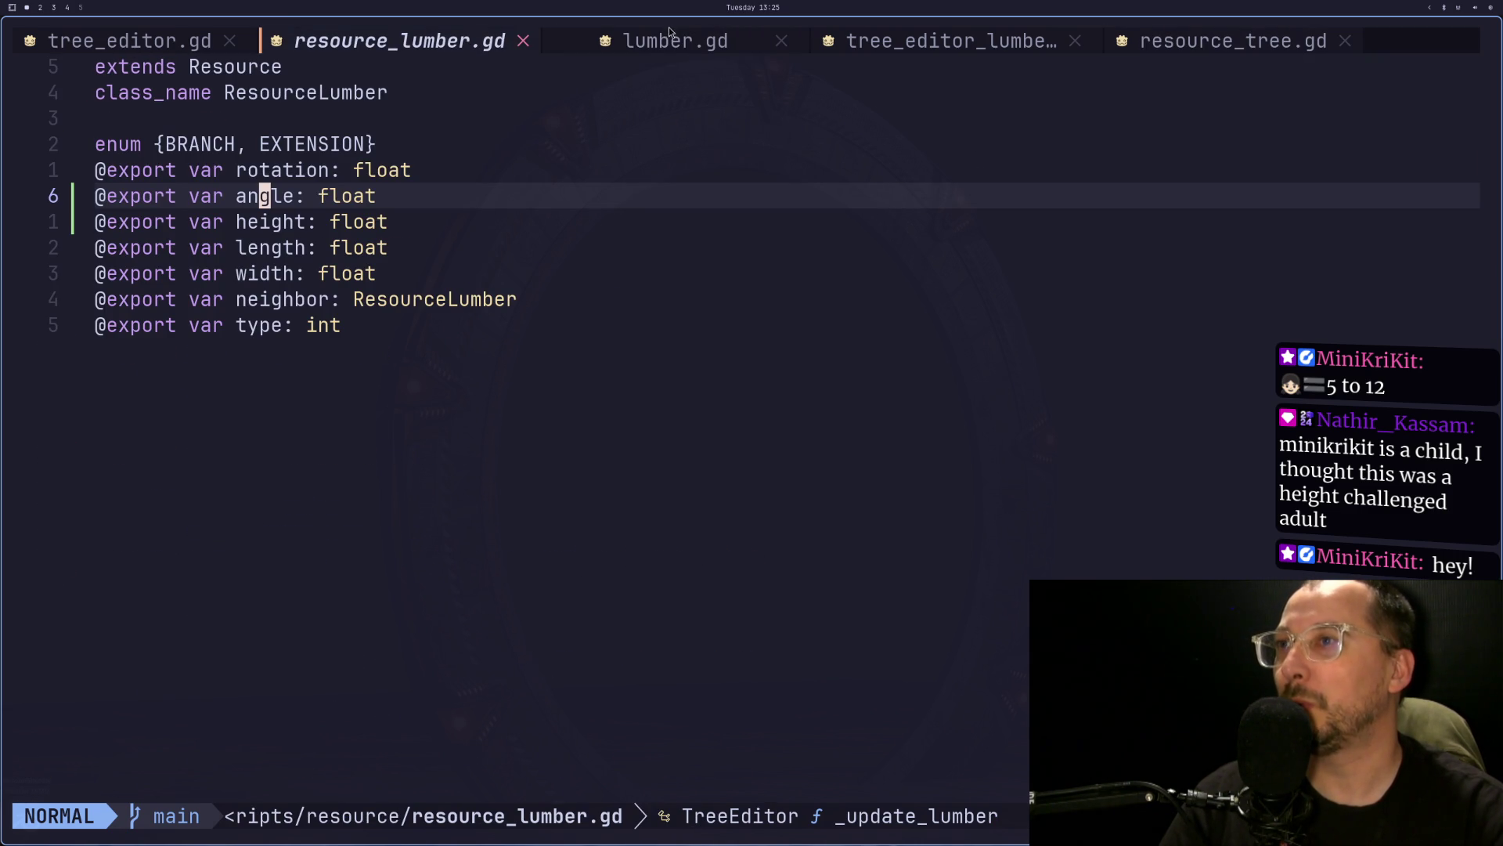
pyautogui.click(668, 32)
# - Change lumber.gd's width default on line 16 from 1.0 to 0.0, save with :w, and return to Godot
pyautogui.scroll(-1, 562, 260)
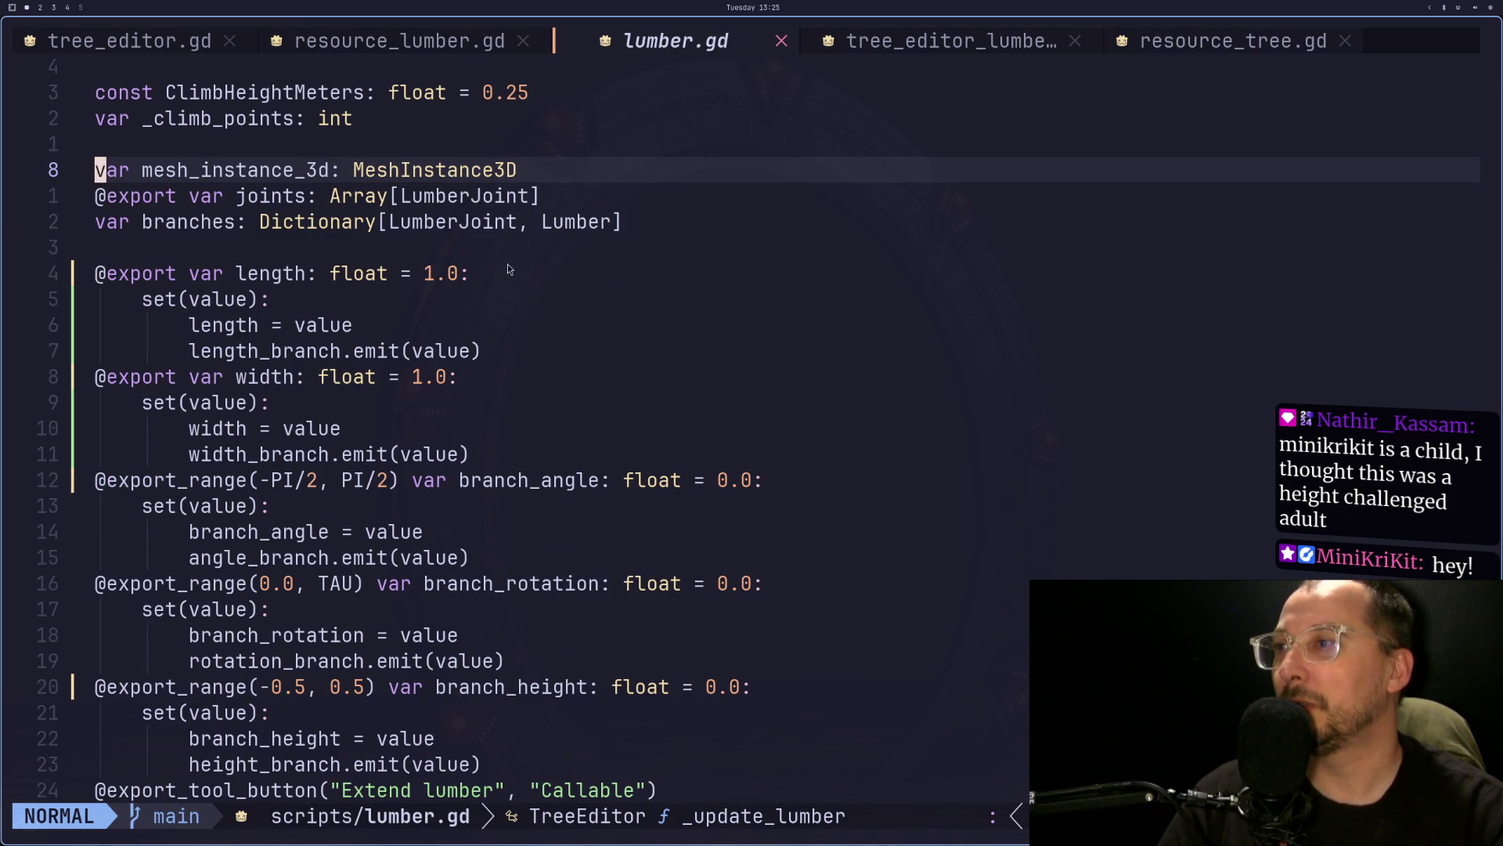
pyautogui.click(442, 299)
pyautogui.press('j')
pyautogui.press('j')
pyautogui.press('j')
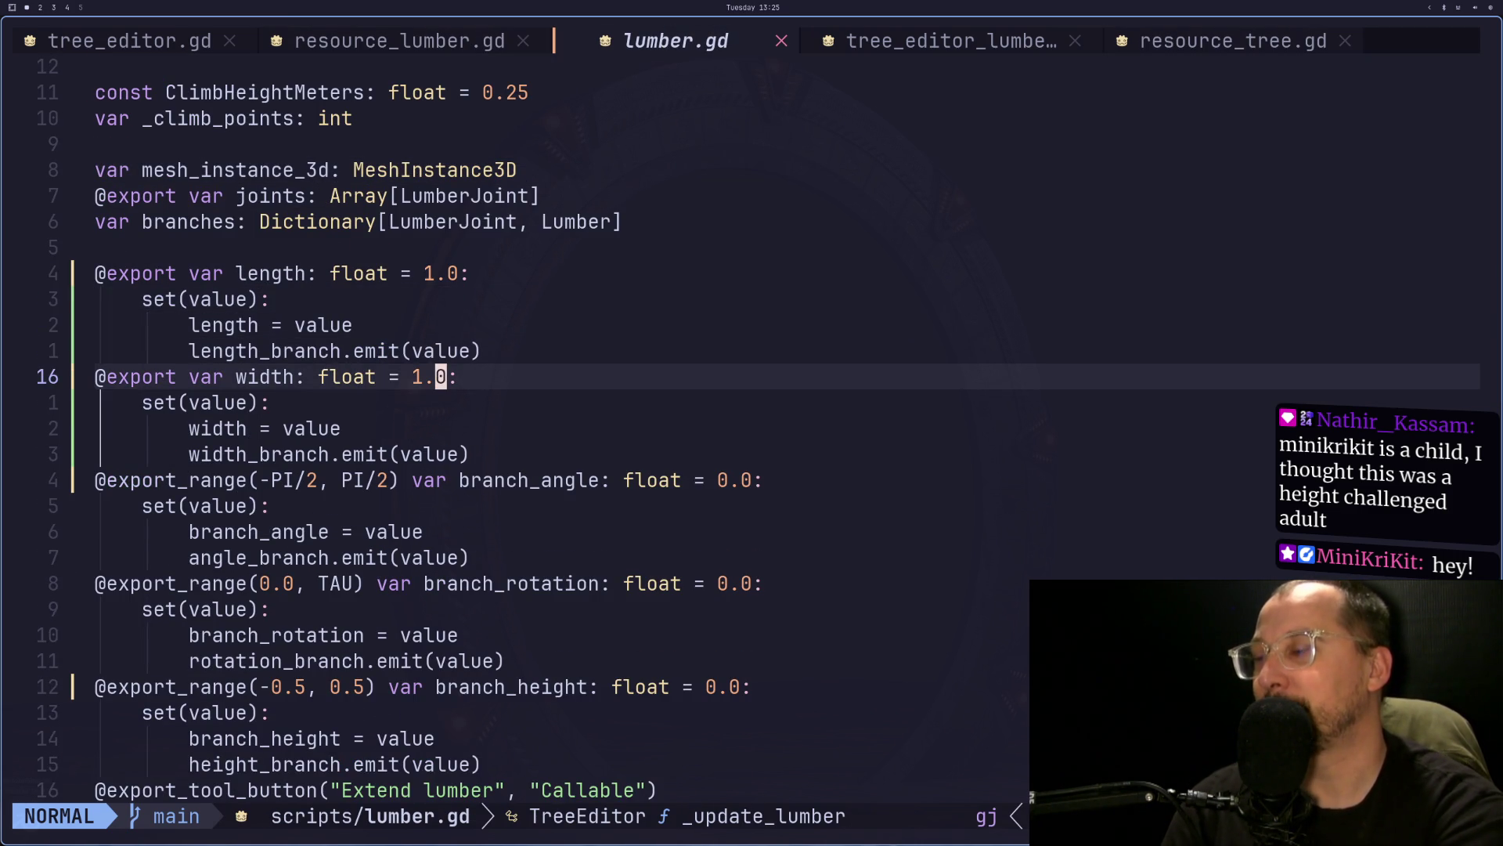
pyautogui.press('a')
pyautogui.press('Escape')
pyautogui.press('r')
pyautogui.press('0')
pyautogui.press('a')
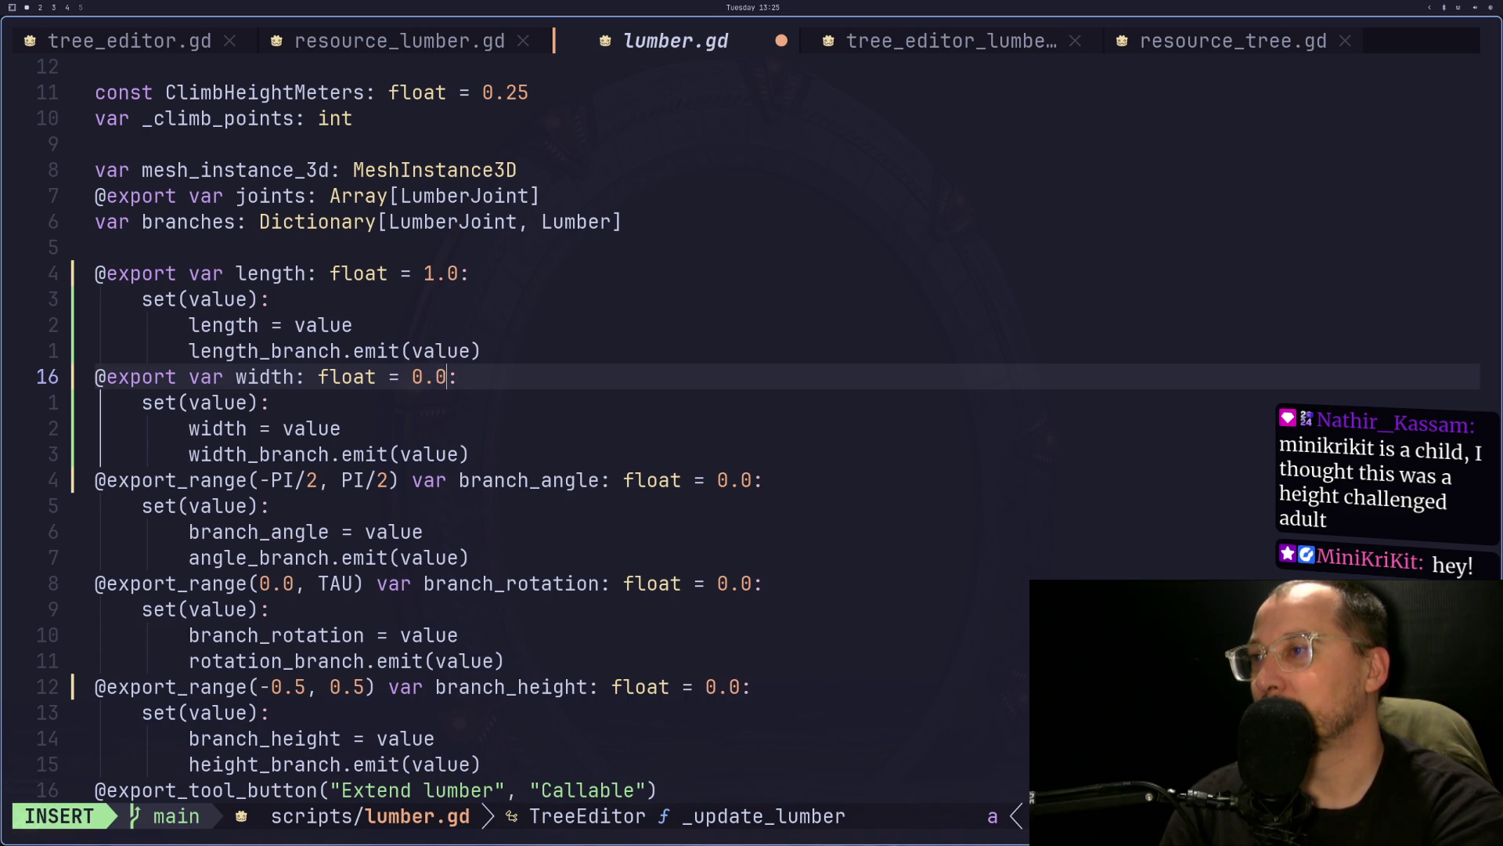
pyautogui.press('Escape')
pyautogui.write(':w')
pyautogui.press('Return')
pyautogui.press('super+2')
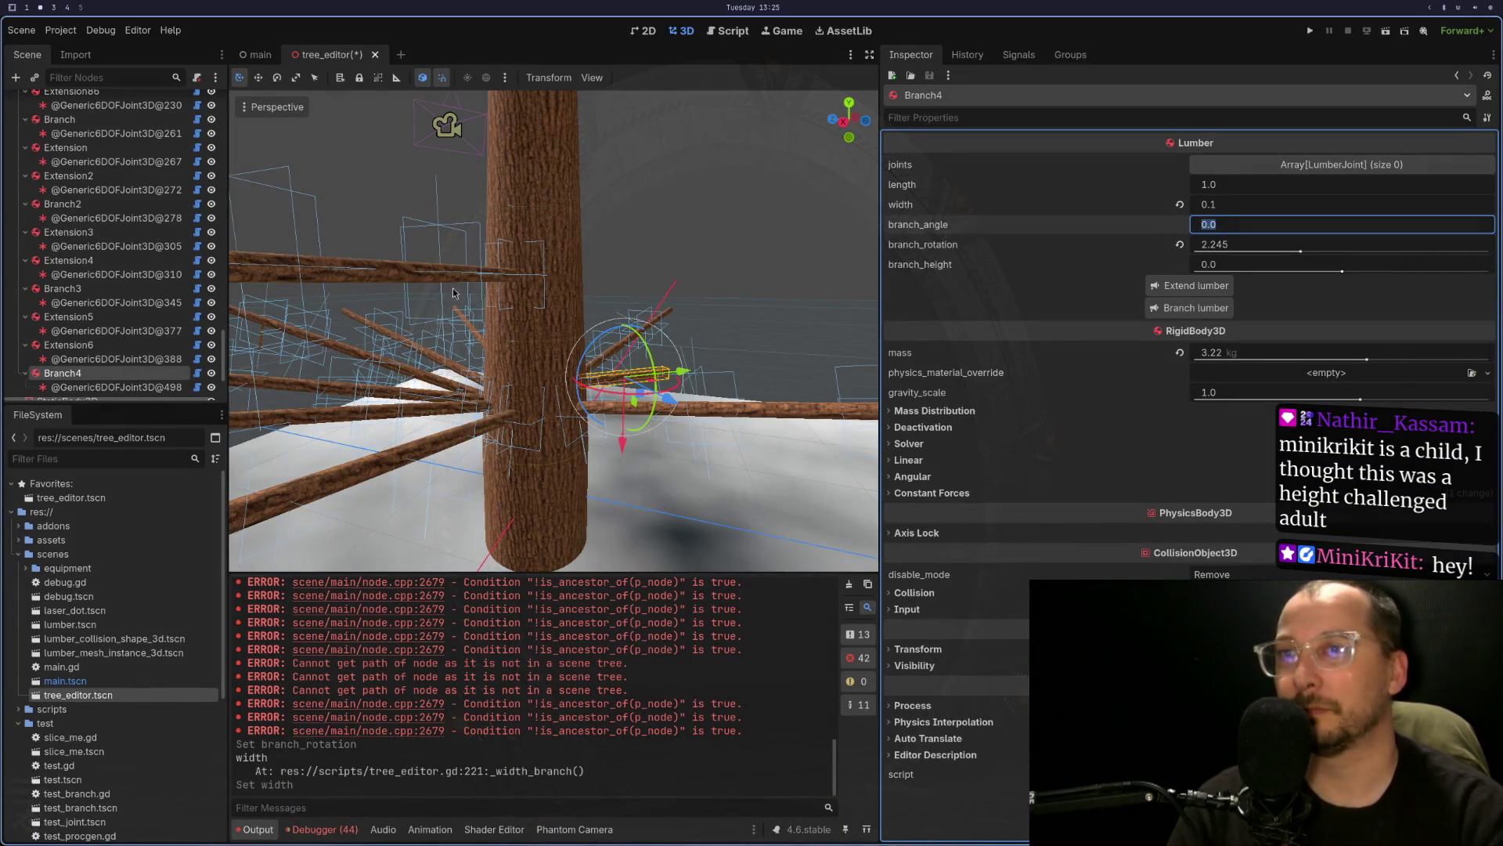
# - Add Extension7 to Branch4, select it, and orbit from a low angle up the trunk
pyautogui.click(1219, 292)
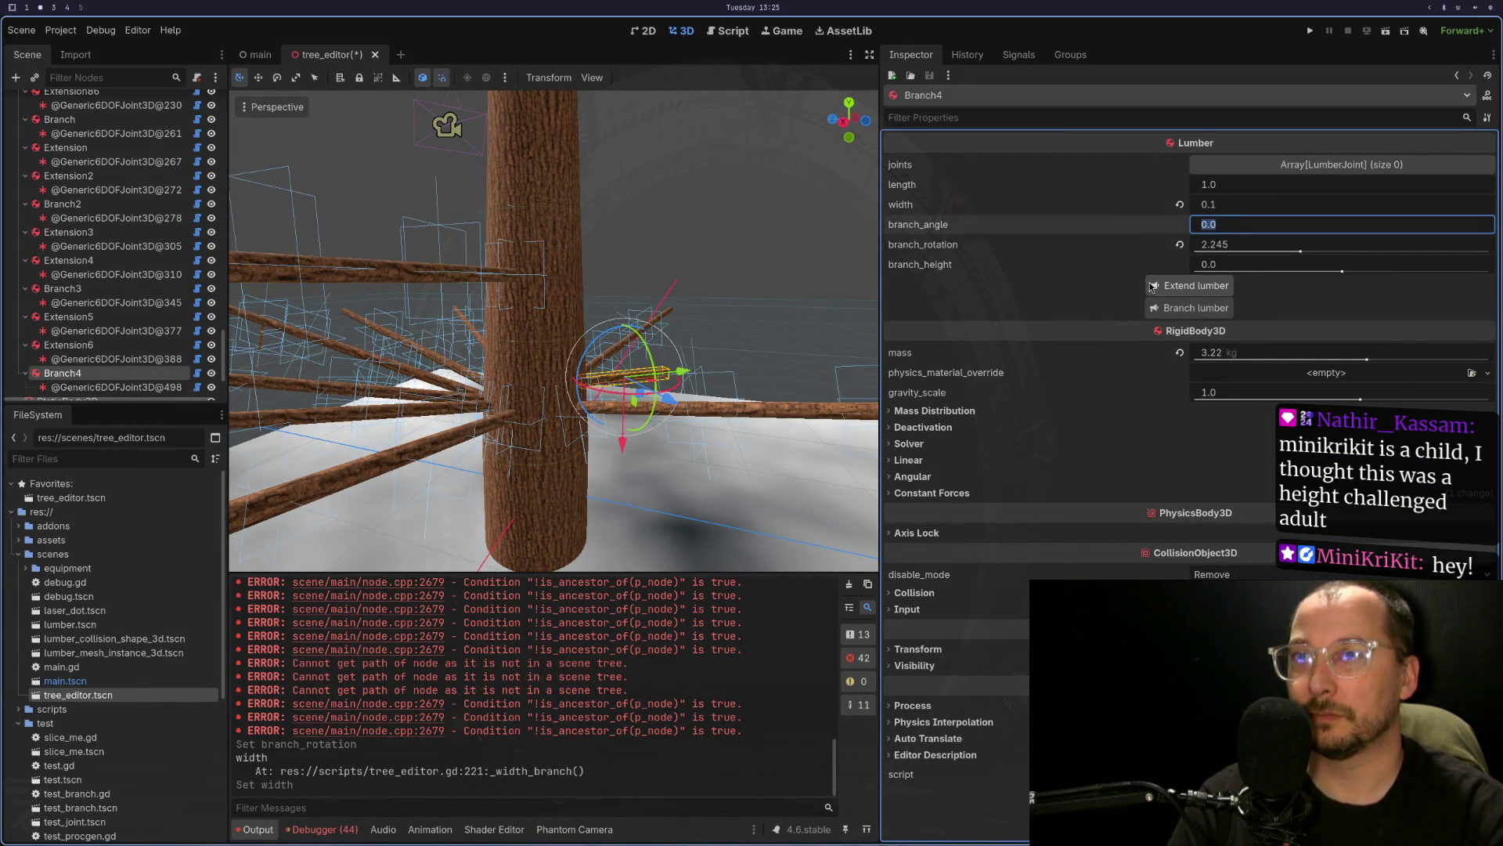
pyautogui.click(719, 372)
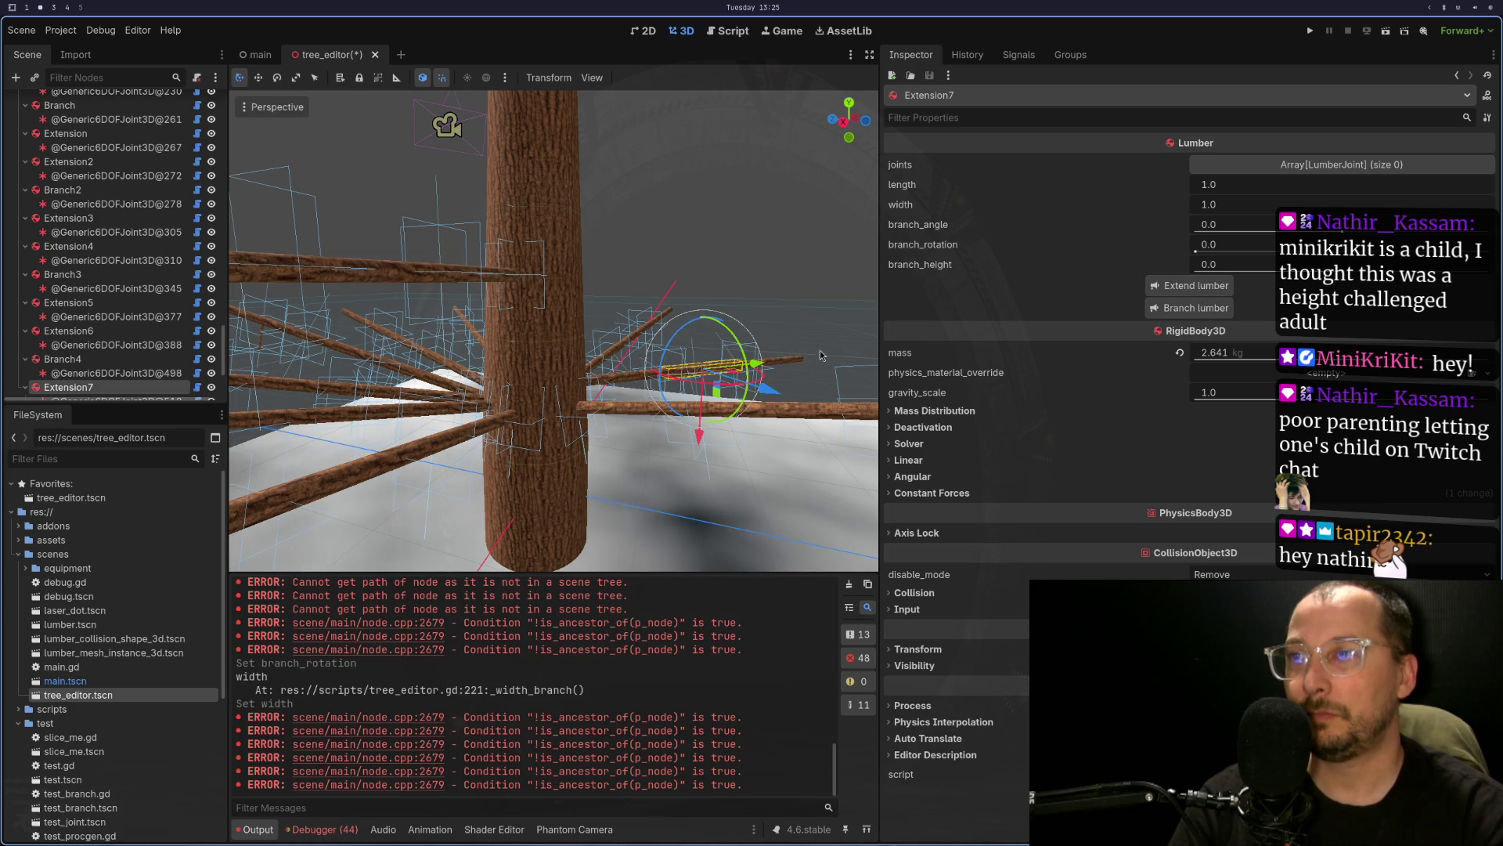
pyautogui.scroll(-3, 703, 434)
pyautogui.moveTo(703, 434)
pyautogui.mouseDown()
pyautogui.moveTo(751, 476)
pyautogui.moveTo(840, 360)
pyautogui.mouseUp()
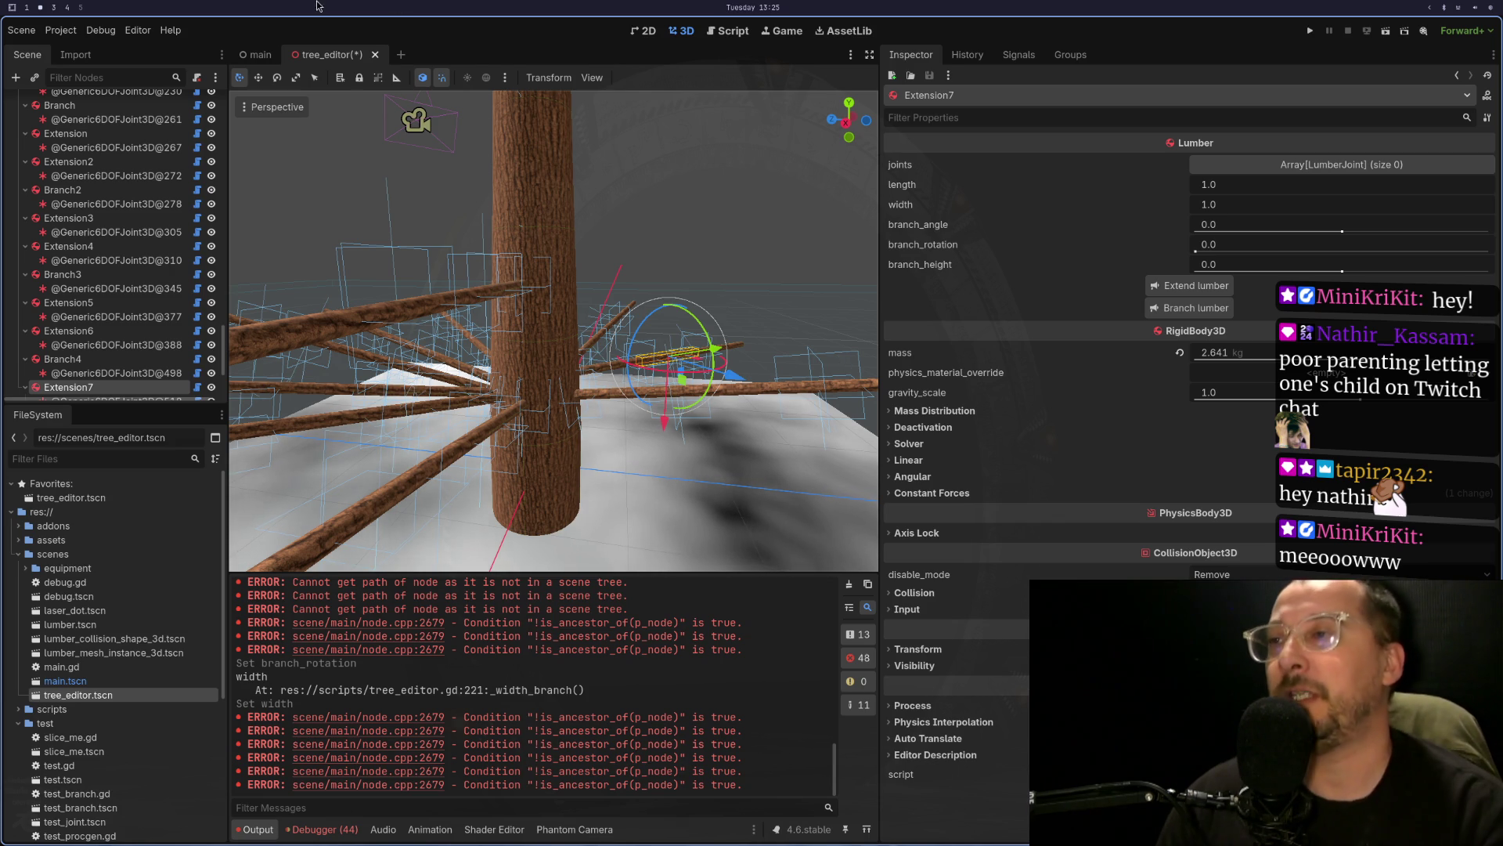
pyautogui.moveTo(840, 360)
pyautogui.mouseDown()
pyautogui.moveTo(598, 242)
pyautogui.moveTo(650, 328)
pyautogui.moveTo(672, 289)
pyautogui.moveTo(540, 391)
pyautogui.moveTo(548, 377)
pyautogui.mouseUp()
# - Select the Extension45 trunk piece and extend it with another lumber piece
pyautogui.click(548, 376)
pyautogui.press('f')
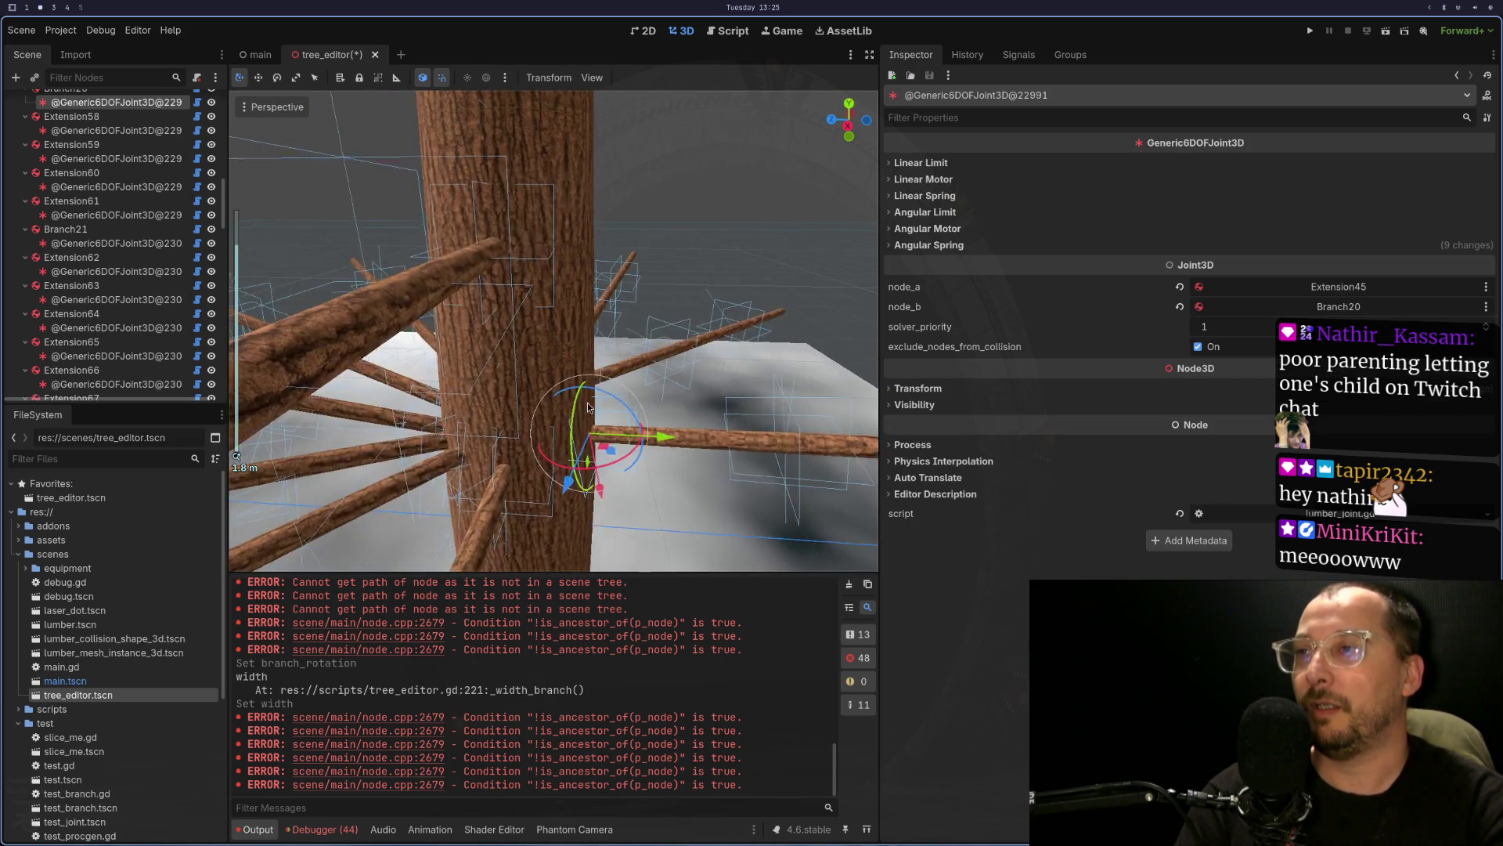
pyautogui.scroll(3, 504, 259)
pyautogui.click(523, 288)
pyautogui.click(531, 296)
pyautogui.click(511, 299)
pyautogui.click(501, 313)
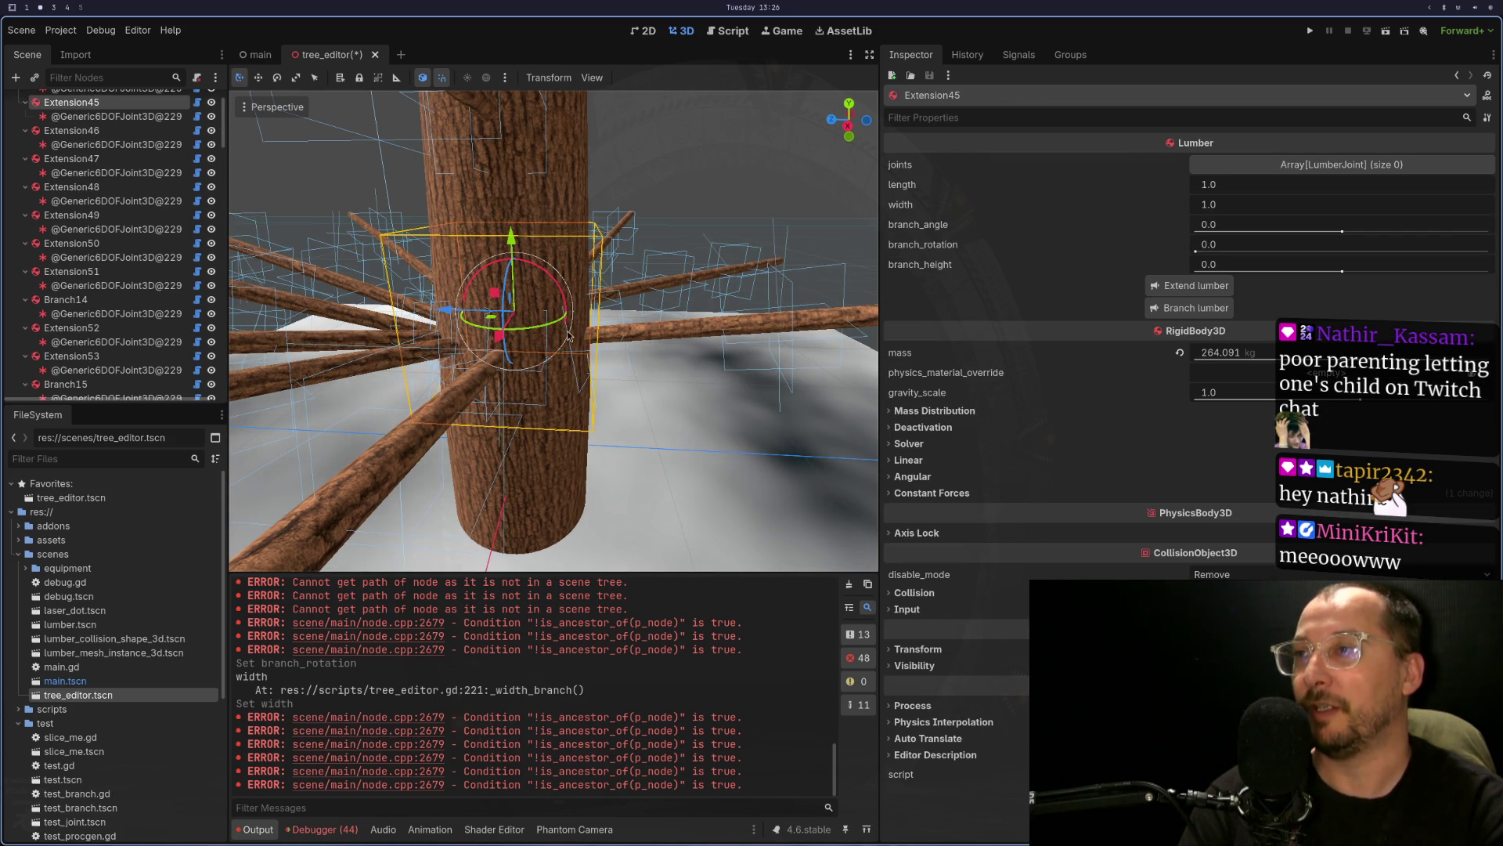
pyautogui.click(1186, 289)
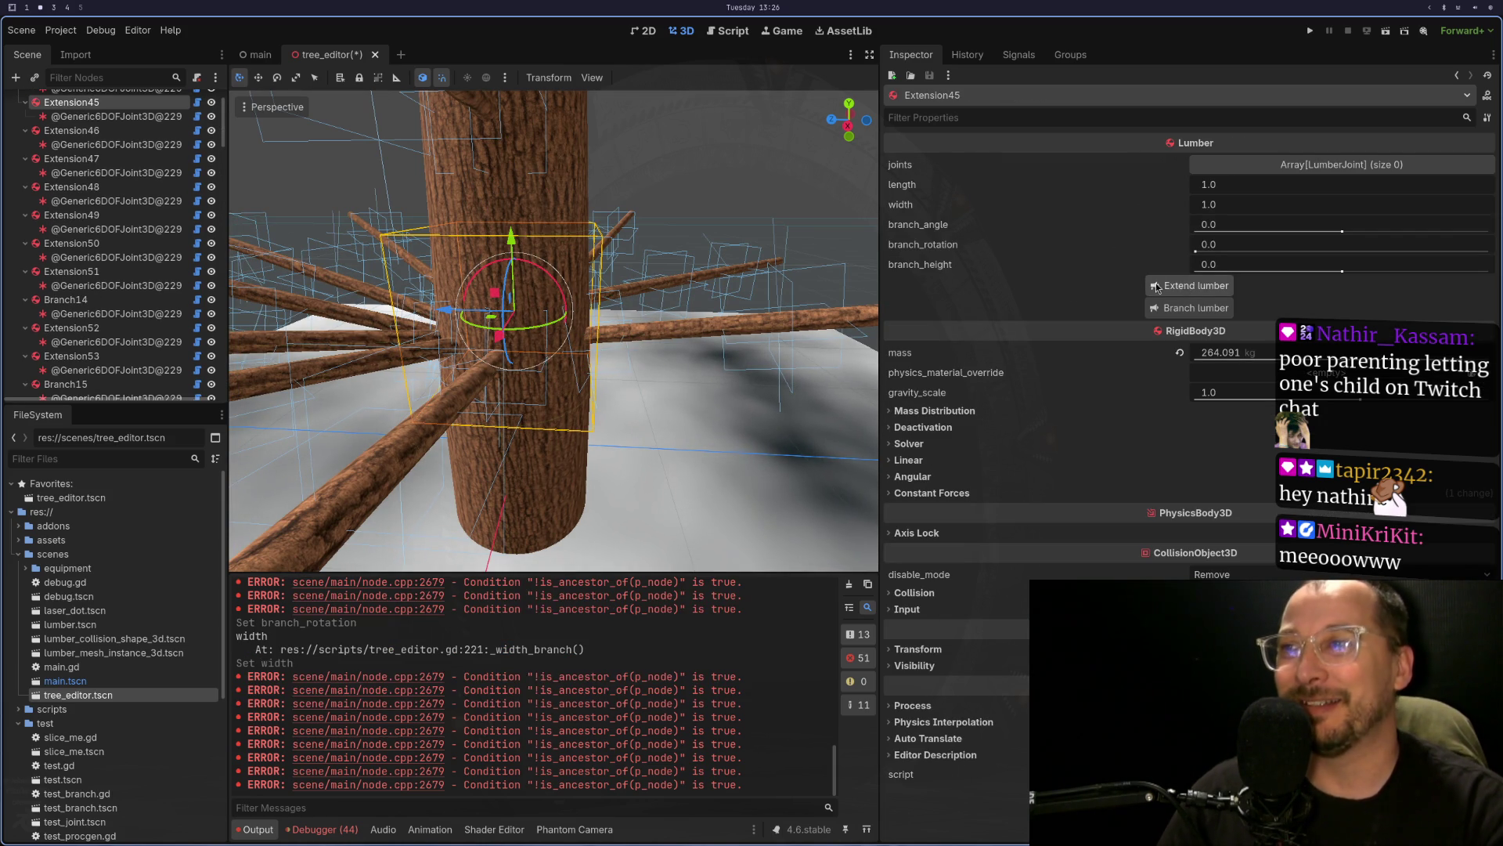
# - Run the tree editor scene, pick the lower trunk segment in-game, then stop the game
pyautogui.scroll(-3, 539, 304)
pyautogui.moveTo(538, 303); pyautogui.dragTo(687, 339)
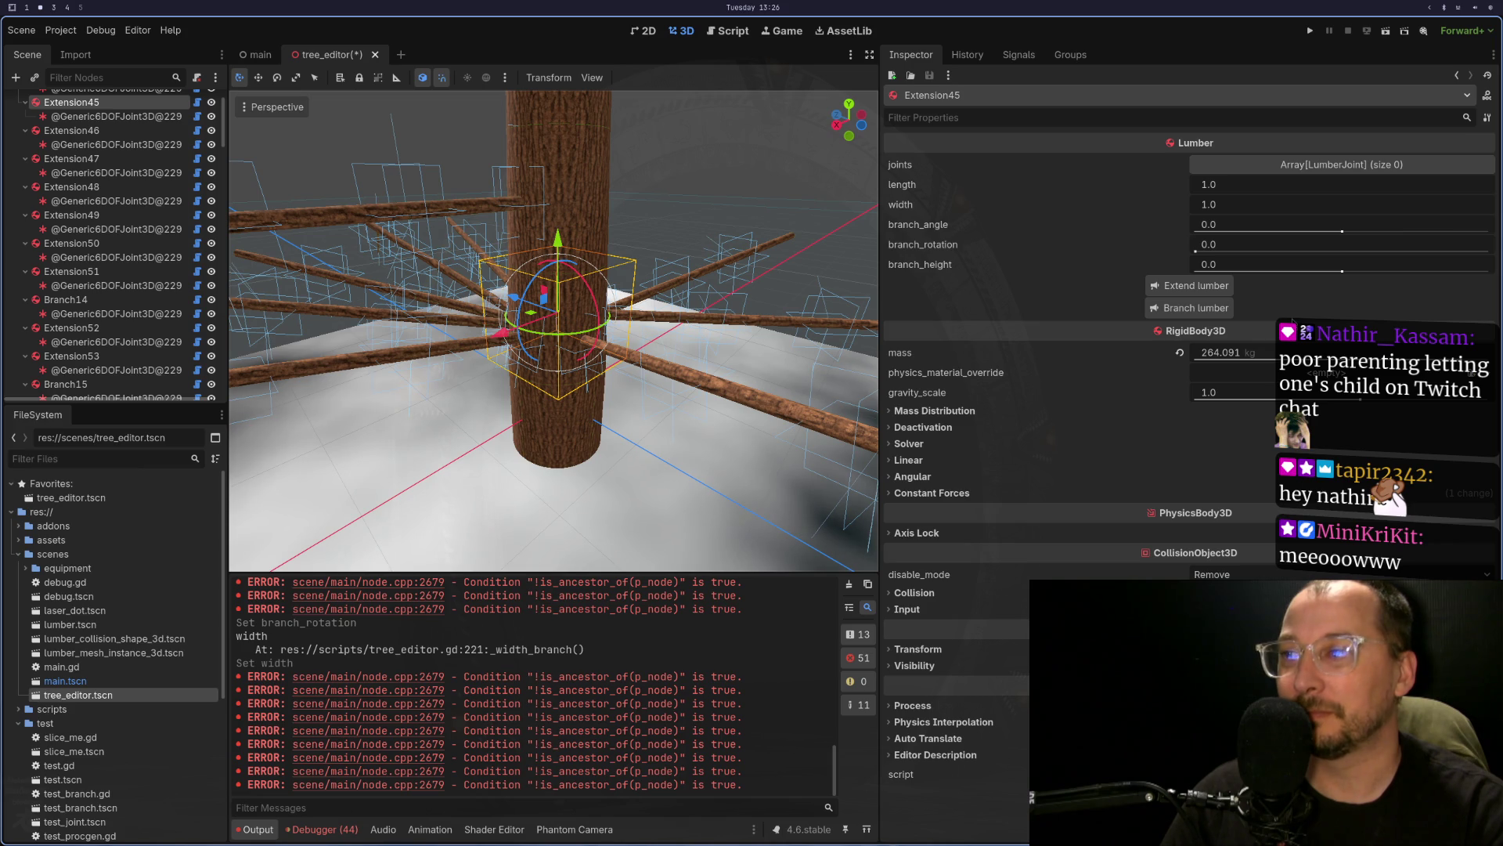
pyautogui.click(1386, 32)
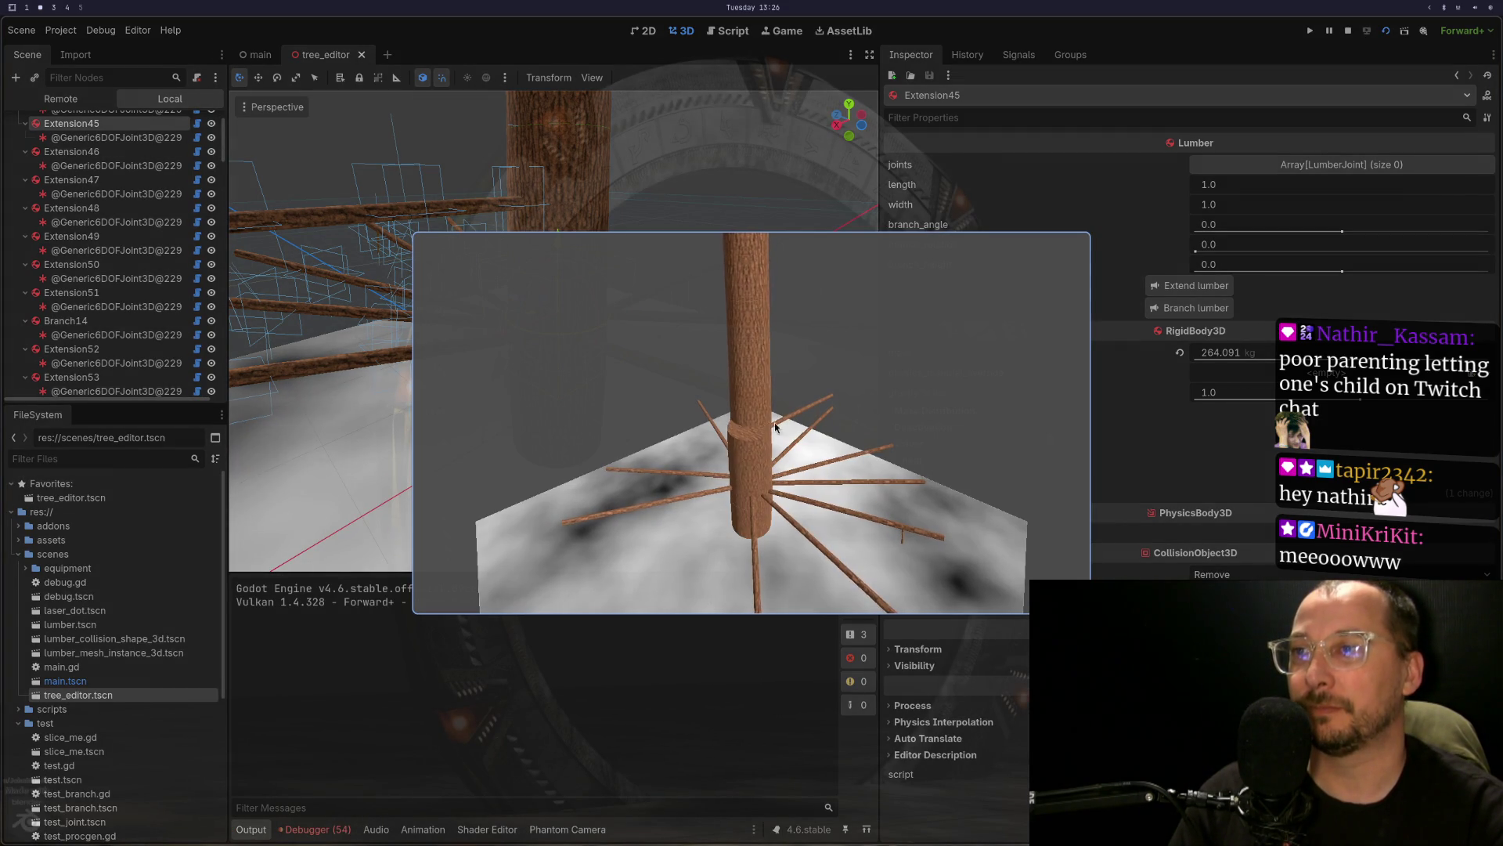
pyautogui.click(757, 454)
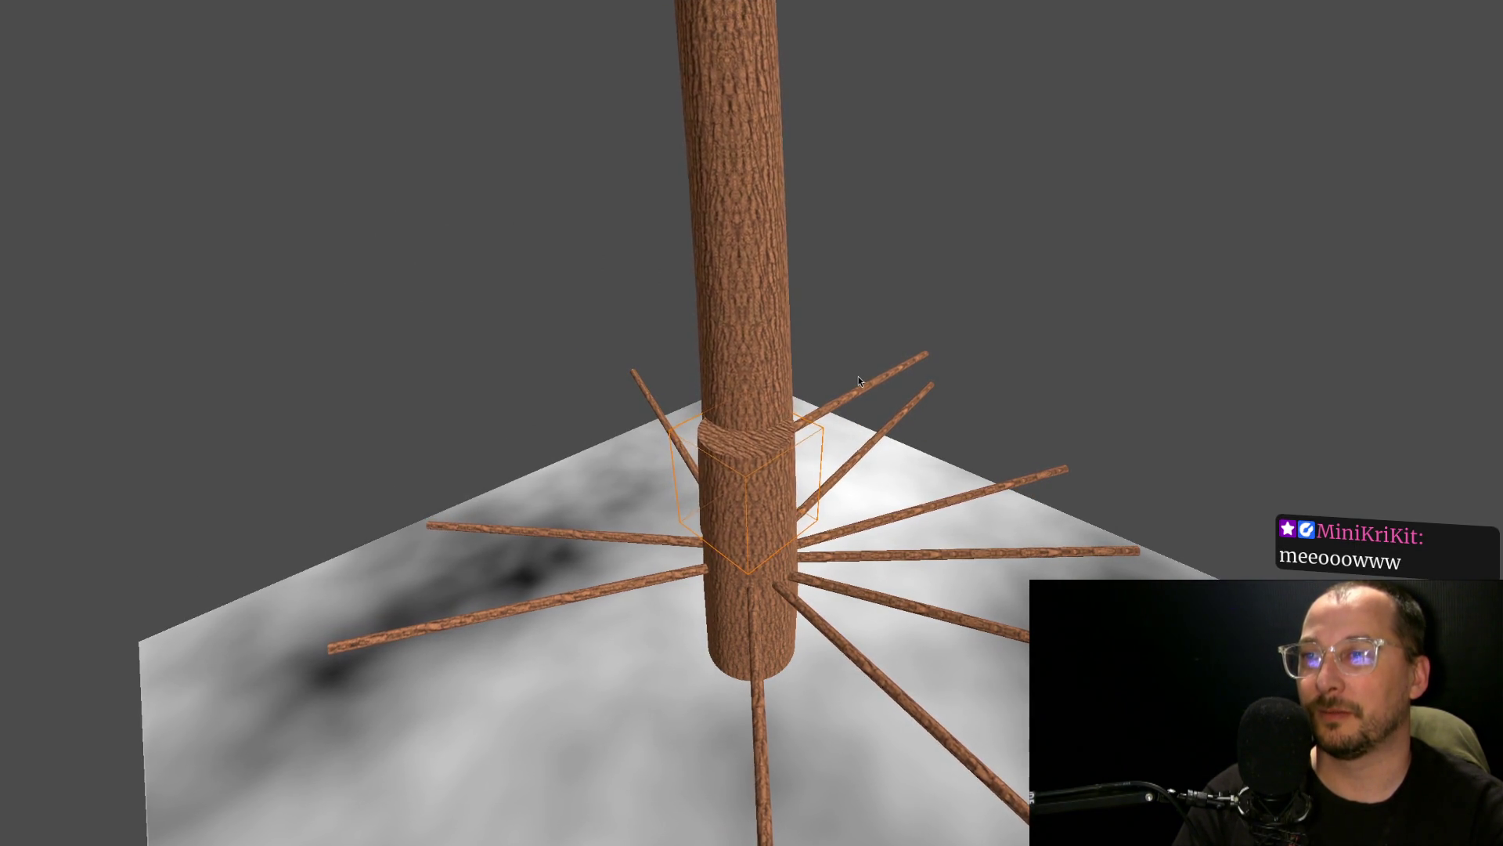
pyautogui.press('super+f')
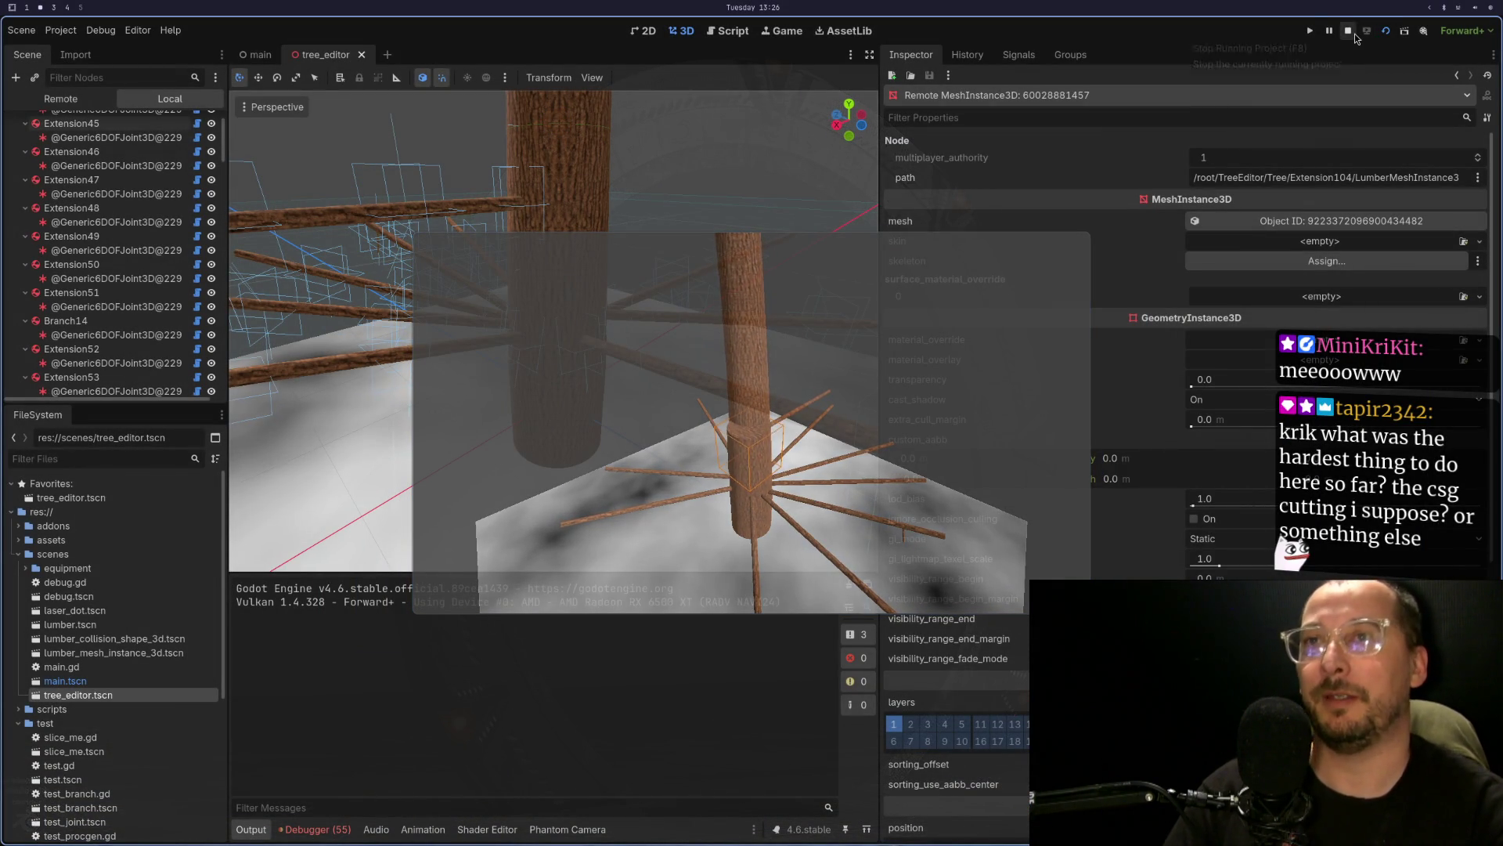
pyautogui.click(1355, 34)
pyautogui.press('super+1')
# - Open trees/tree2.tres via the file finder and review its last lumber entries
pyautogui.press('space')
pyautogui.press('space')
pyautogui.write('tree2')
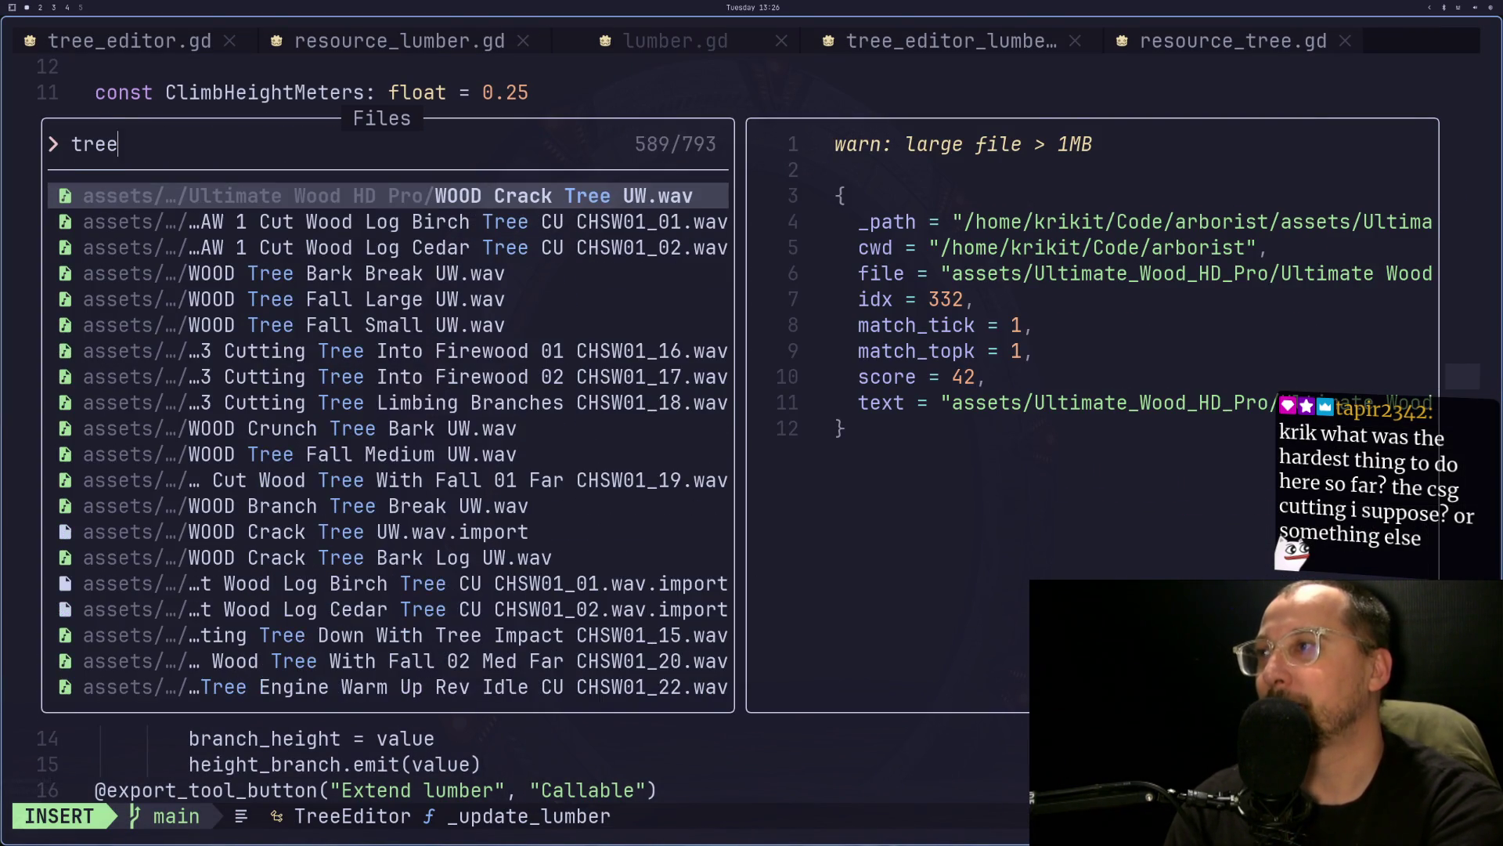
pyautogui.press('Return')
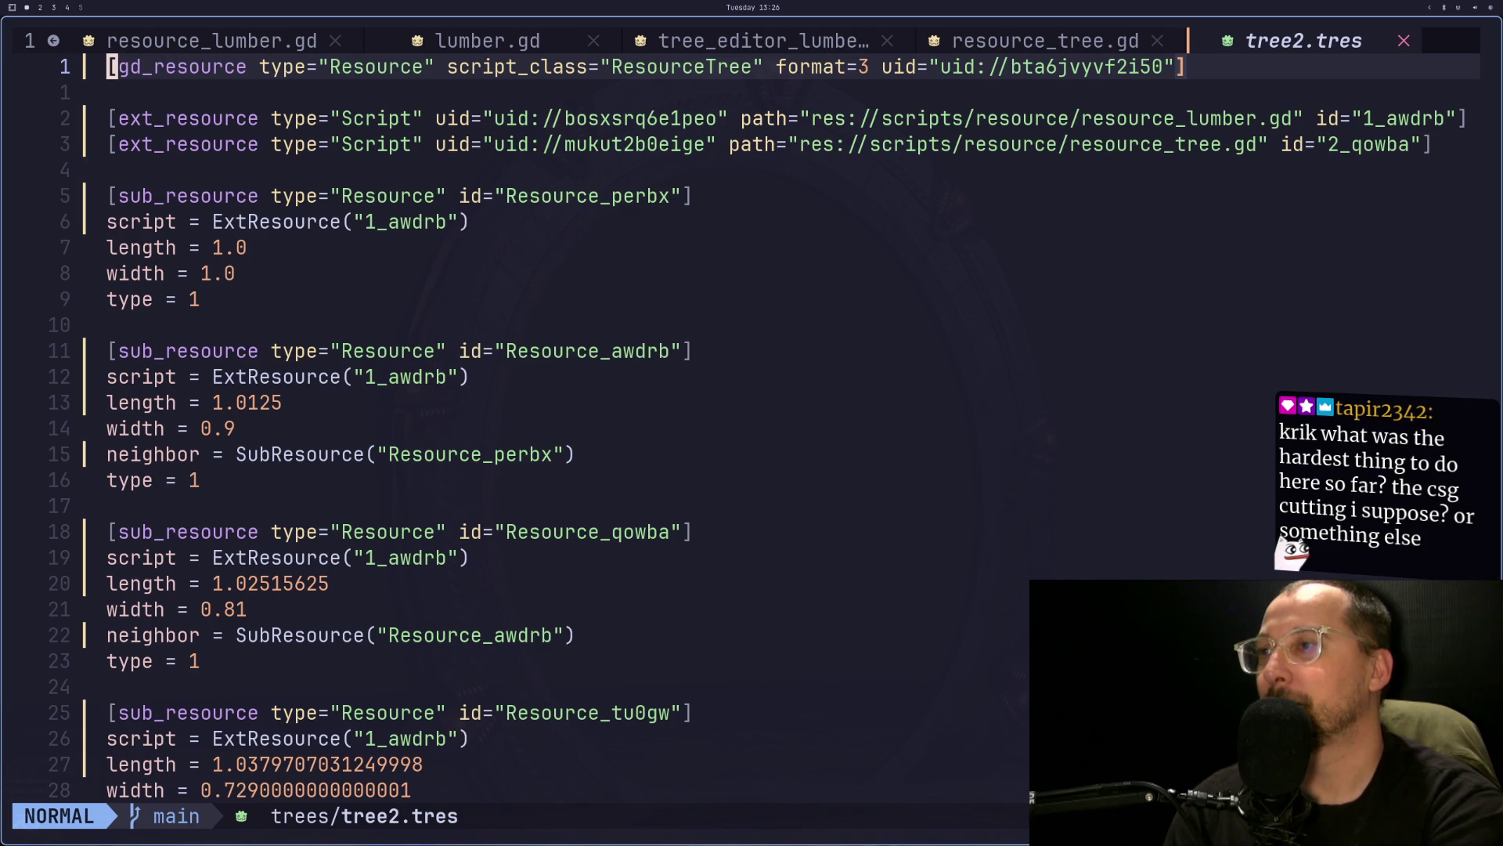
pyautogui.press('j')
pyautogui.press('j')
pyautogui.press('j')
pyautogui.press('j')
pyautogui.press('G')
pyautogui.press('k')
pyautogui.press('8')
pyautogui.press('k')
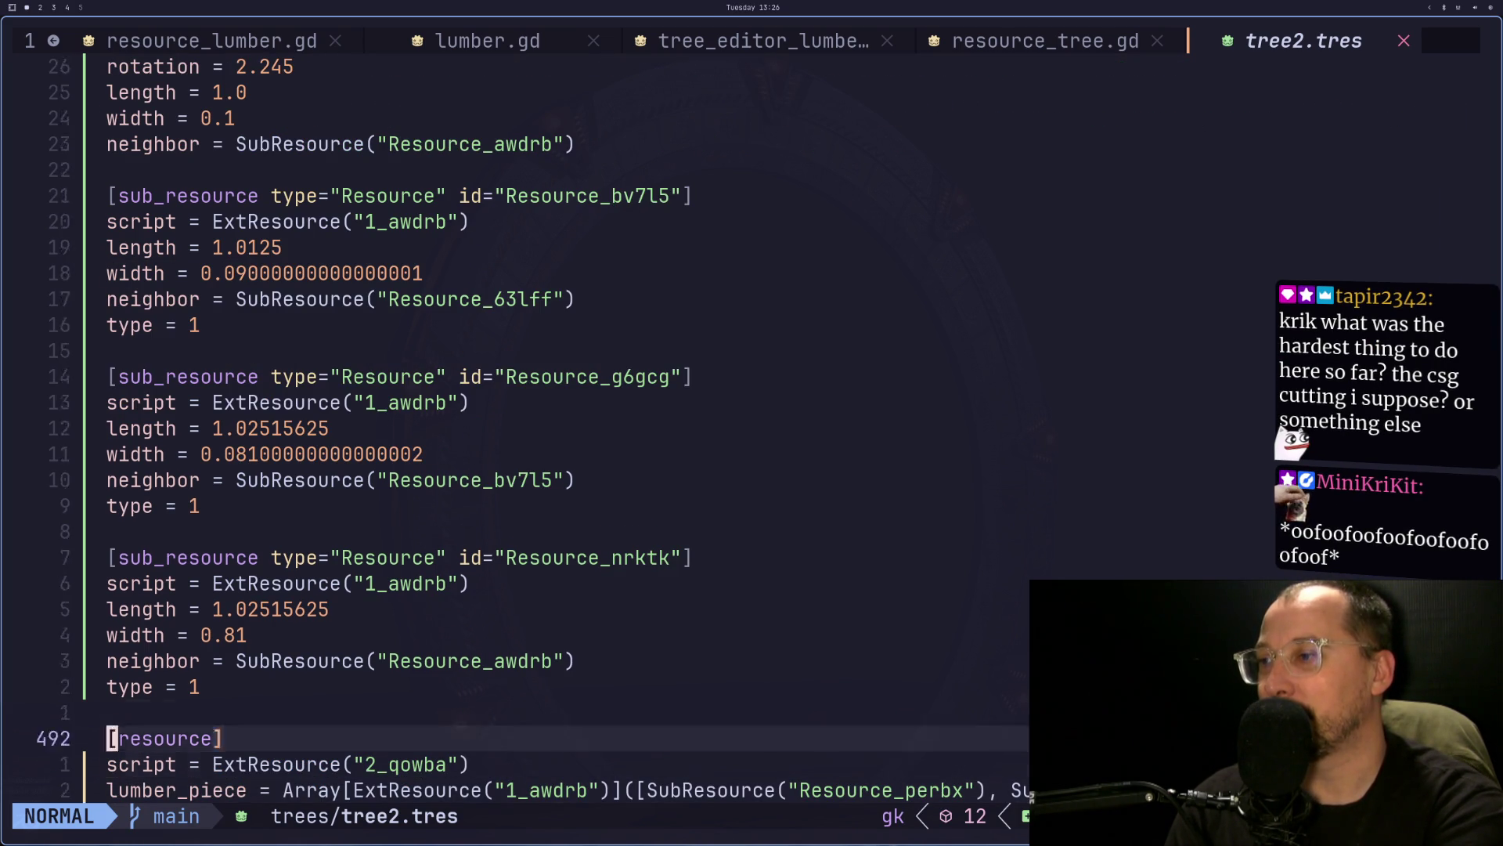
pyautogui.press('j')
pyautogui.press('j')
pyautogui.press('j')
pyautogui.press('G')
# - Review the tree resource block and the external and sub-resource lines at the file's top
pyautogui.press('k')
pyautogui.press('k')
pyautogui.press('k')
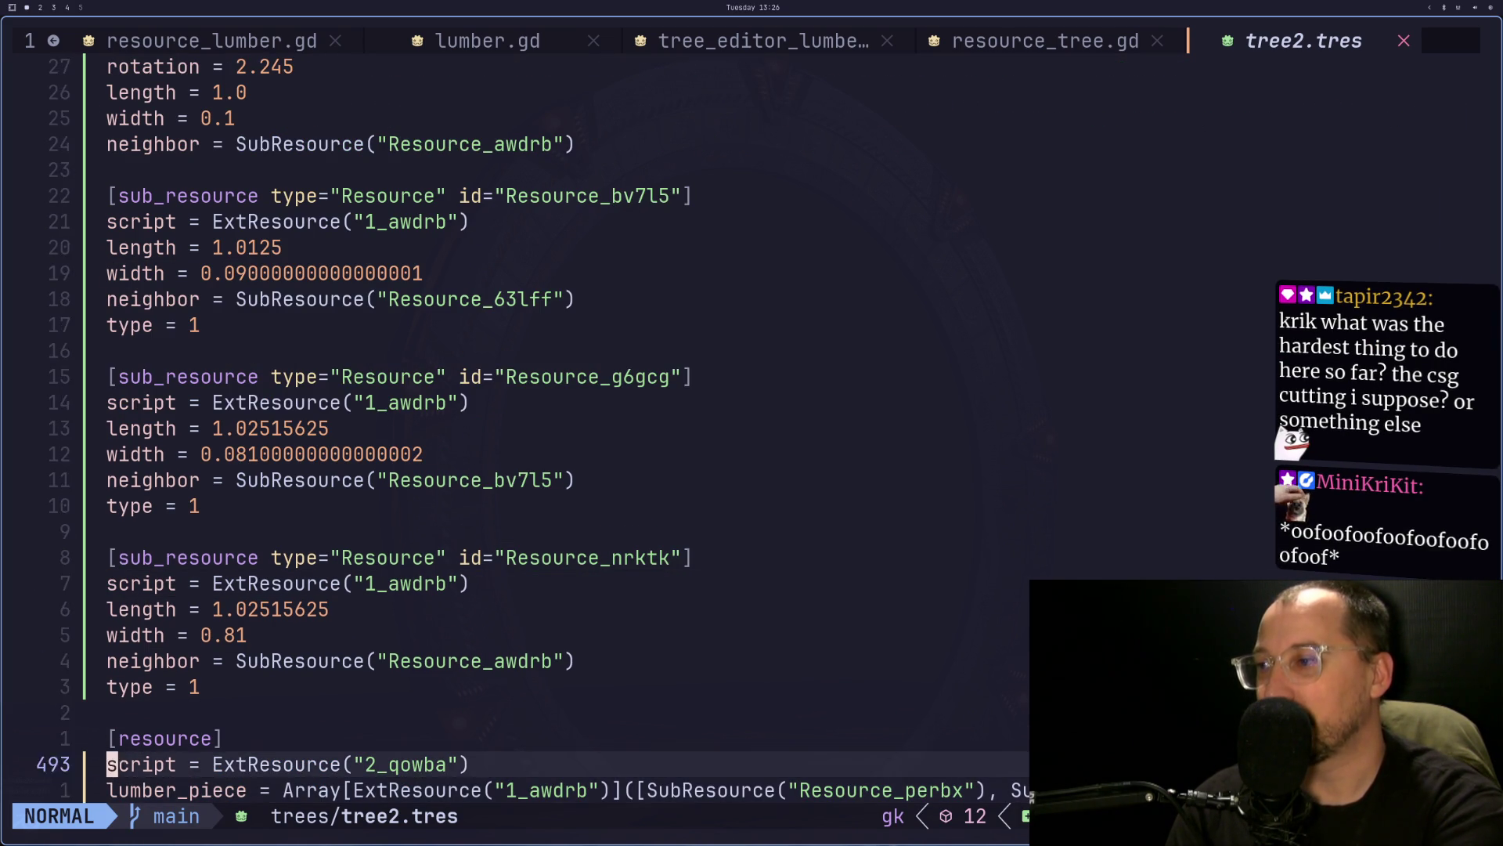
pyautogui.press('j')
pyautogui.press('j')
pyautogui.press('j')
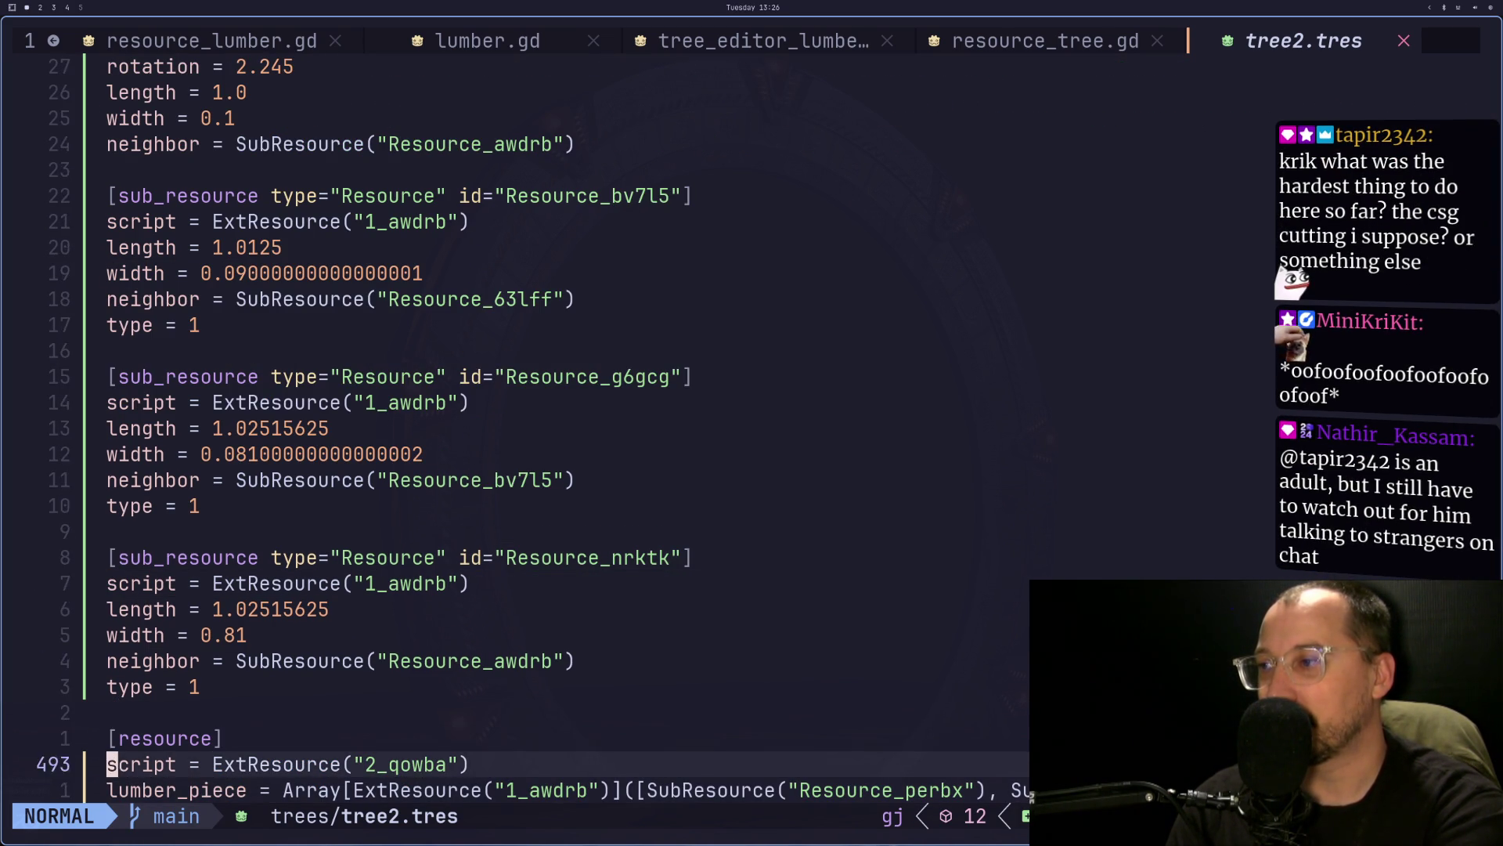
pyautogui.press('k')
pyautogui.press('k')
pyautogui.press('k')
pyautogui.press('k')
pyautogui.press('k')
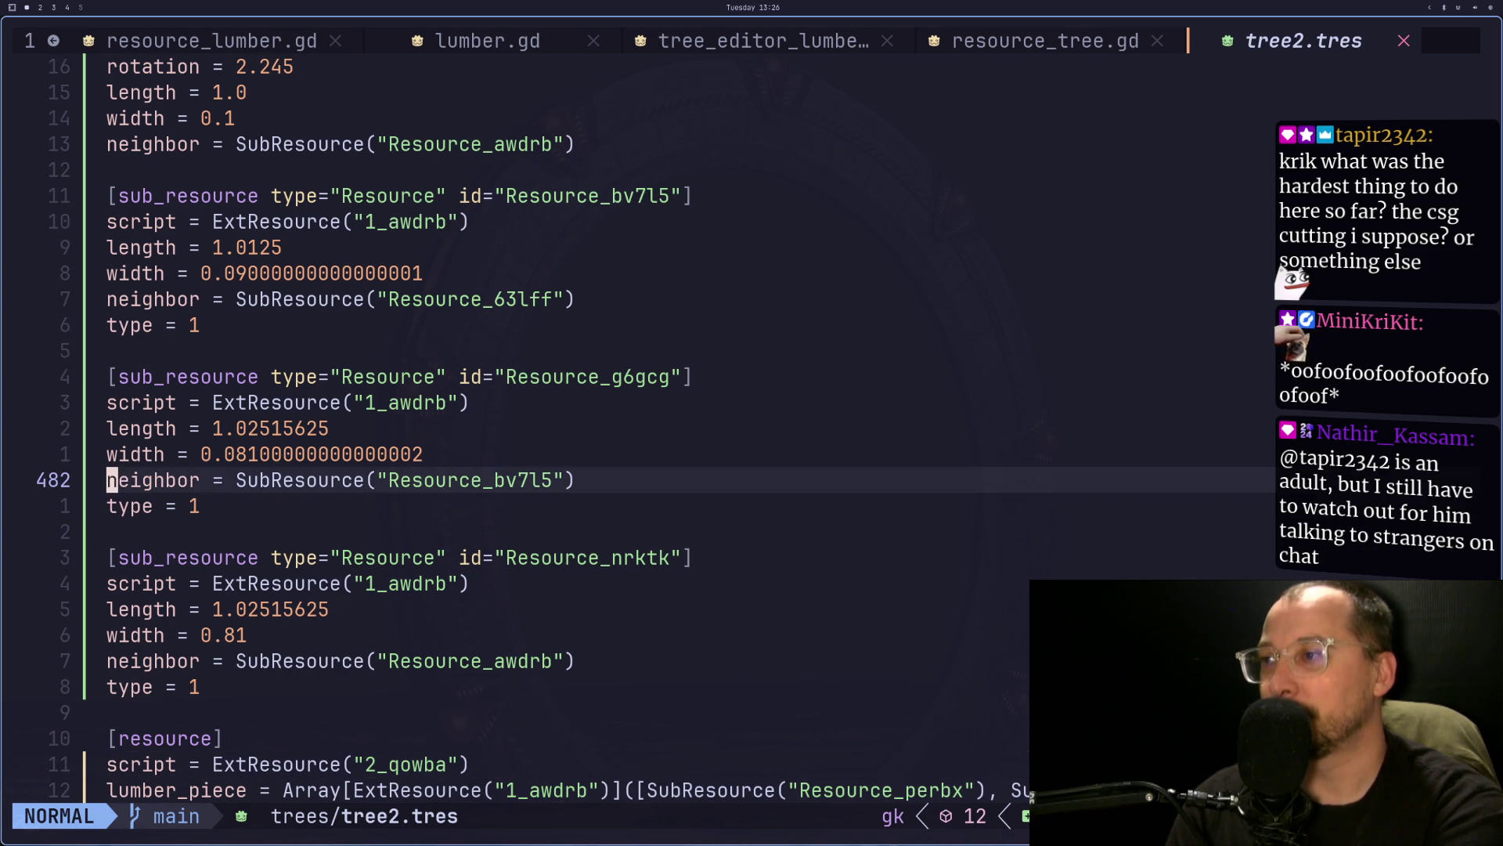
pyautogui.press('k')
pyautogui.press('k')
pyautogui.press('k')
pyautogui.press('k')
pyautogui.press('k')
pyautogui.press('k')
pyautogui.press('k')
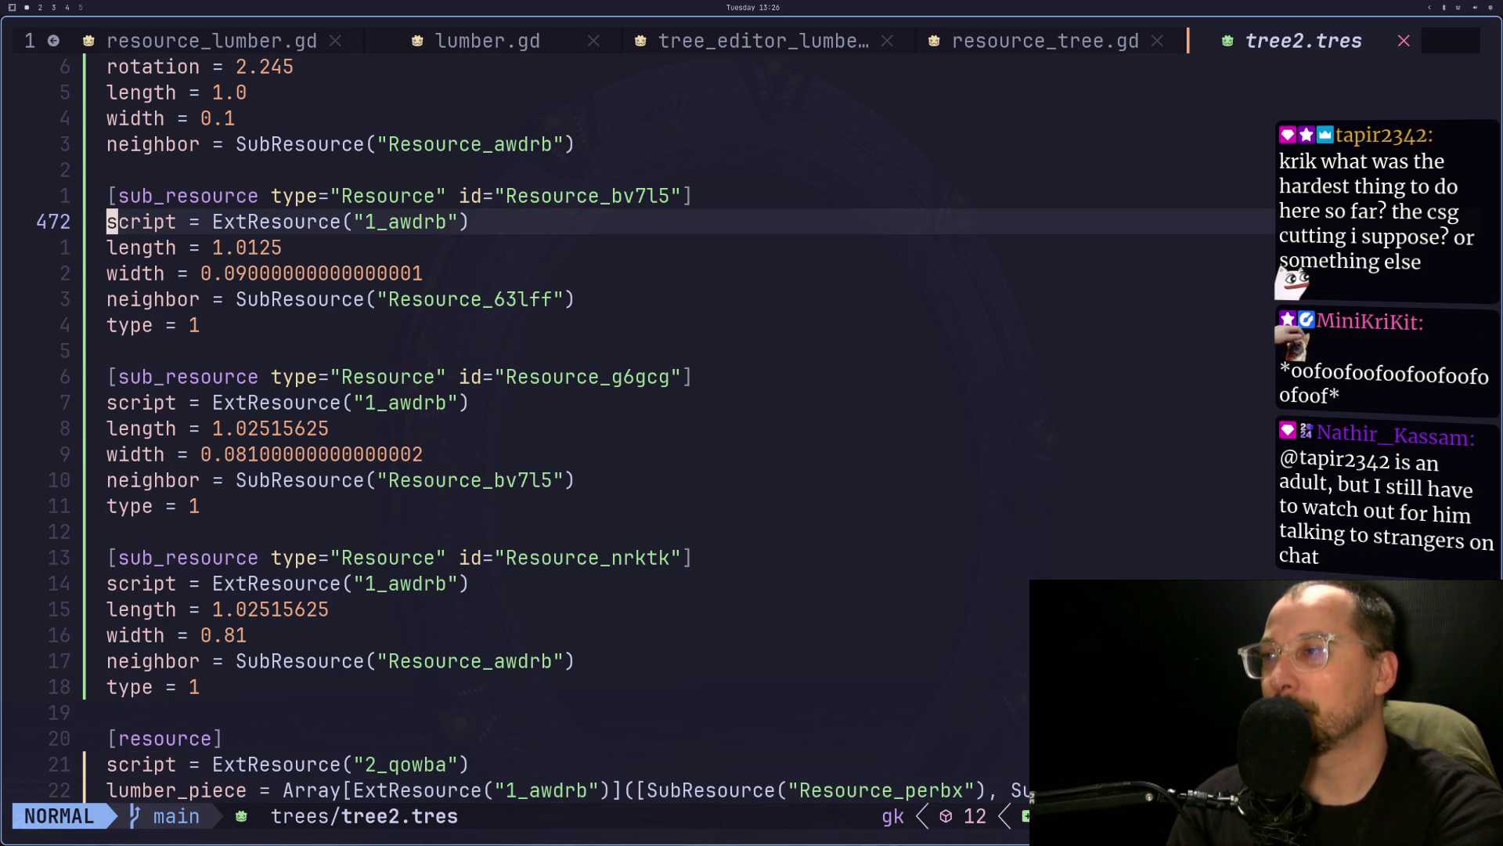
pyautogui.press('g')
pyautogui.press('g')
pyautogui.press('j')
pyautogui.press('j')
pyautogui.press('j')
pyautogui.press('k')
pyautogui.press('k')
pyautogui.press('k')
pyautogui.press('j')
pyautogui.press('j')
pyautogui.press('j')
pyautogui.press('j')
pyautogui.press('k')
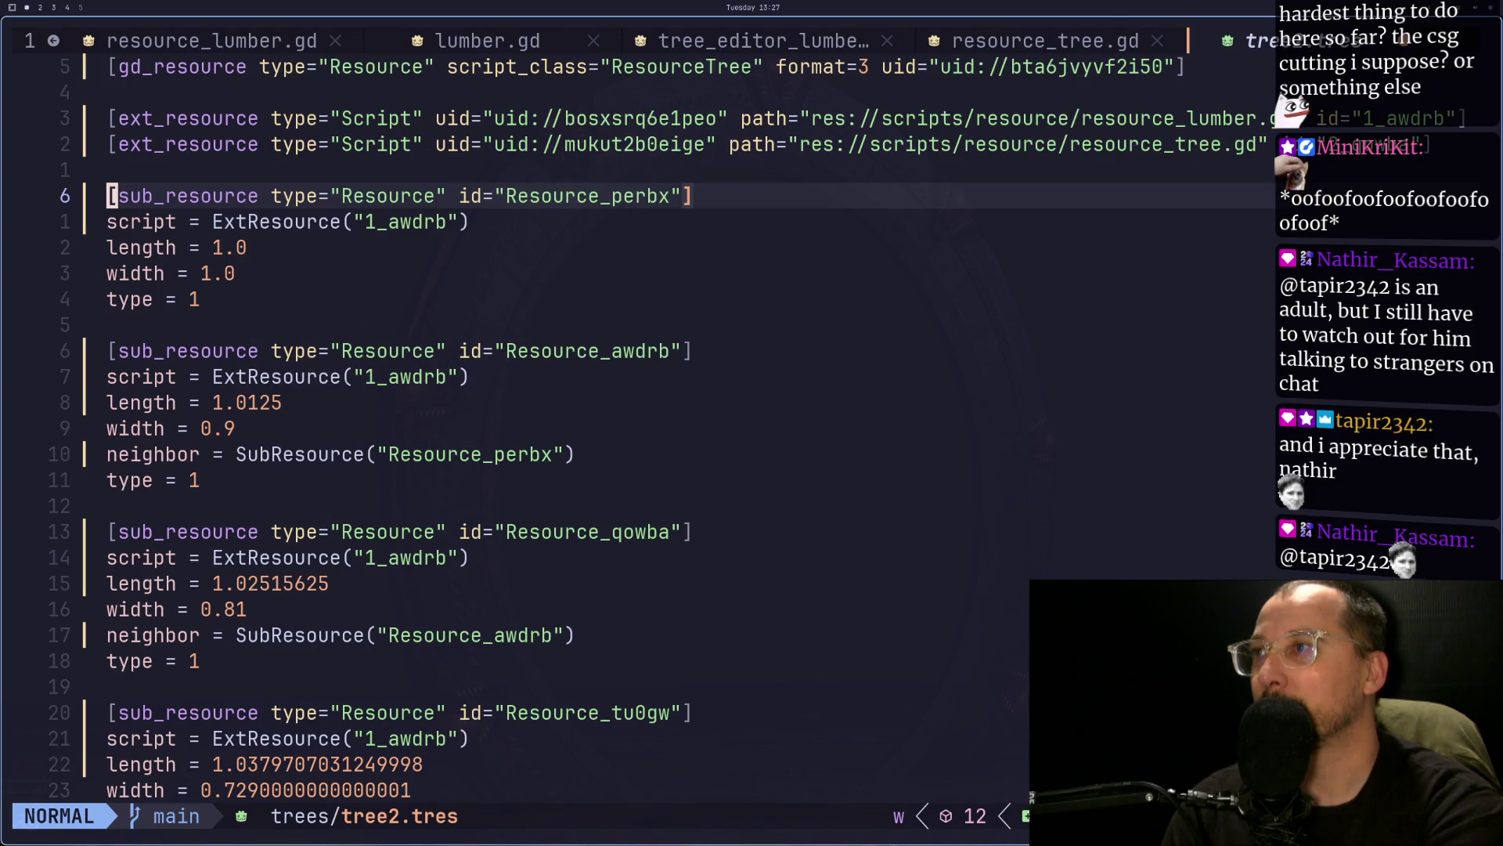
pyautogui.press('j')
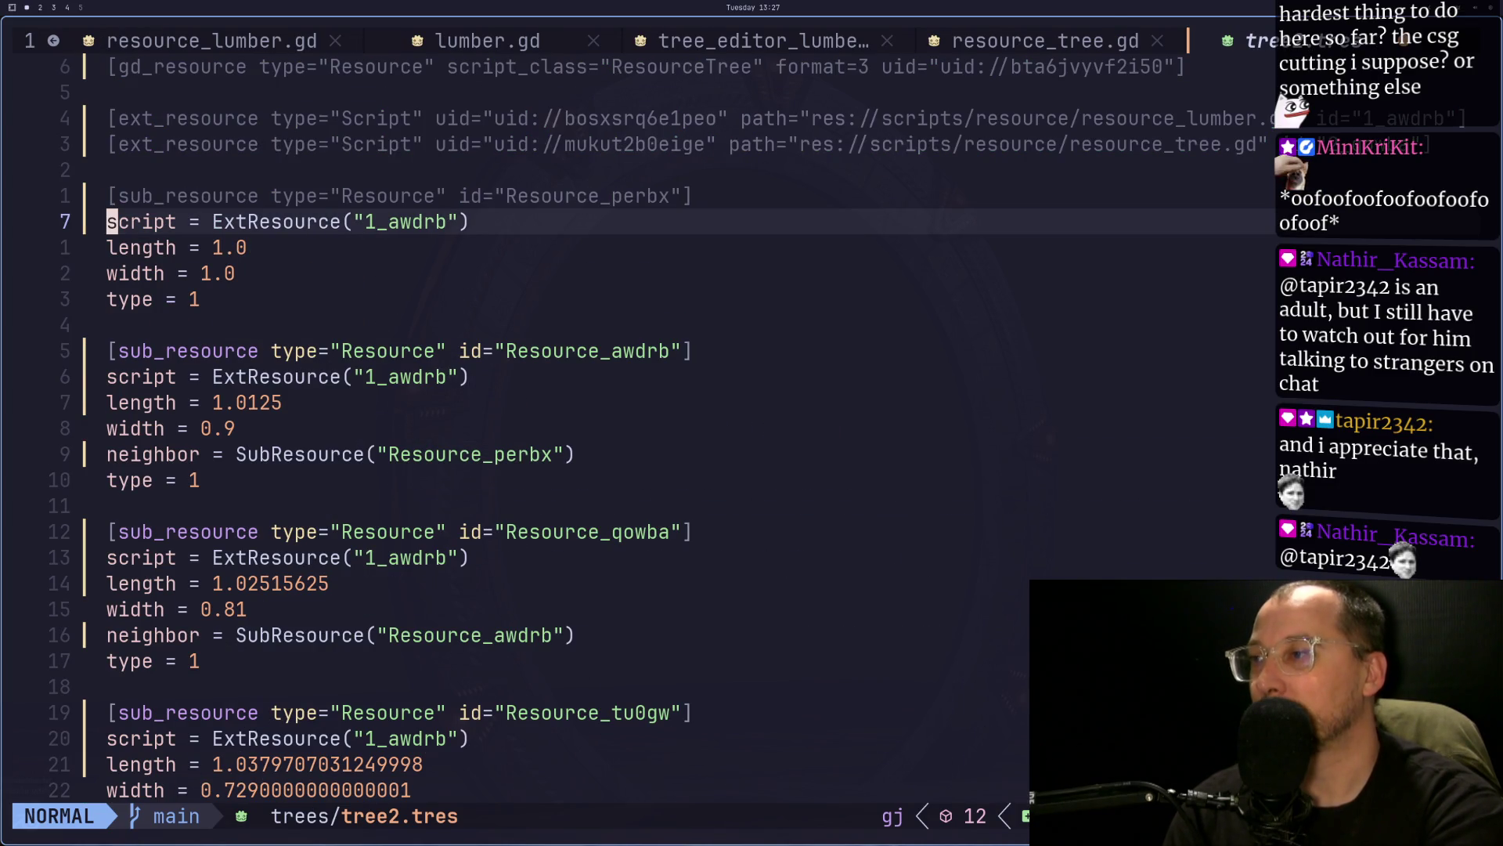
# - Check the [resource] section and the Resource_nrktk and Resource_g6gcg entries, then return to Godot
pyautogui.hotkey('shift', 'g')
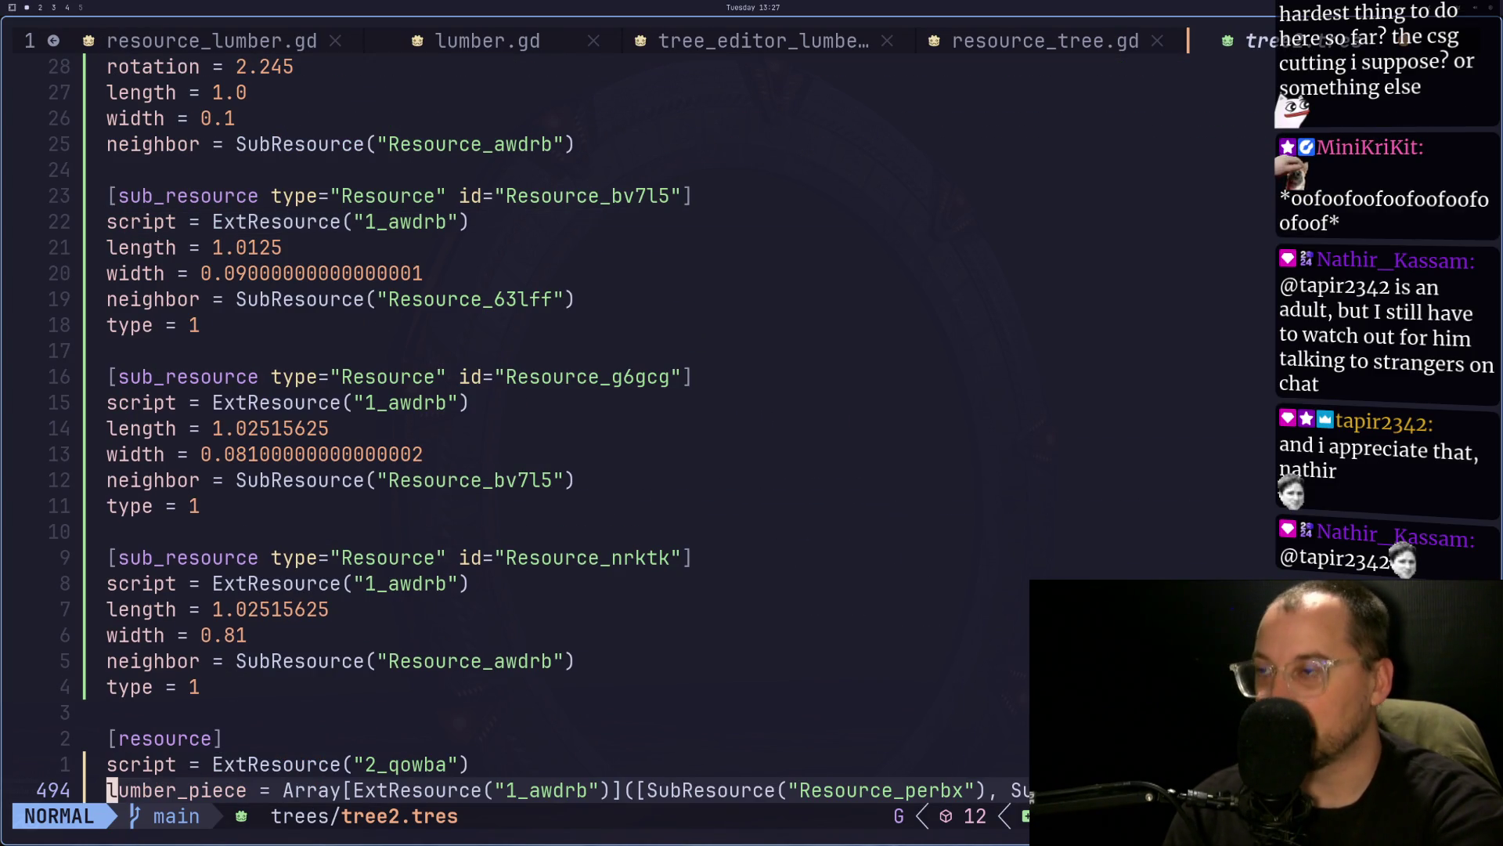
pyautogui.press('k')
pyautogui.press('k')
pyautogui.press('j')
pyautogui.press('j')
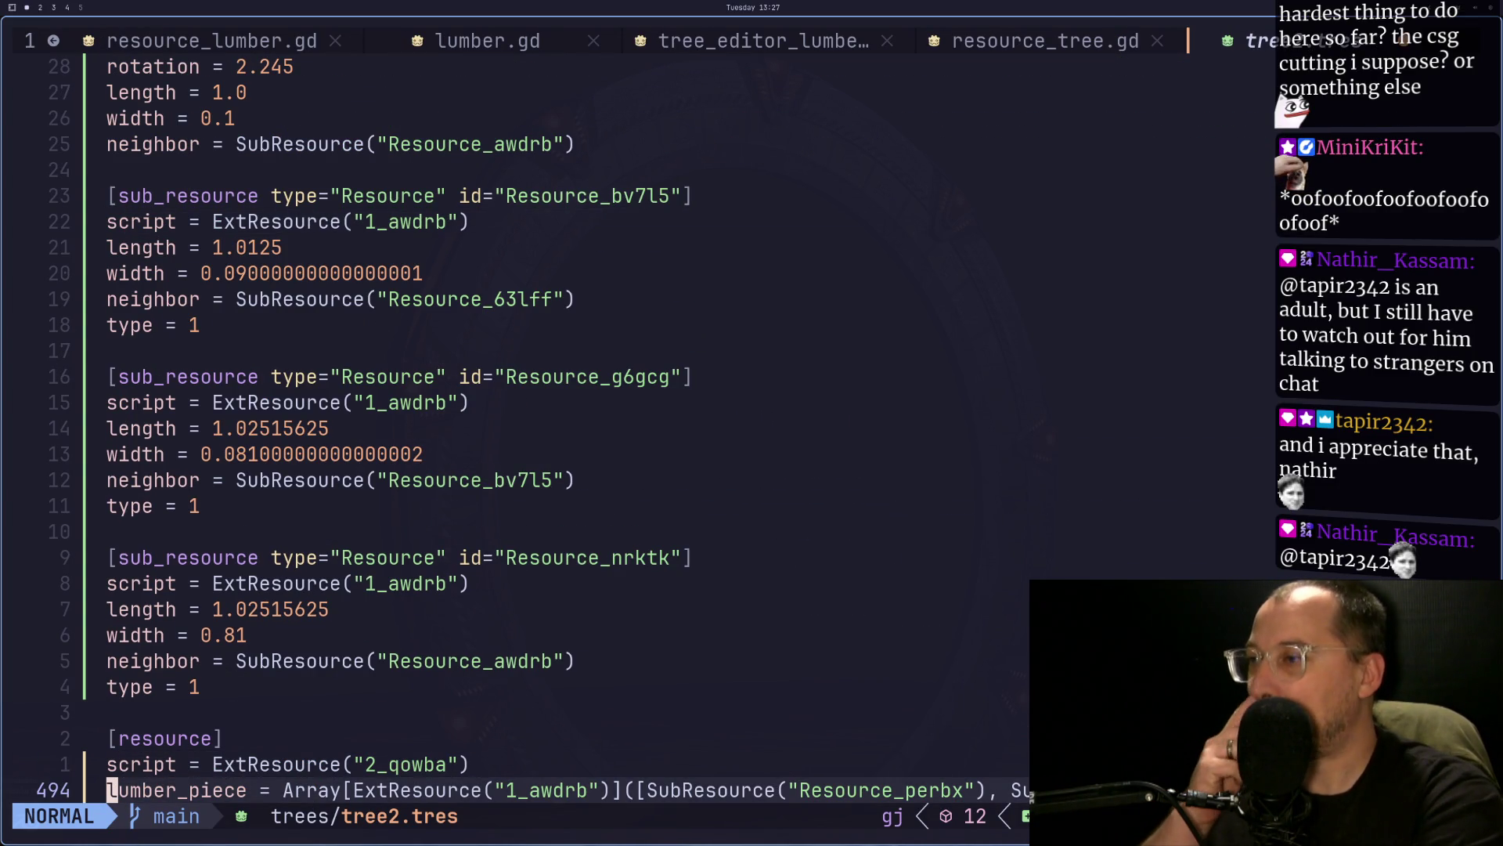
pyautogui.press('k')
pyautogui.press('k')
pyautogui.press('k')
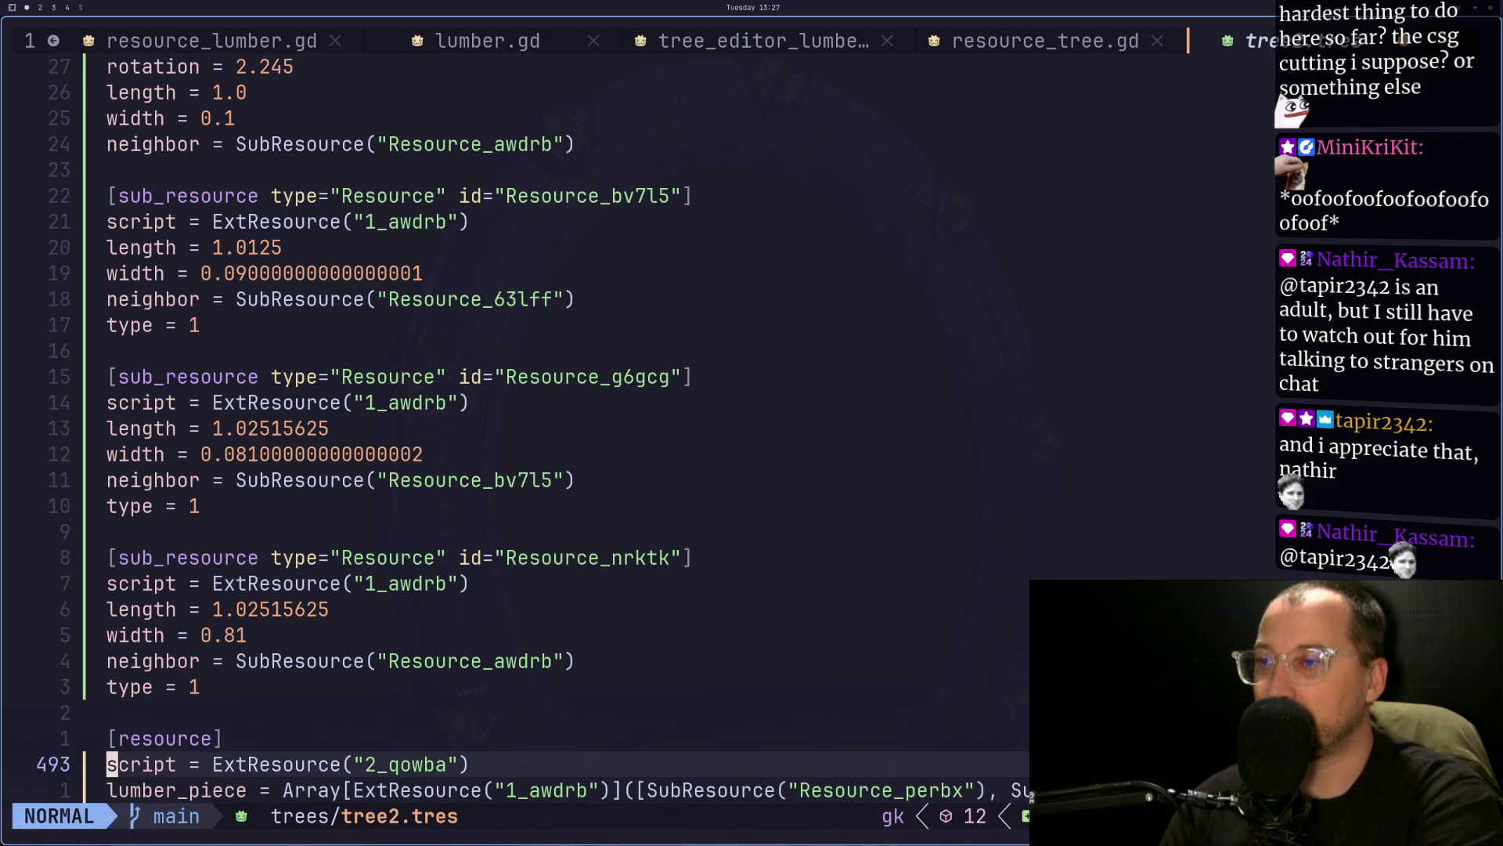
pyautogui.press('k')
pyautogui.press('k')
pyautogui.press('k')
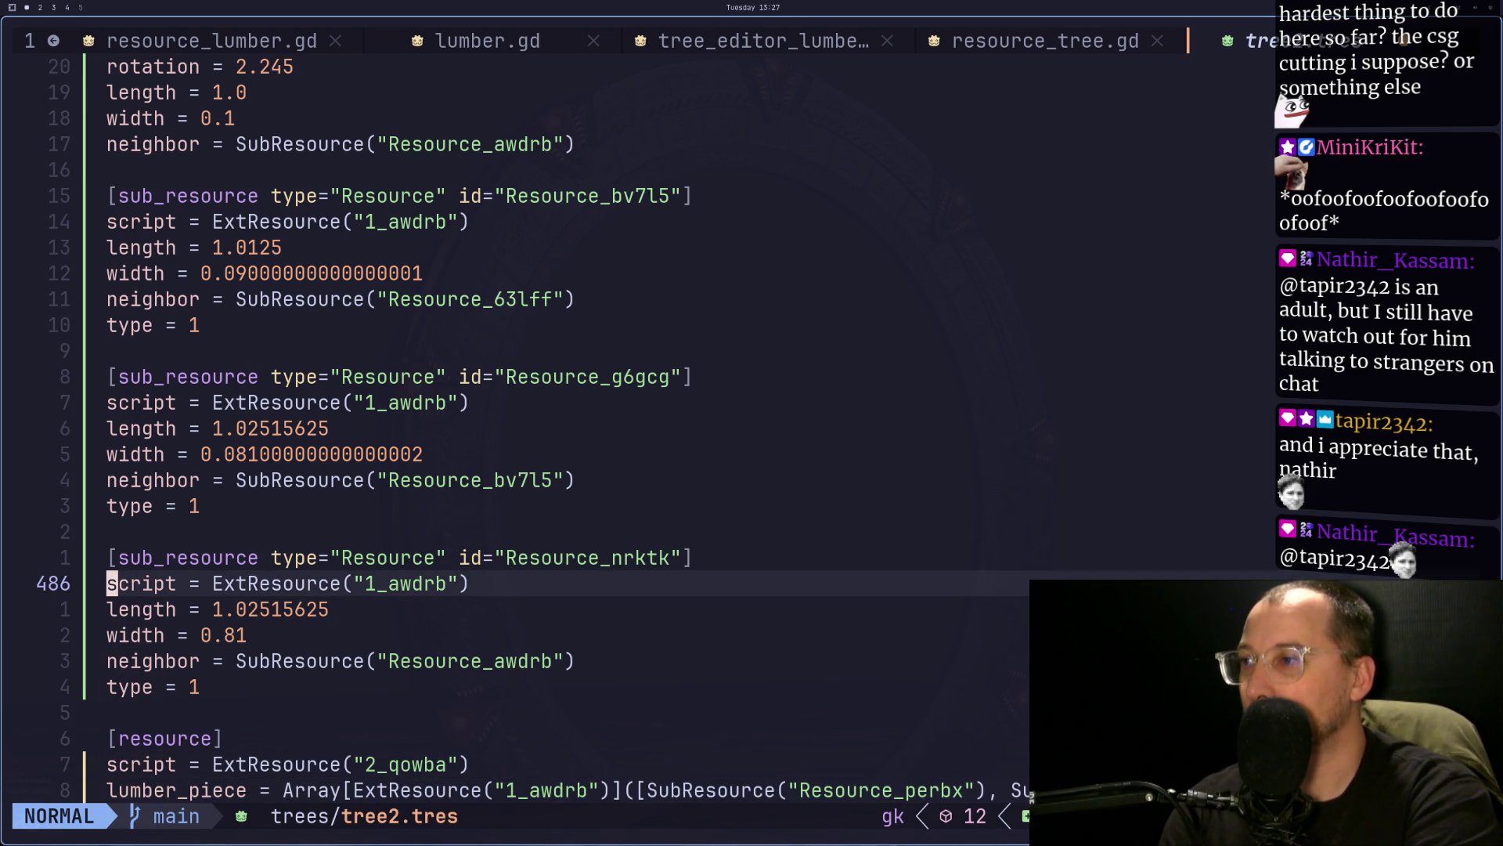
pyautogui.press('k')
pyautogui.press('k')
pyautogui.press('k')
pyautogui.press('k')
pyautogui.press('j')
pyautogui.press('j')
pyautogui.press('j')
pyautogui.press('j')
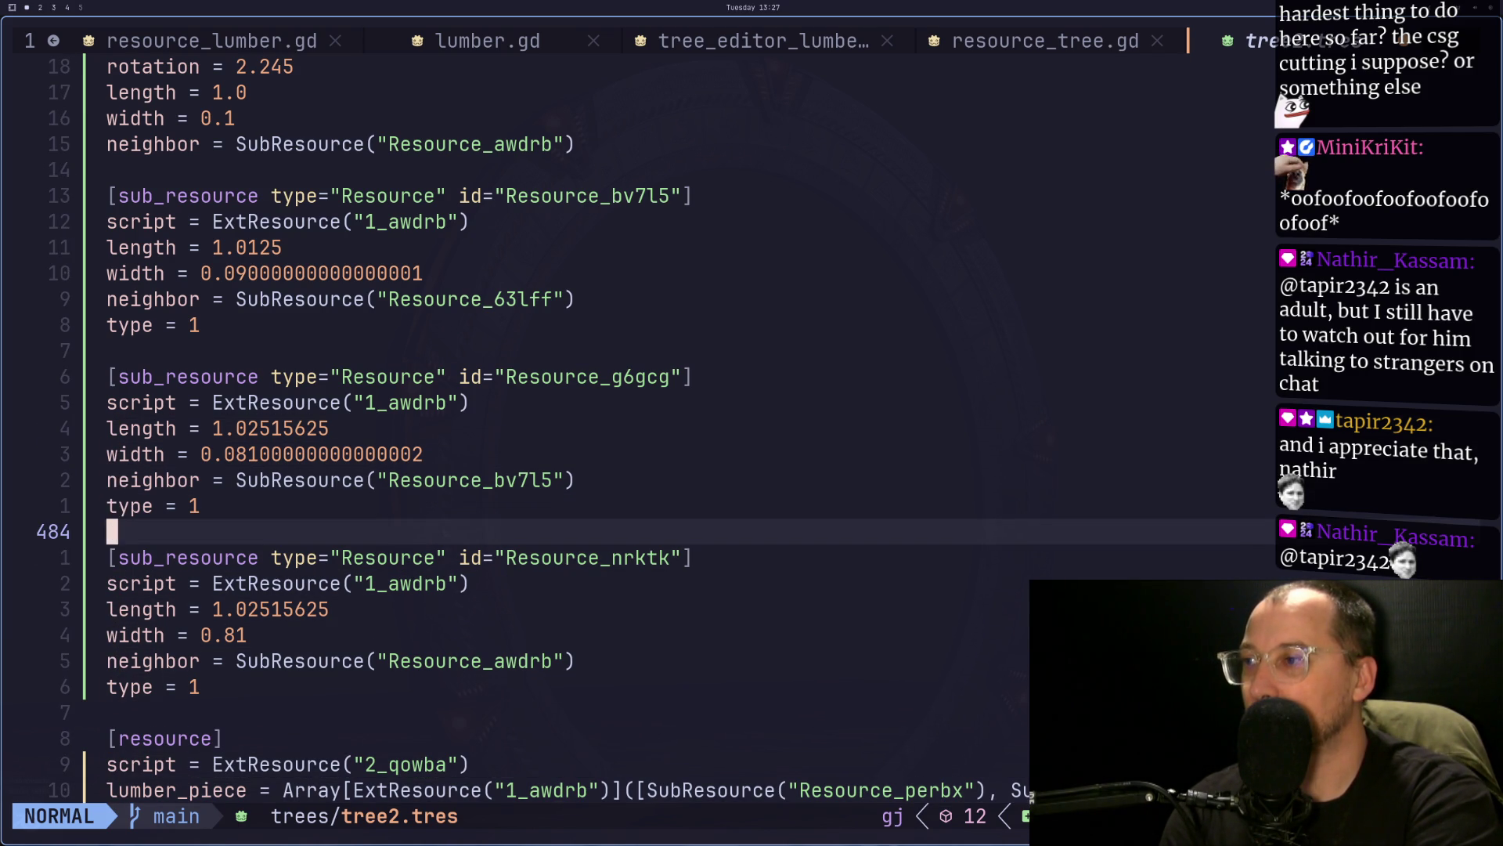
pyautogui.press('k')
pyautogui.press('k')
pyautogui.press('k')
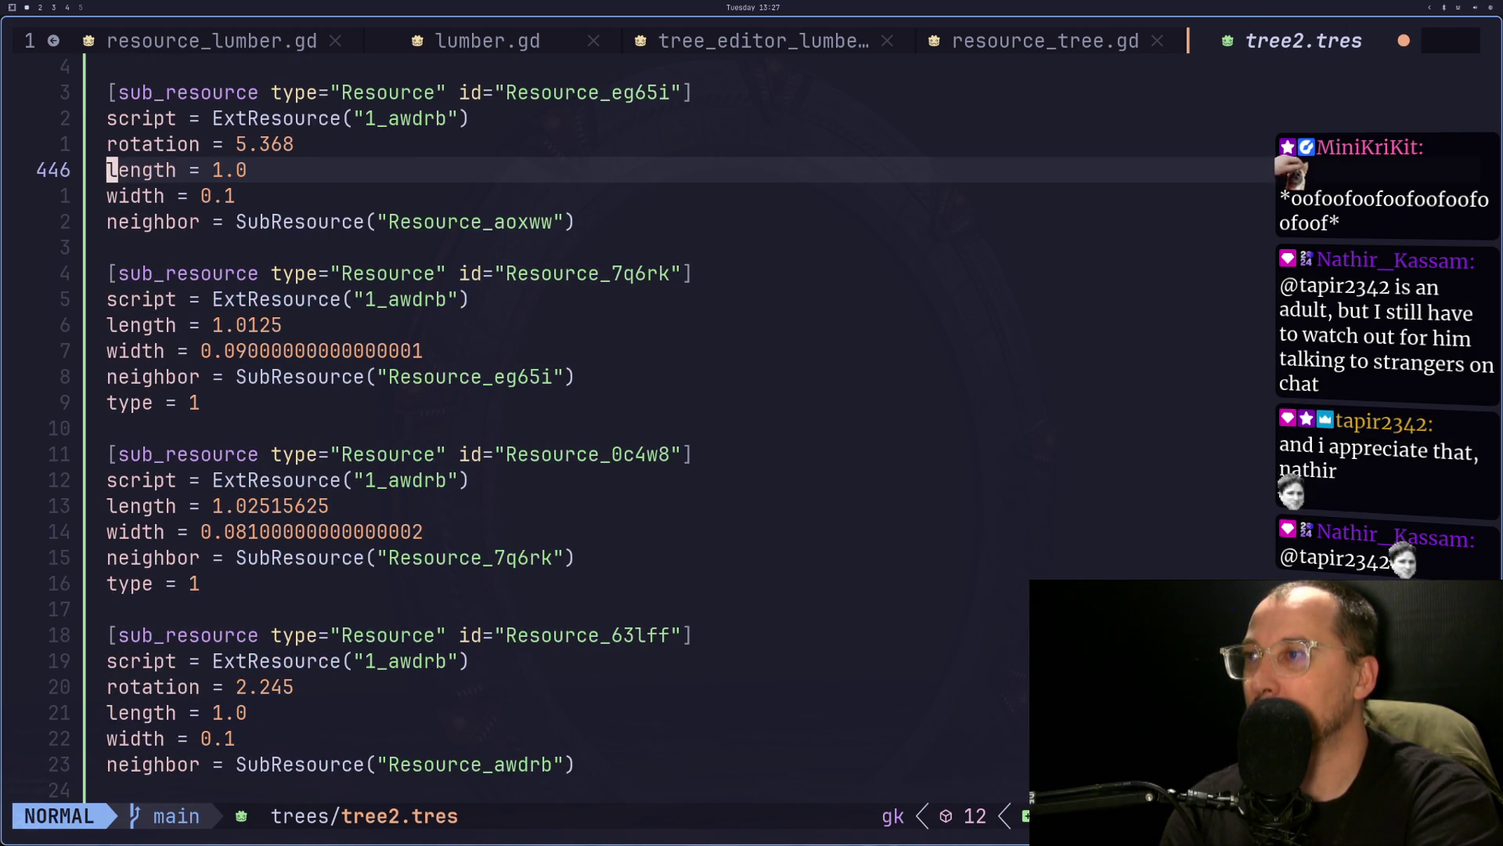
pyautogui.press('k')
pyautogui.press('l')
pyautogui.press('g')
pyautogui.press('g')
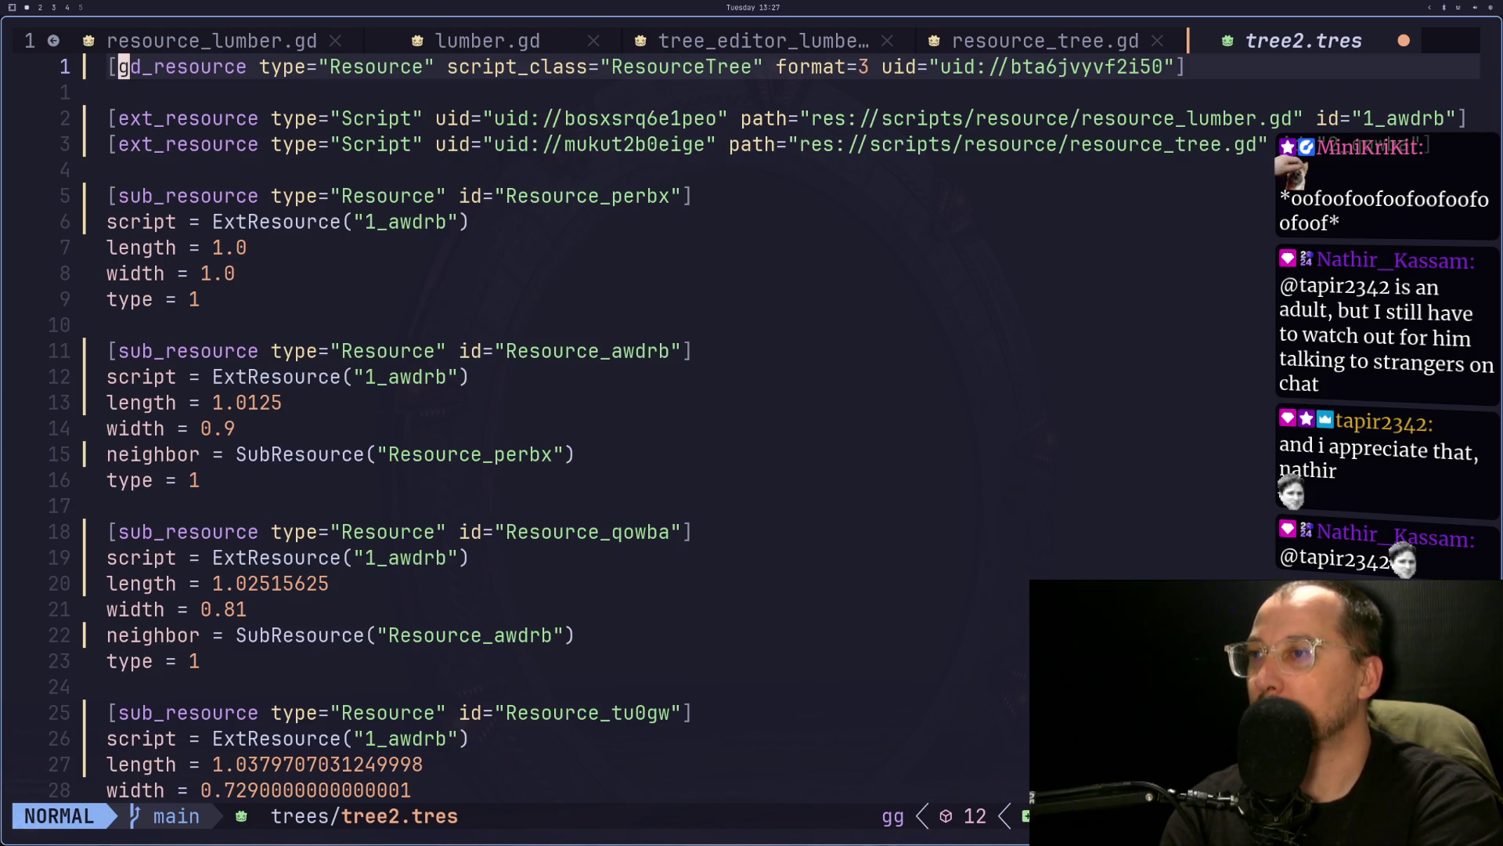
pyautogui.press('super+2')
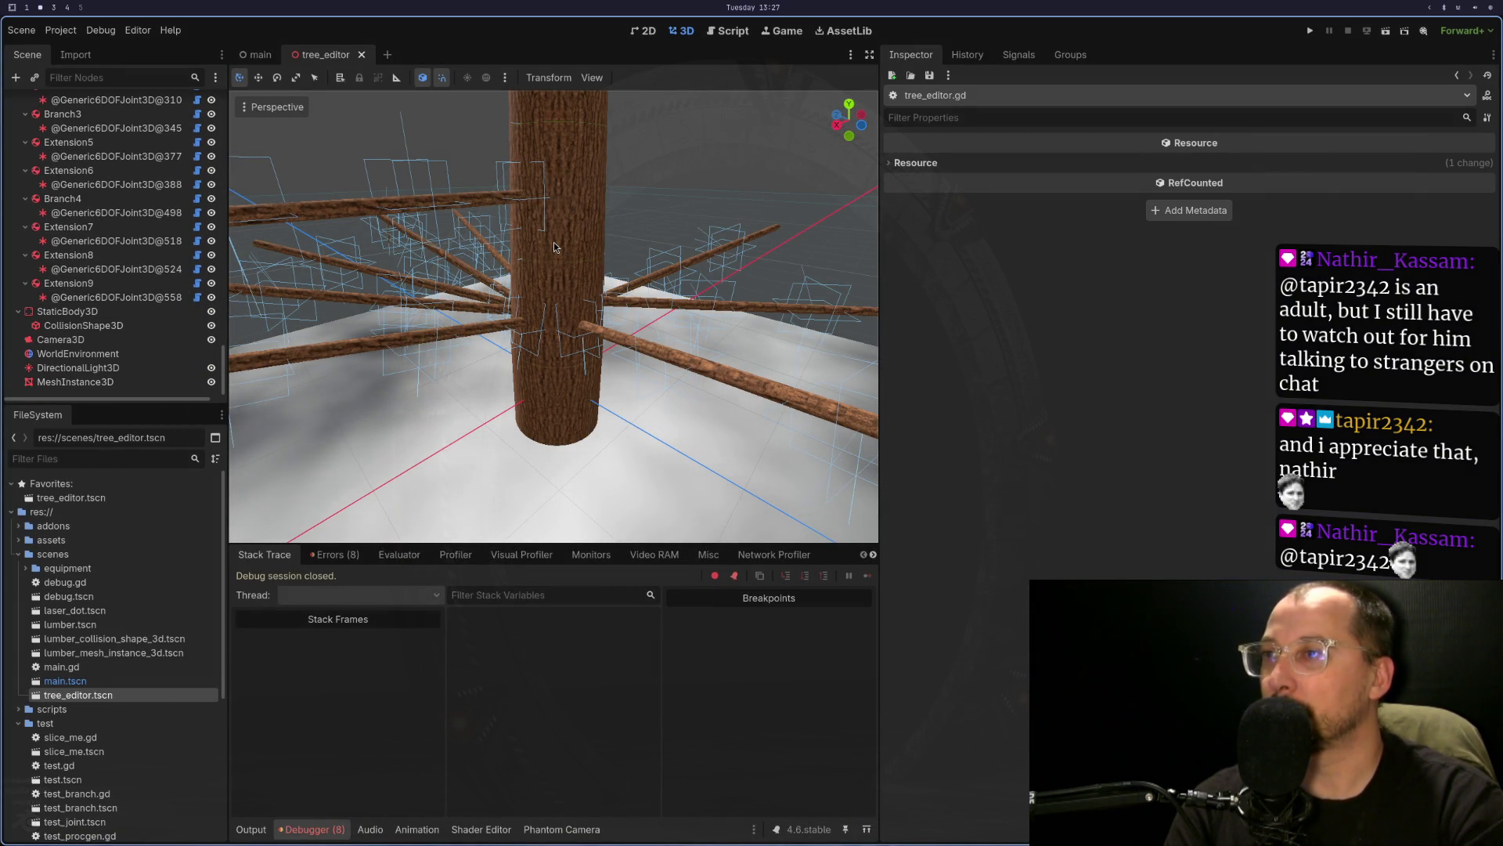
# - Zoom out to the whole tree's height, then zoom back in and orbit down onto the base branches
pyautogui.scroll(-5, 554, 247)
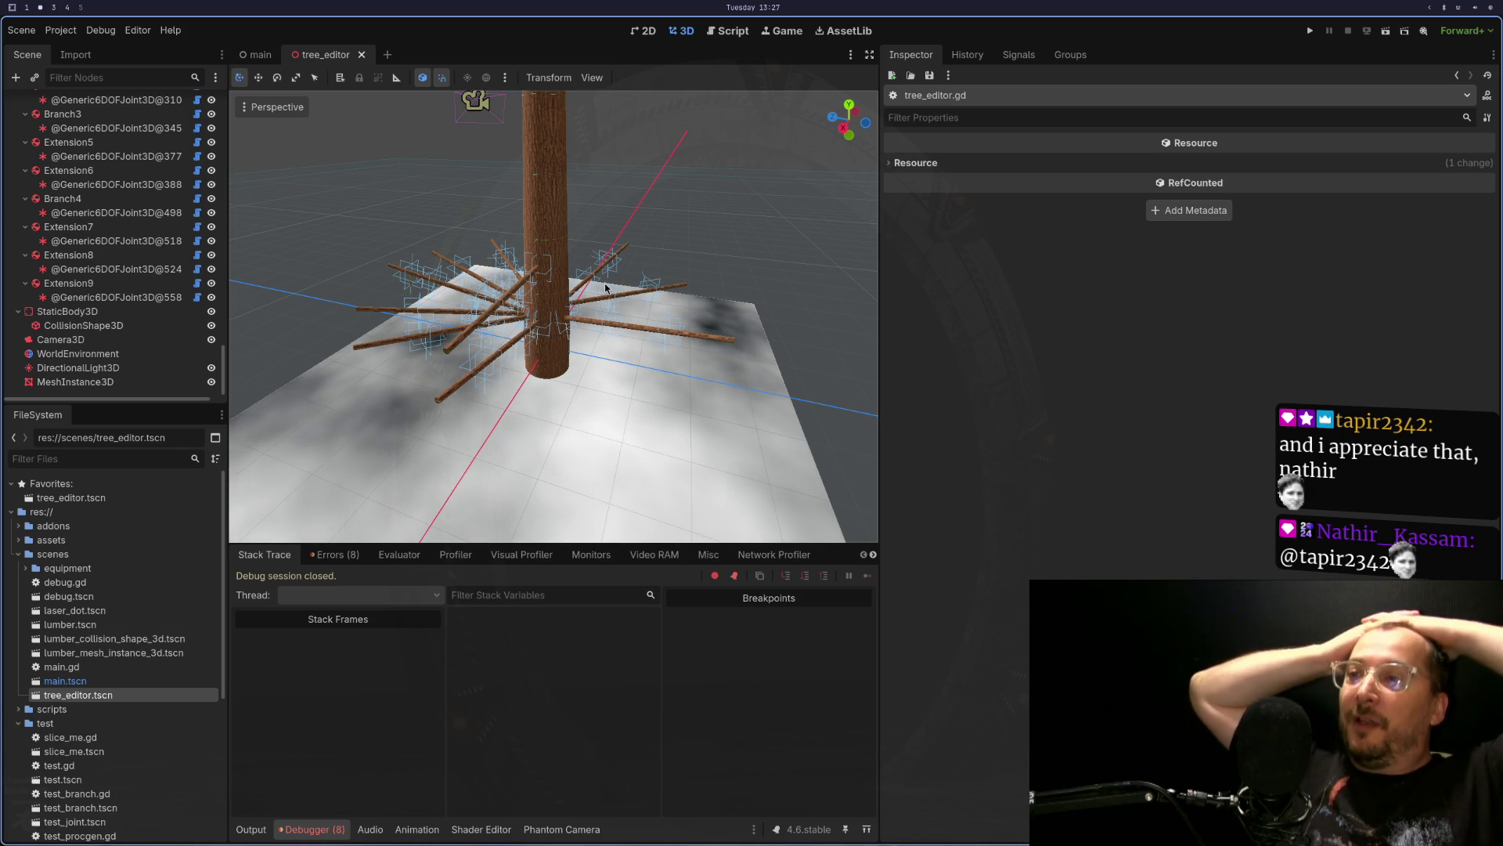
pyautogui.scroll(-10, 634, 194)
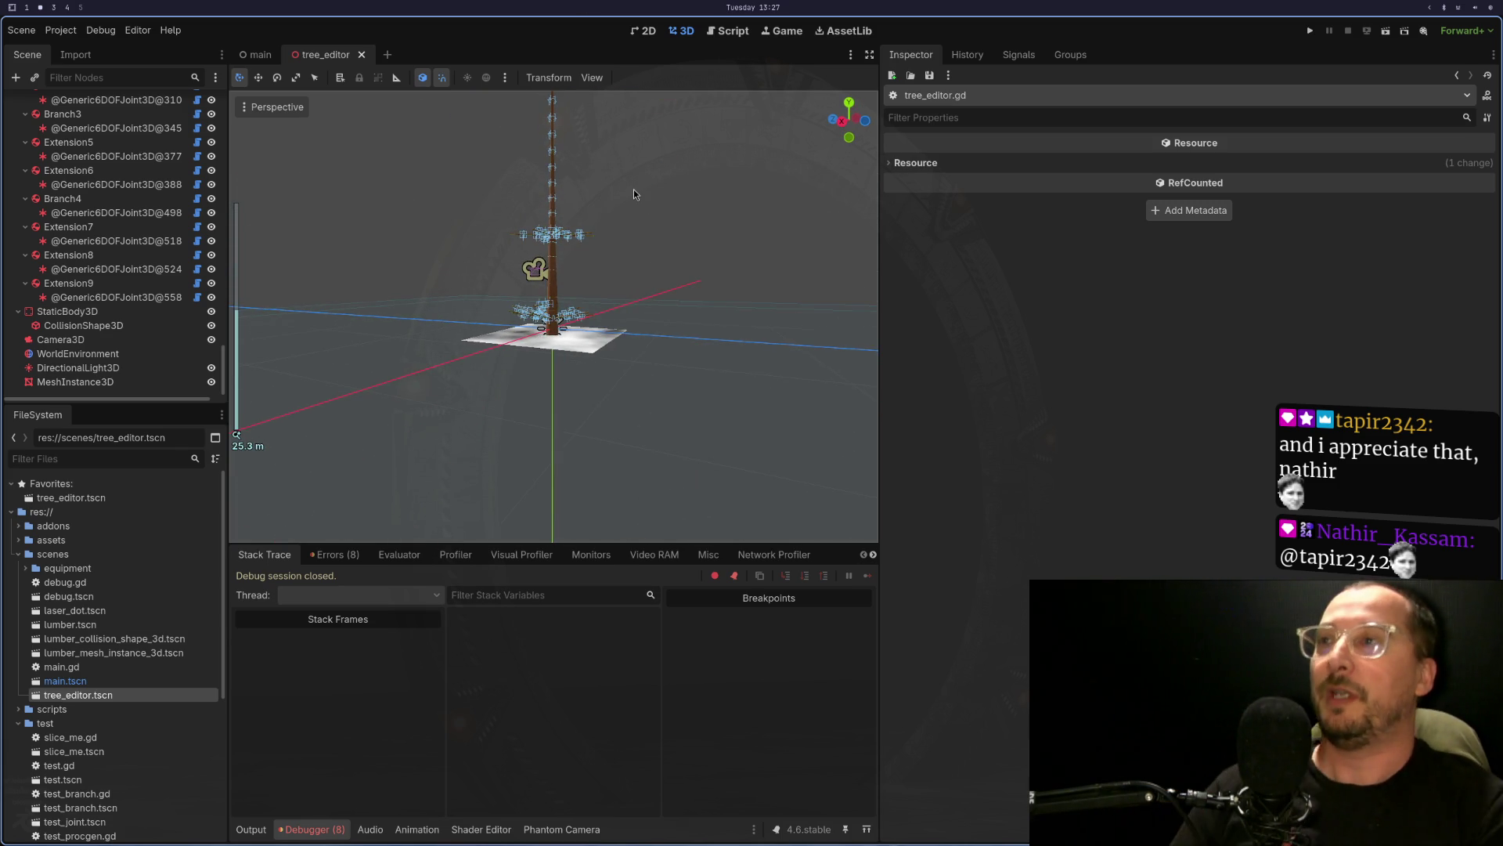
pyautogui.scroll(9, 611, 184)
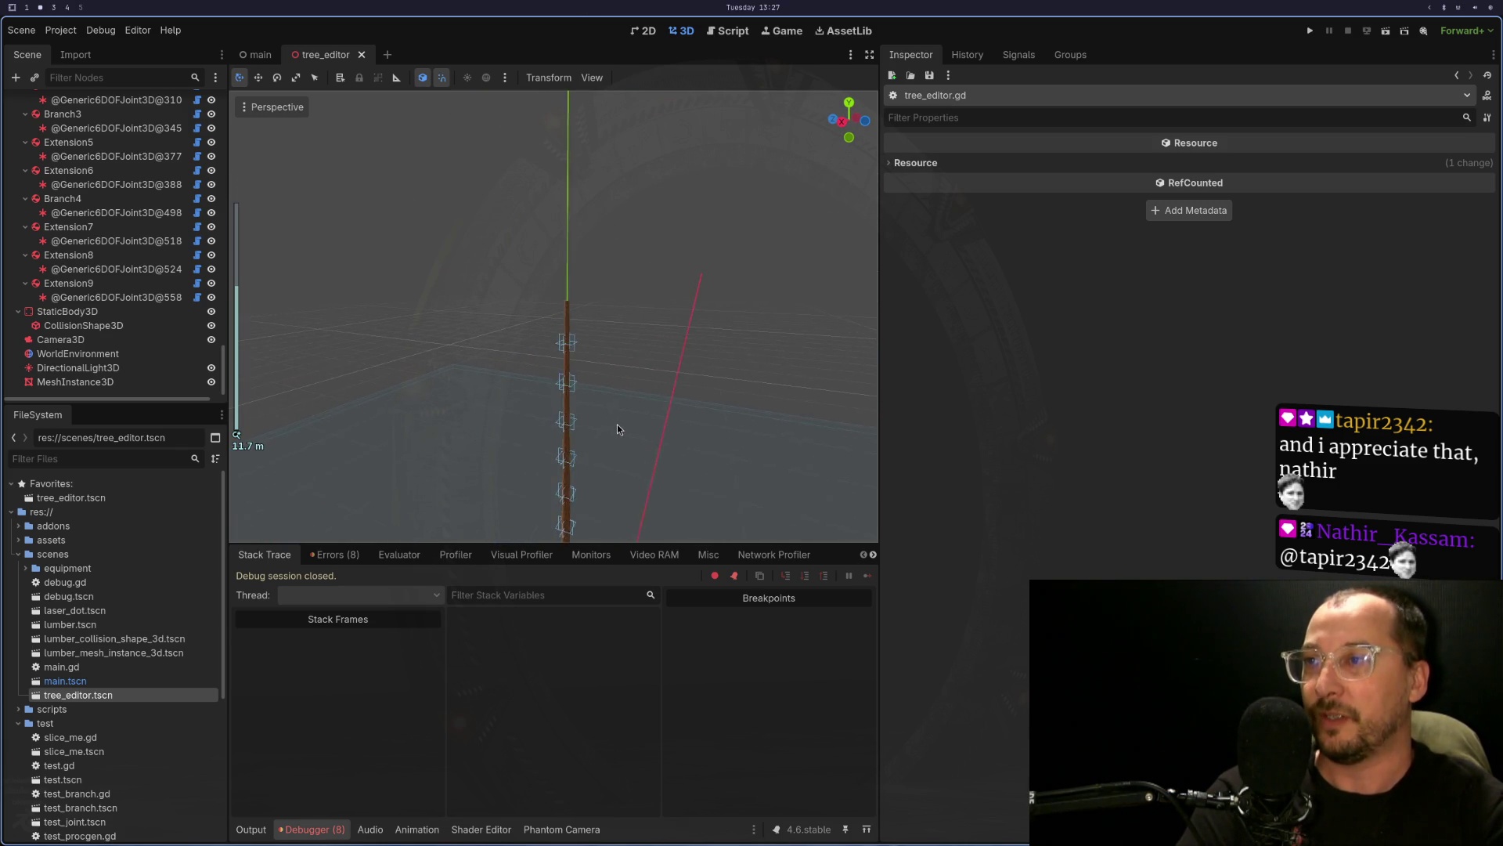
pyautogui.scroll(6, 723, 391)
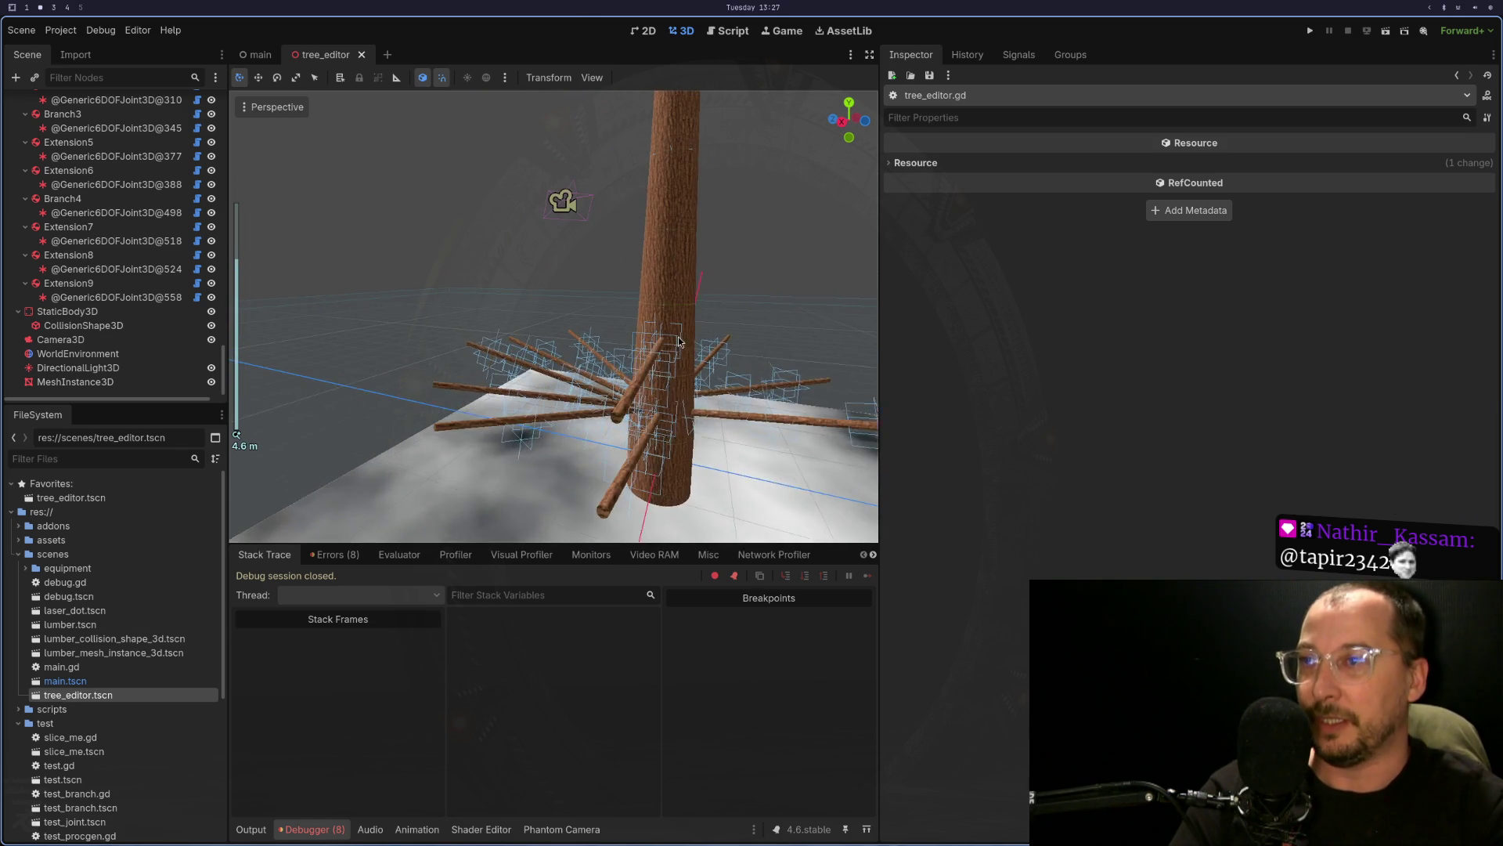
pyautogui.moveTo(723, 391)
pyautogui.mouseDown()
pyautogui.moveTo(666, 375)
pyautogui.moveTo(665, 420)
pyautogui.mouseUp()
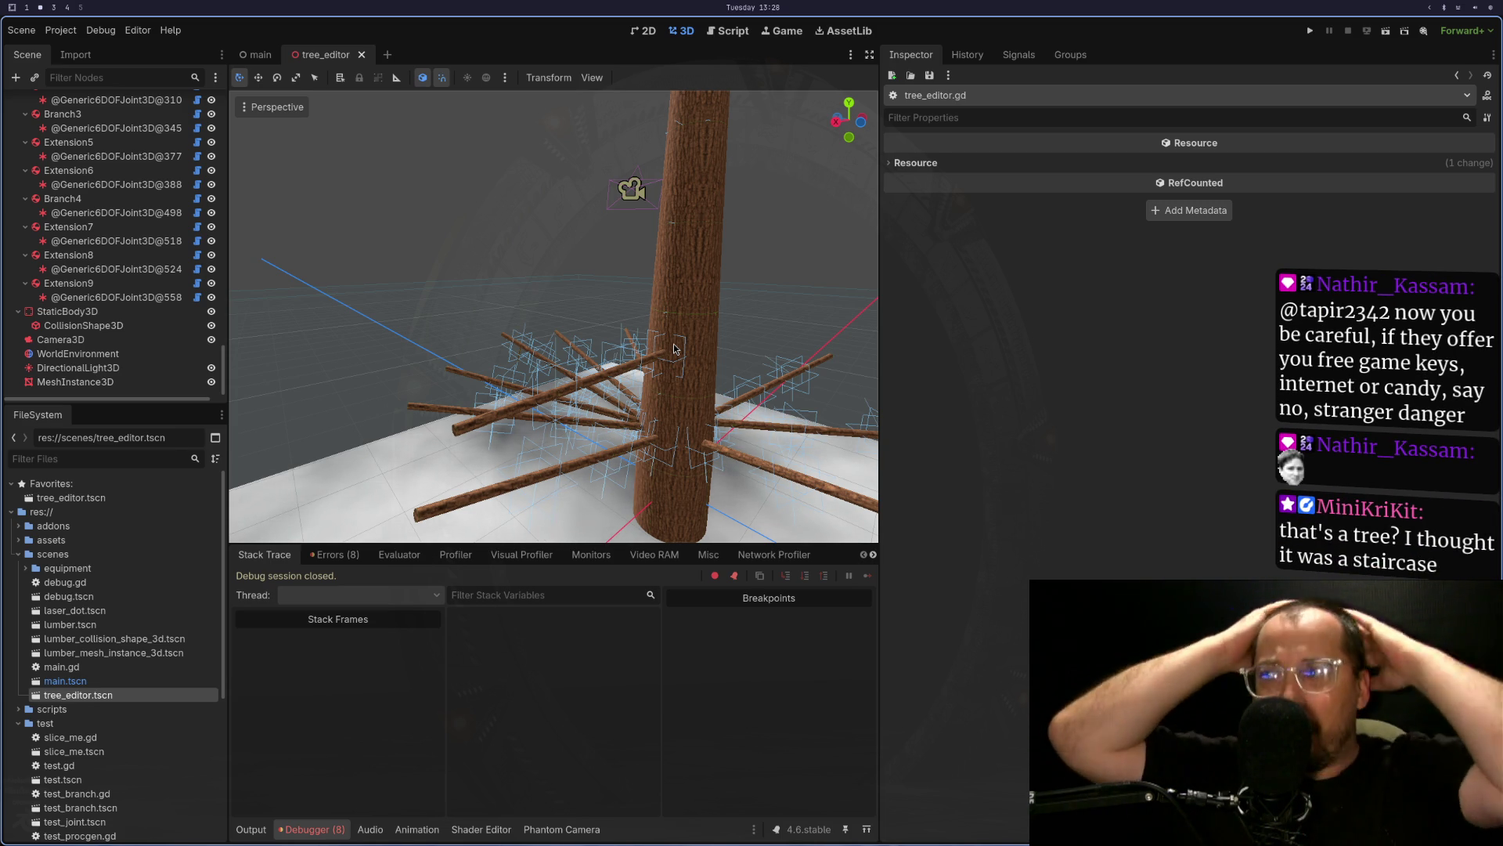
# - Orbit around the trunk and adjust the zoom to study the radiating branches and joints from above
pyautogui.moveTo(369, 382)
pyautogui.mouseDown()
pyautogui.moveTo(374, 365)
pyautogui.moveTo(375, 397)
pyautogui.moveTo(348, 415)
pyautogui.moveTo(392, 396)
pyautogui.moveTo(450, 403)
pyautogui.mouseUp()
pyautogui.scroll(2, 348, 416)
pyautogui.scroll(-2, 348, 416)
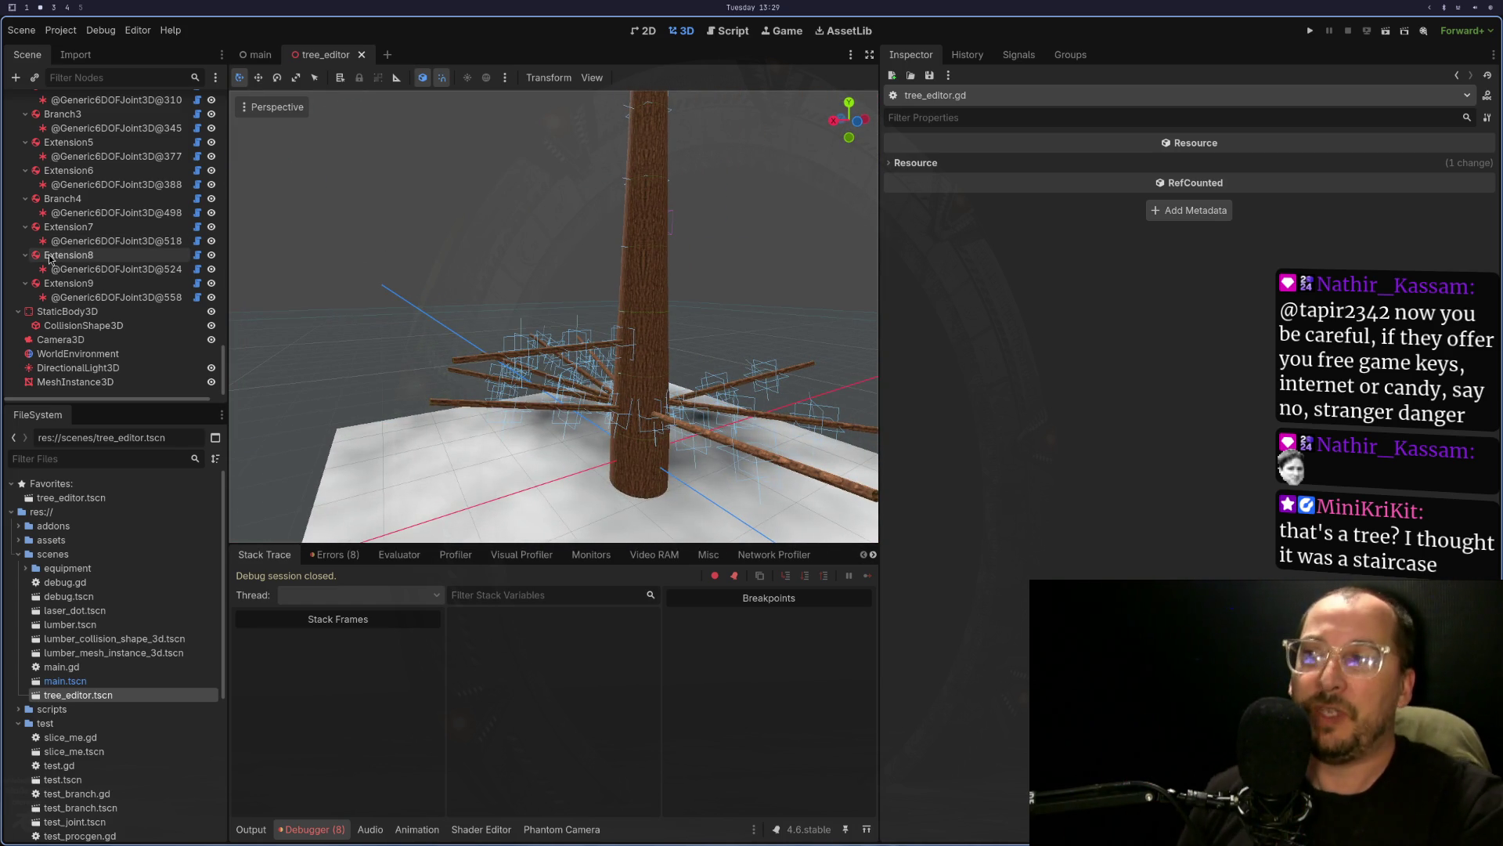
pyautogui.scroll(5, 81, 229)
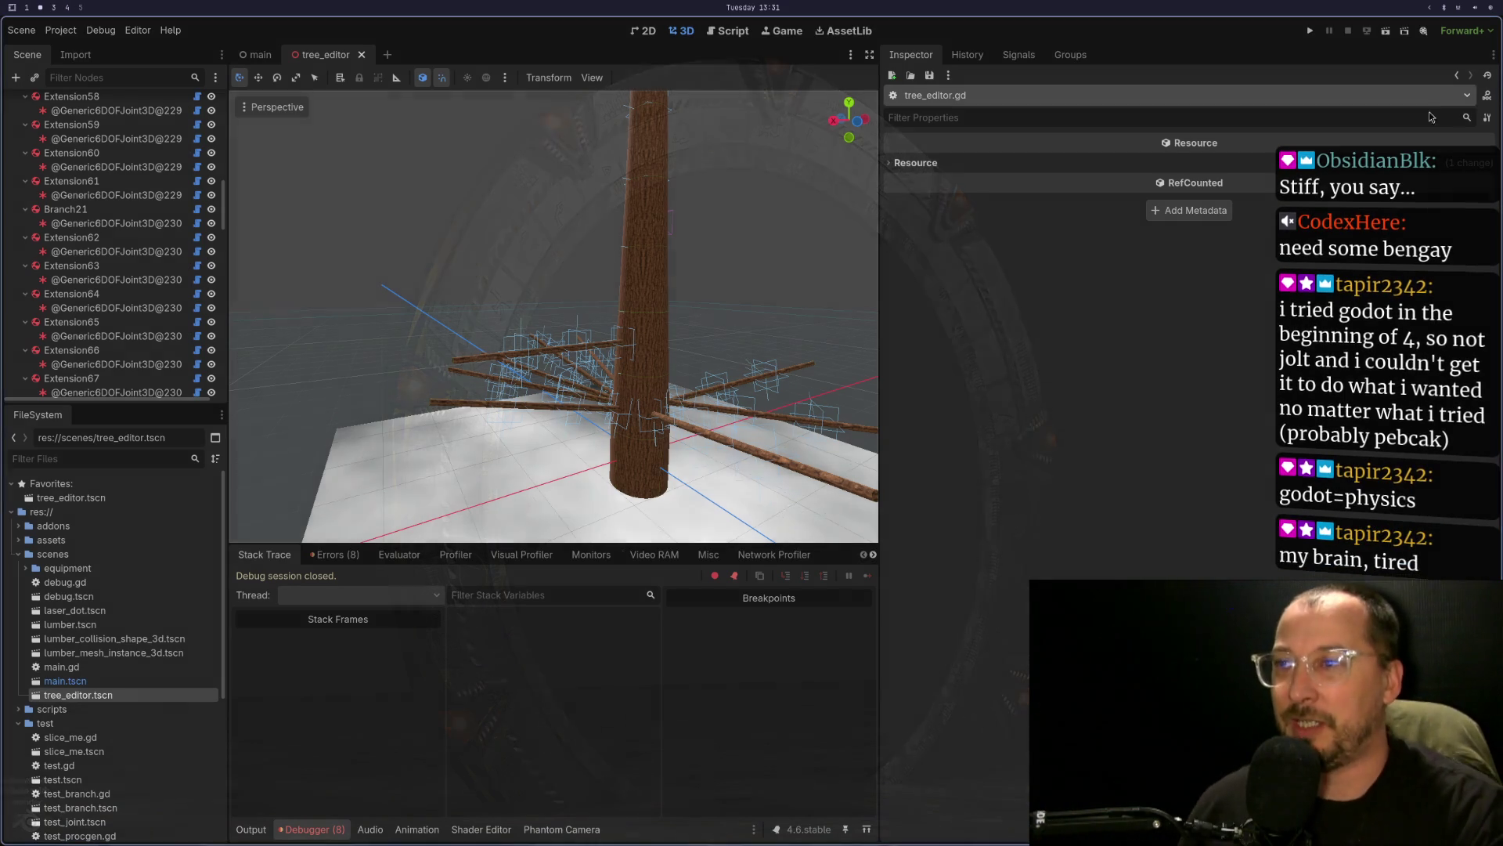
# - Orbit and zoom around the tree to reveal the trunk with its ring of radiating branches
pyautogui.scroll(5, 726, 408)
pyautogui.scroll(-5, 727, 408)
pyautogui.moveTo(751, 437); pyautogui.dragTo(828, 435)
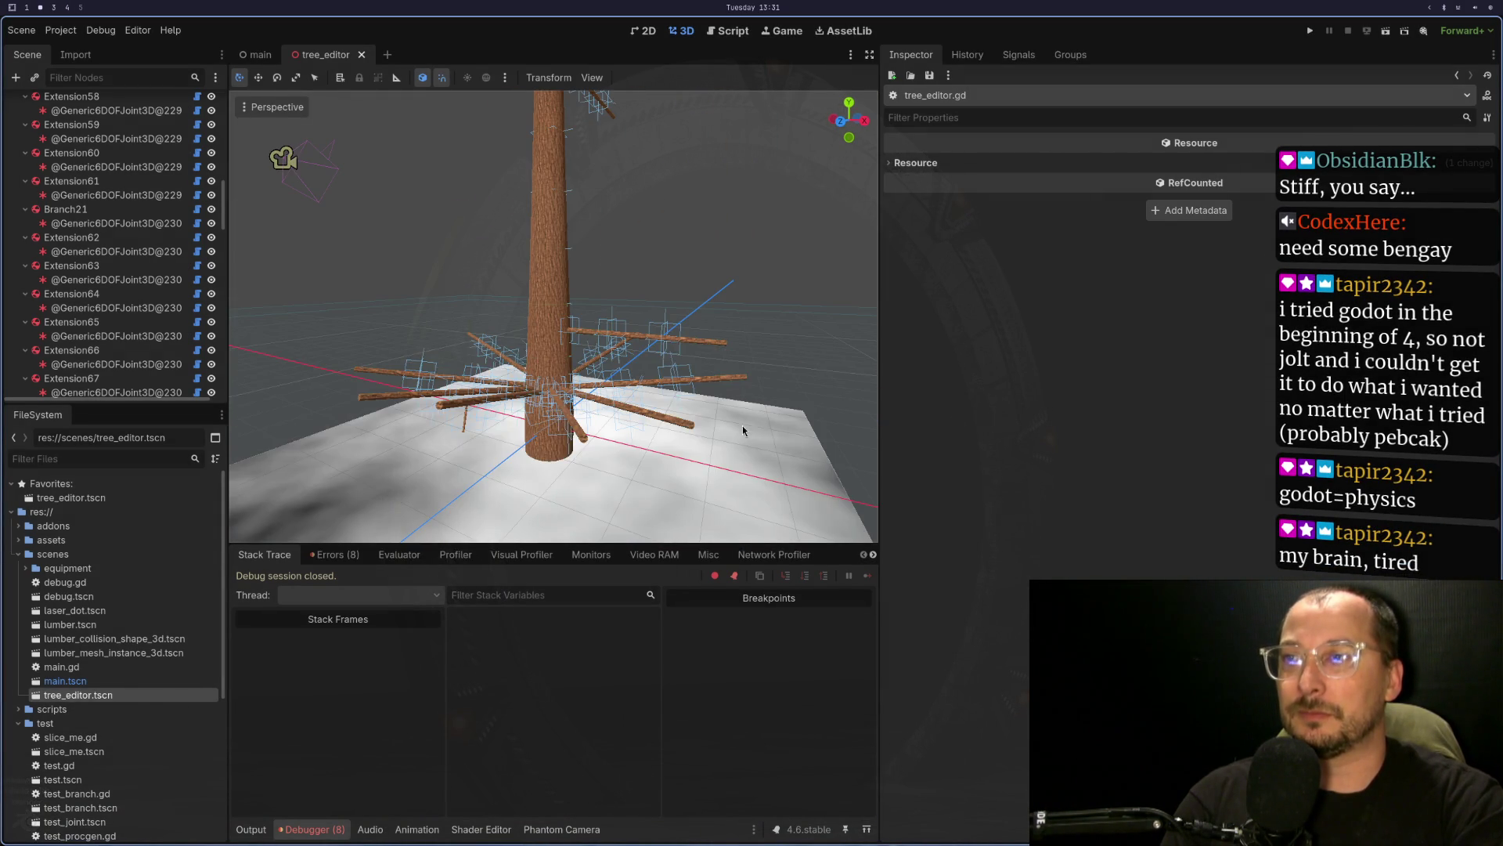
pyautogui.scroll(5, 673, 415)
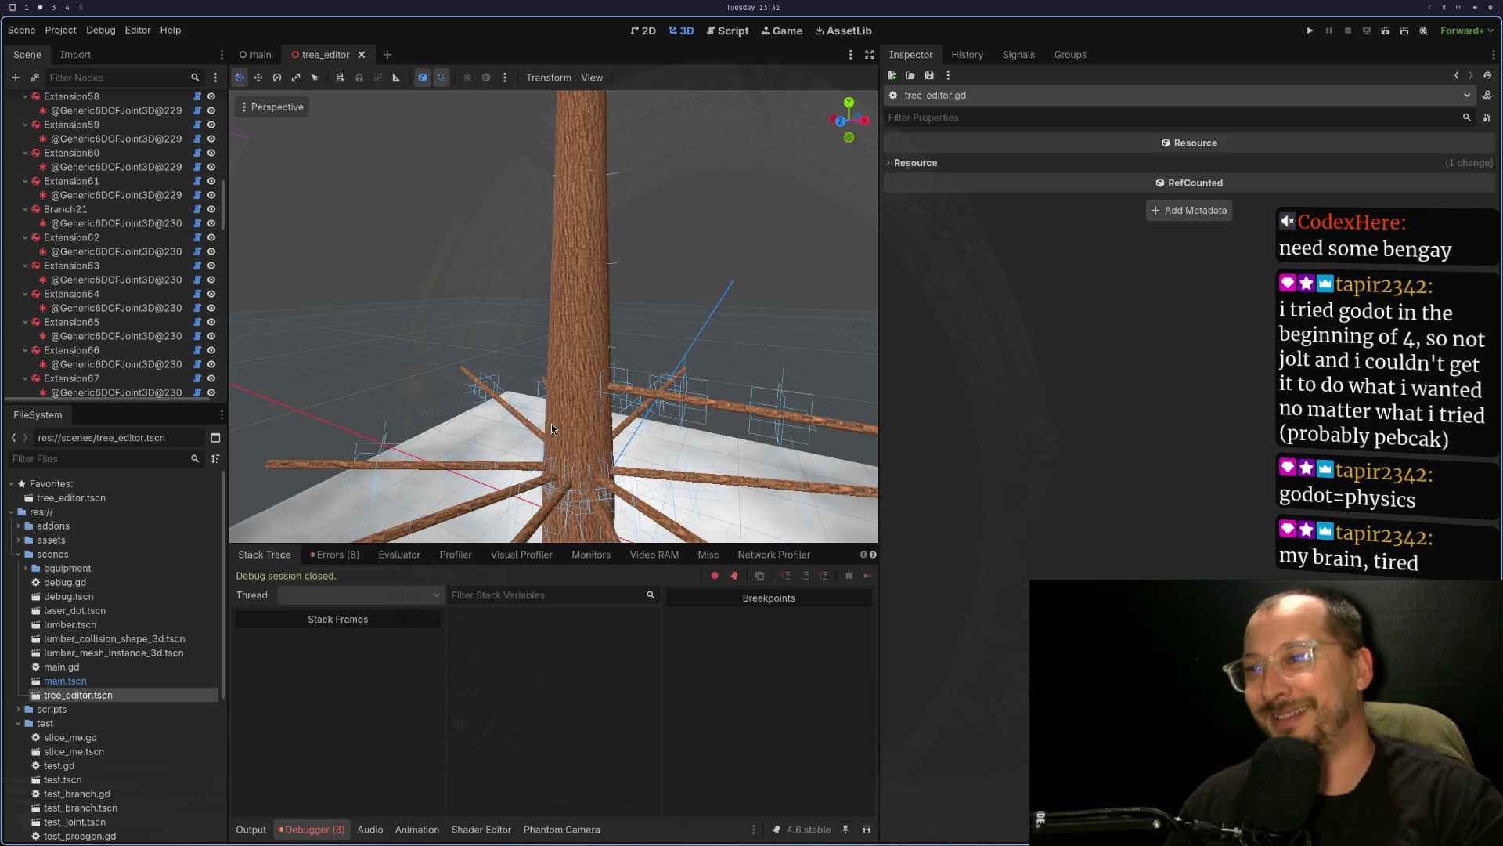
pyautogui.moveTo(350, 294)
pyautogui.mouseDown()
pyautogui.moveTo(598, 257)
pyautogui.moveTo(494, 393)
pyautogui.moveTo(566, 227)
pyautogui.mouseUp()
pyautogui.scroll(-2, 566, 228)
pyautogui.scroll(-7, 566, 227)
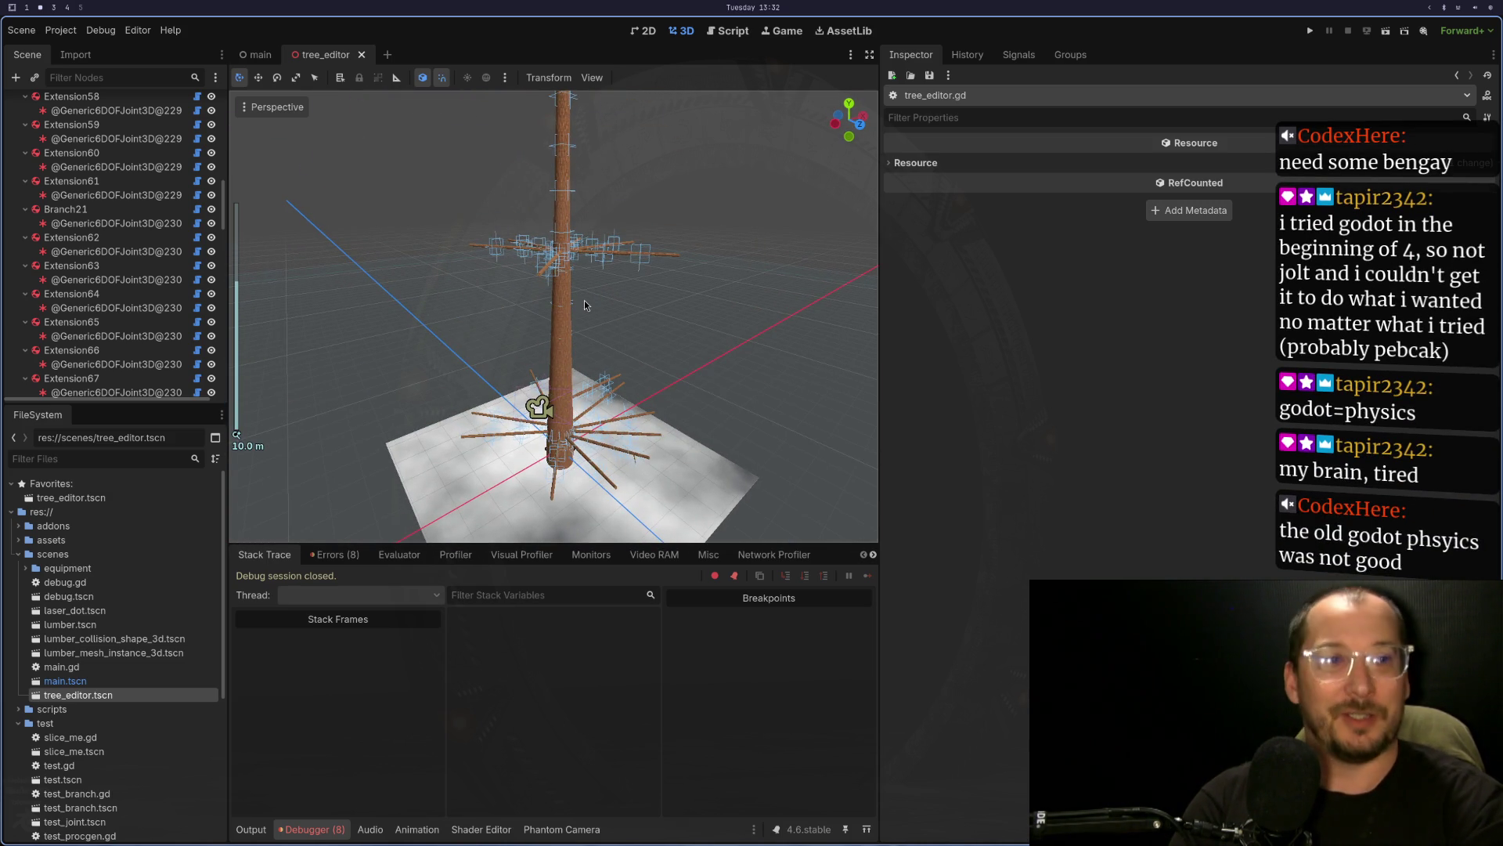
pyautogui.scroll(4, 584, 304)
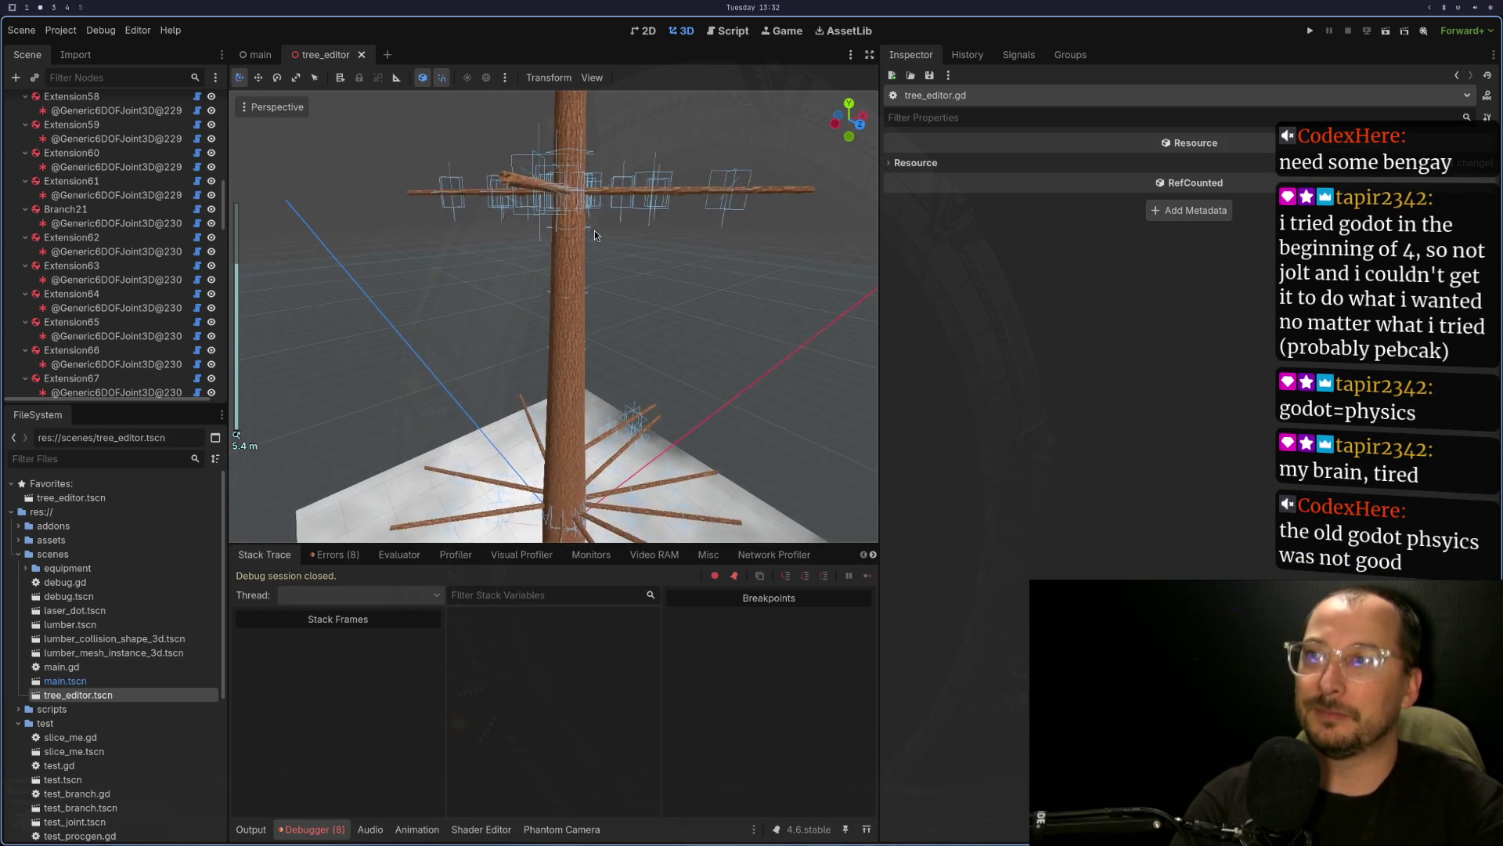
pyautogui.moveTo(585, 411)
pyautogui.mouseDown()
pyautogui.moveTo(673, 259)
pyautogui.moveTo(749, 286)
pyautogui.moveTo(808, 466)
pyautogui.moveTo(661, 339)
pyautogui.moveTo(620, 257)
pyautogui.mouseUp()
pyautogui.scroll(2, 808, 467)
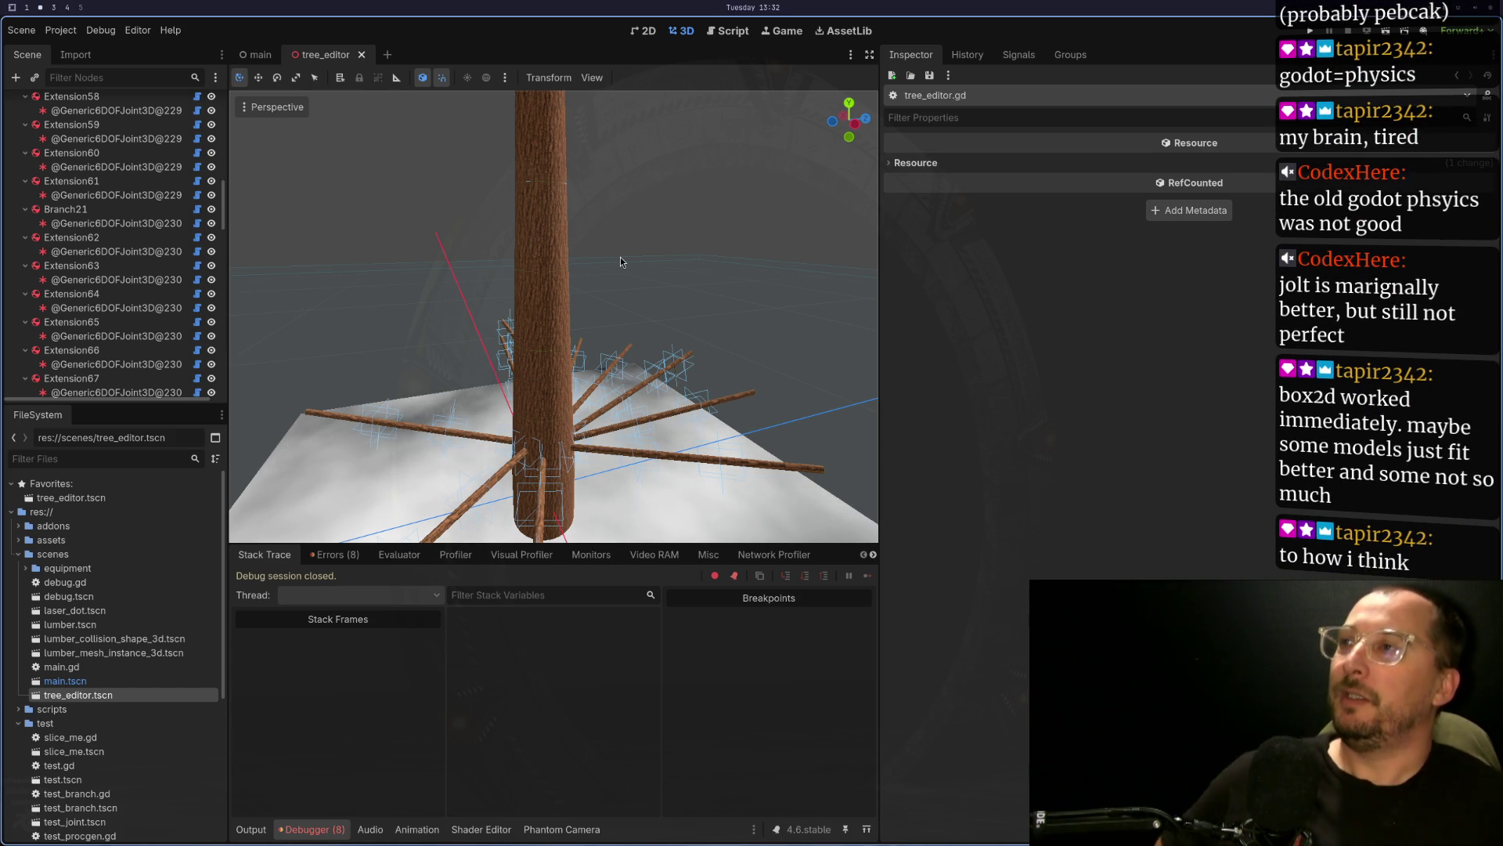
pyautogui.scroll(5, 98, 239)
pyautogui.scroll(3, 97, 239)
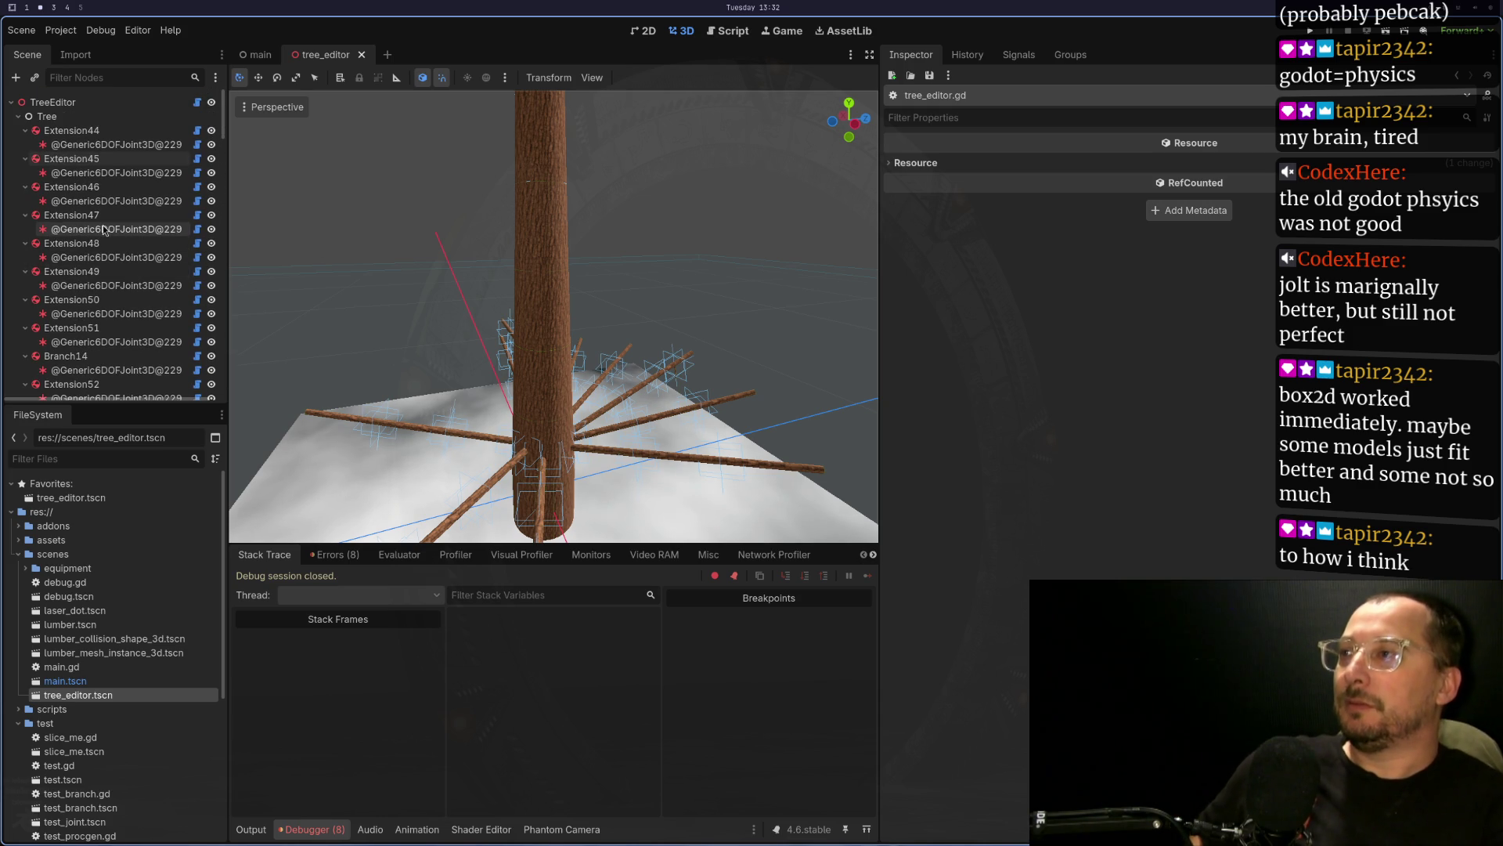
# - Select Extension44, then orbit to side and tilted views and zoom out to show the whole tree
pyautogui.click(126, 137)
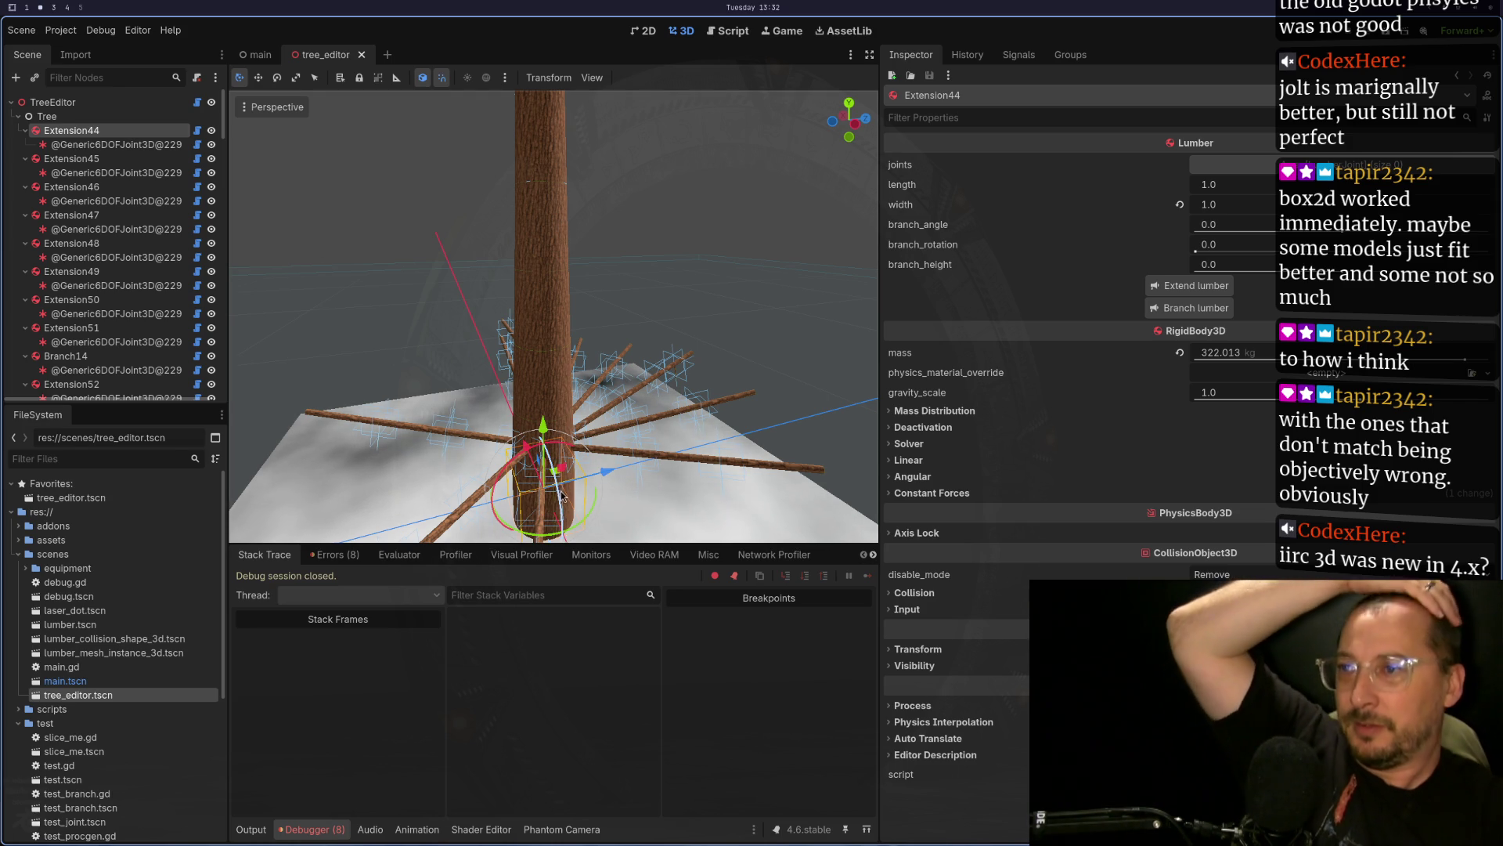
pyautogui.scroll(-3, 648, 471)
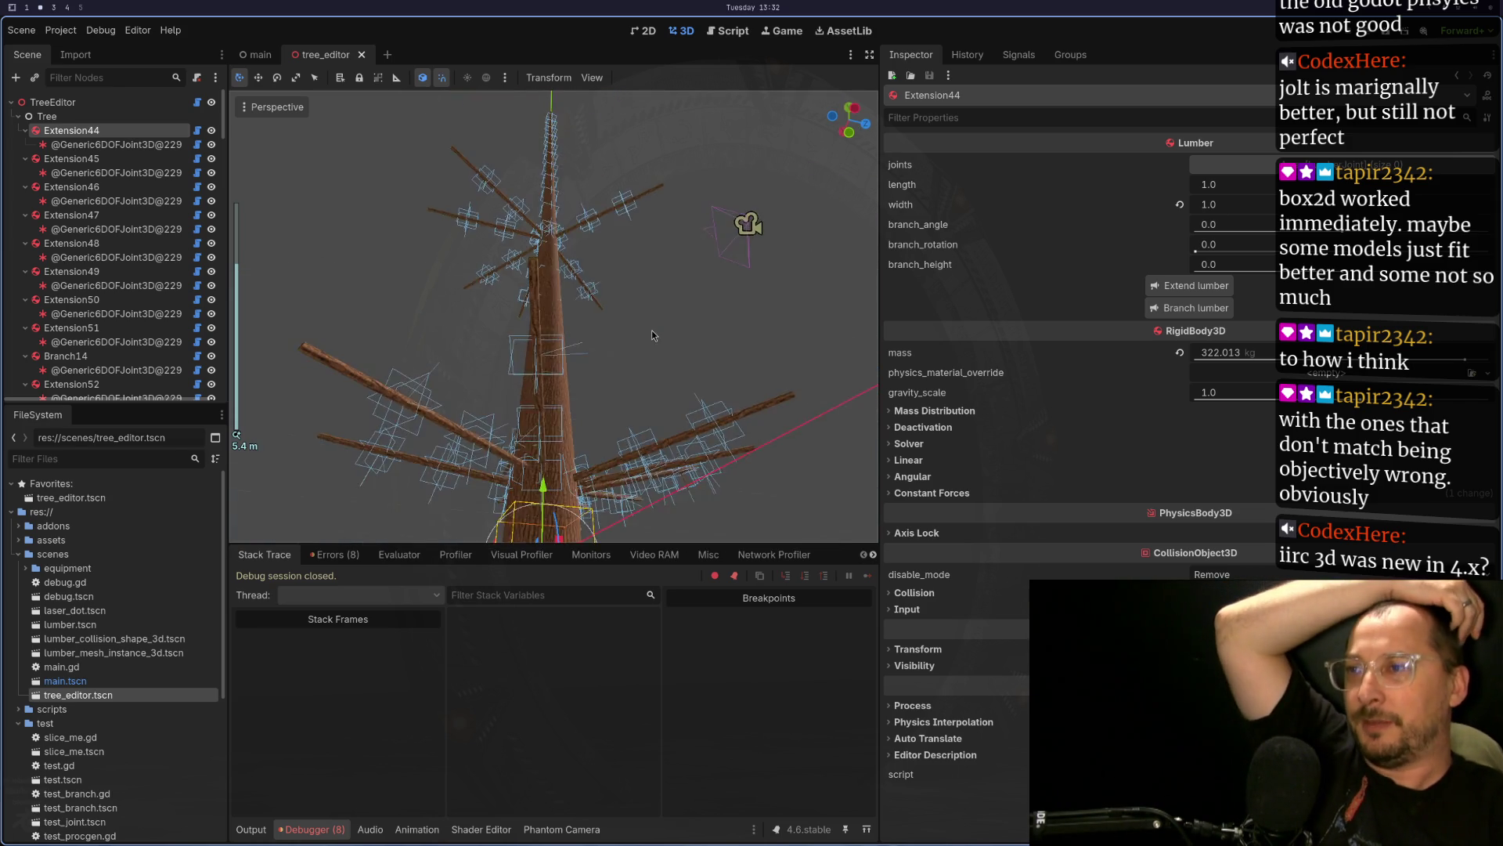
pyautogui.moveTo(651, 331)
pyautogui.mouseDown()
pyautogui.moveTo(750, 485)
pyautogui.moveTo(694, 515)
pyautogui.moveTo(618, 340)
pyautogui.moveTo(758, 373)
pyautogui.moveTo(728, 439)
pyautogui.moveTo(681, 480)
pyautogui.moveTo(693, 453)
pyautogui.mouseUp()
pyautogui.scroll(5, 703, 326)
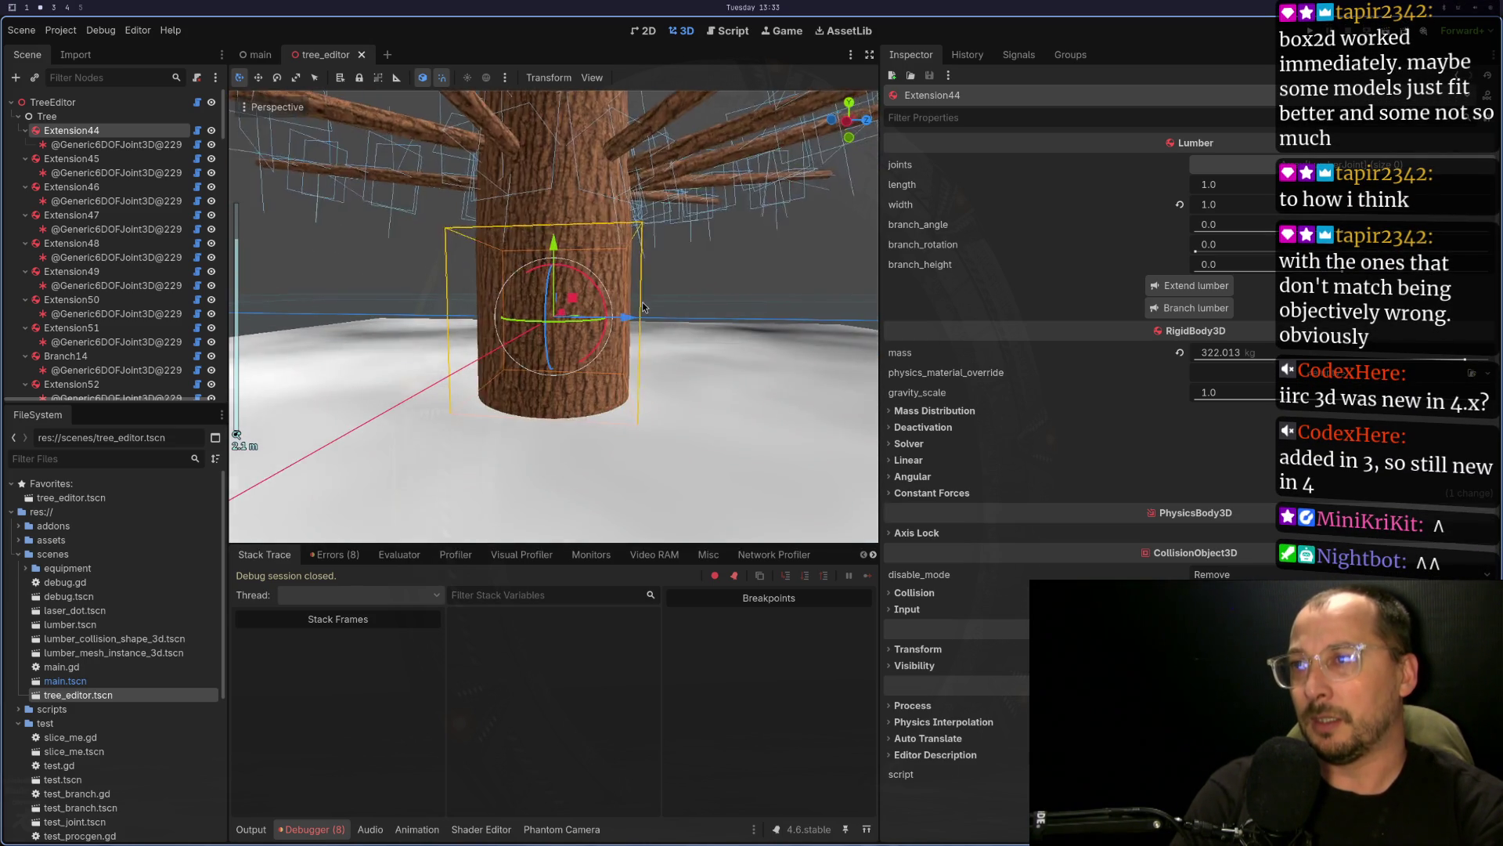
pyautogui.scroll(-10, 627, 321)
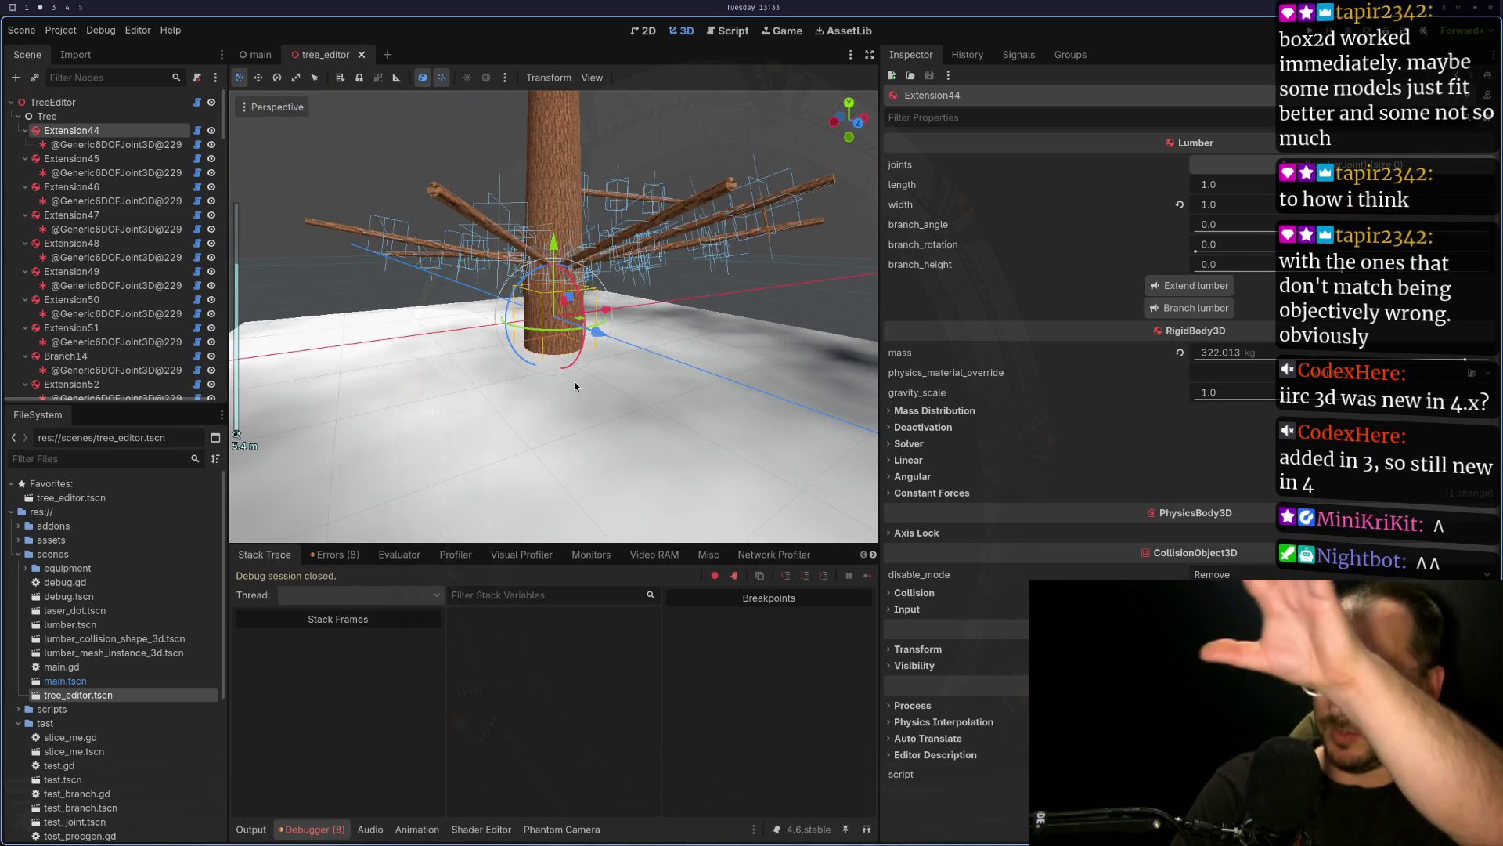
pyautogui.moveTo(832, 241)
pyautogui.mouseDown()
pyautogui.moveTo(500, 379)
pyautogui.moveTo(583, 350)
pyautogui.mouseUp()
pyautogui.scroll(5, 583, 350)
pyautogui.scroll(-2, 583, 350)
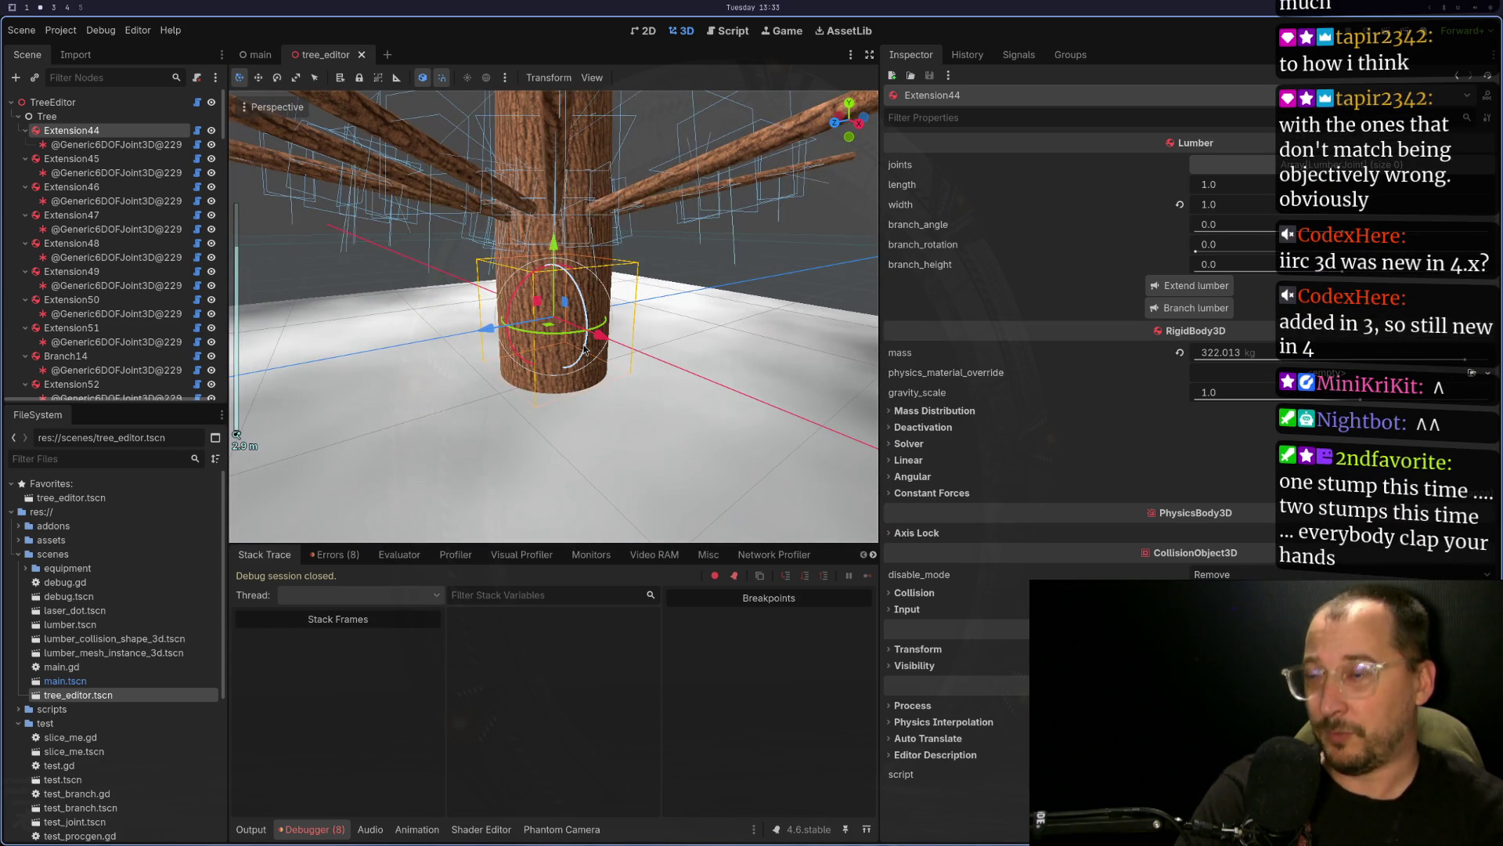
pyautogui.scroll(-10, 593, 288)
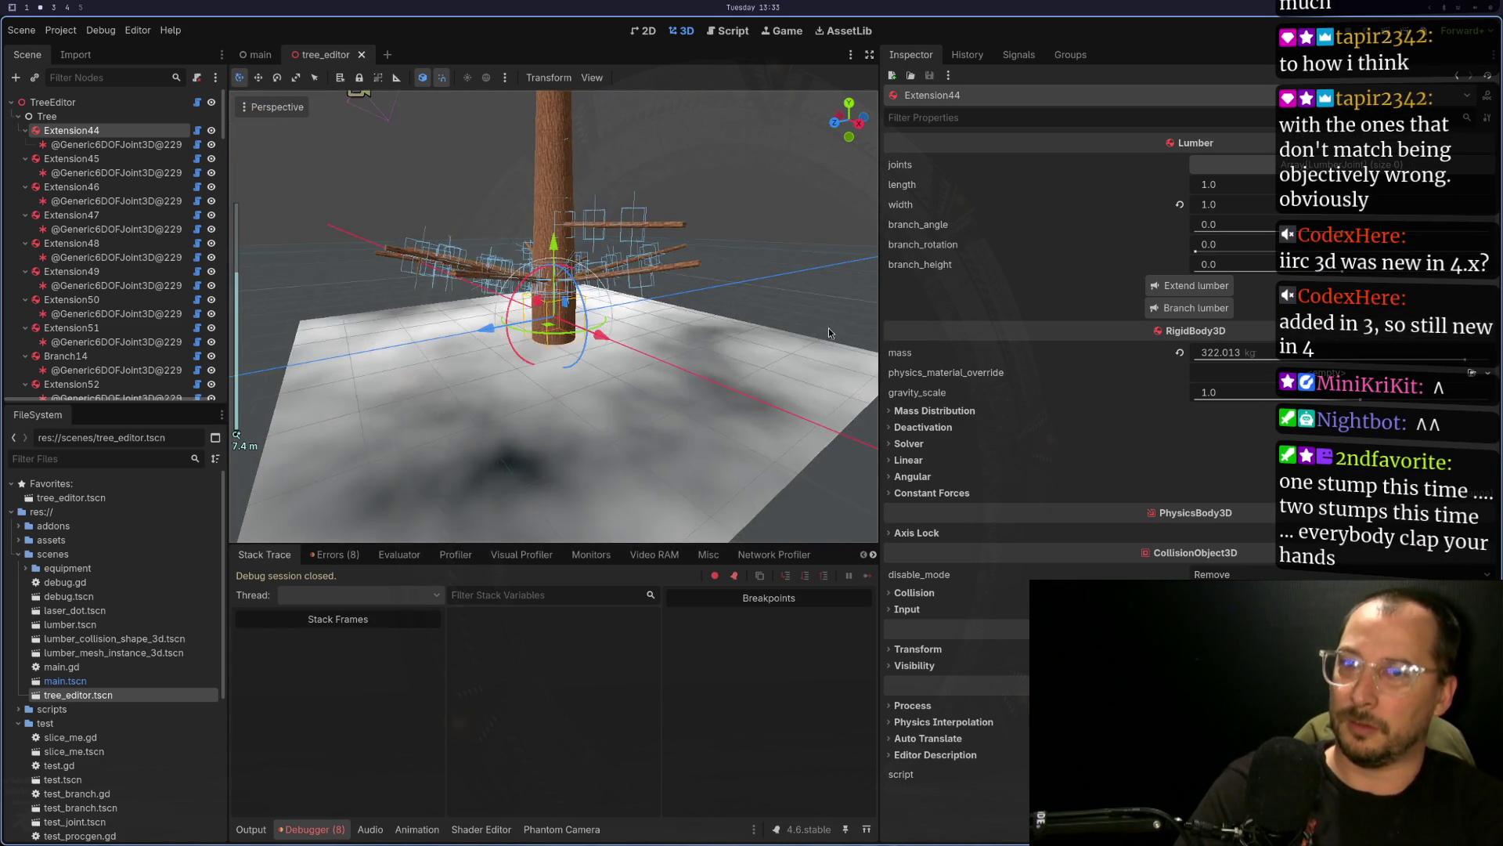
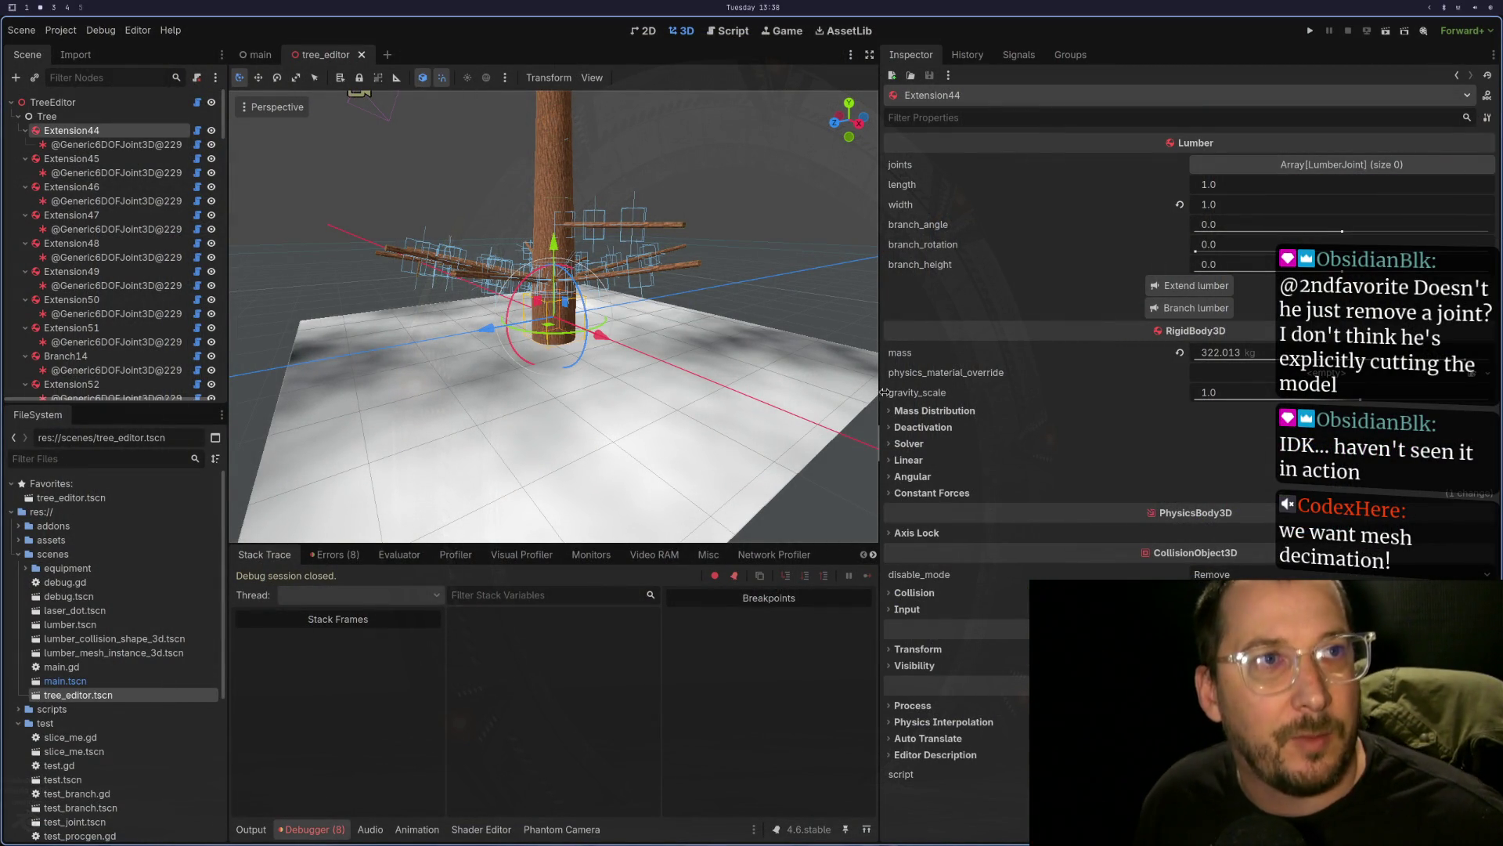
# - Zoom in and orbit from above until the branch crosses the view near the trunk
pyautogui.scroll(5, 598, 241)
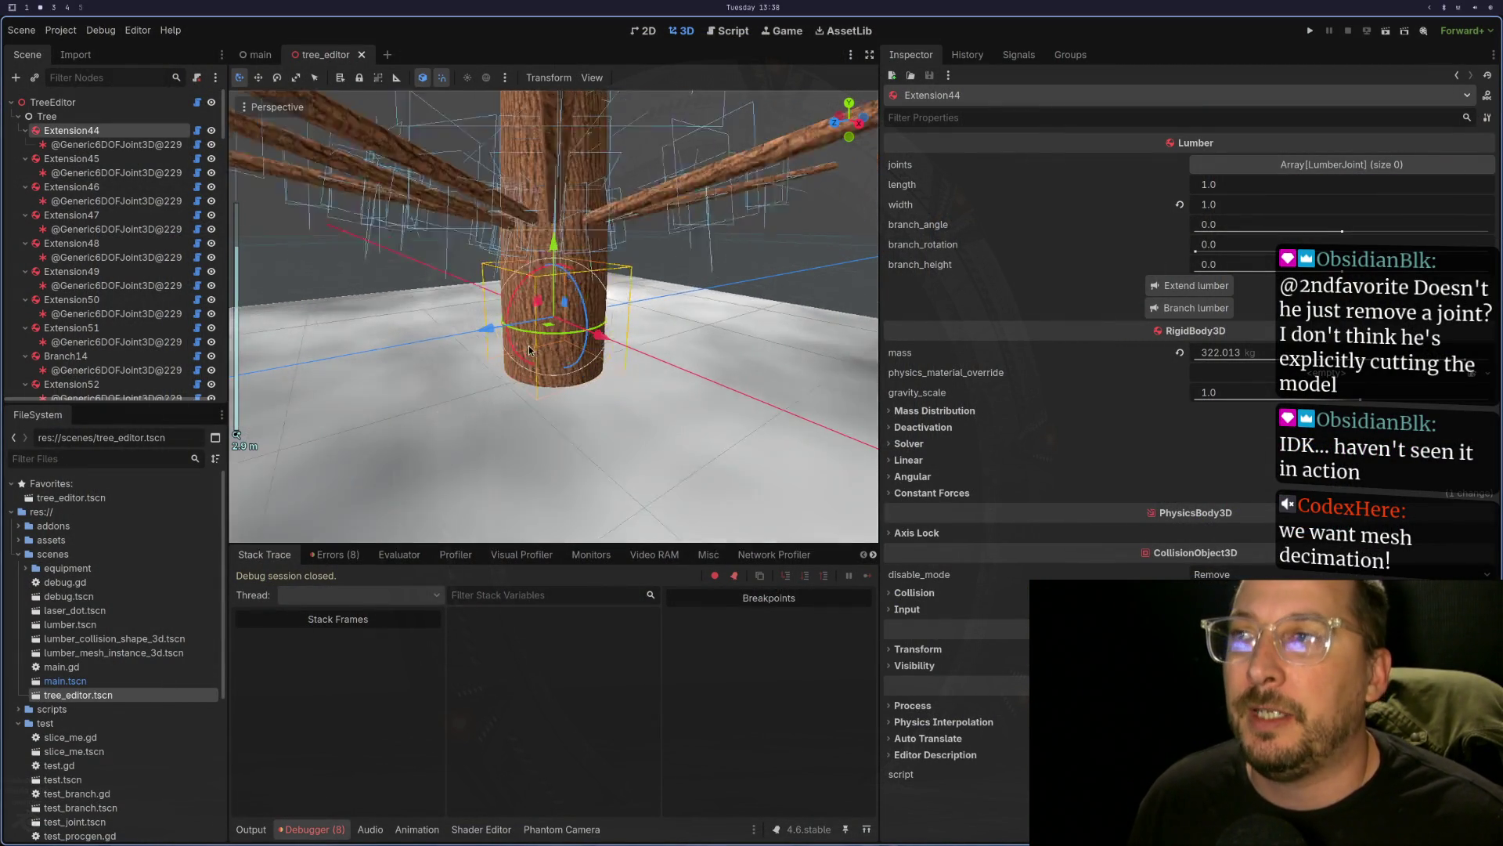
pyautogui.moveTo(598, 241)
pyautogui.mouseDown()
pyautogui.moveTo(627, 397)
pyautogui.moveTo(697, 387)
pyautogui.mouseUp()
pyautogui.scroll(5, 665, 380)
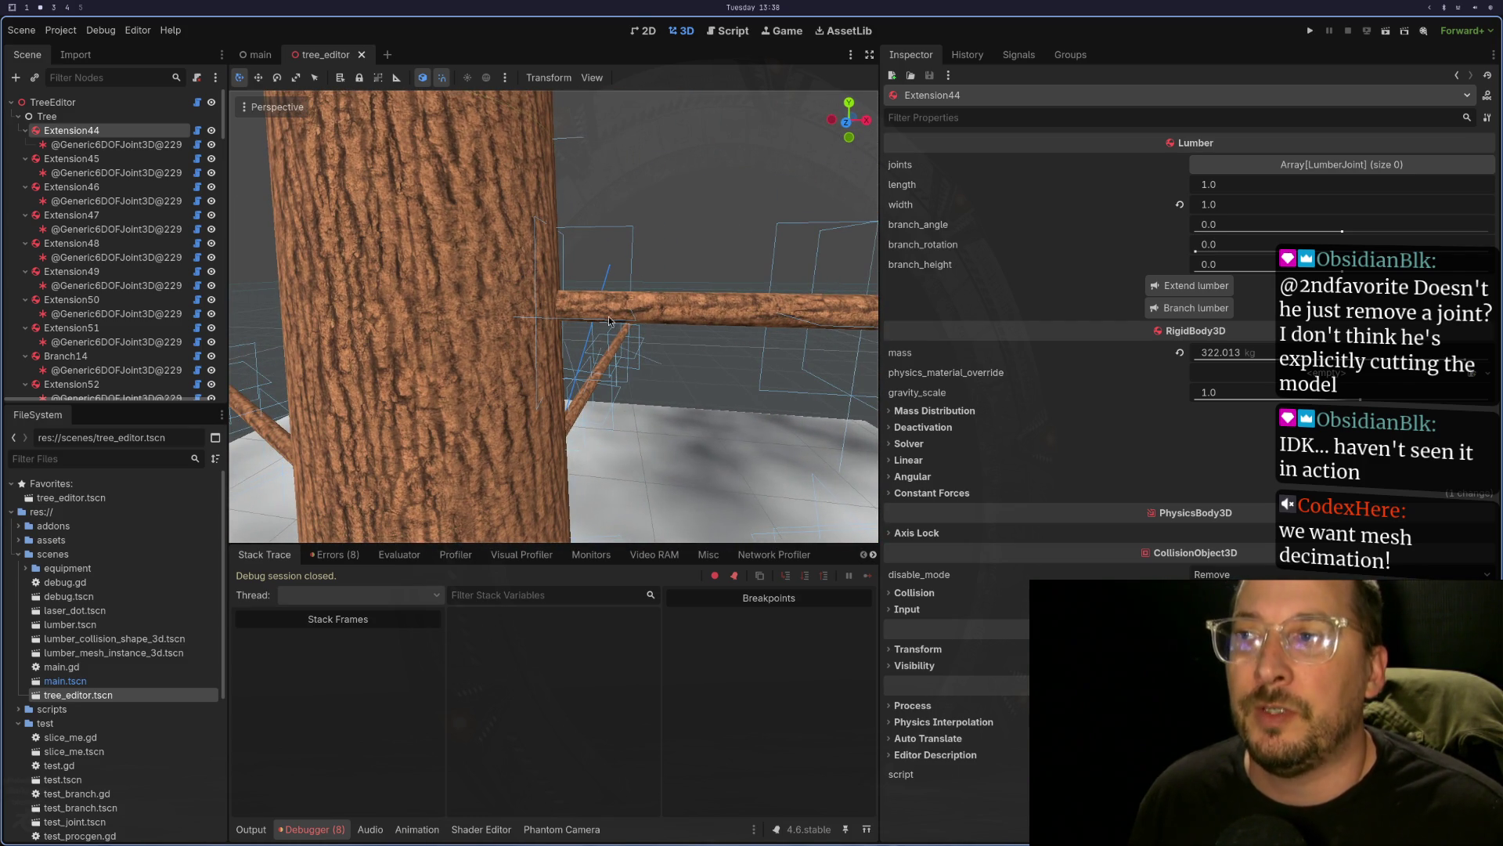
pyautogui.moveTo(658, 332)
pyautogui.mouseDown()
pyautogui.moveTo(705, 321)
pyautogui.moveTo(692, 316)
pyautogui.mouseUp()
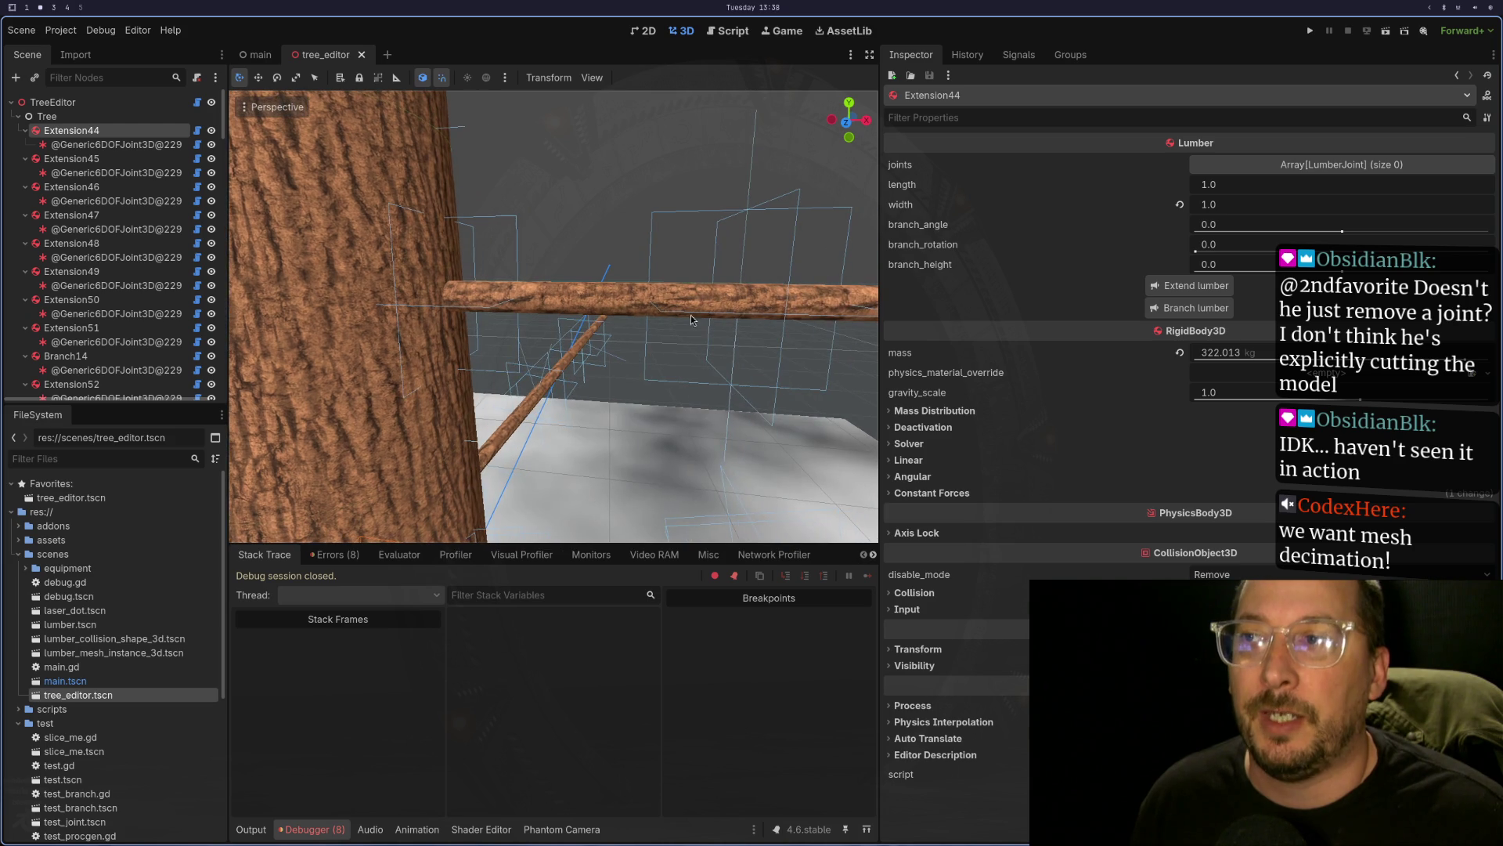
pyautogui.scroll(4, 740, 321)
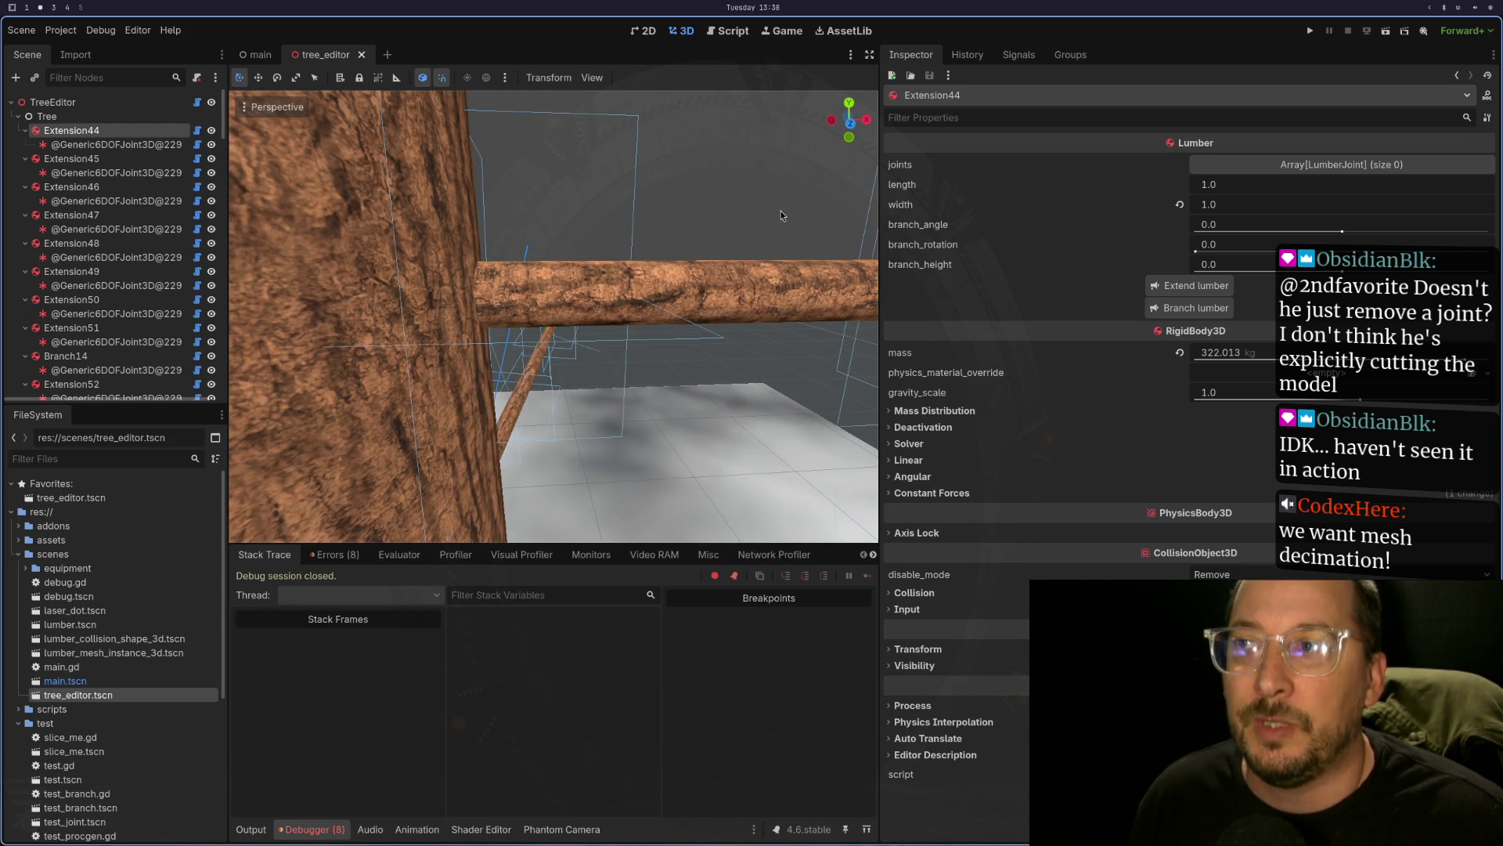
pyautogui.moveTo(619, 338); pyautogui.dragTo(404, 292)
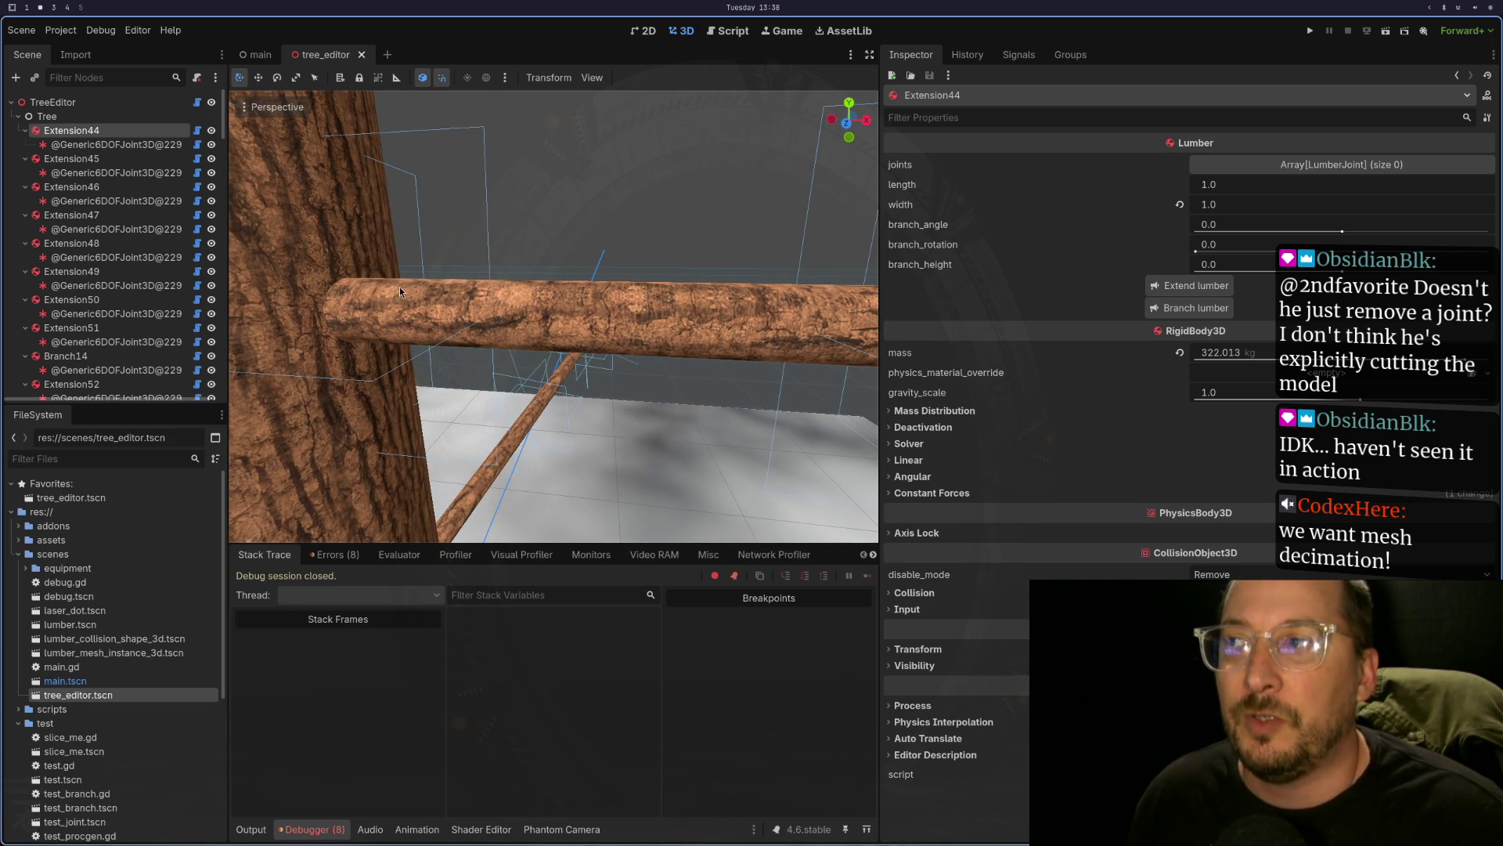
pyautogui.moveTo(709, 338); pyautogui.dragTo(724, 315)
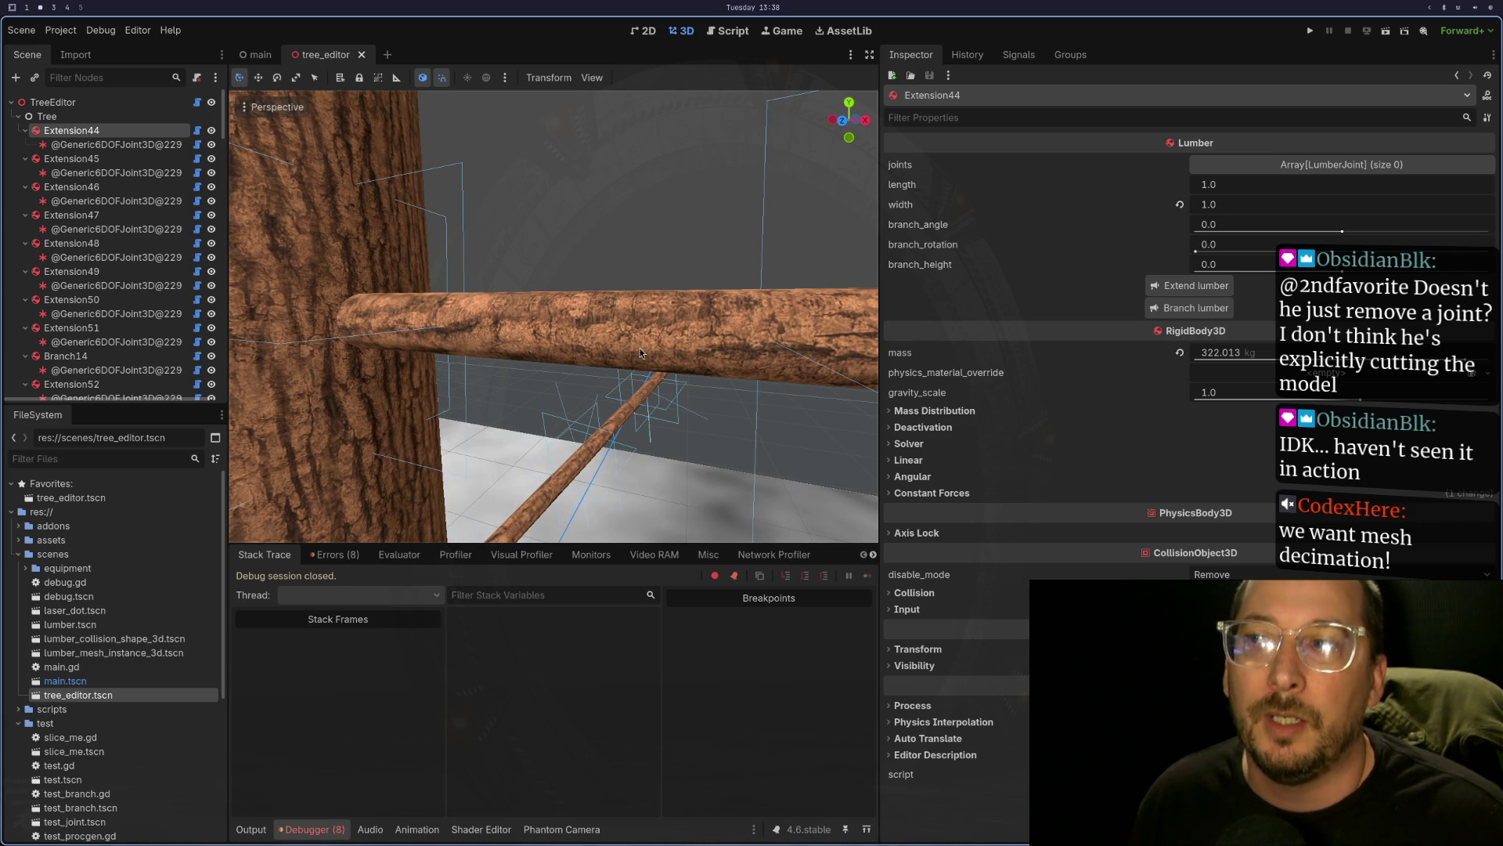
# - Keep zooming and orbiting until the branch runs horizontally with the floor beneath it
pyautogui.moveTo(639, 359); pyautogui.dragTo(589, 353)
pyautogui.scroll(3, 747, 362)
pyautogui.moveTo(740, 365)
pyautogui.mouseDown()
pyautogui.moveTo(786, 349)
pyautogui.moveTo(734, 359)
pyautogui.mouseUp()
pyautogui.scroll(3, 785, 350)
pyautogui.scroll(2, 747, 364)
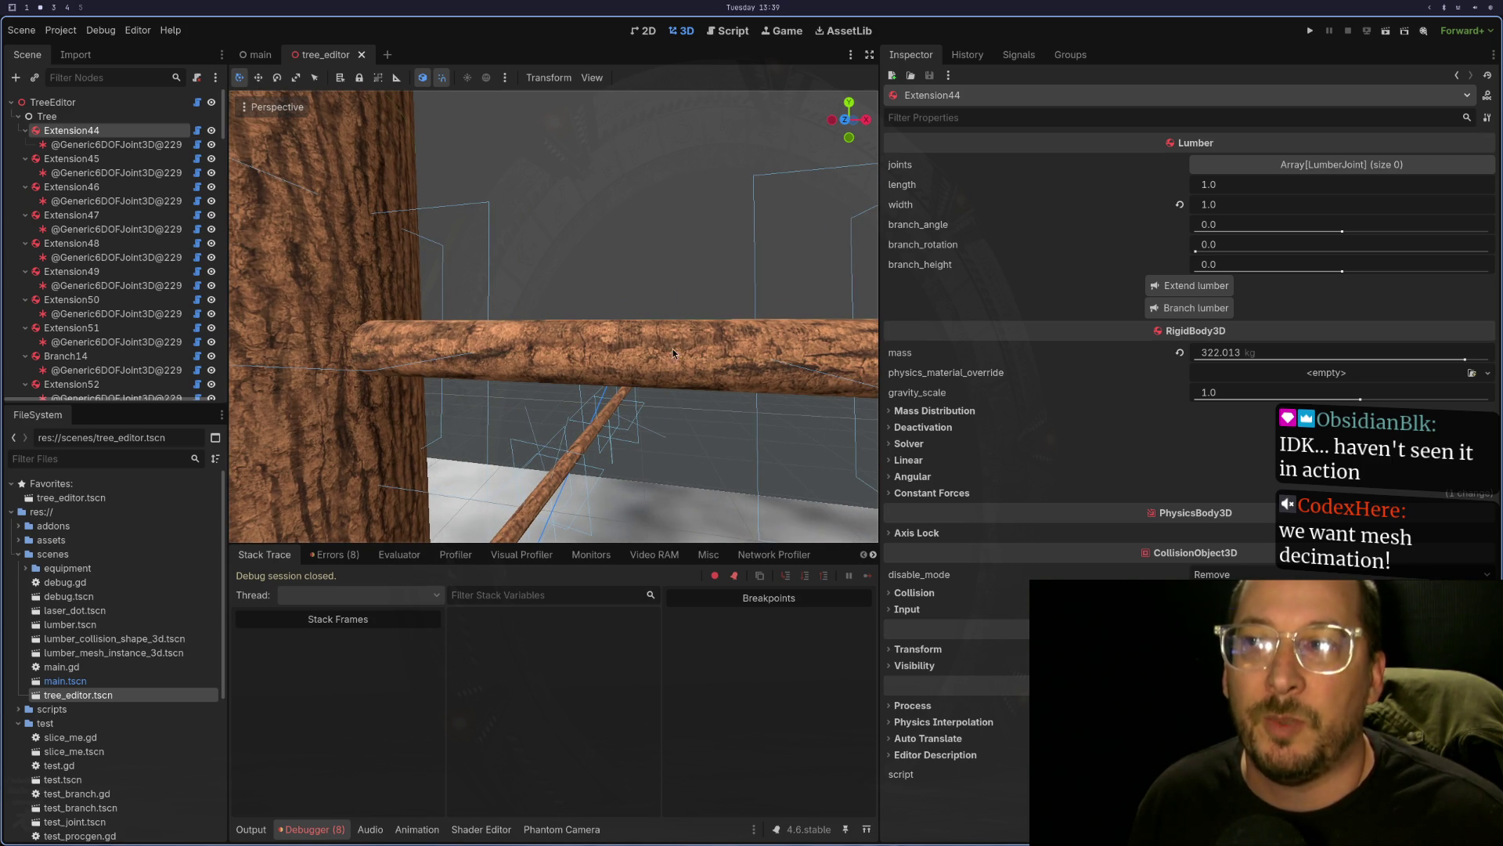
pyautogui.scroll(3, 681, 354)
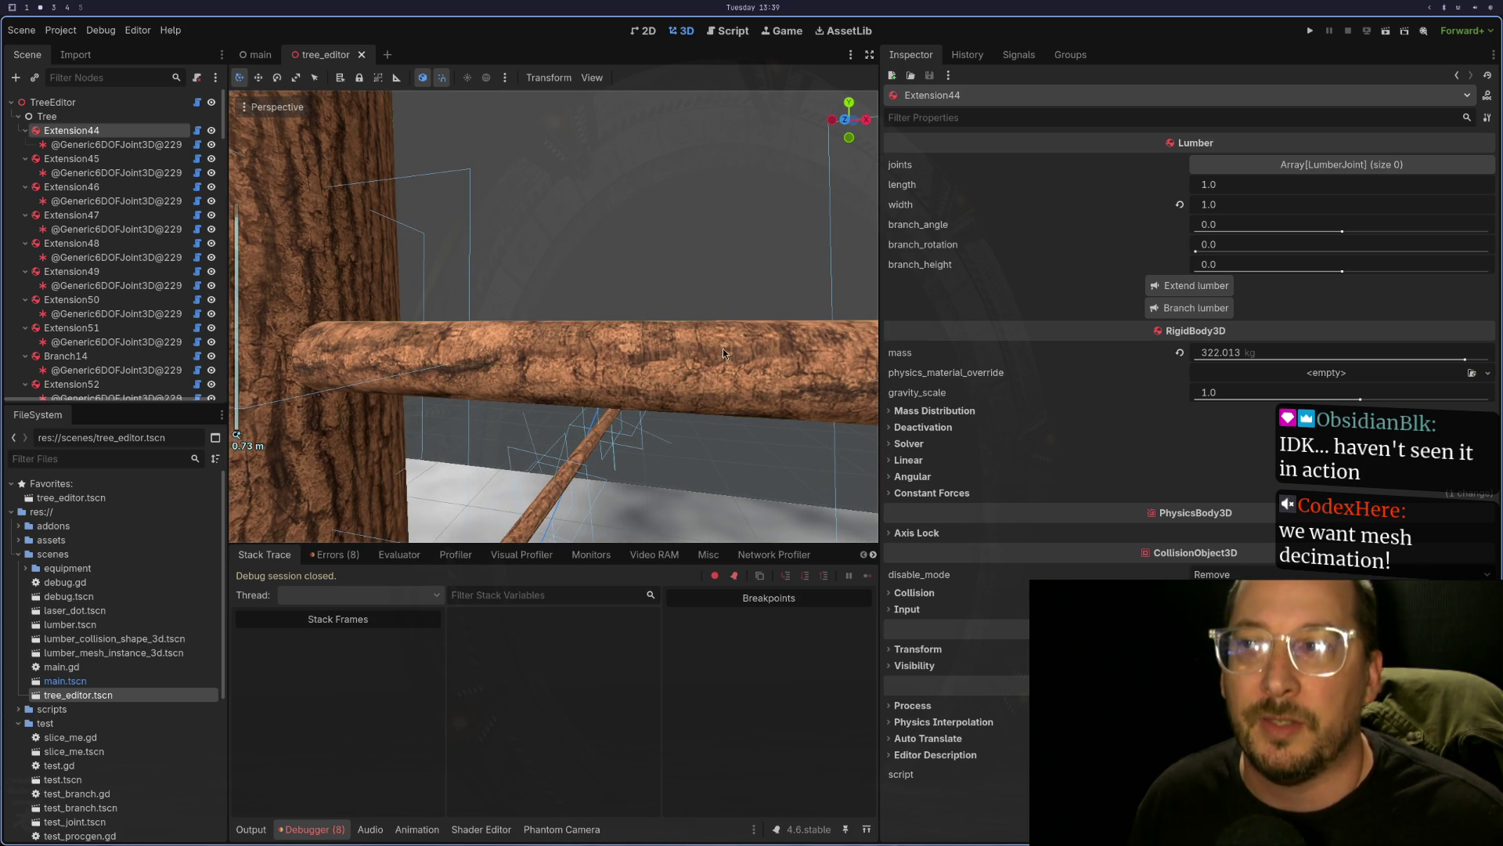
pyautogui.moveTo(698, 388); pyautogui.dragTo(775, 336)
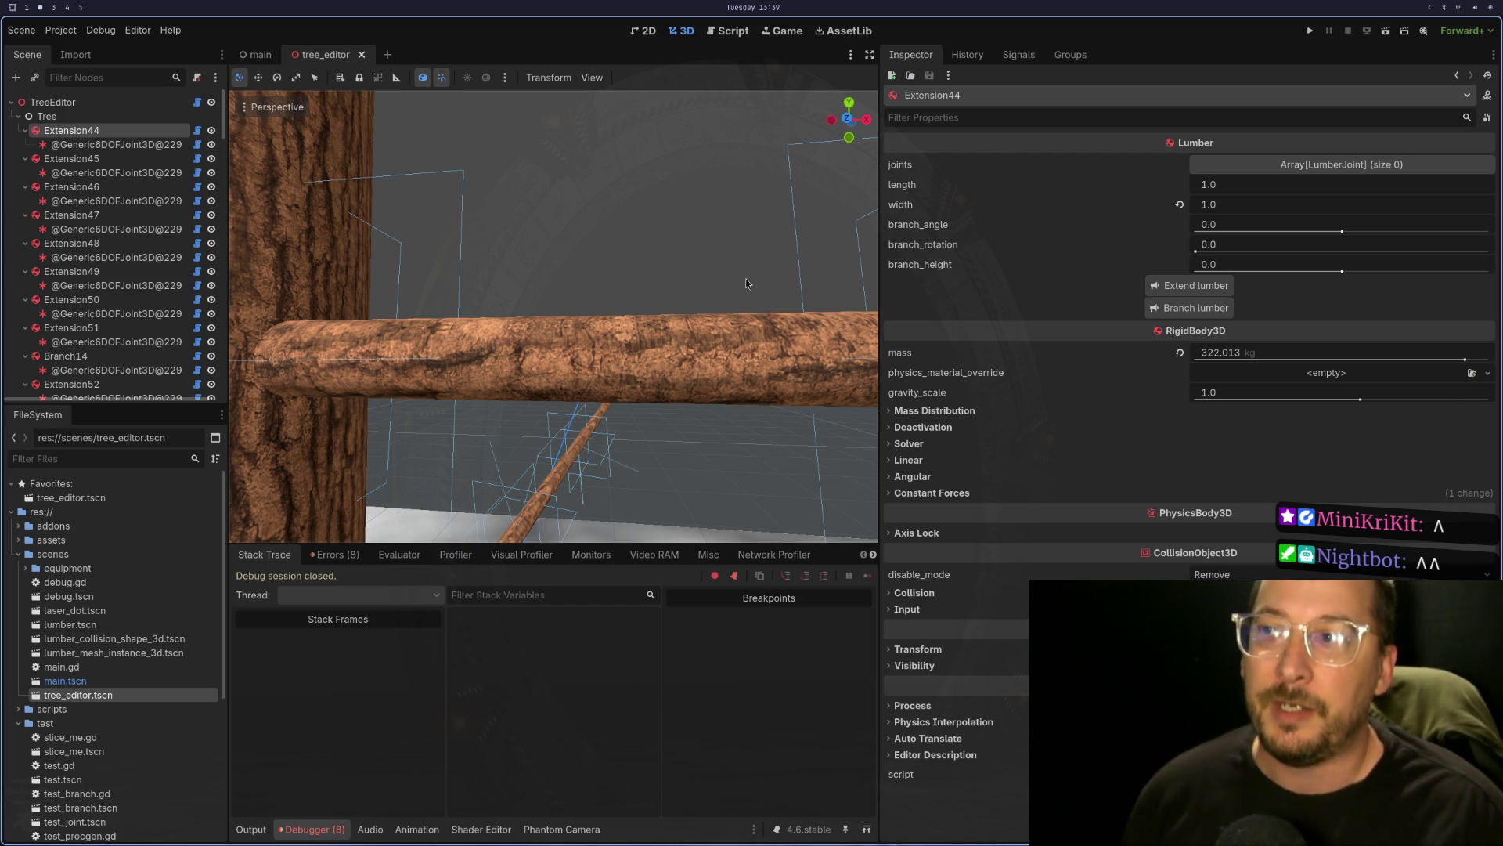
pyautogui.scroll(-5, 566, 362)
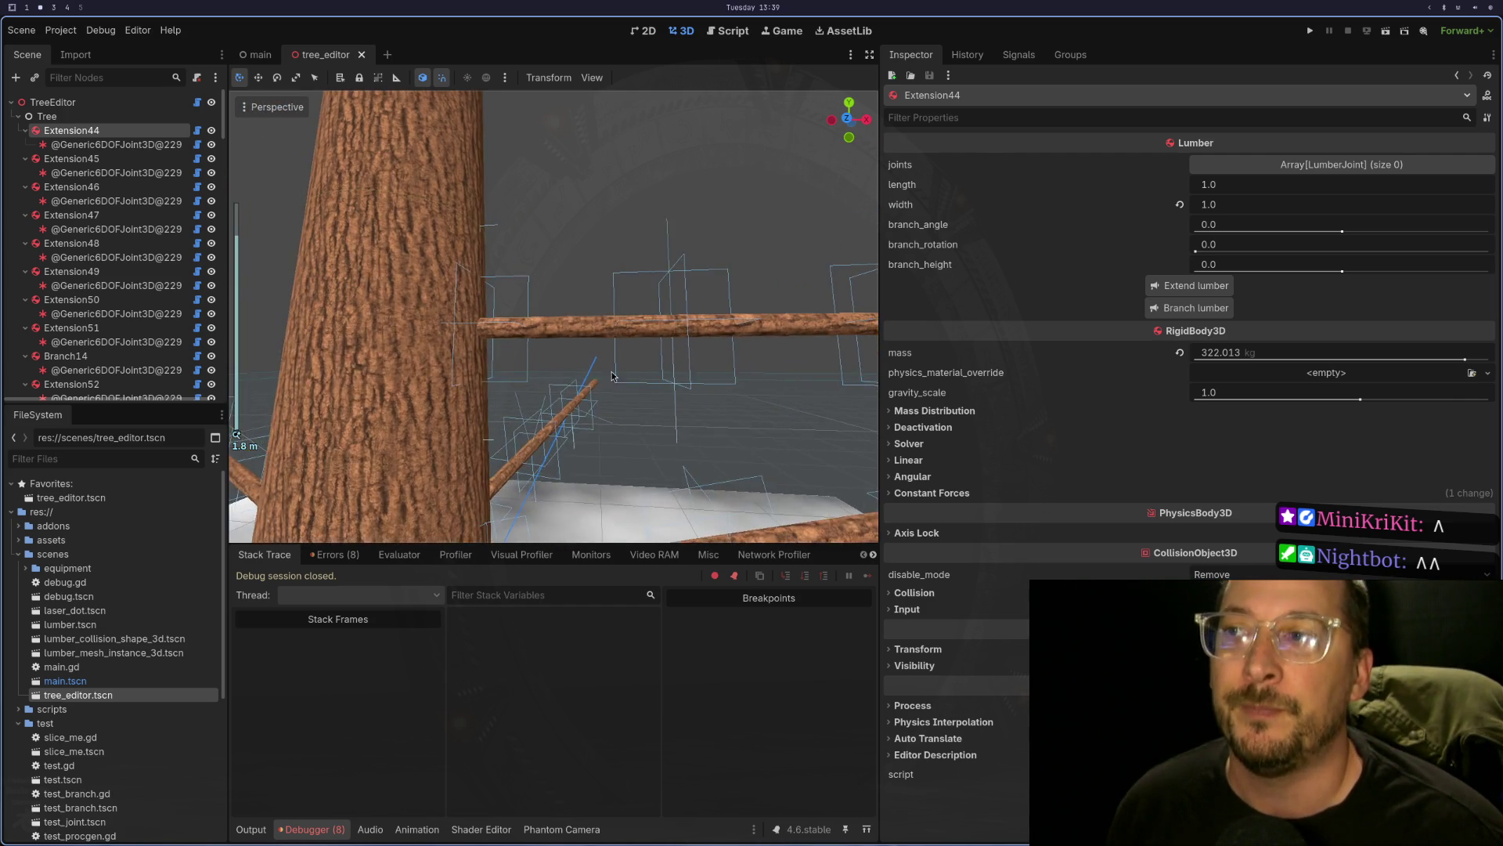
pyautogui.scroll(4, 597, 431)
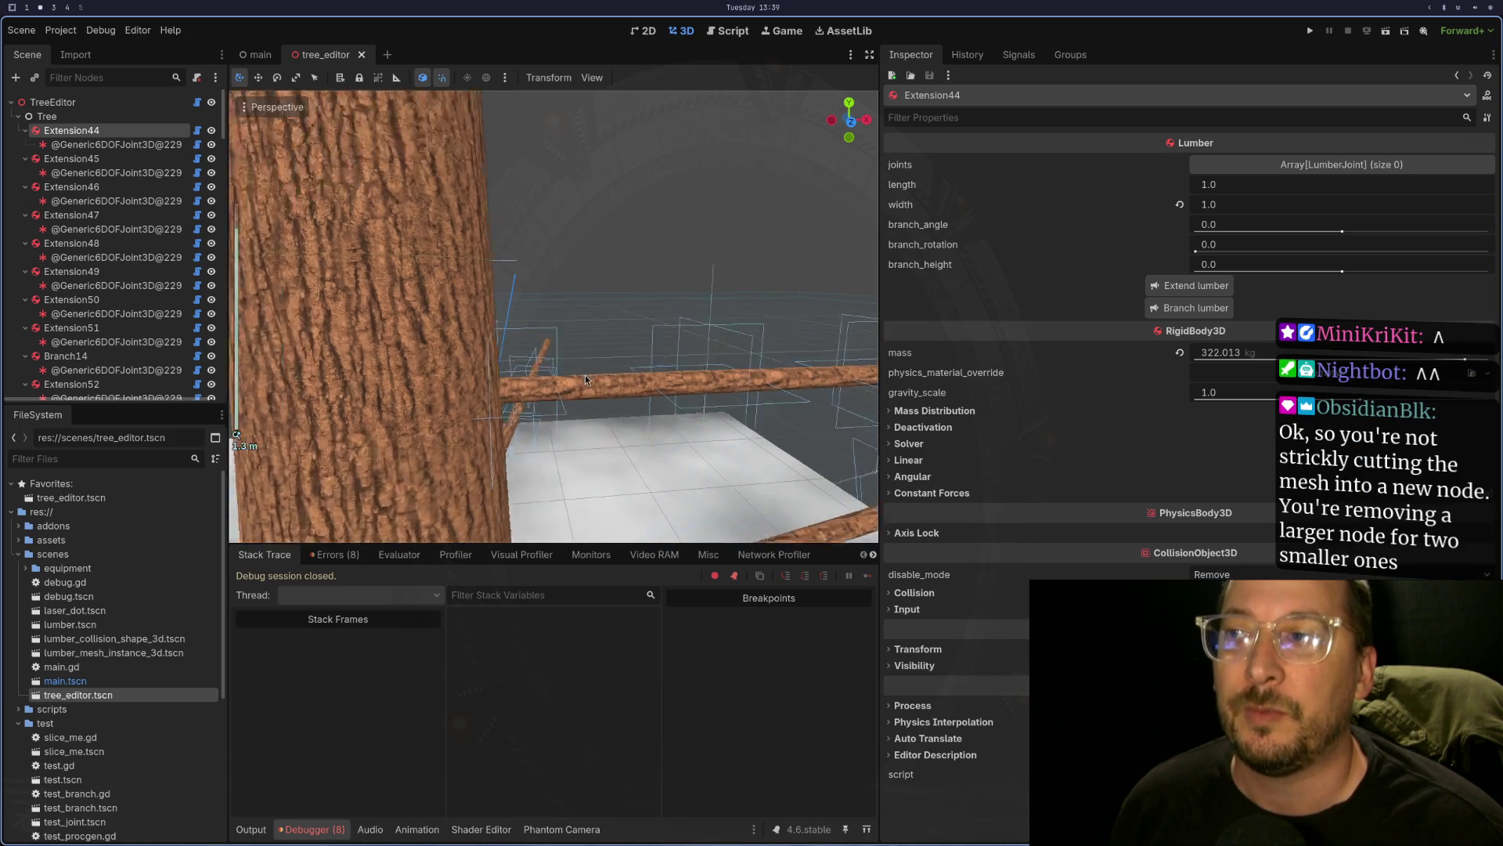
pyautogui.scroll(5, 585, 379)
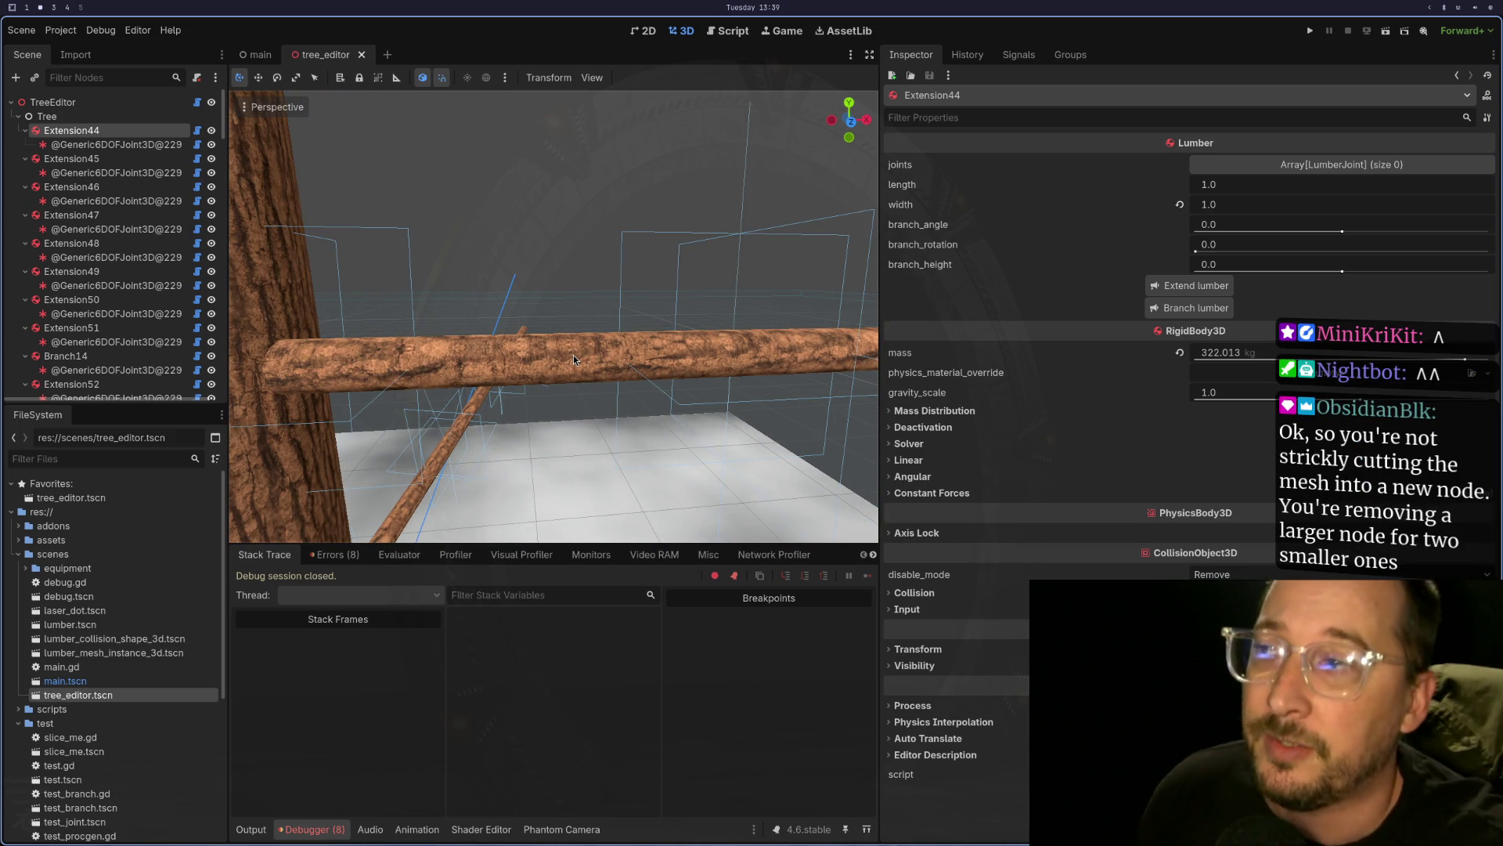
pyautogui.moveTo(573, 354)
pyautogui.mouseDown()
pyautogui.moveTo(536, 379)
pyautogui.moveTo(768, 311)
pyautogui.moveTo(641, 293)
pyautogui.mouseUp()
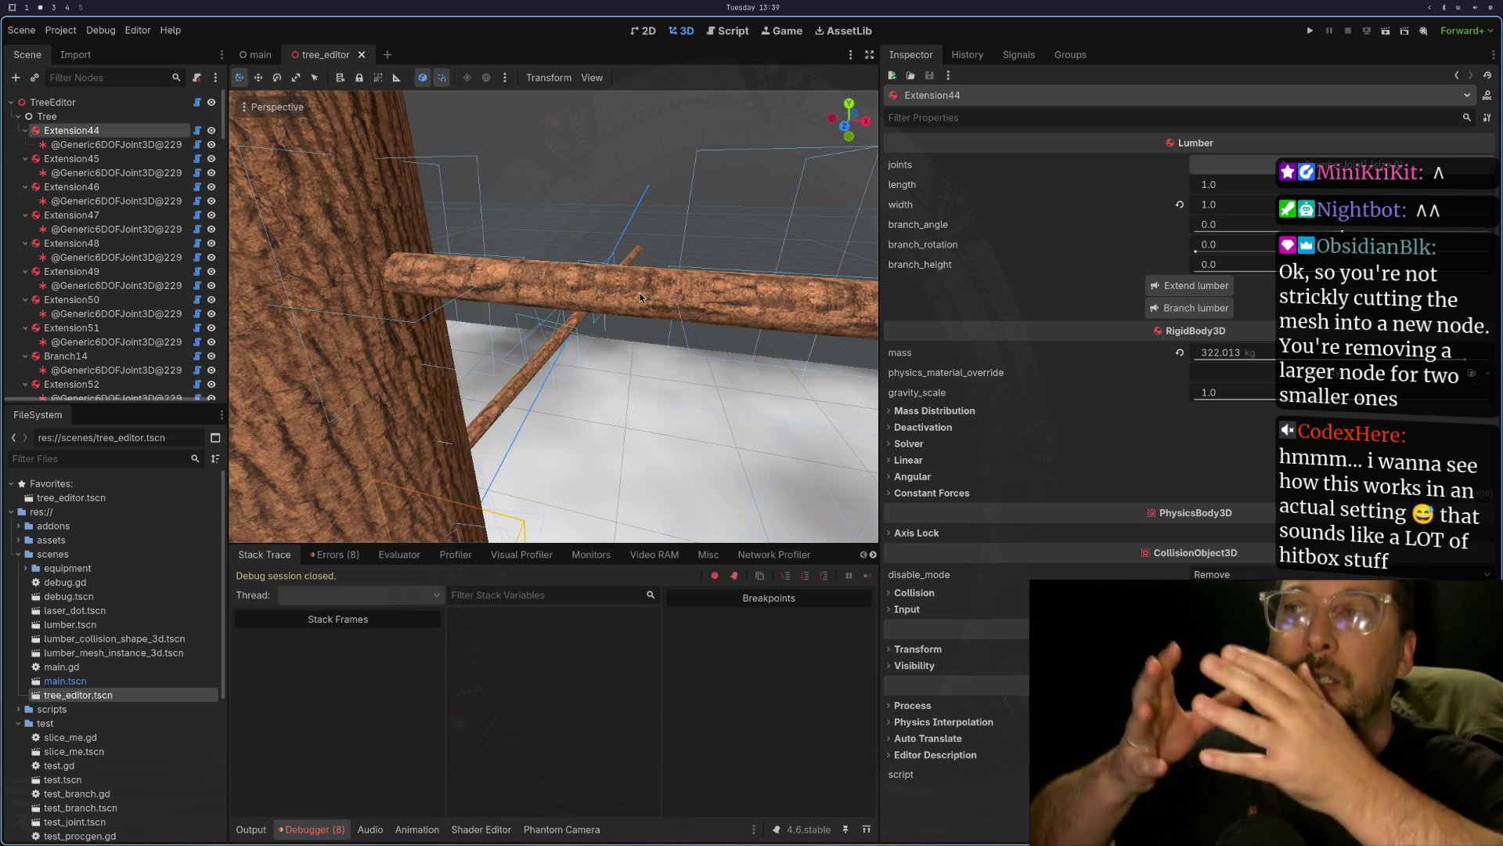
# - Select the branch log's Generic6DOFJoint3D, then orbit to look down on the trunk and branches
pyautogui.click(592, 274)
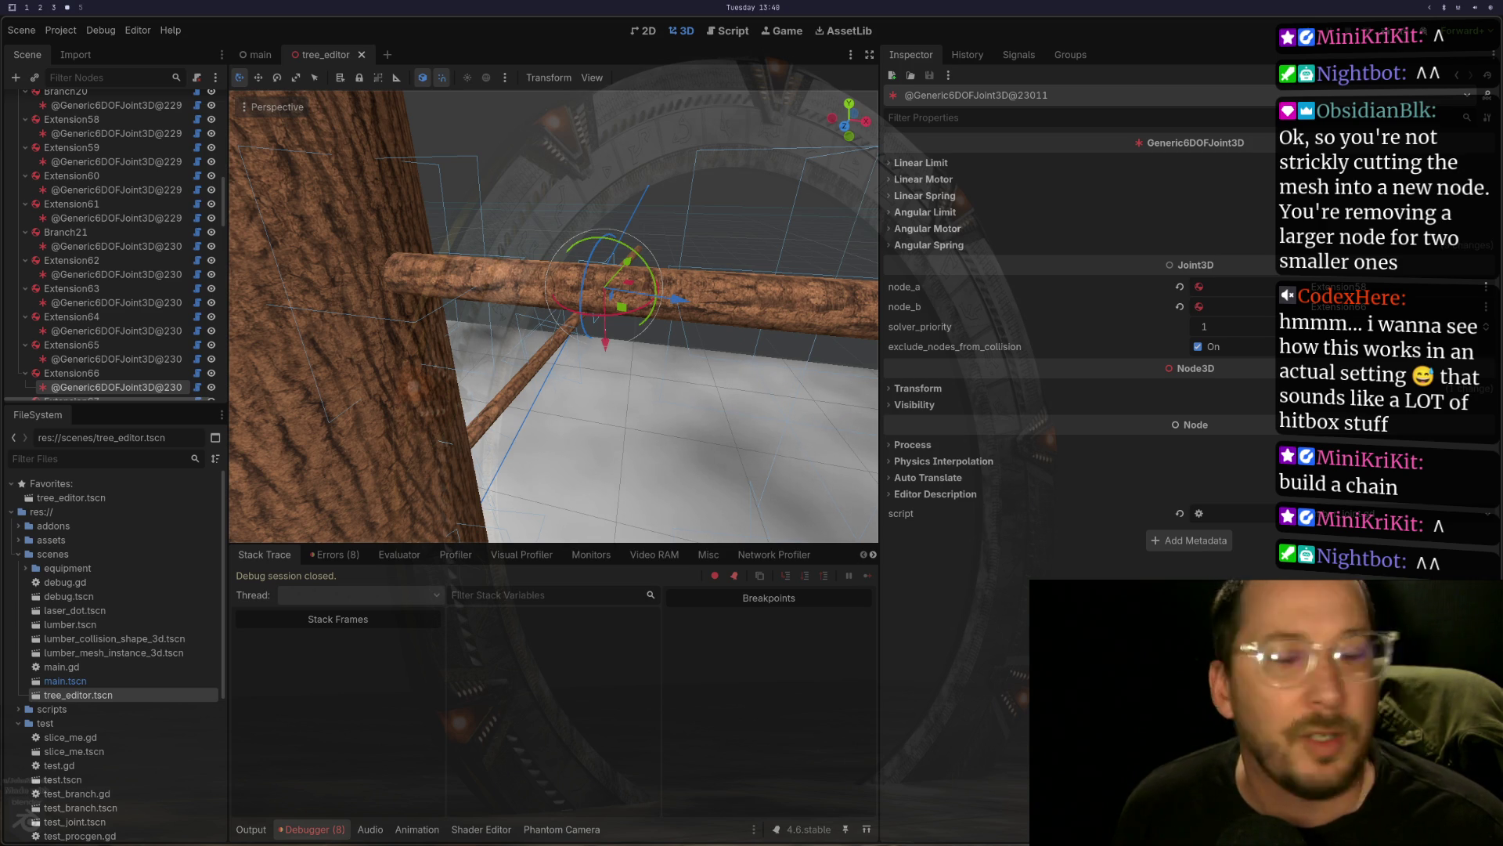
pyautogui.scroll(3, 674, 412)
pyautogui.scroll(-4, 750, 385)
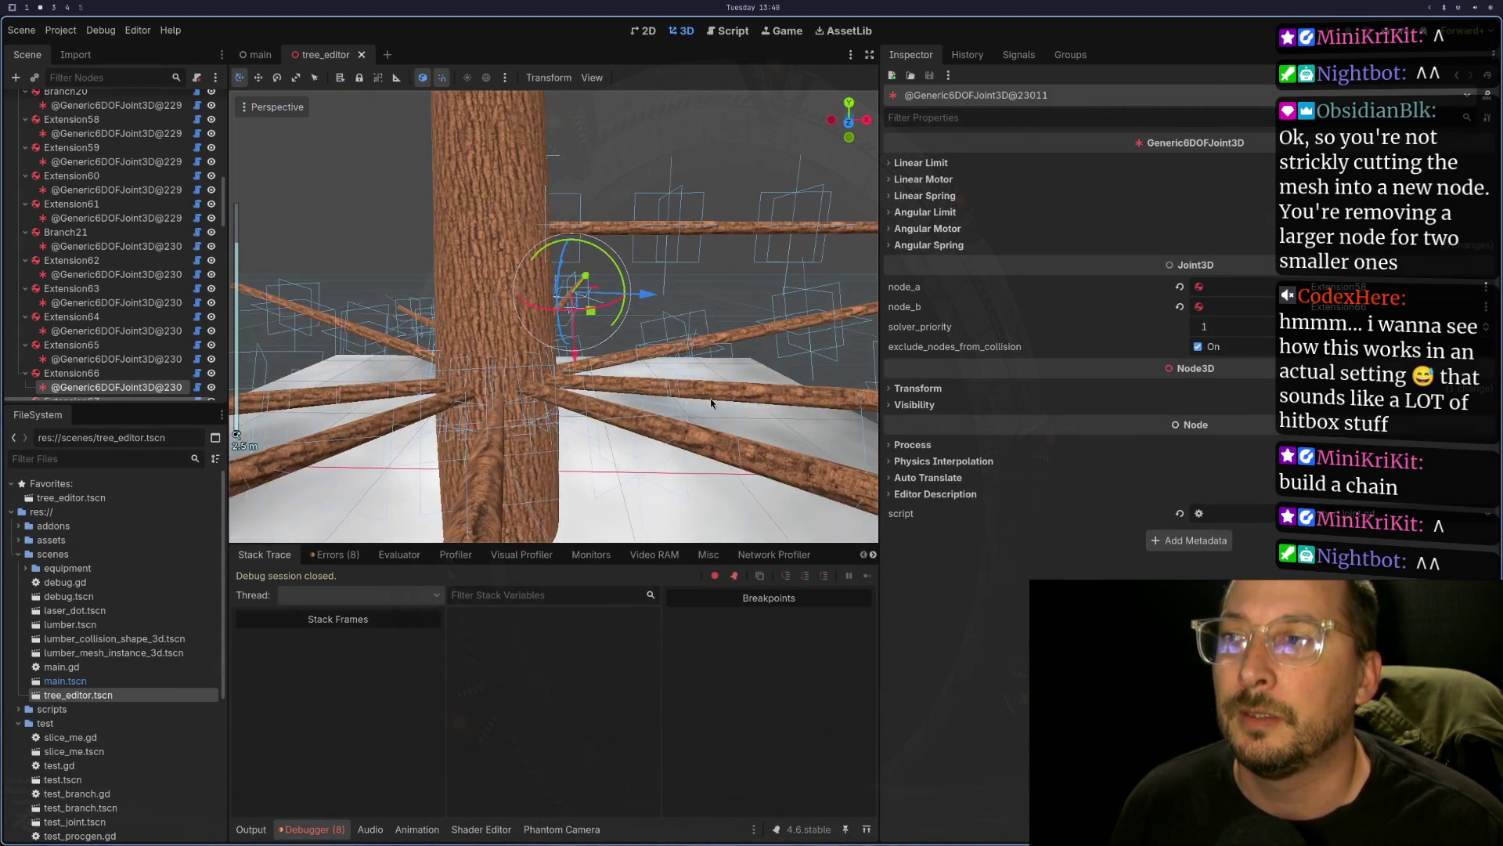
pyautogui.moveTo(711, 403)
pyautogui.mouseDown()
pyautogui.moveTo(674, 459)
pyautogui.moveTo(770, 319)
pyautogui.mouseUp()
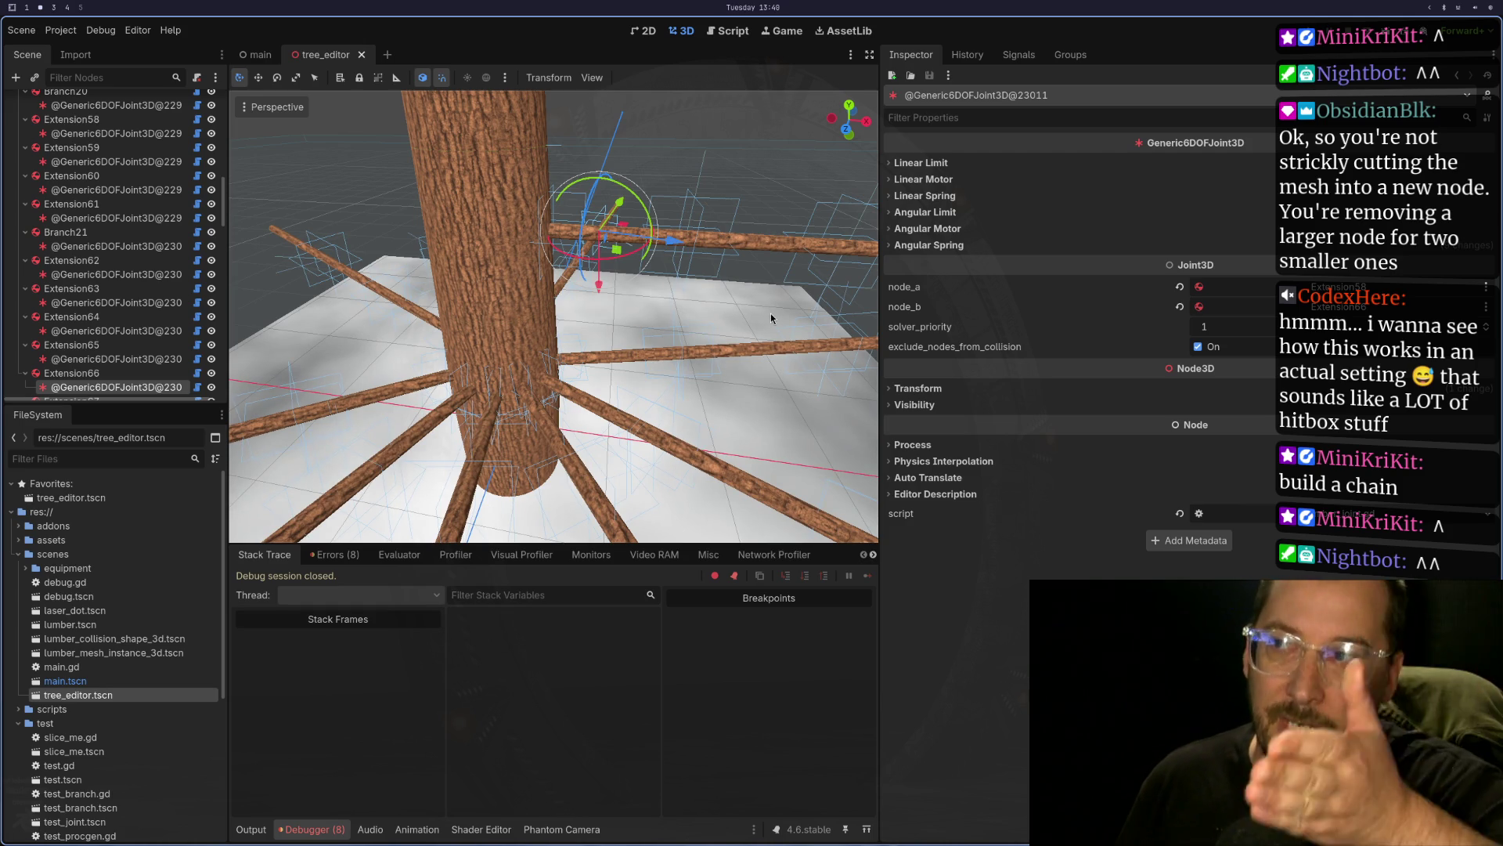
pyautogui.scroll(2, 628, 313)
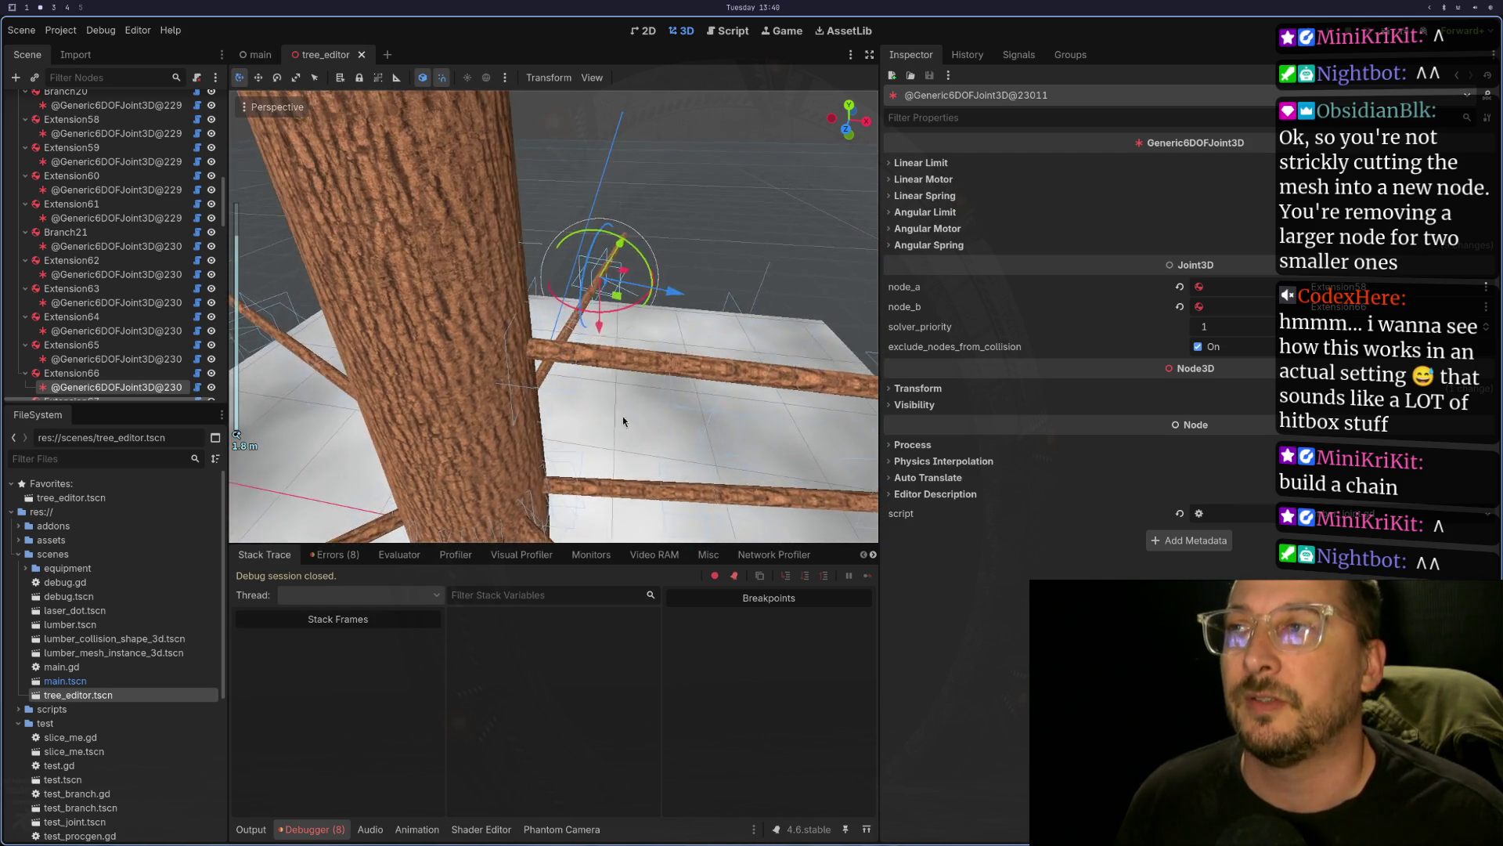
pyautogui.moveTo(623, 421)
pyautogui.mouseDown()
pyautogui.moveTo(699, 366)
pyautogui.moveTo(589, 233)
pyautogui.moveTo(591, 274)
pyautogui.moveTo(630, 328)
pyautogui.mouseUp()
pyautogui.scroll(1, 591, 274)
pyautogui.scroll(-3, 629, 327)
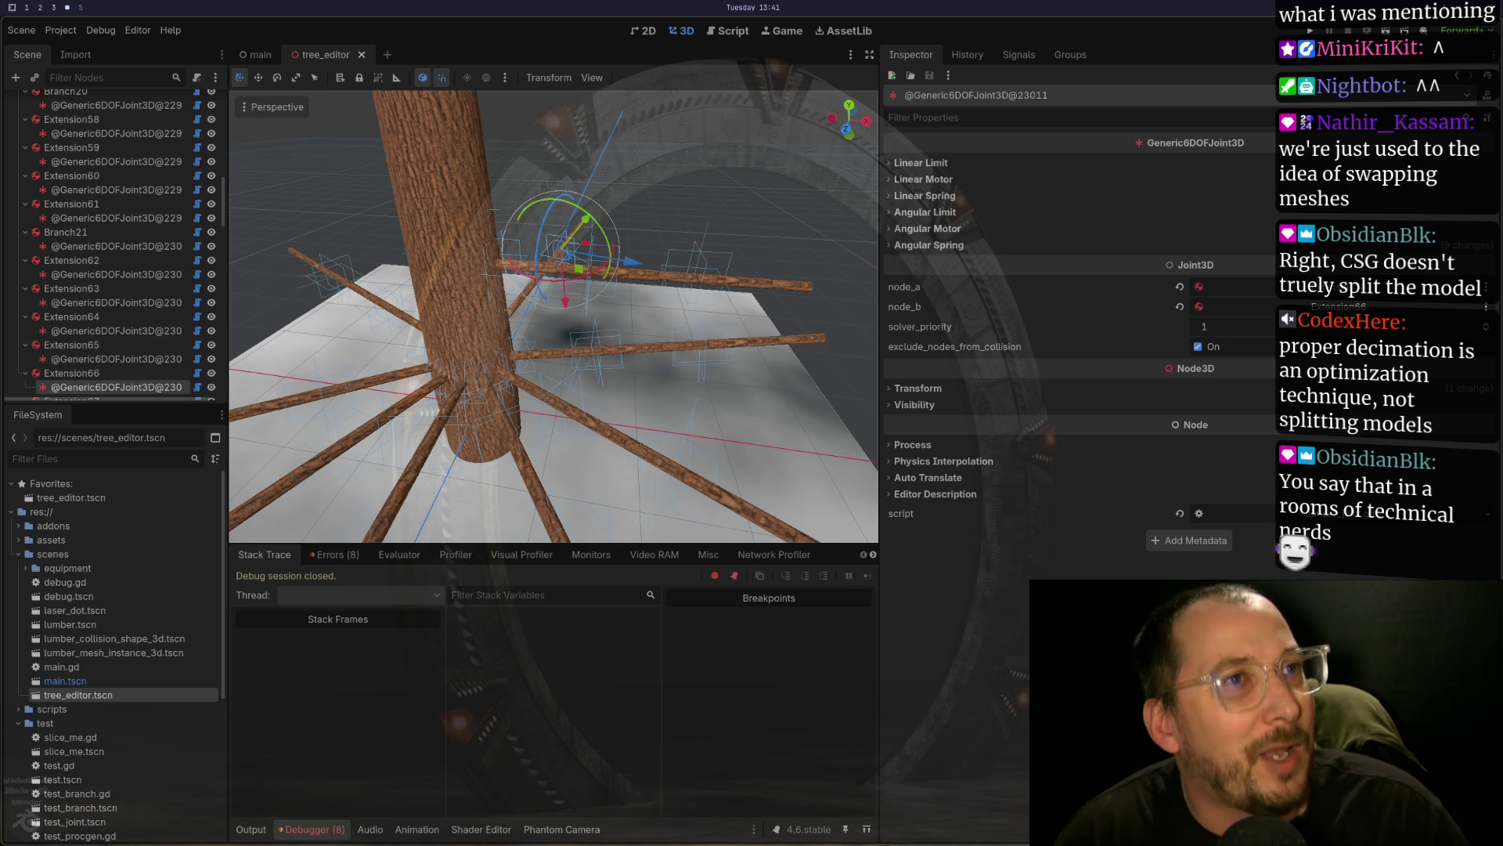
# - Orbit to a low angle and zoom in close on the branch log's joint
pyautogui.moveTo(439, 259); pyautogui.dragTo(725, 220)
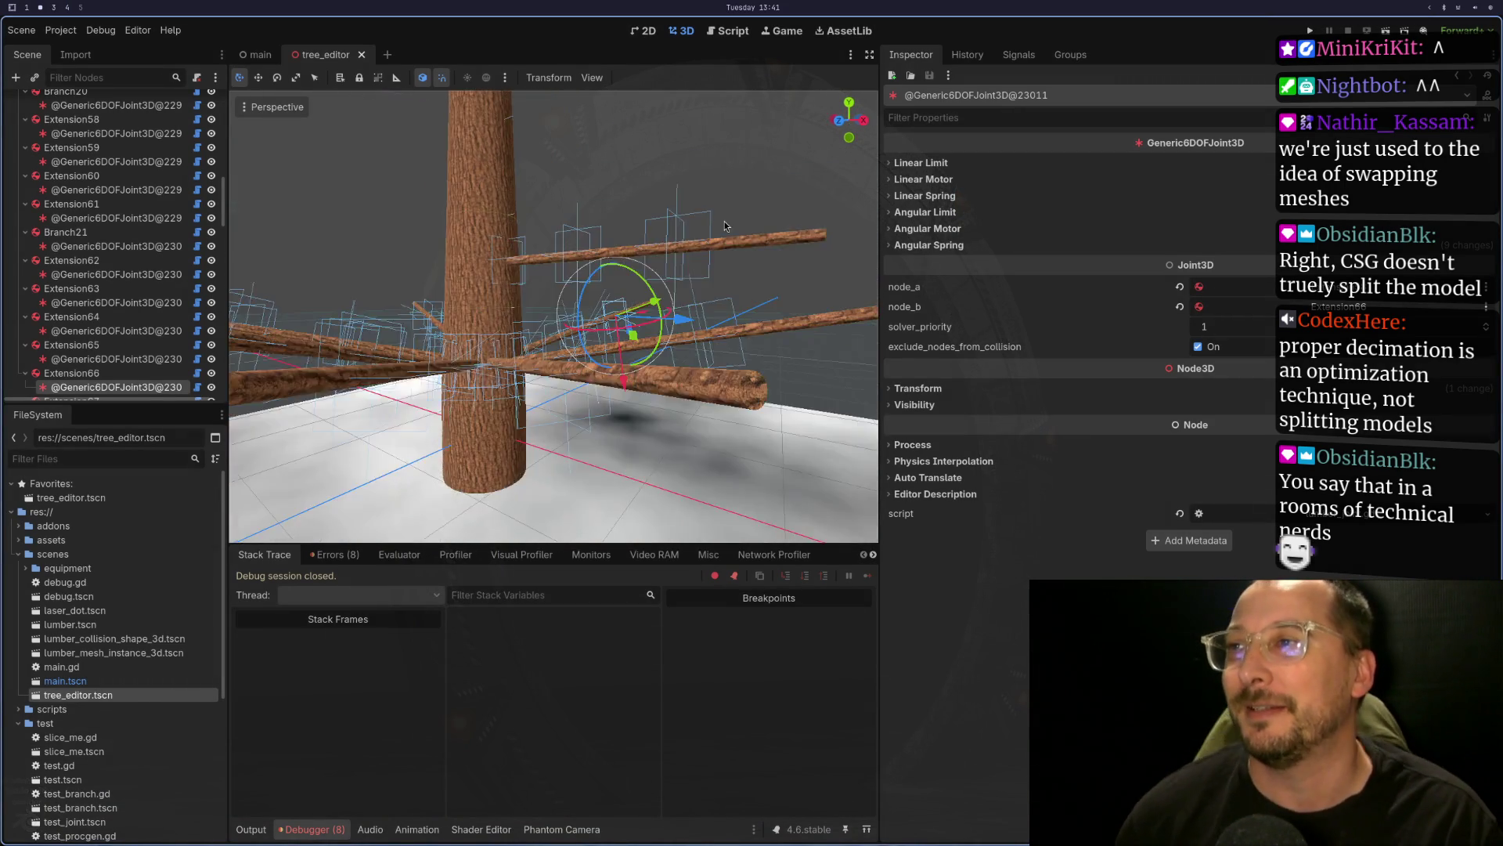
pyautogui.scroll(5, 696, 415)
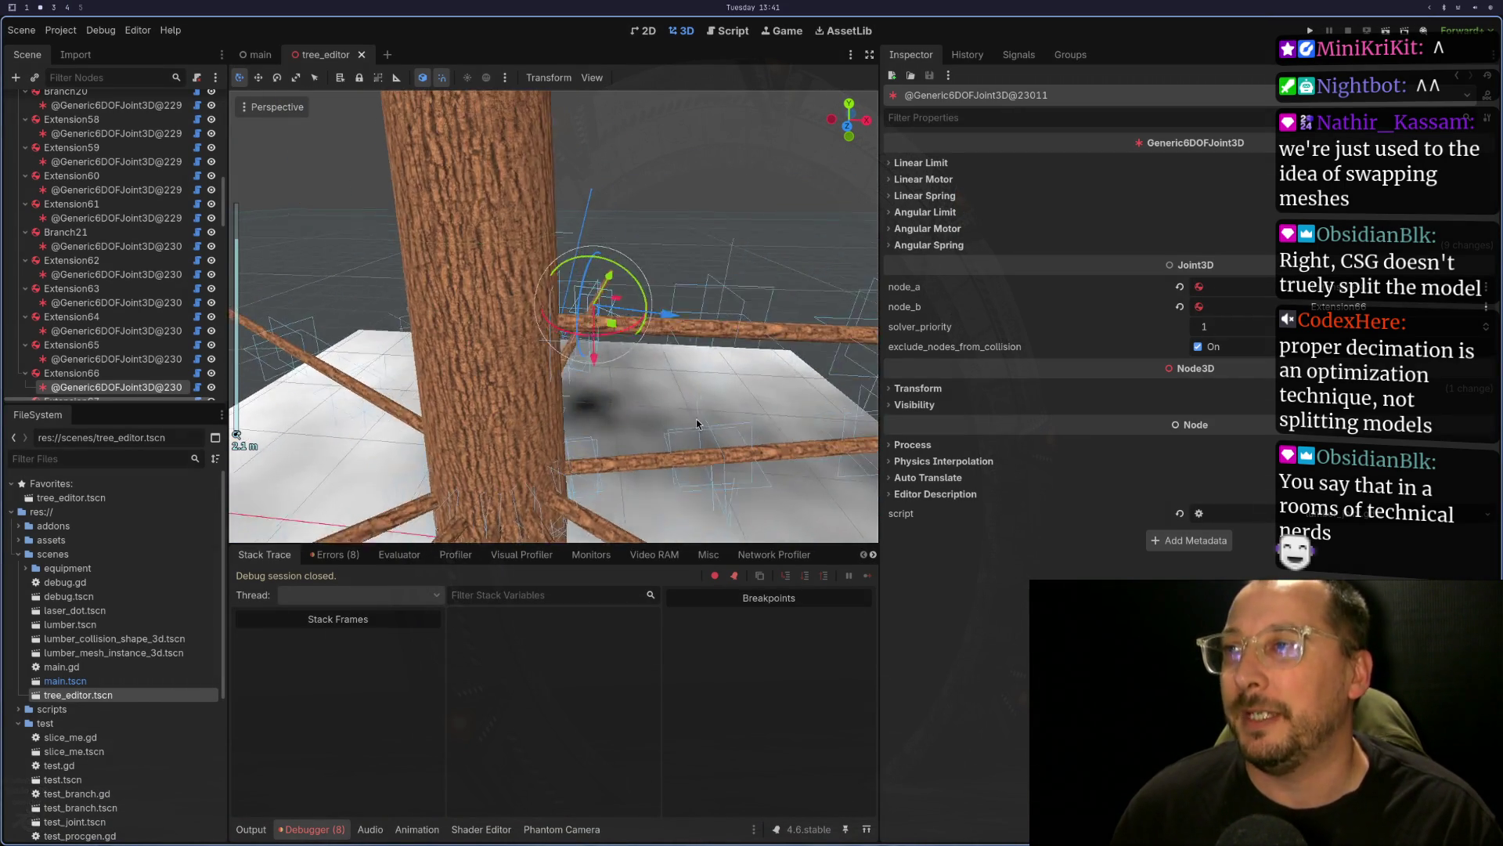
pyautogui.scroll(2, 678, 414)
pyautogui.moveTo(678, 413)
pyautogui.mouseDown()
pyautogui.moveTo(612, 274)
pyautogui.moveTo(654, 266)
pyautogui.moveTo(646, 232)
pyautogui.moveTo(642, 291)
pyautogui.mouseUp()
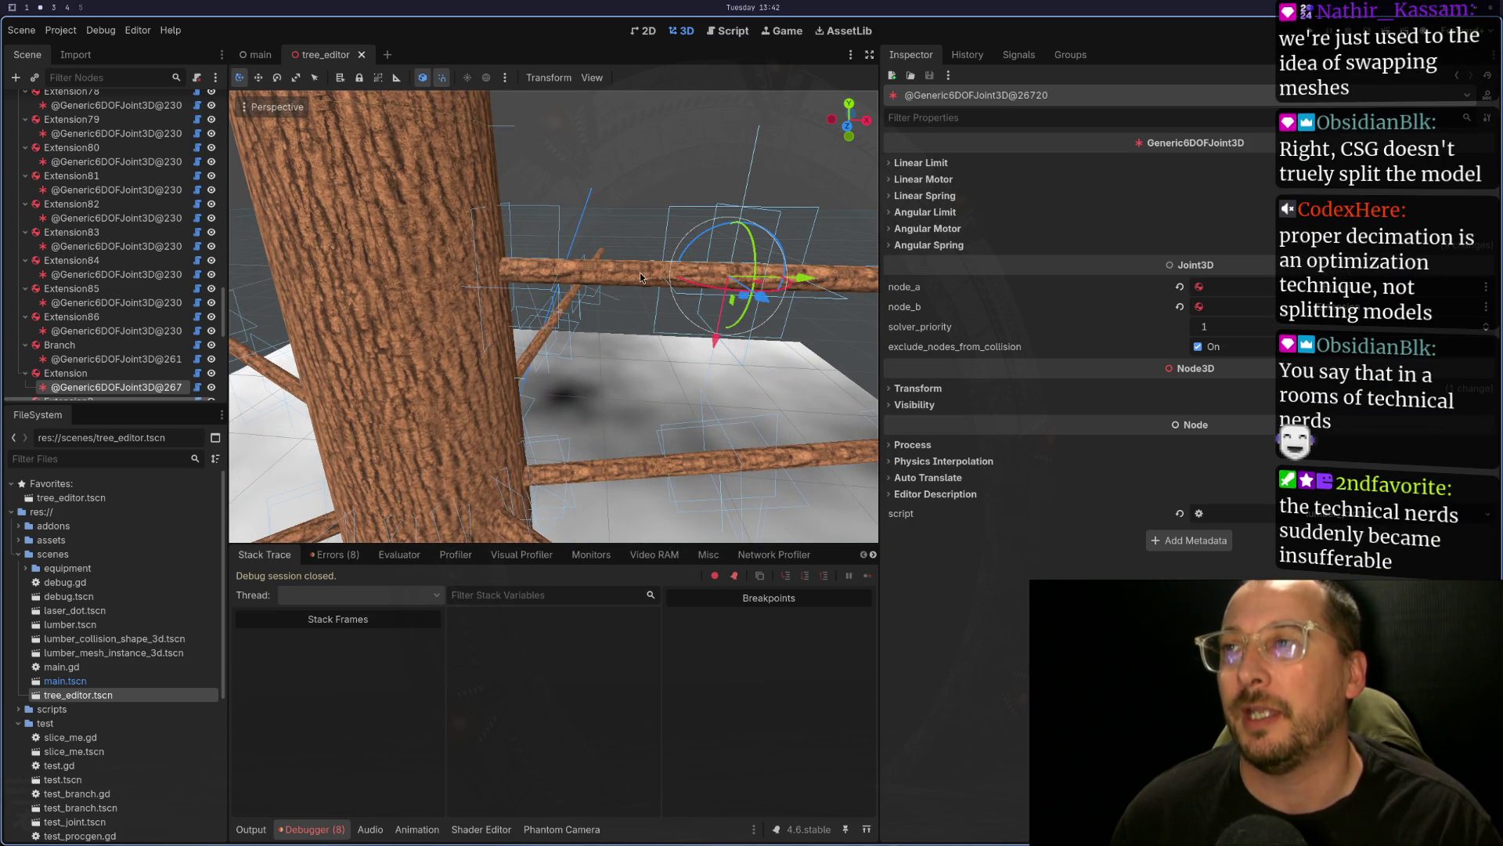
pyautogui.scroll(2, 640, 273)
pyautogui.scroll(2, 661, 290)
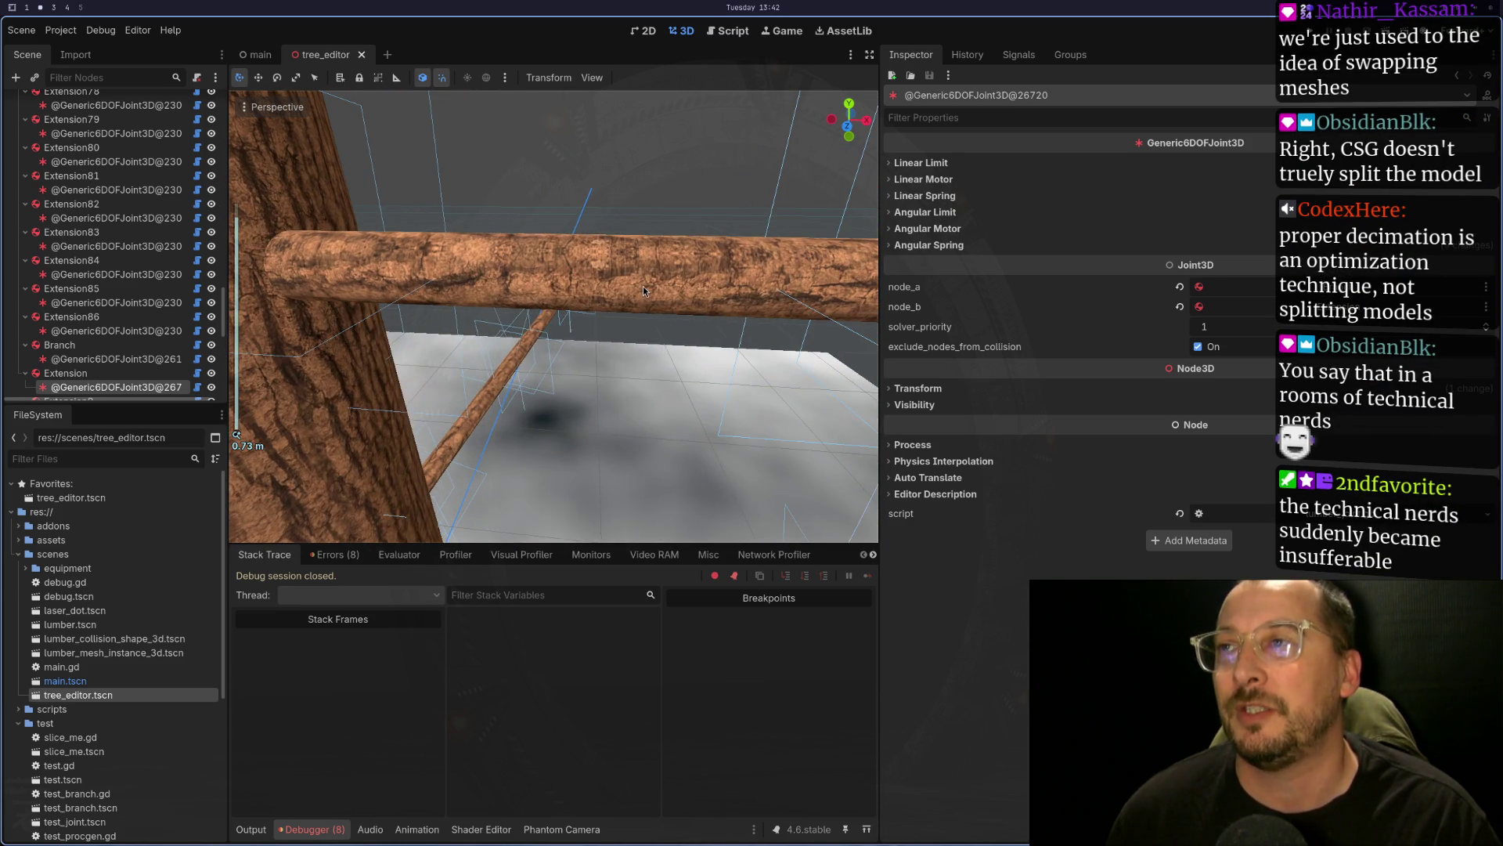
# - Select the Branch log to show its Lumber and RigidBody3D properties, then switch workspaces
pyautogui.click(642, 291)
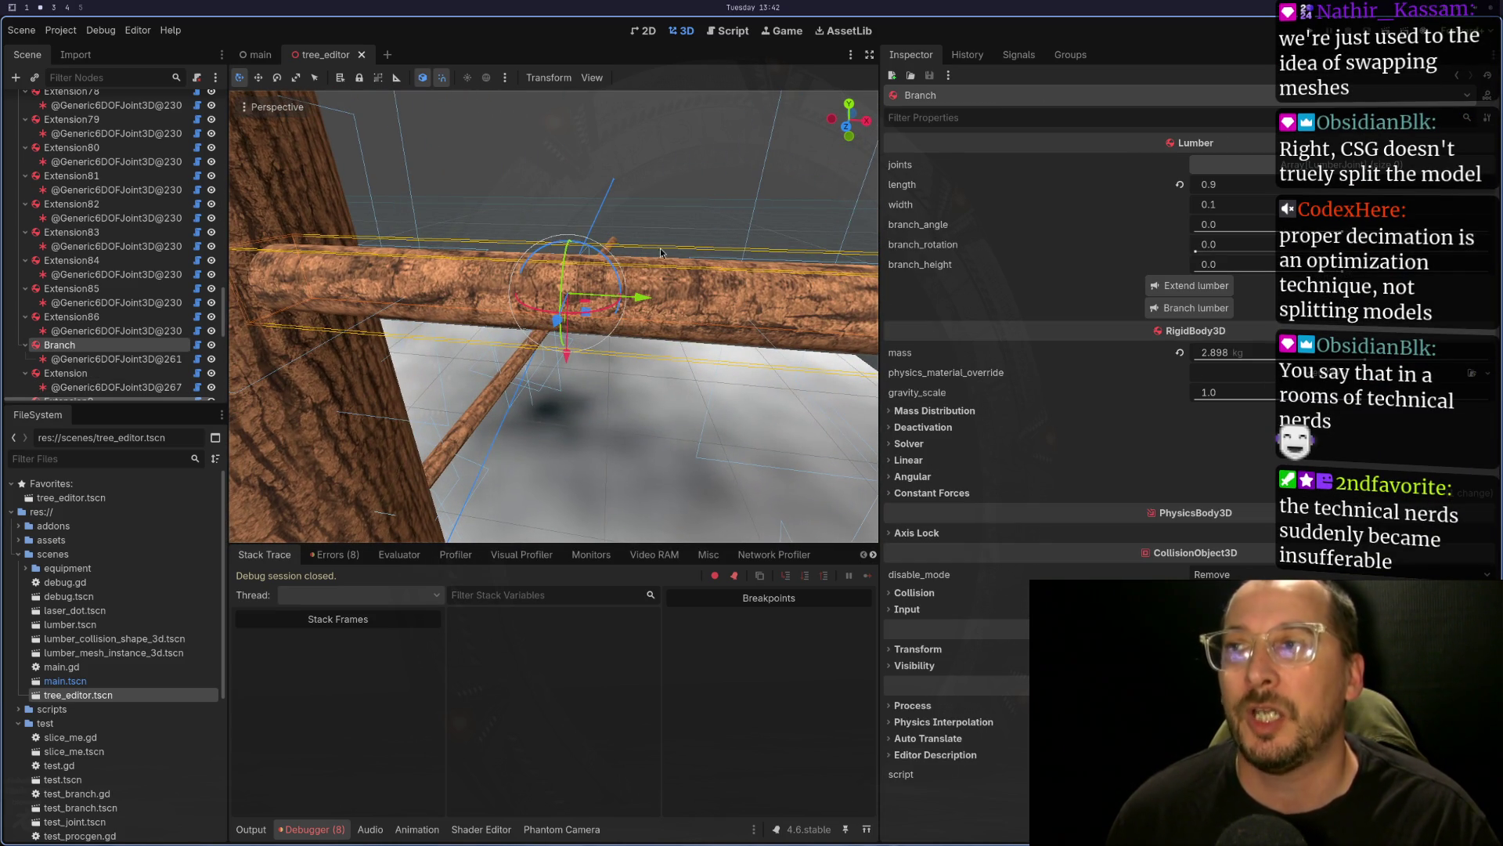
pyautogui.moveTo(747, 275); pyautogui.dragTo(748, 211)
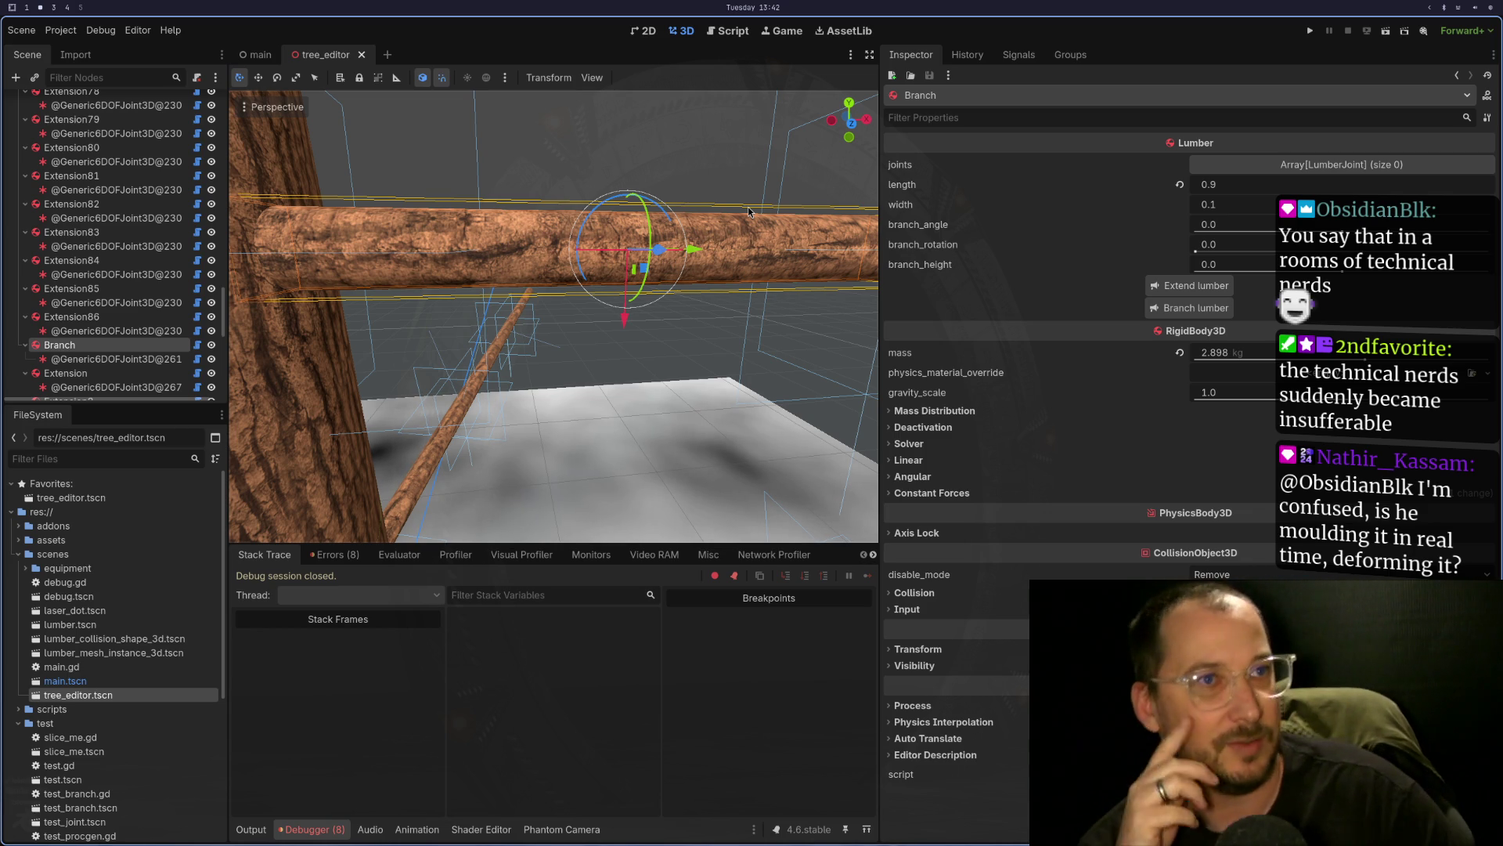
pyautogui.press('super+4')
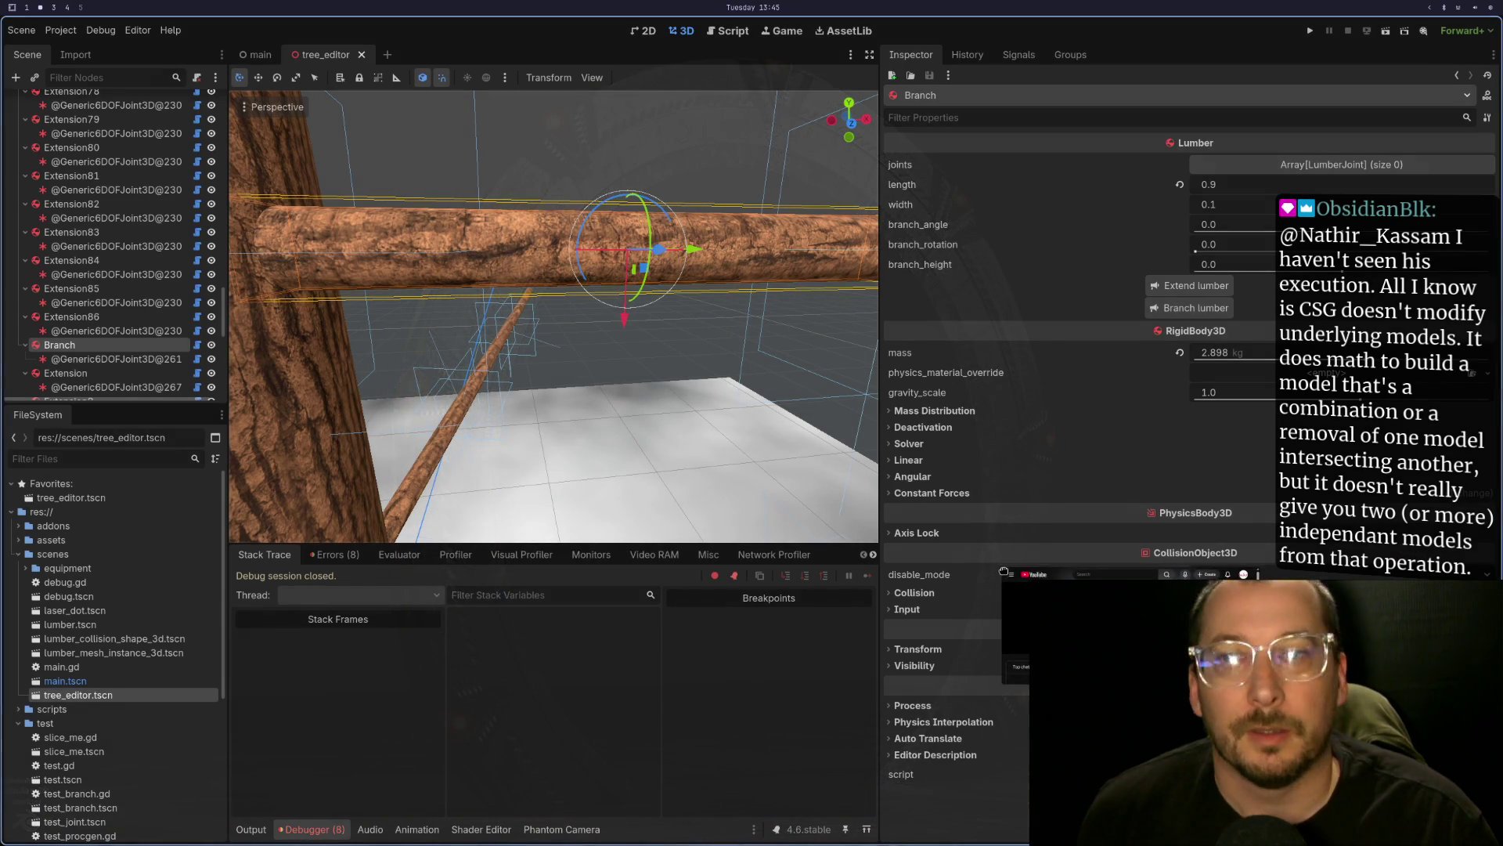
pyautogui.press('super+4')
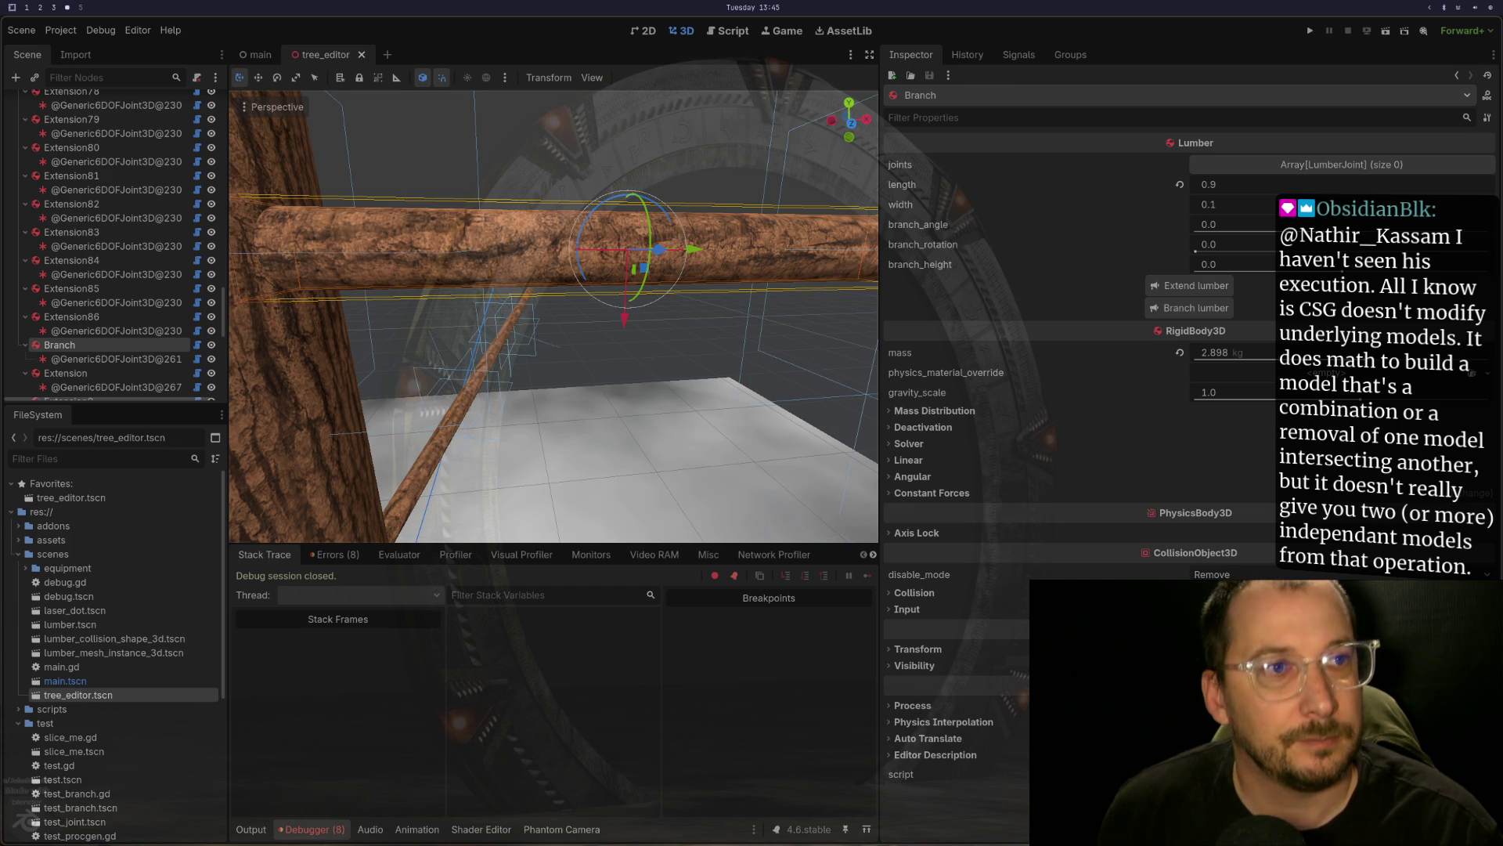
# - Bring up the past stream video full screen, close chat replay, and resume playback
pyautogui.press('super+2')
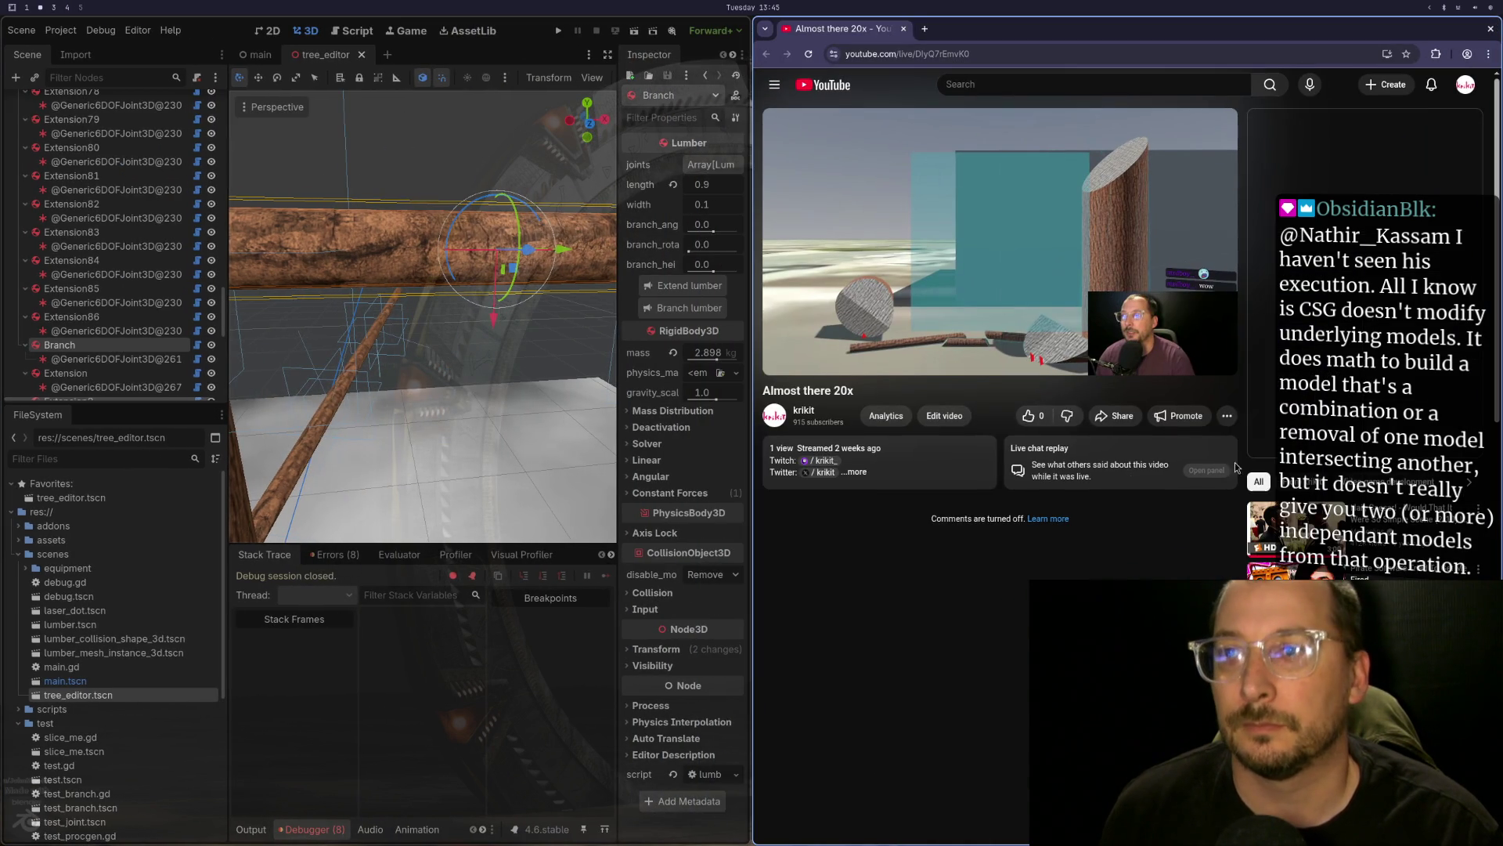
pyautogui.click(1223, 359)
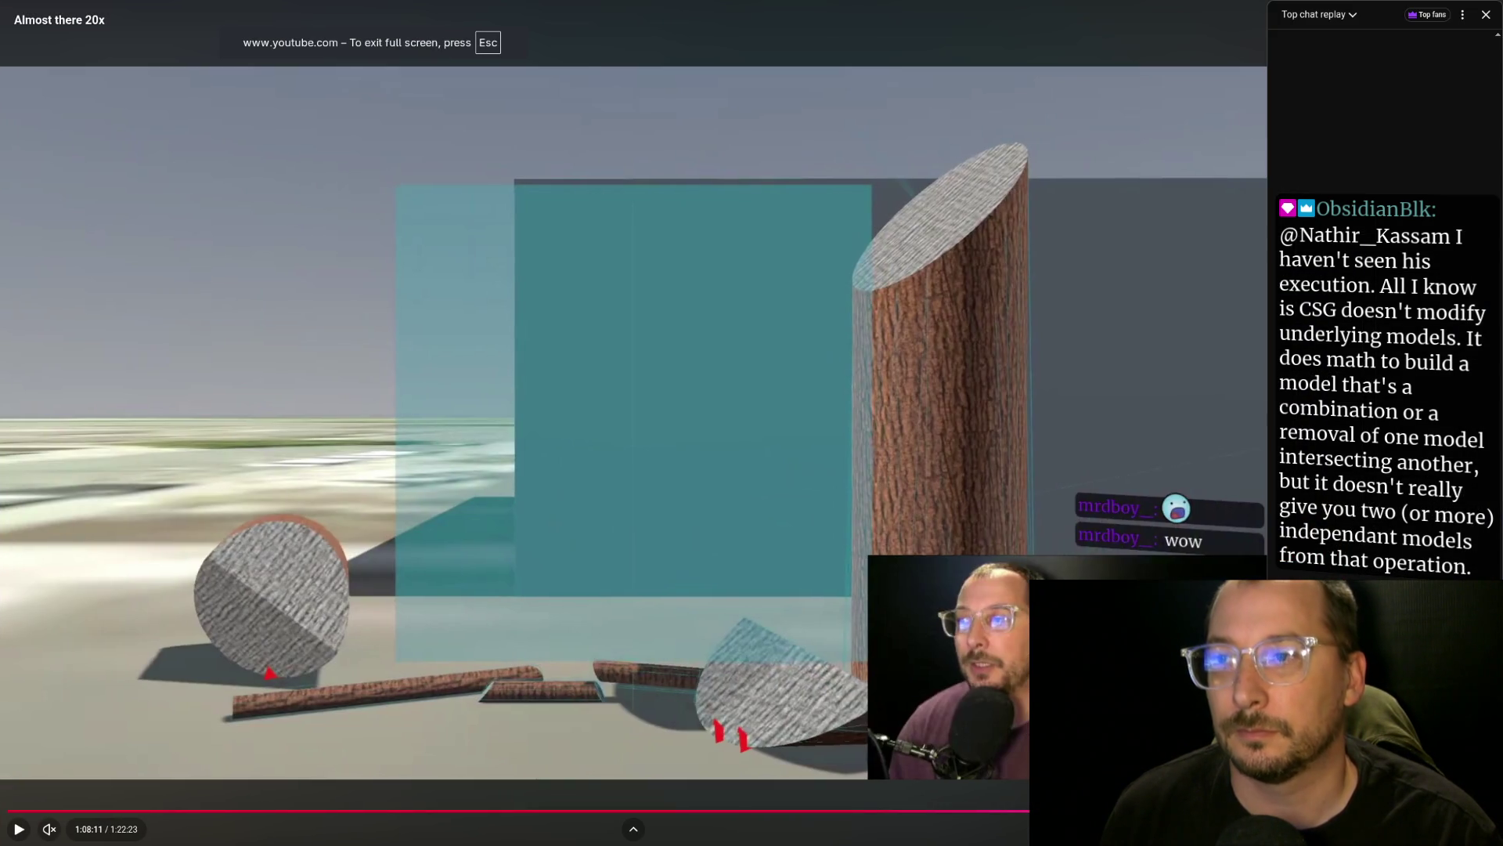
pyautogui.click(1485, 14)
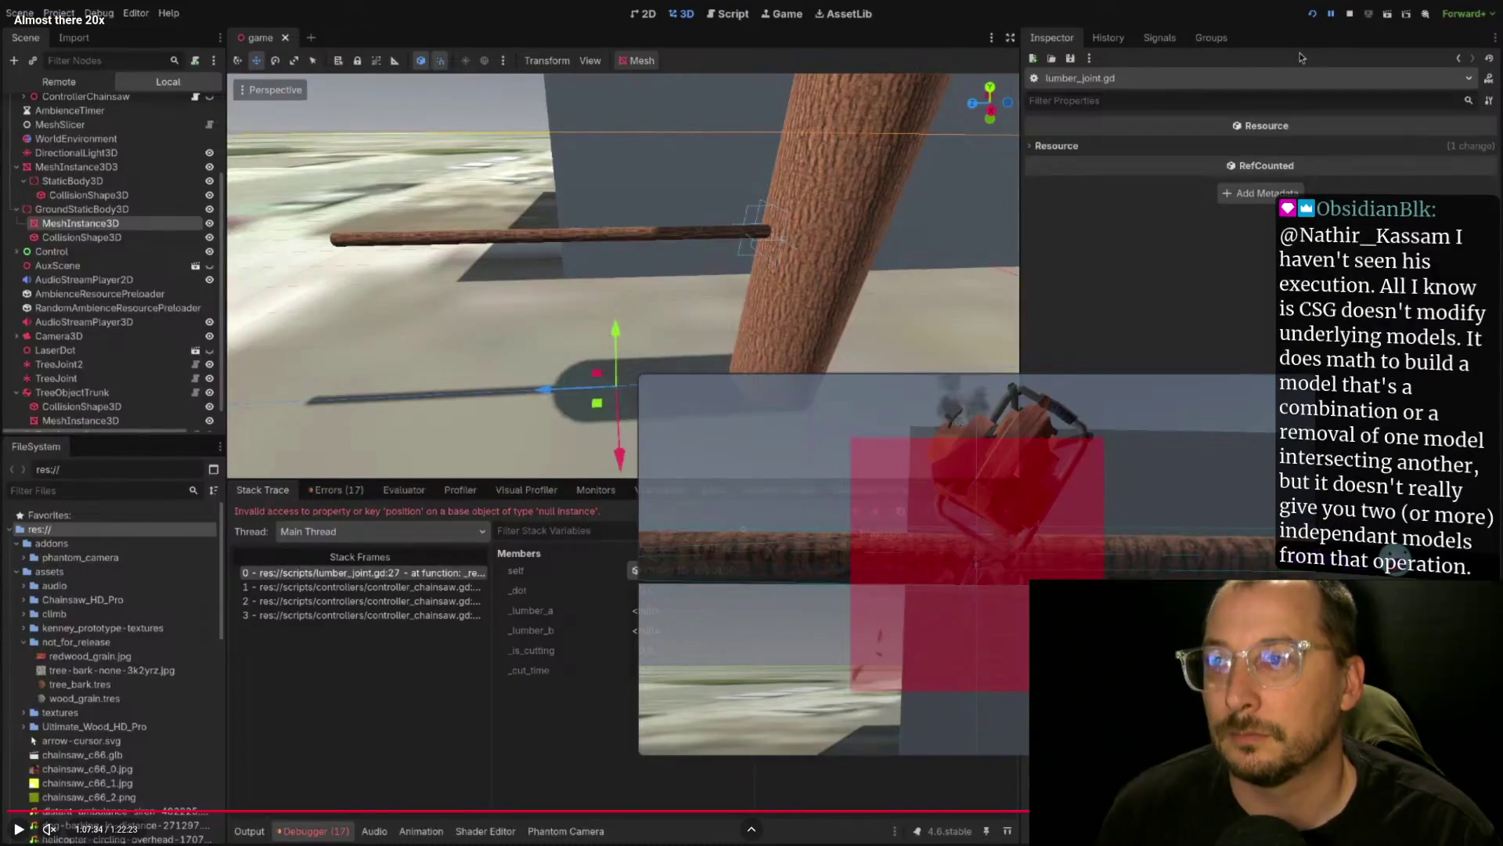
pyautogui.click(1299, 57)
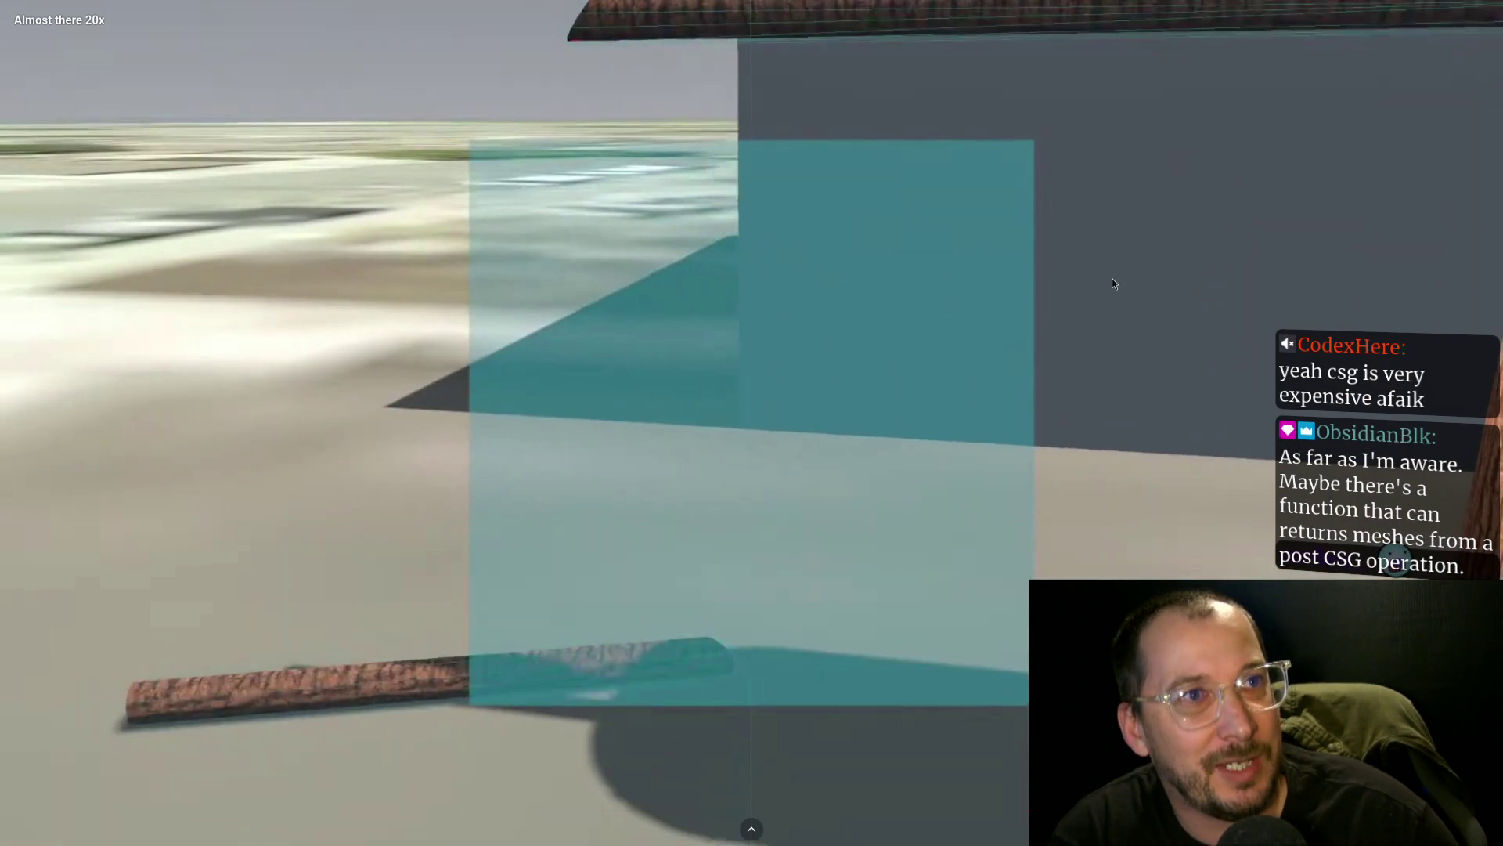
# - Pause on the Climb Tree prompt, the trunk close-up and the chainsaw cut
pyautogui.click(964, 270)
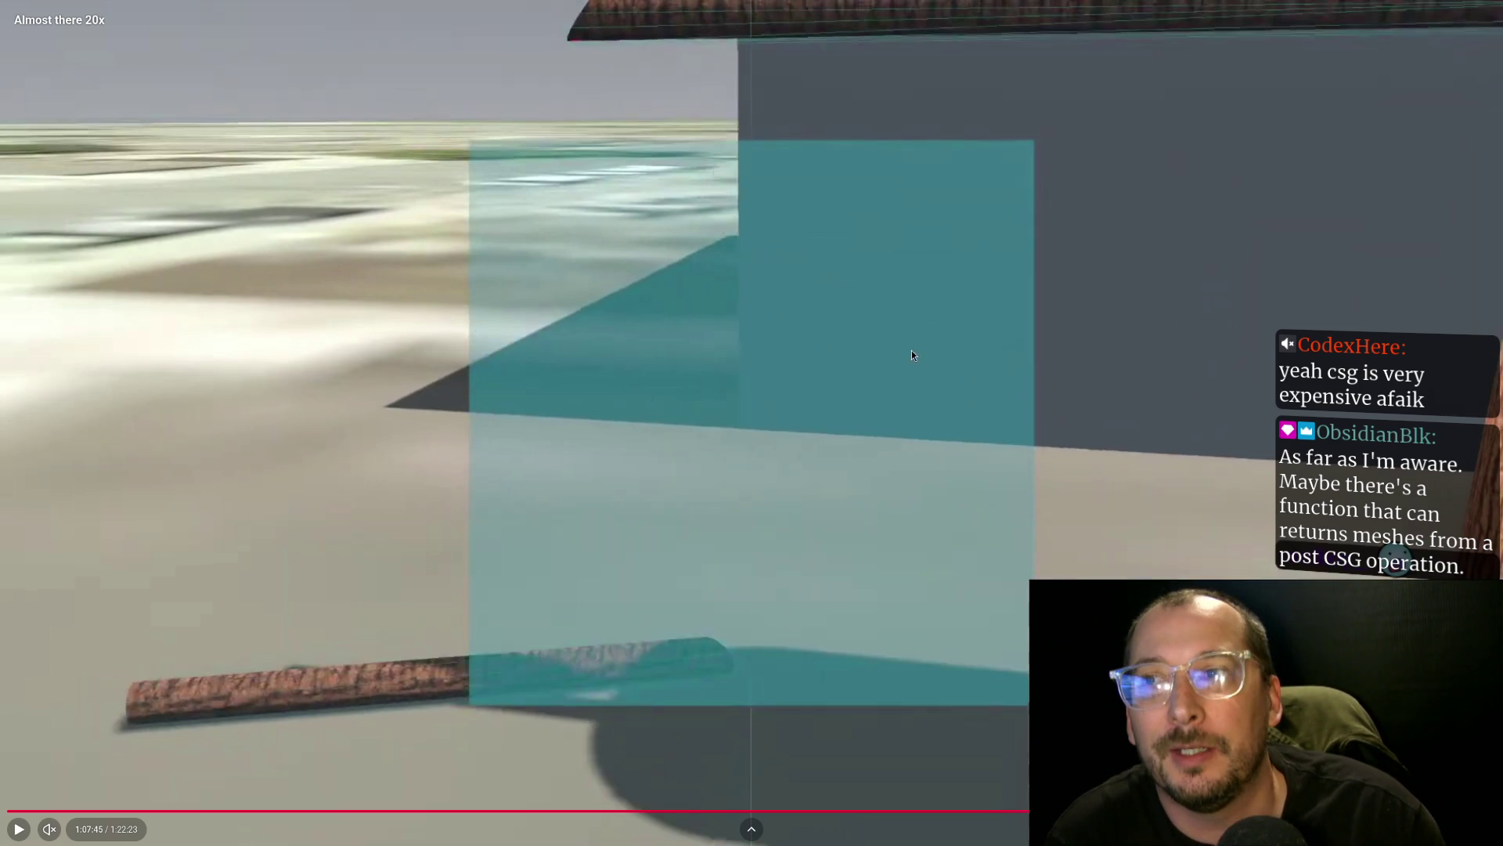
pyautogui.click(1040, 332)
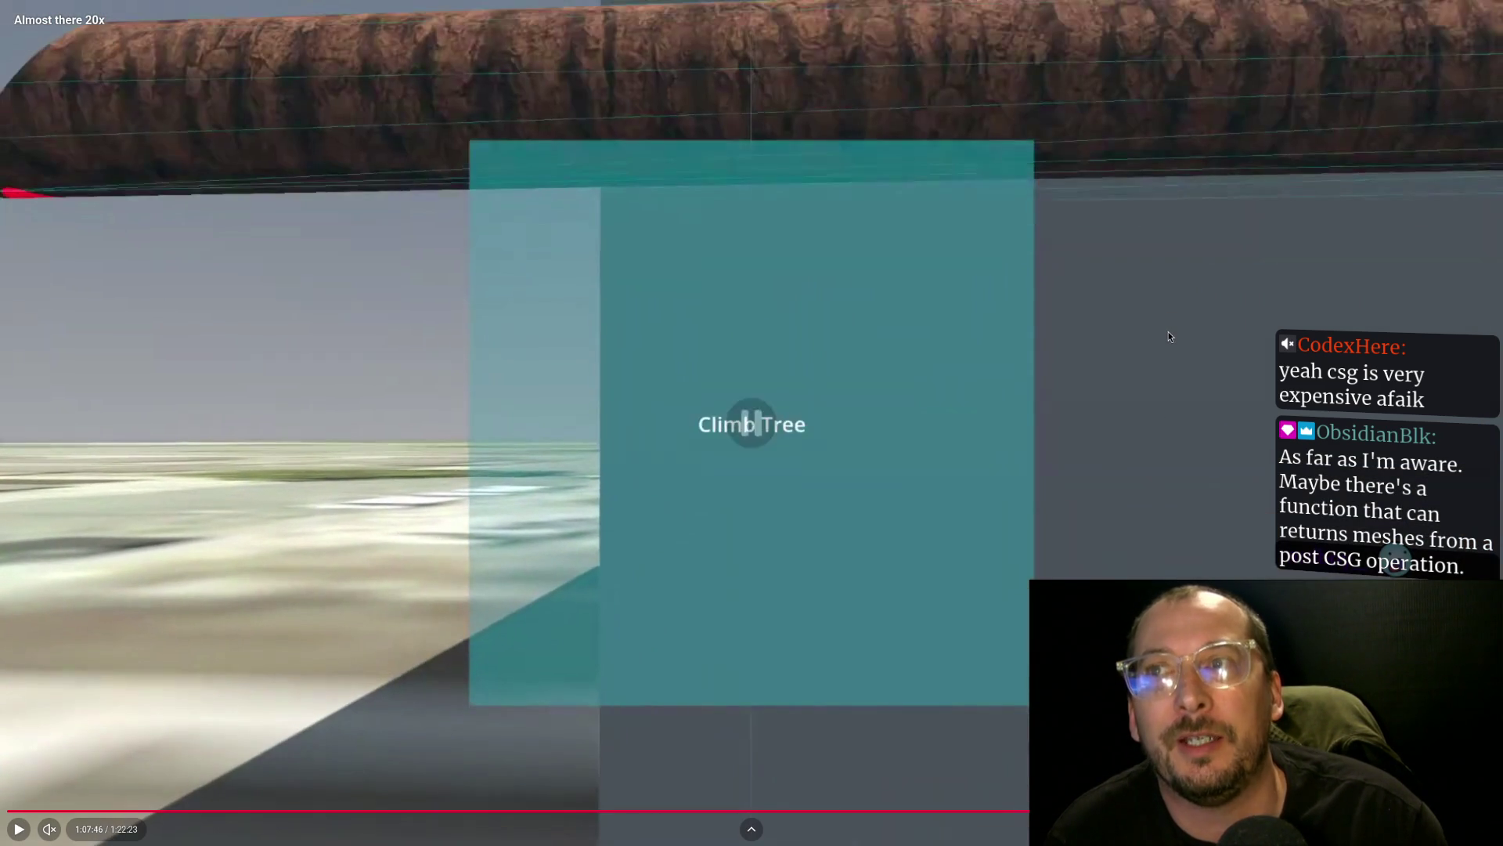
pyautogui.click(1143, 346)
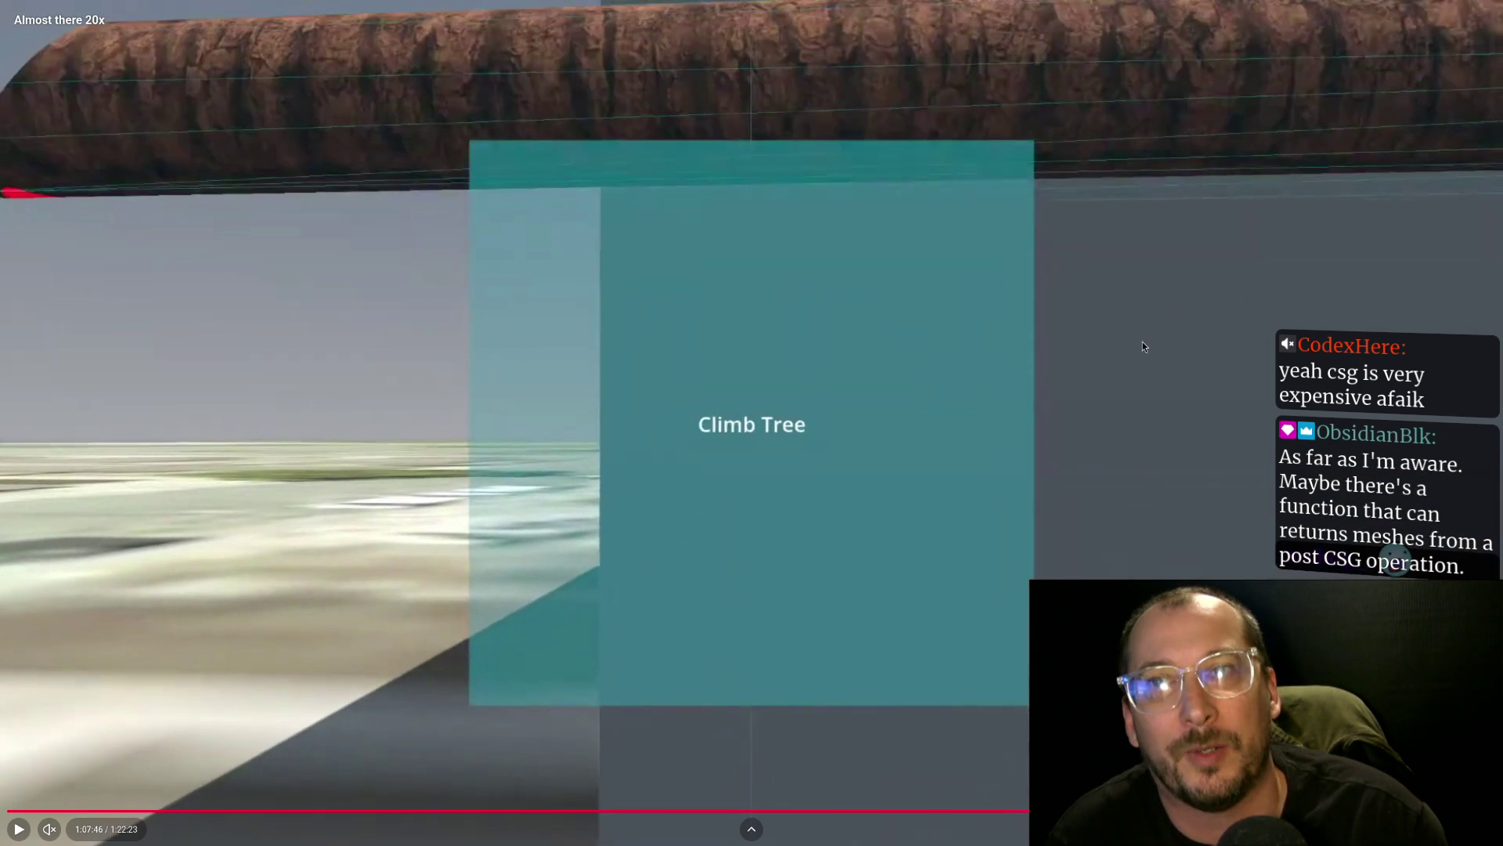
pyautogui.click(1143, 346)
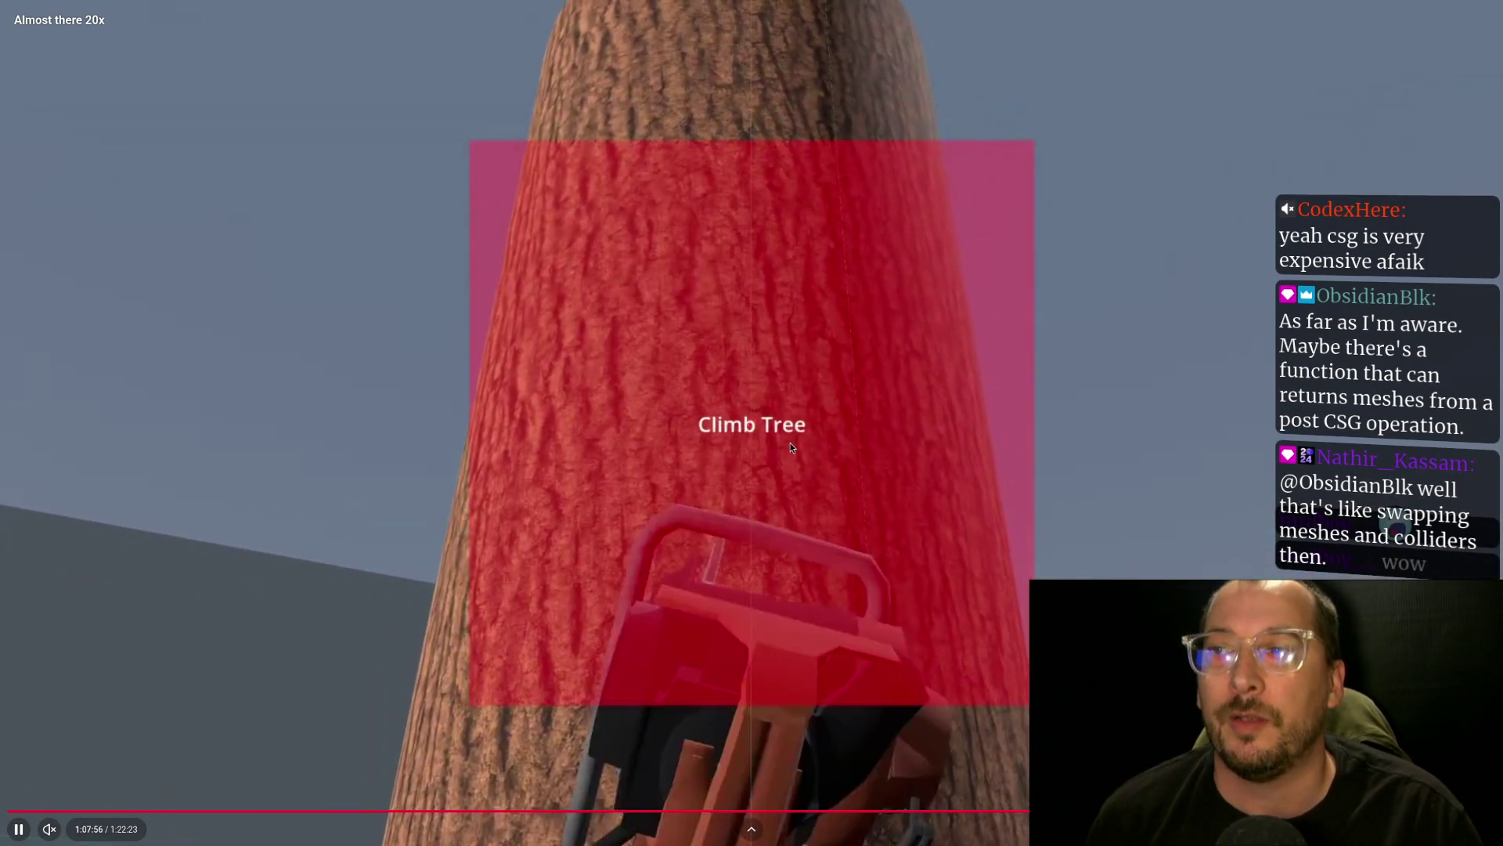
pyautogui.click(791, 443)
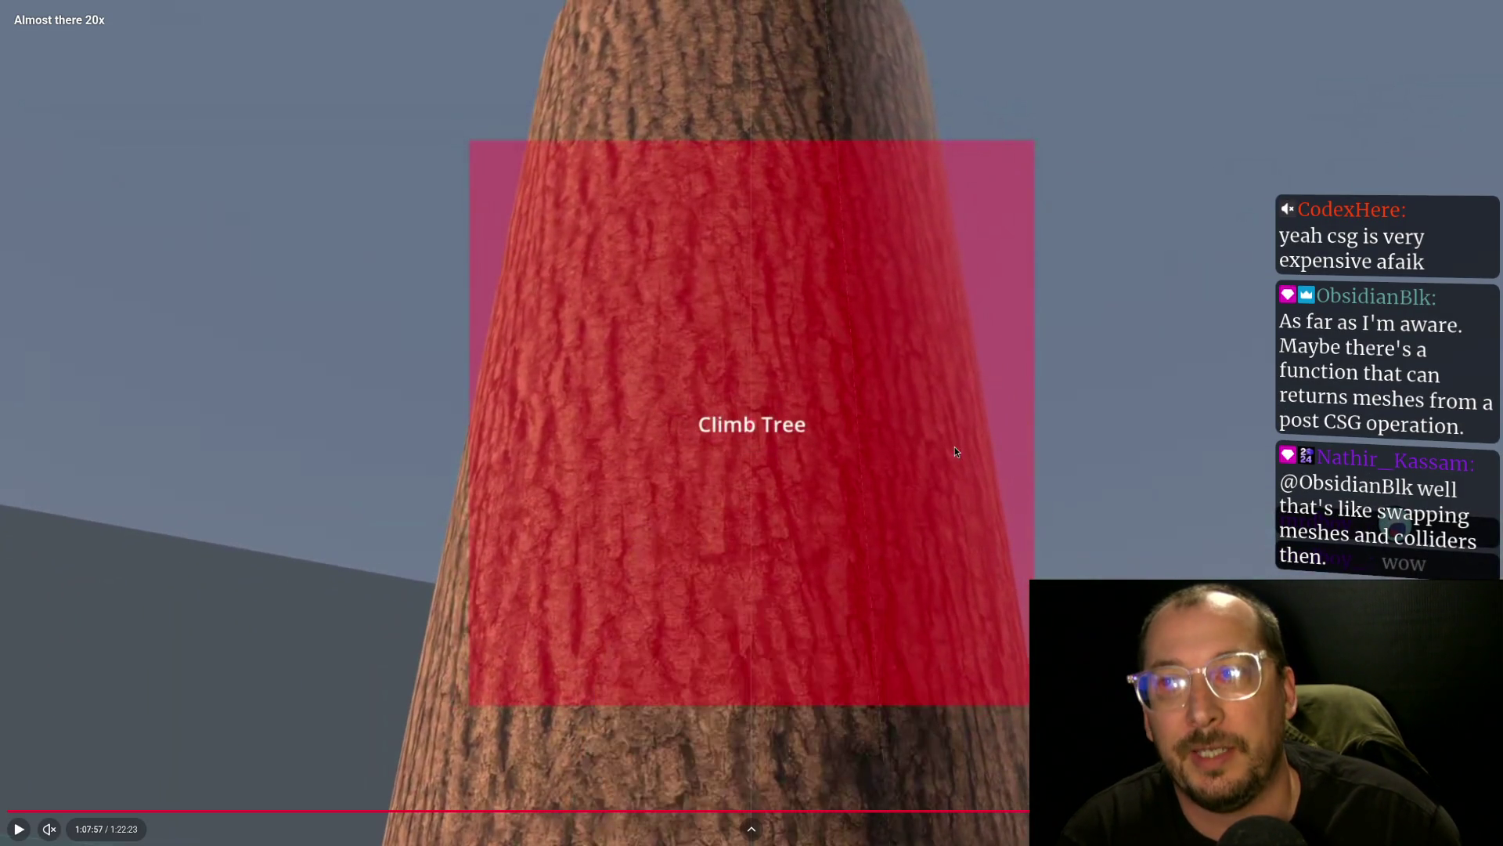
pyautogui.click(1044, 538)
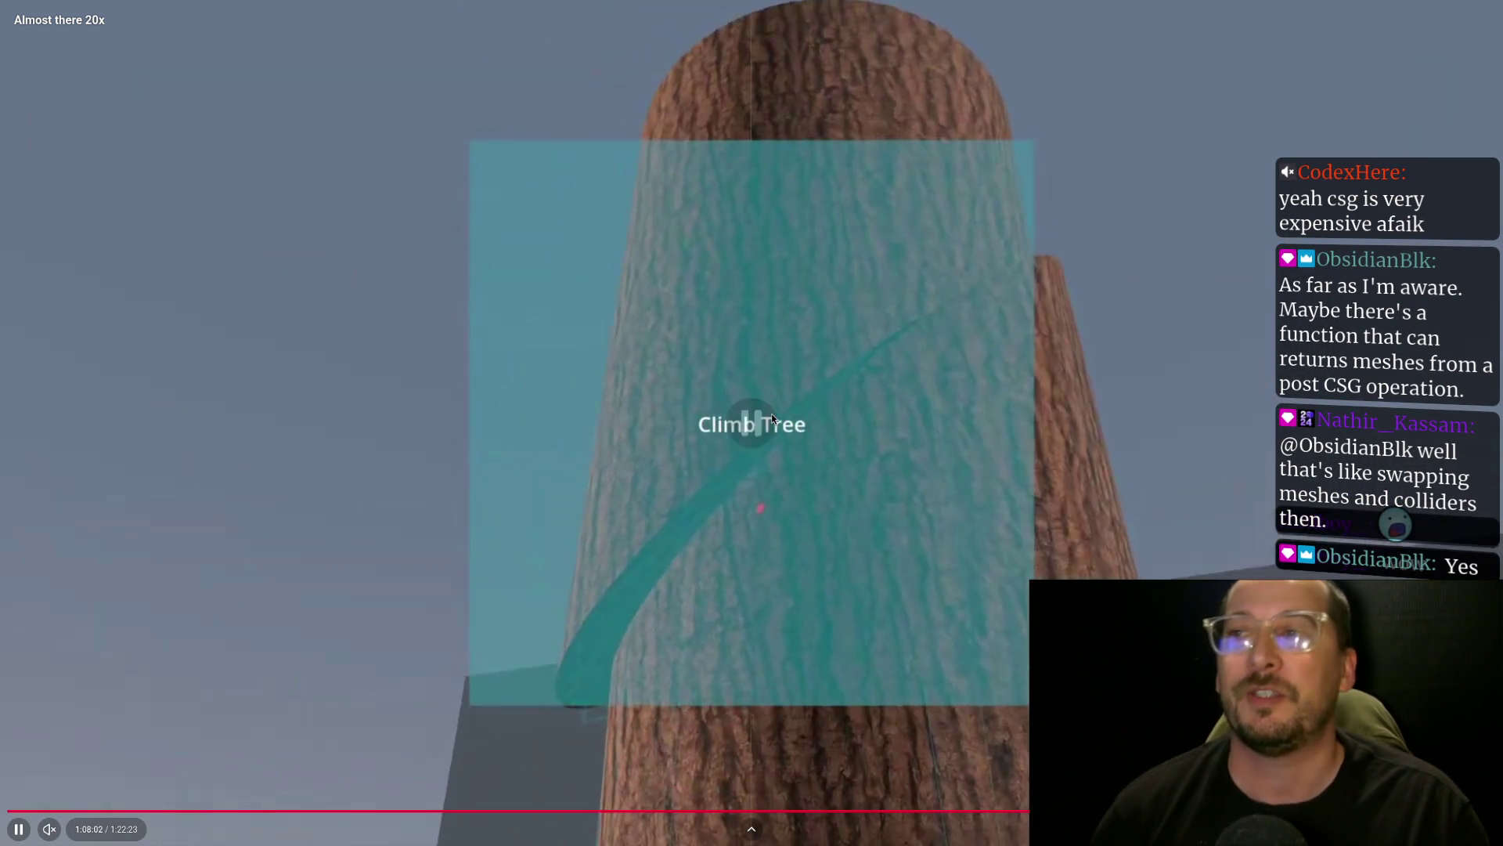
pyautogui.click(772, 416)
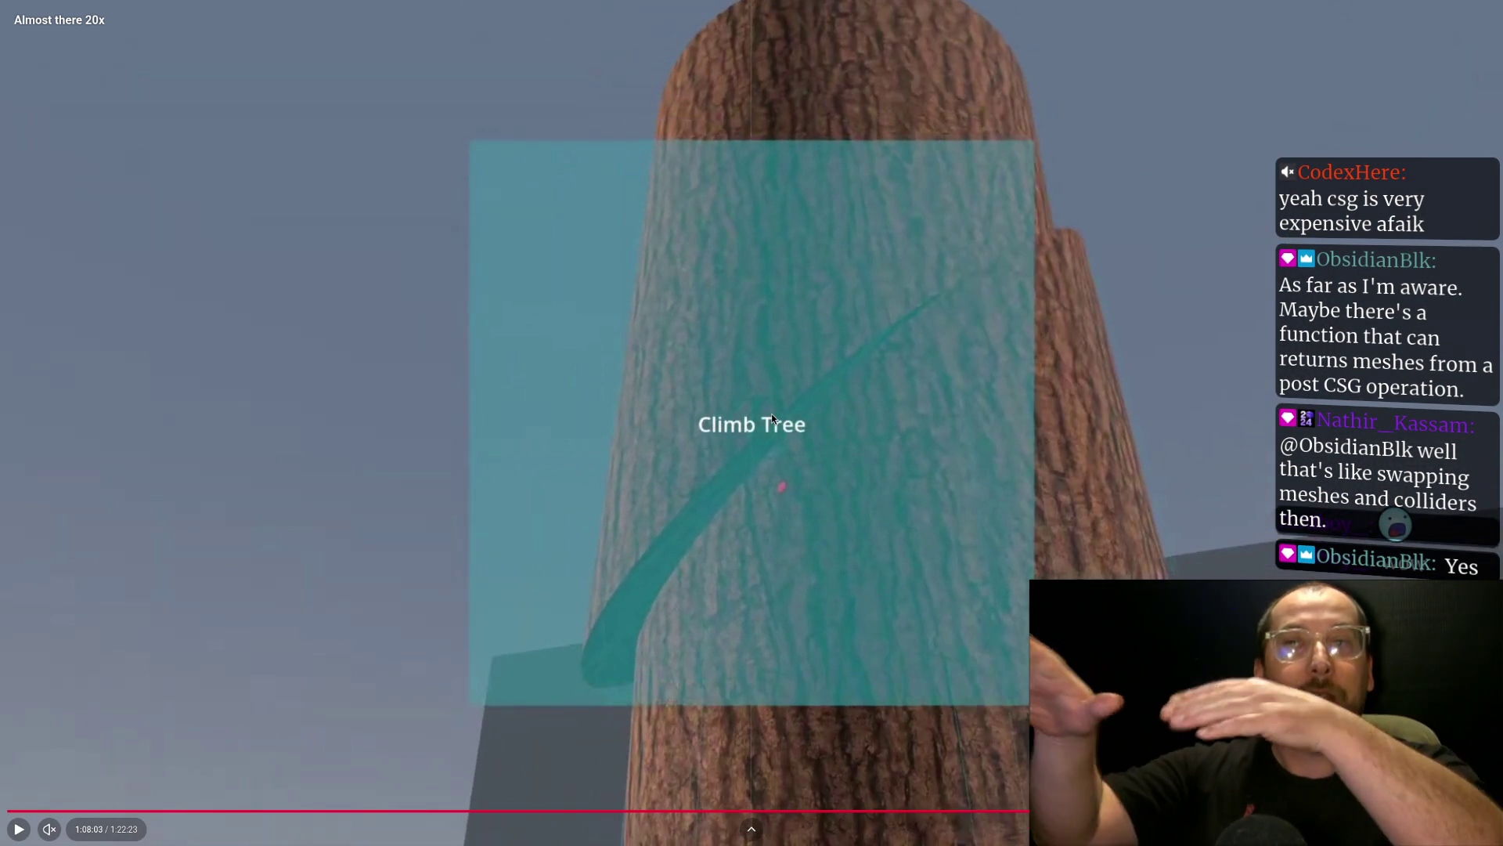
pyautogui.click(772, 417)
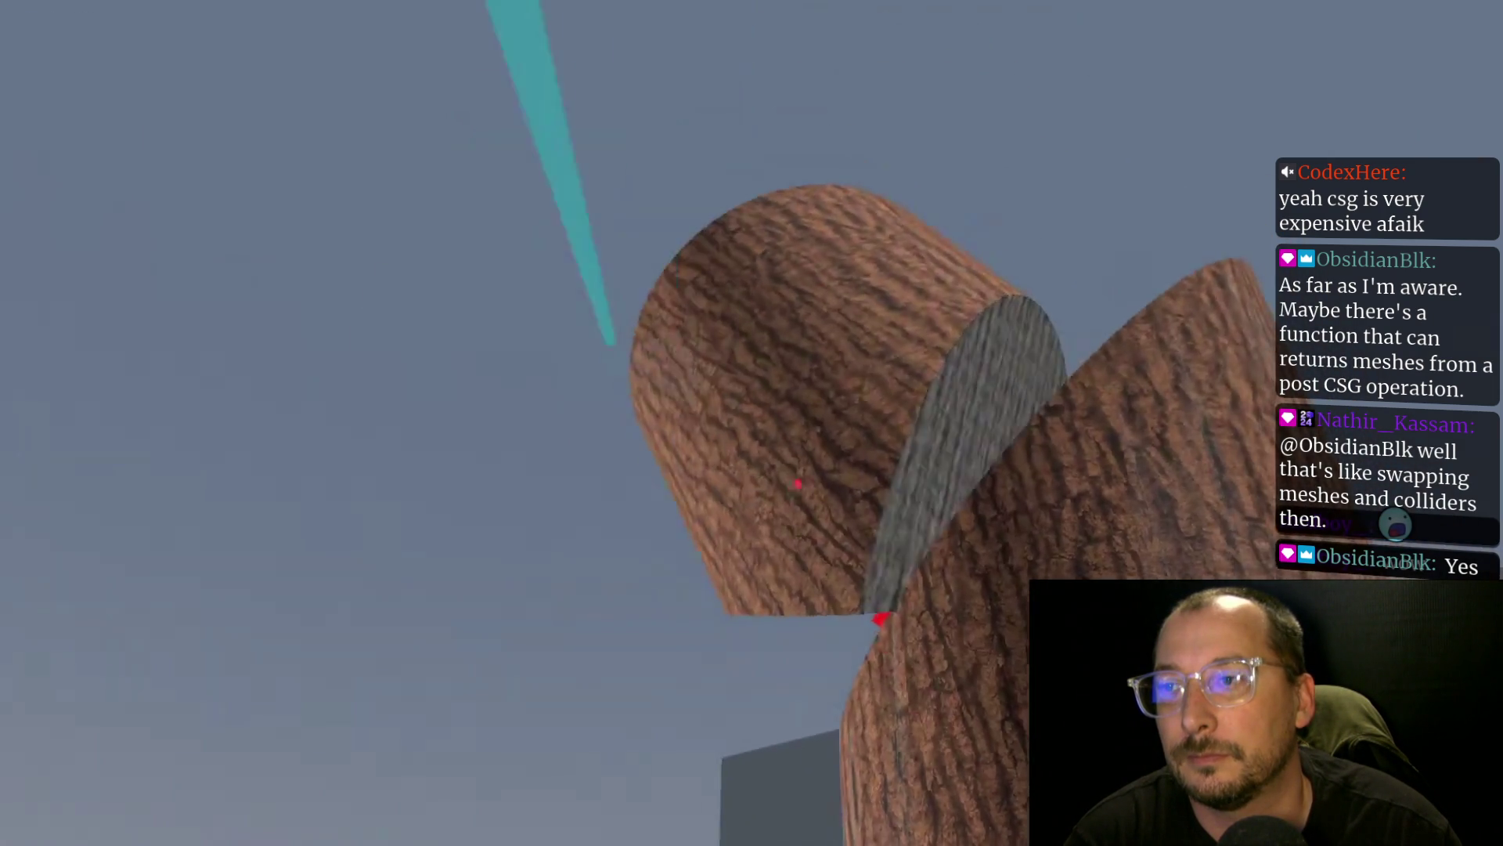
# - Pause the video at 1:08:13 and leave full screen
pyautogui.moveTo(866, 487)
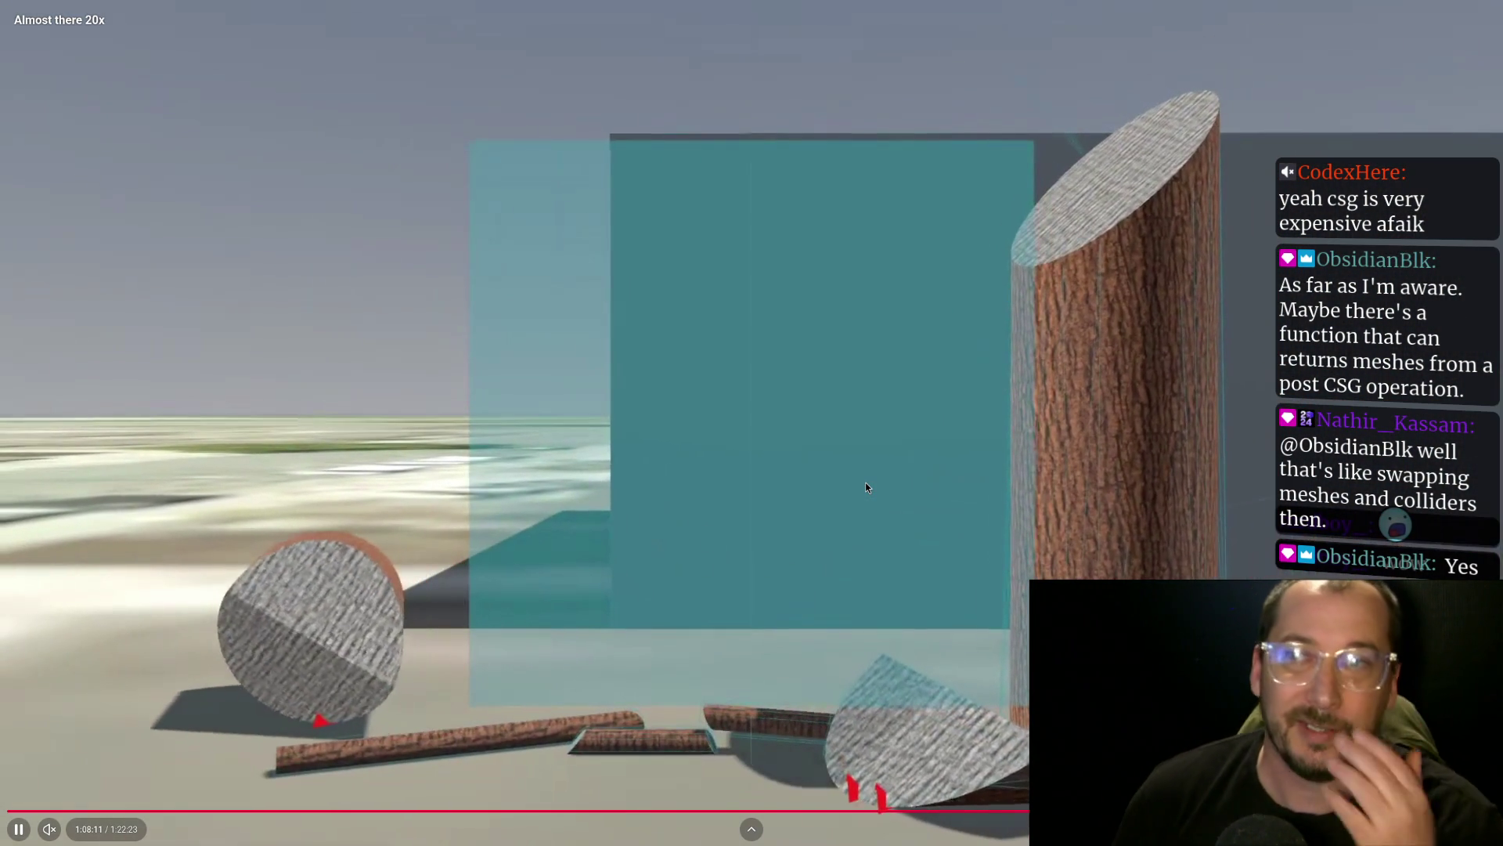
pyautogui.click(745, 386)
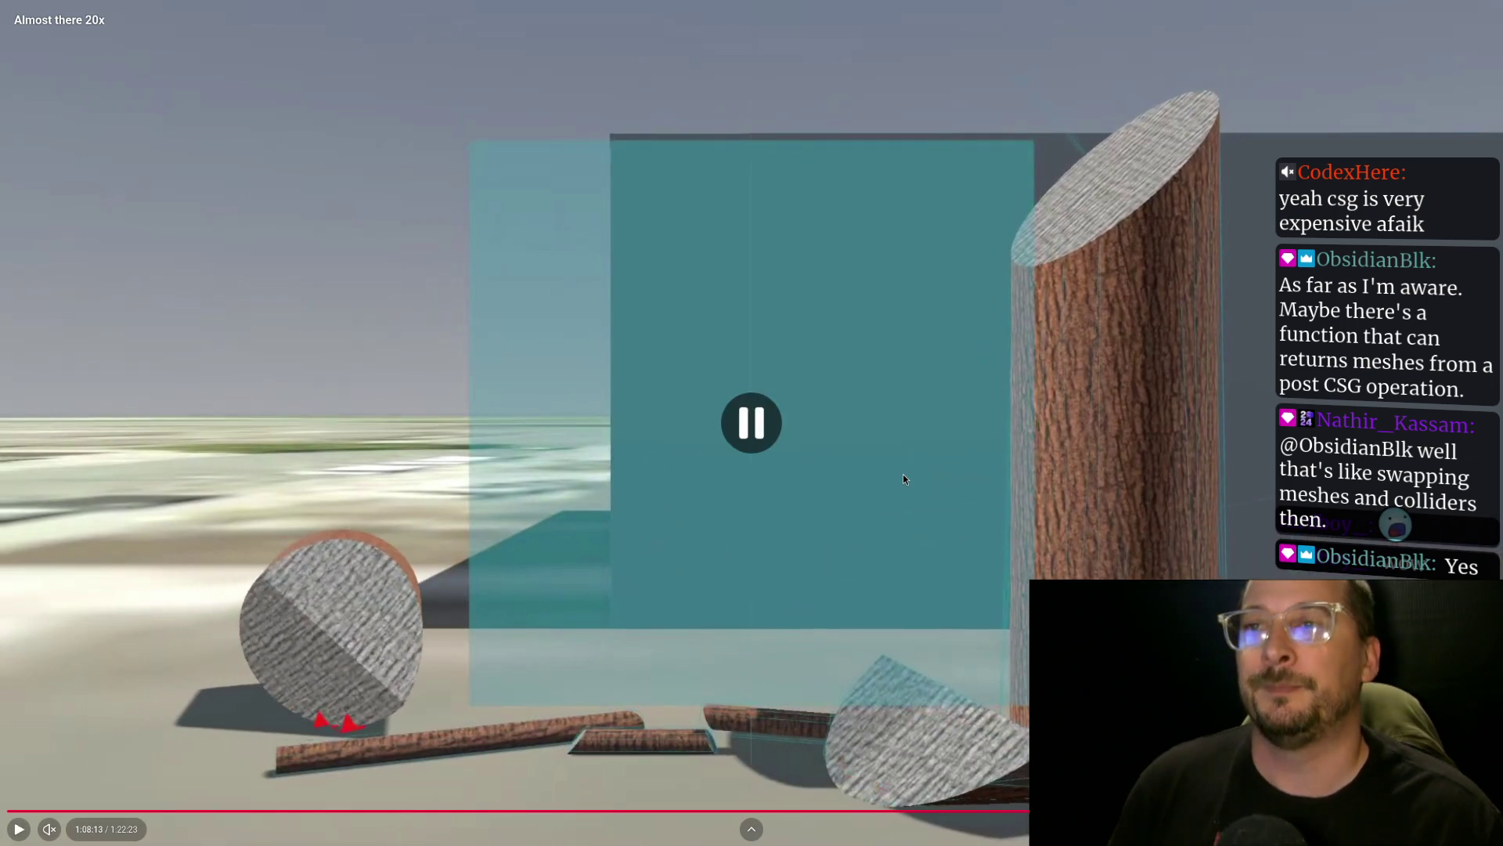
pyautogui.press('Escape')
pyautogui.press('F11')
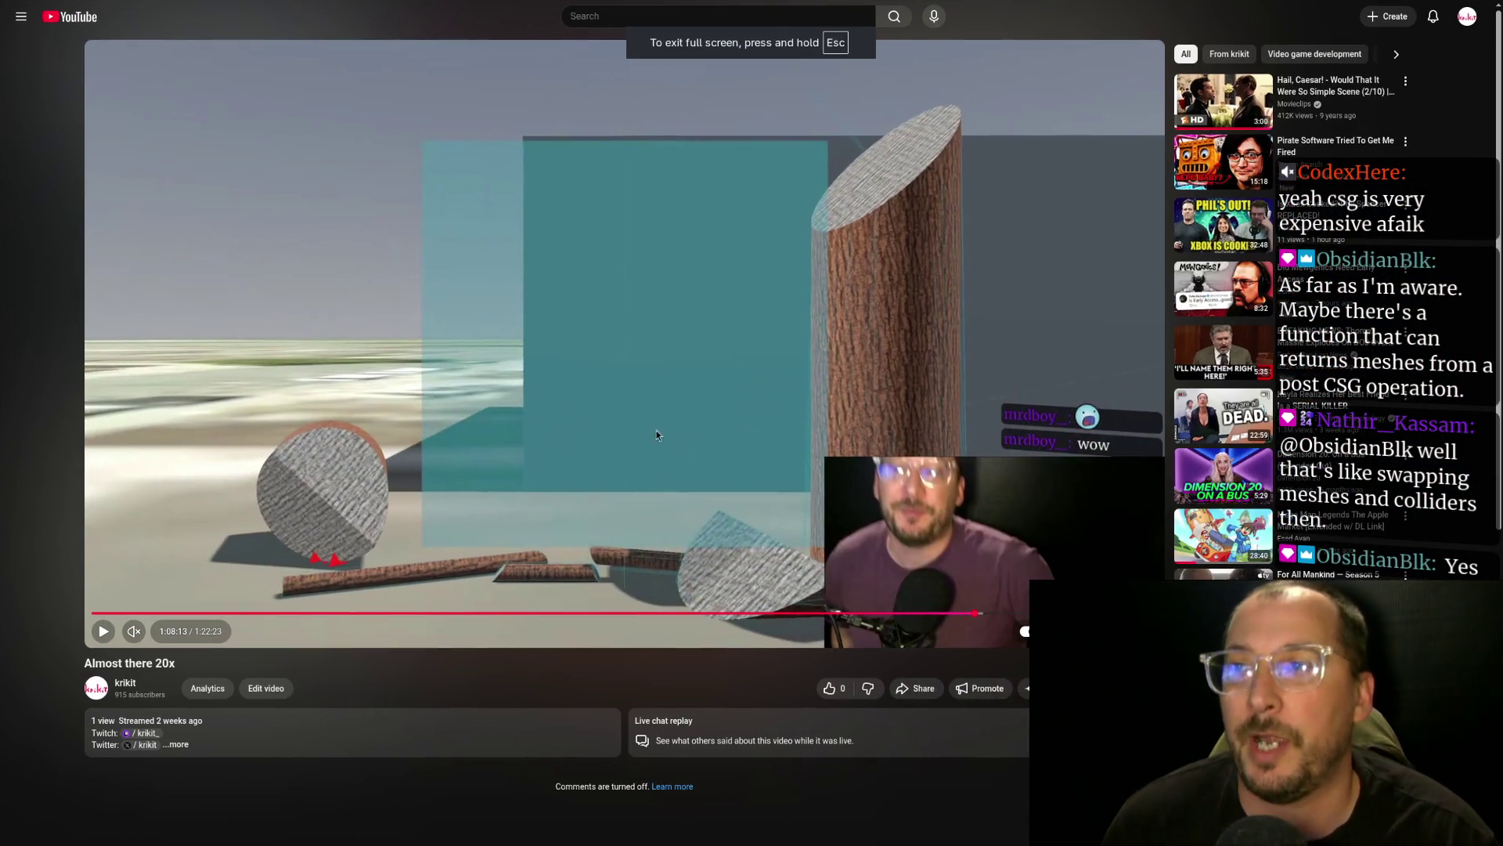
pyautogui.press('F11')
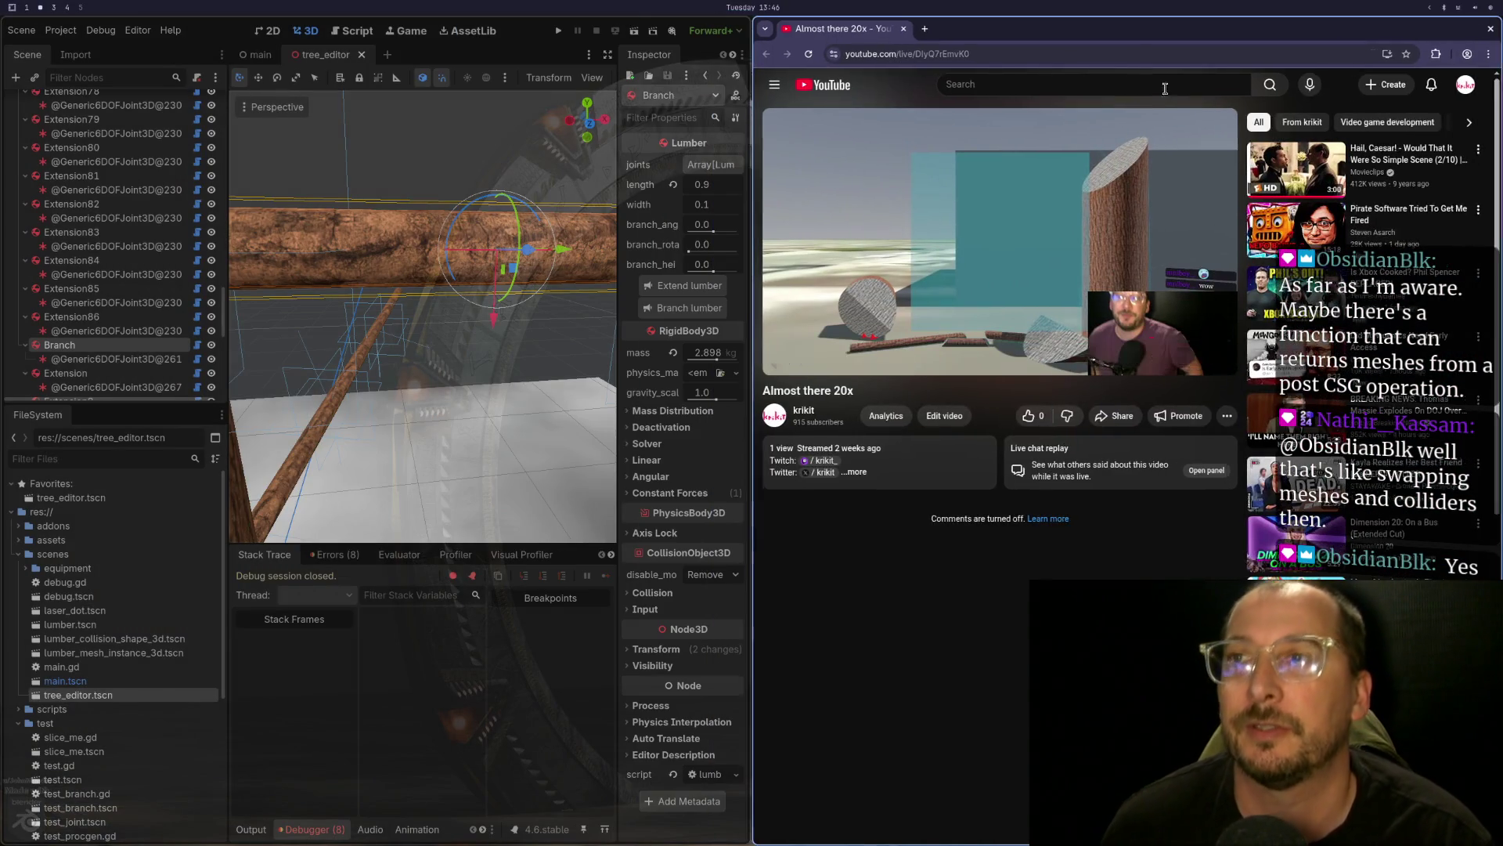
pyautogui.press('super+shift+4')
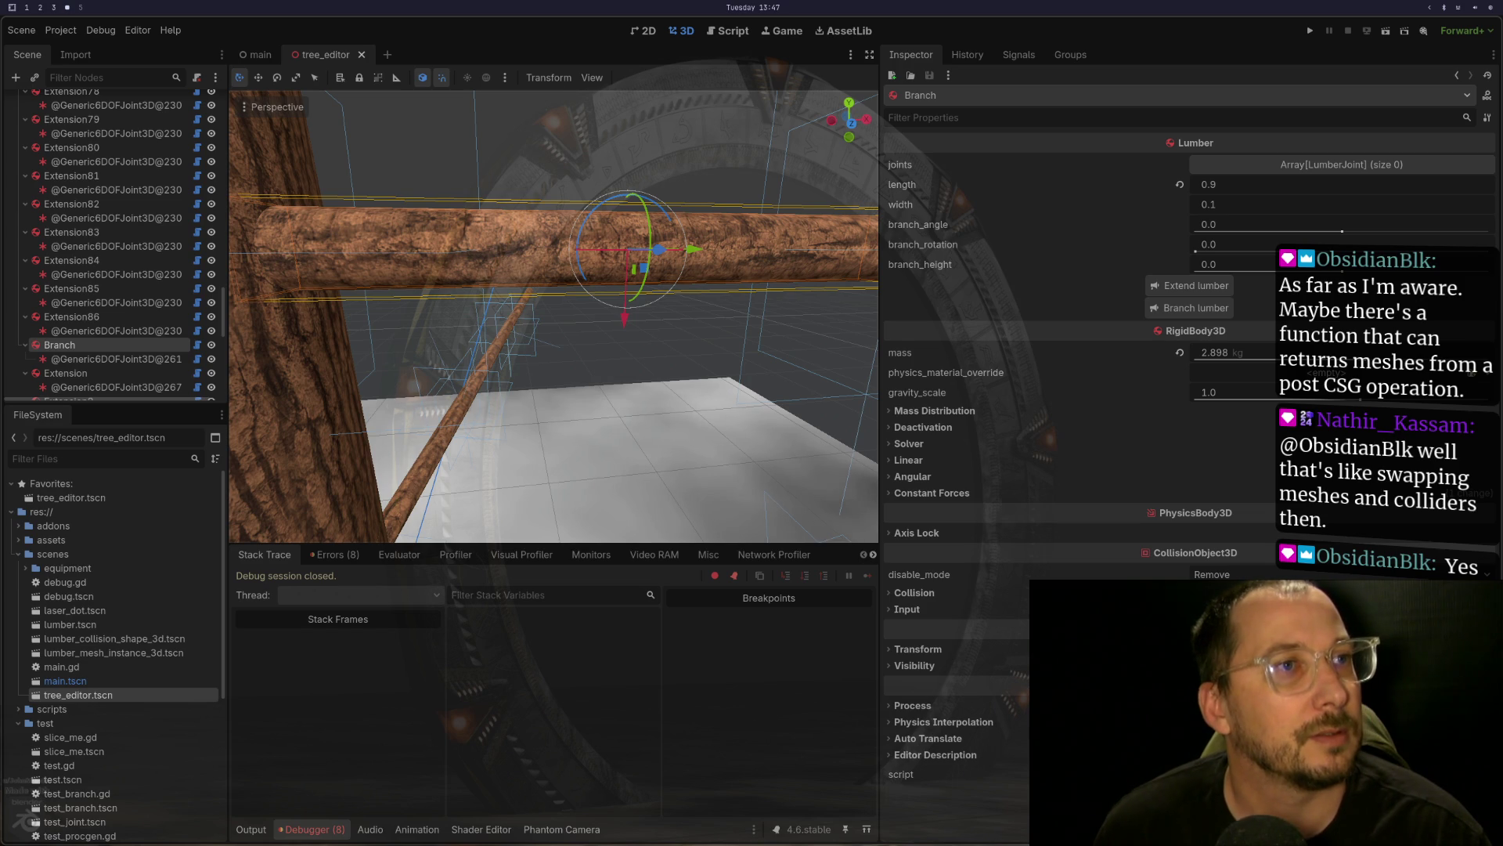
pyautogui.press('super+2')
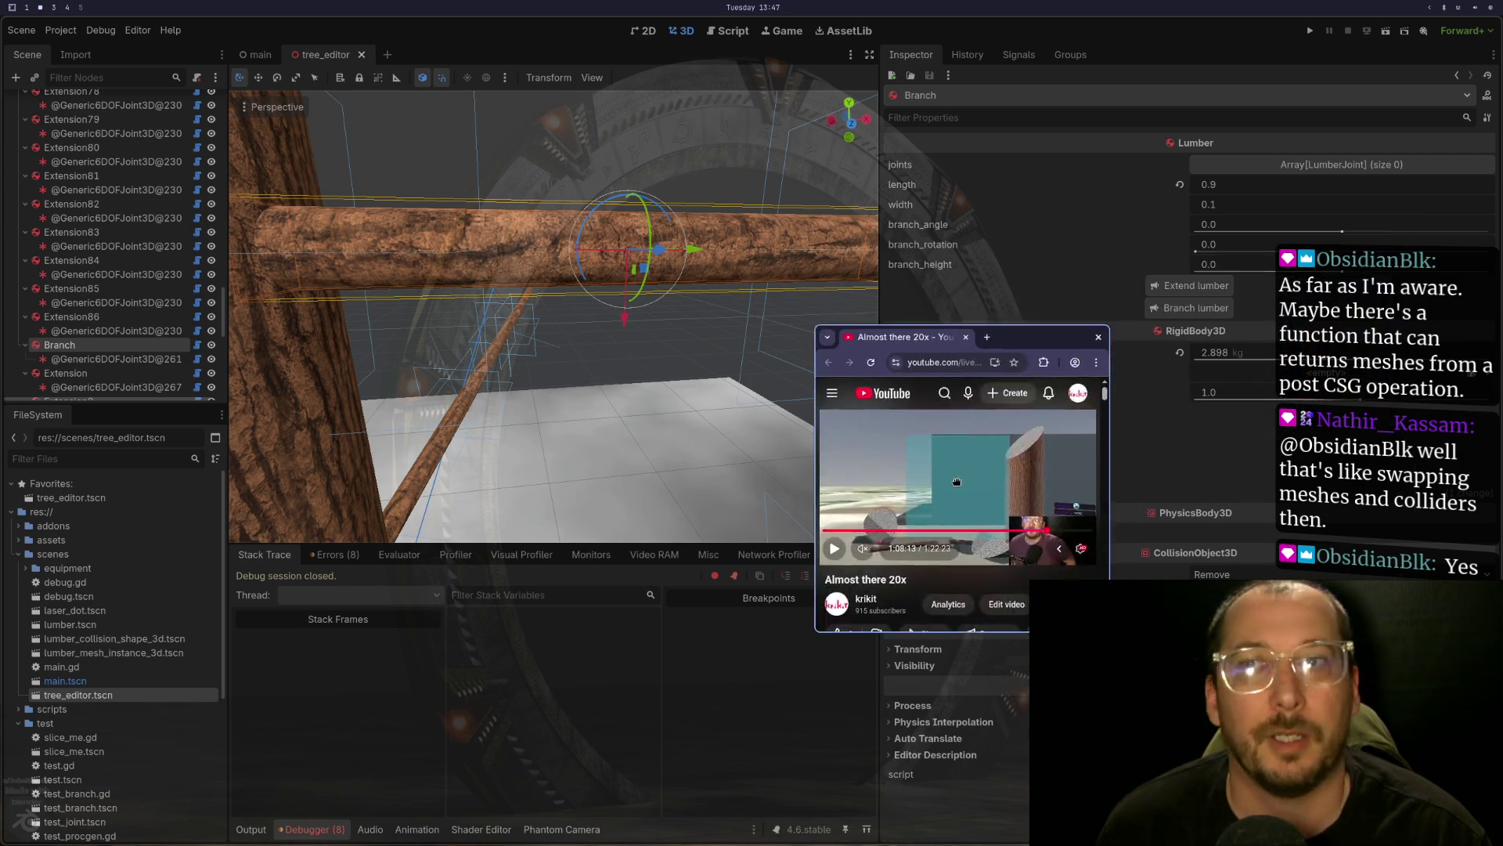
pyautogui.click(1218, 365)
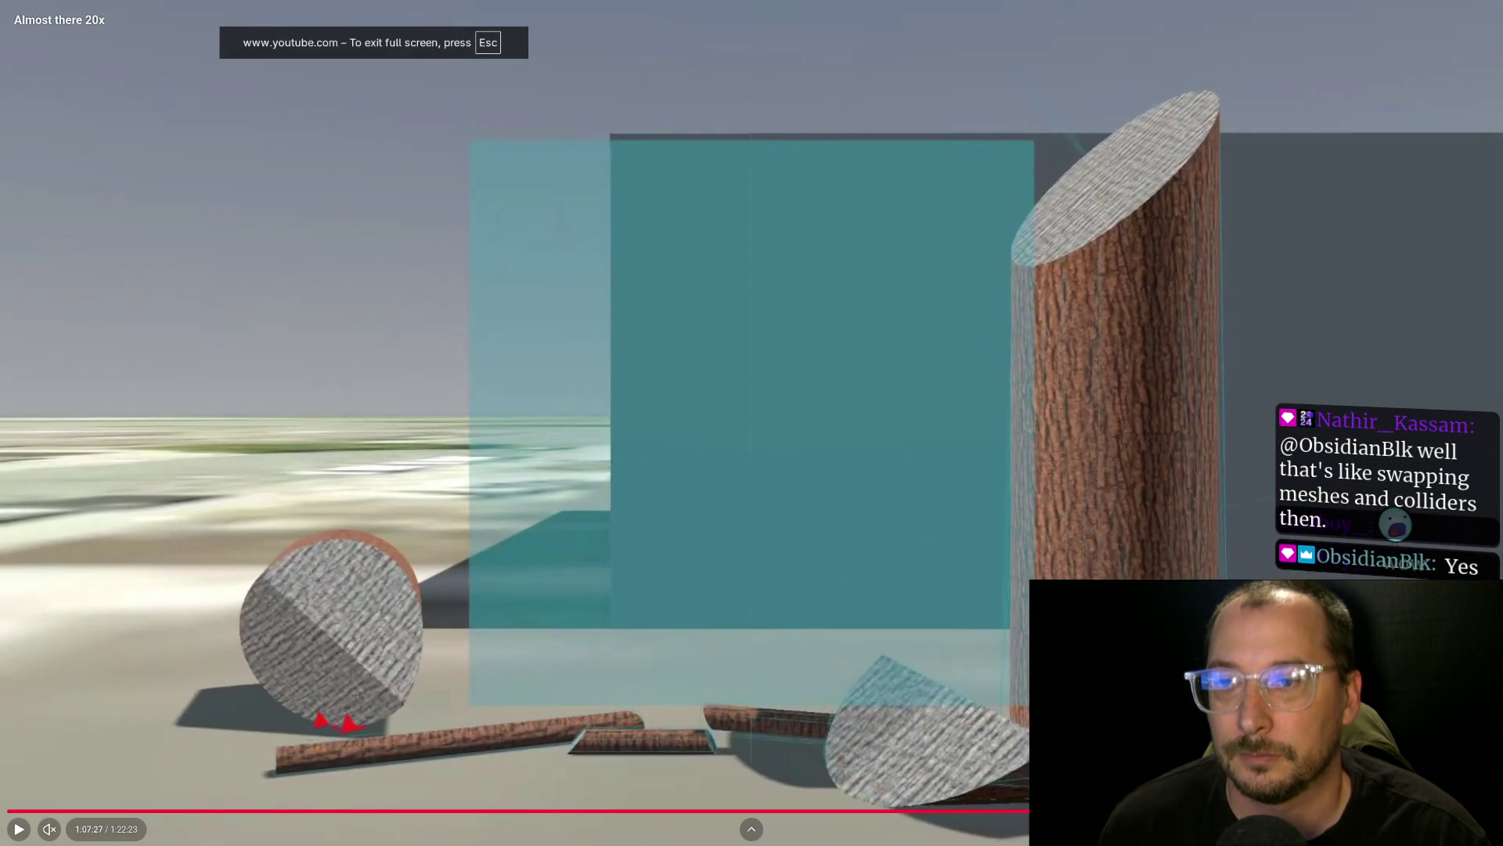
pyautogui.press('Left')
pyautogui.press('Left')
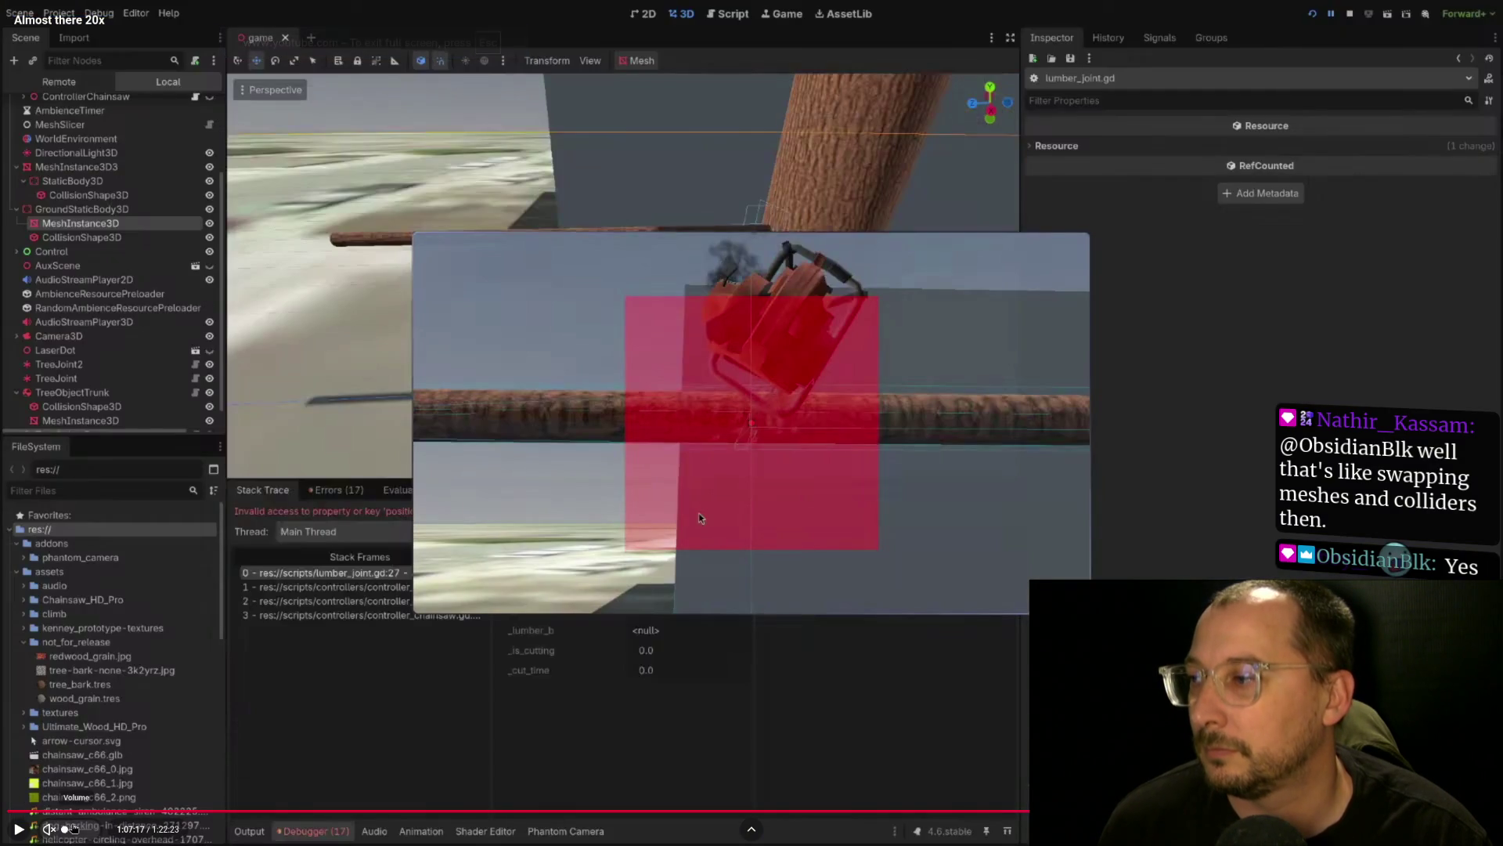
pyautogui.press('space')
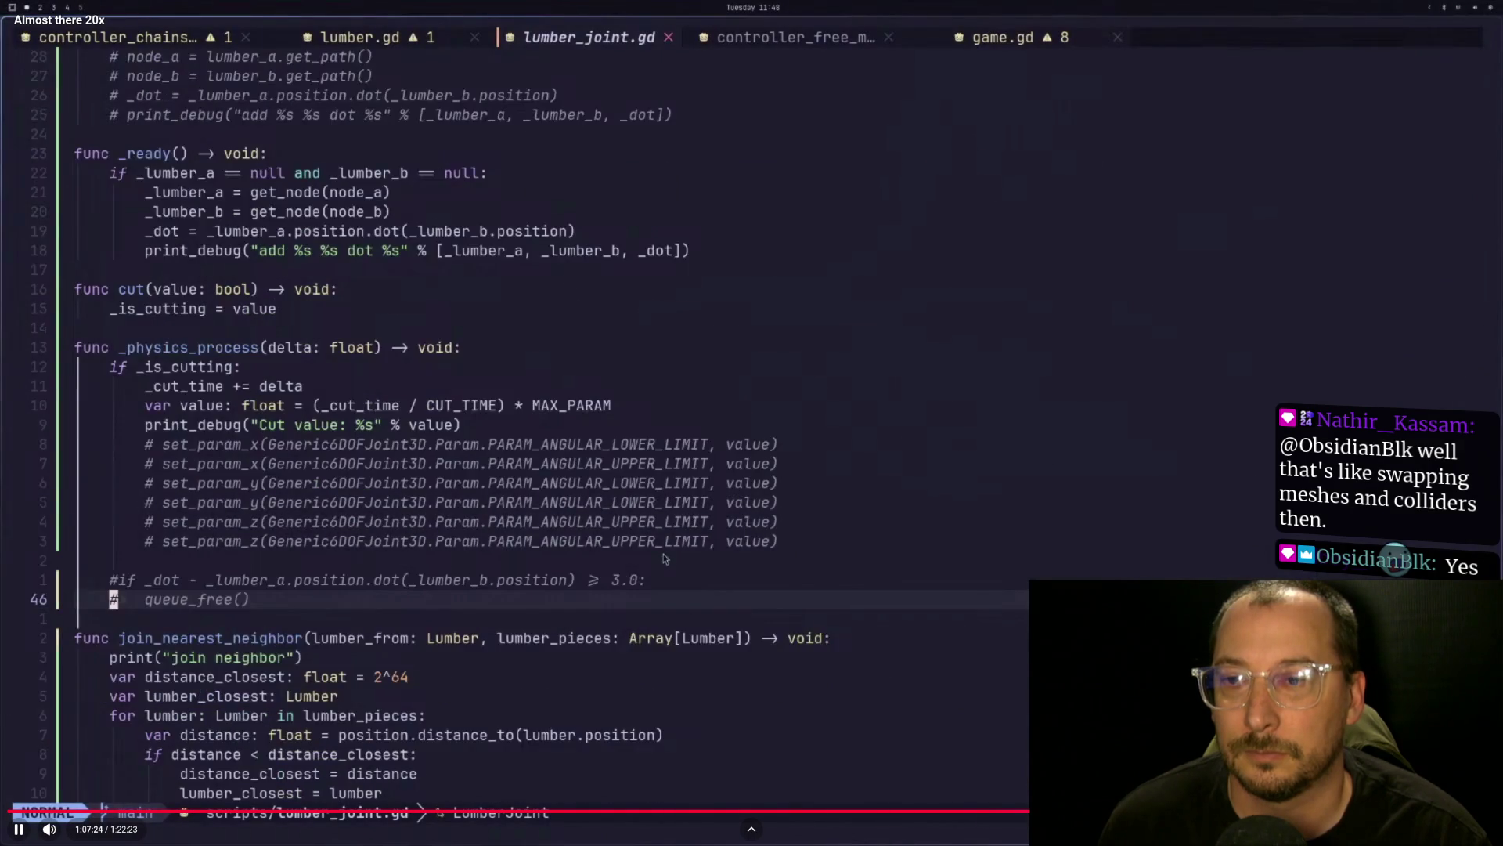
pyautogui.press('Right')
pyautogui.press('Right')
pyautogui.press('Right')
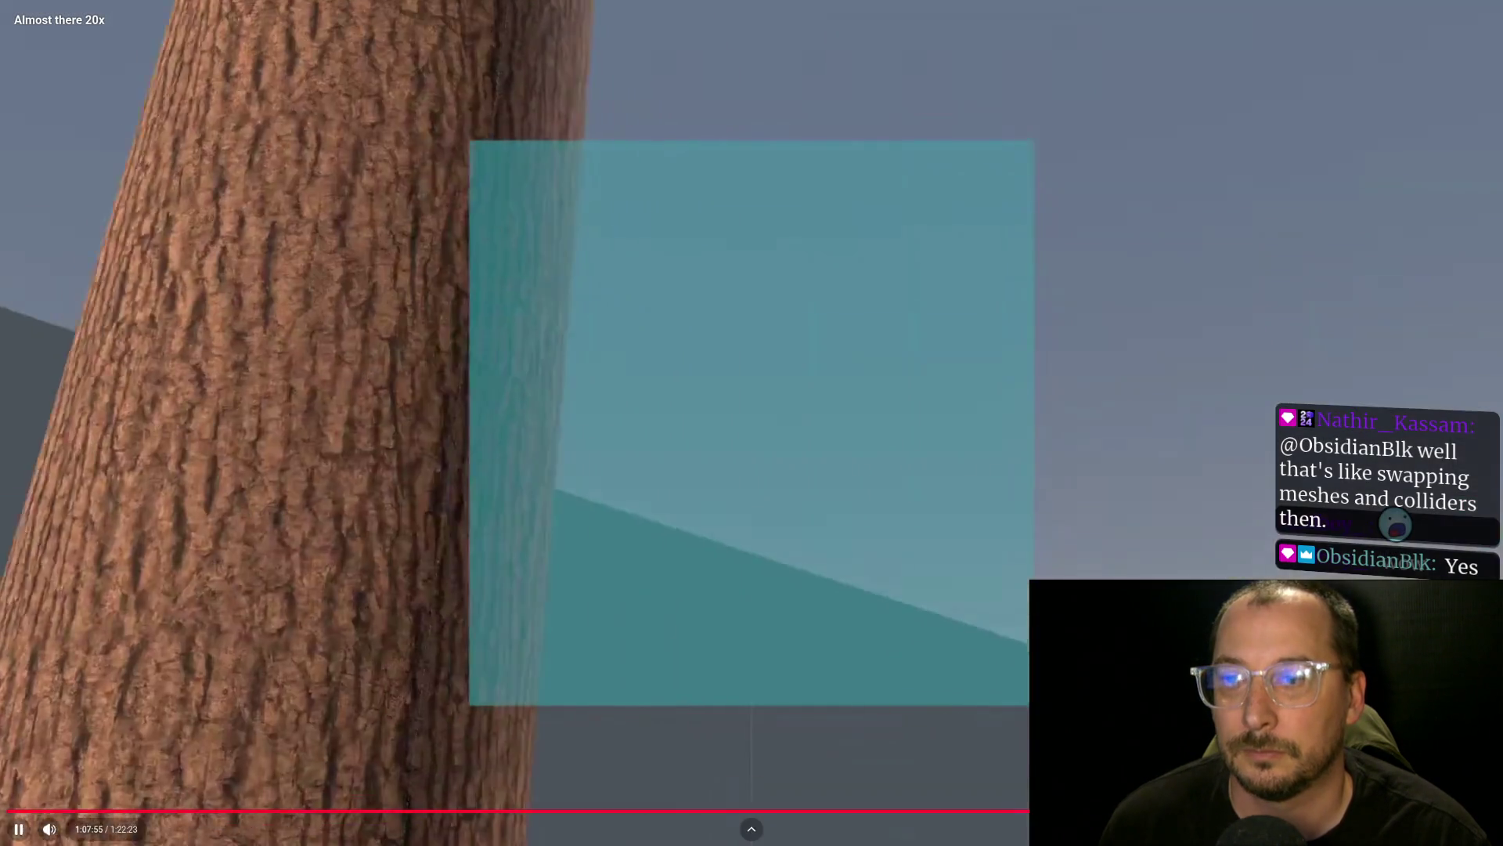
pyautogui.press('Left')
pyautogui.press('Left')
pyautogui.press('Left')
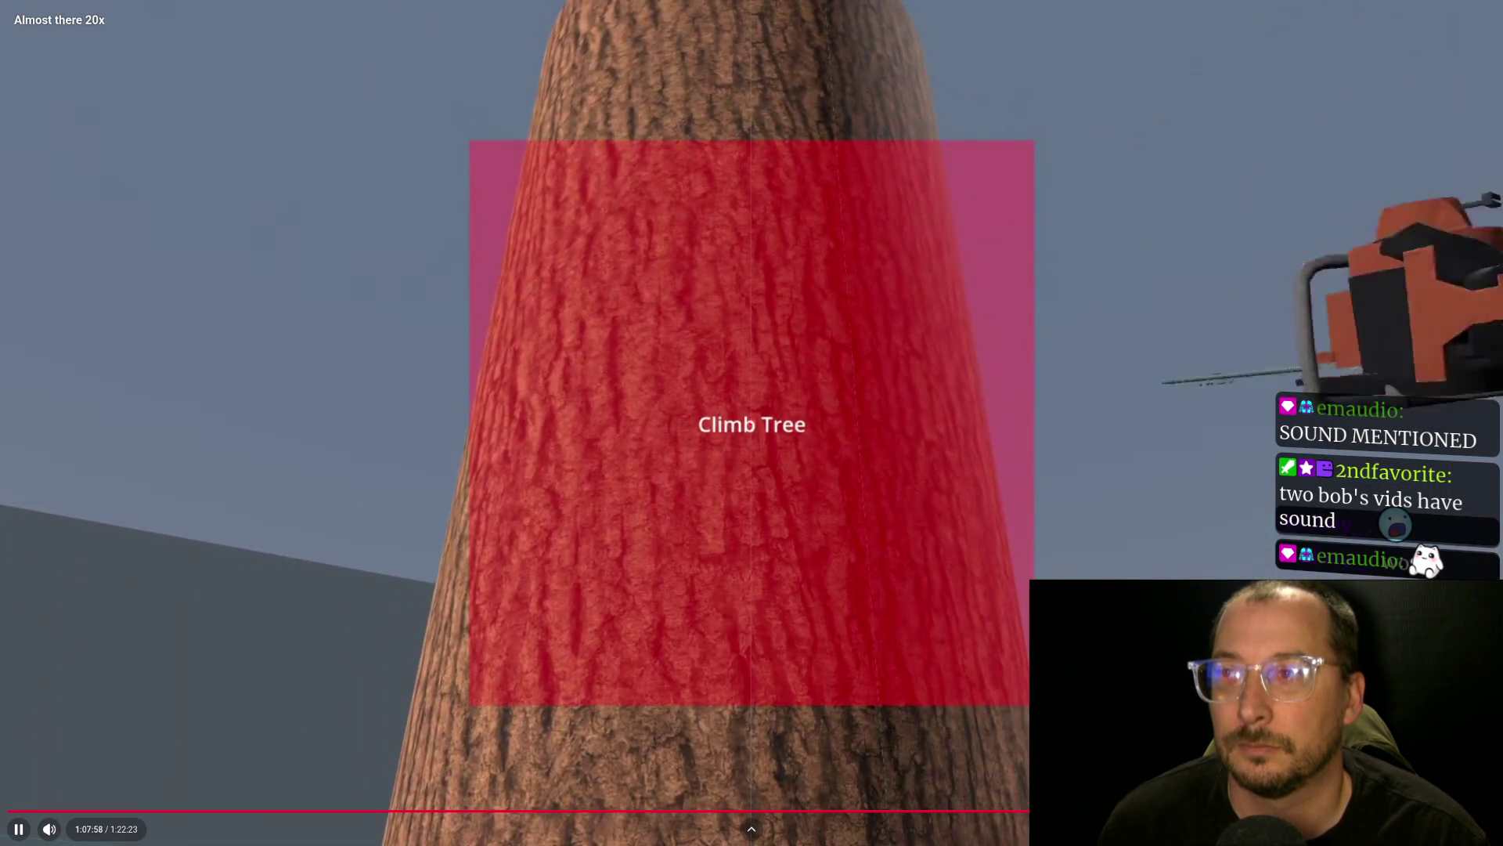
pyautogui.press('Escape')
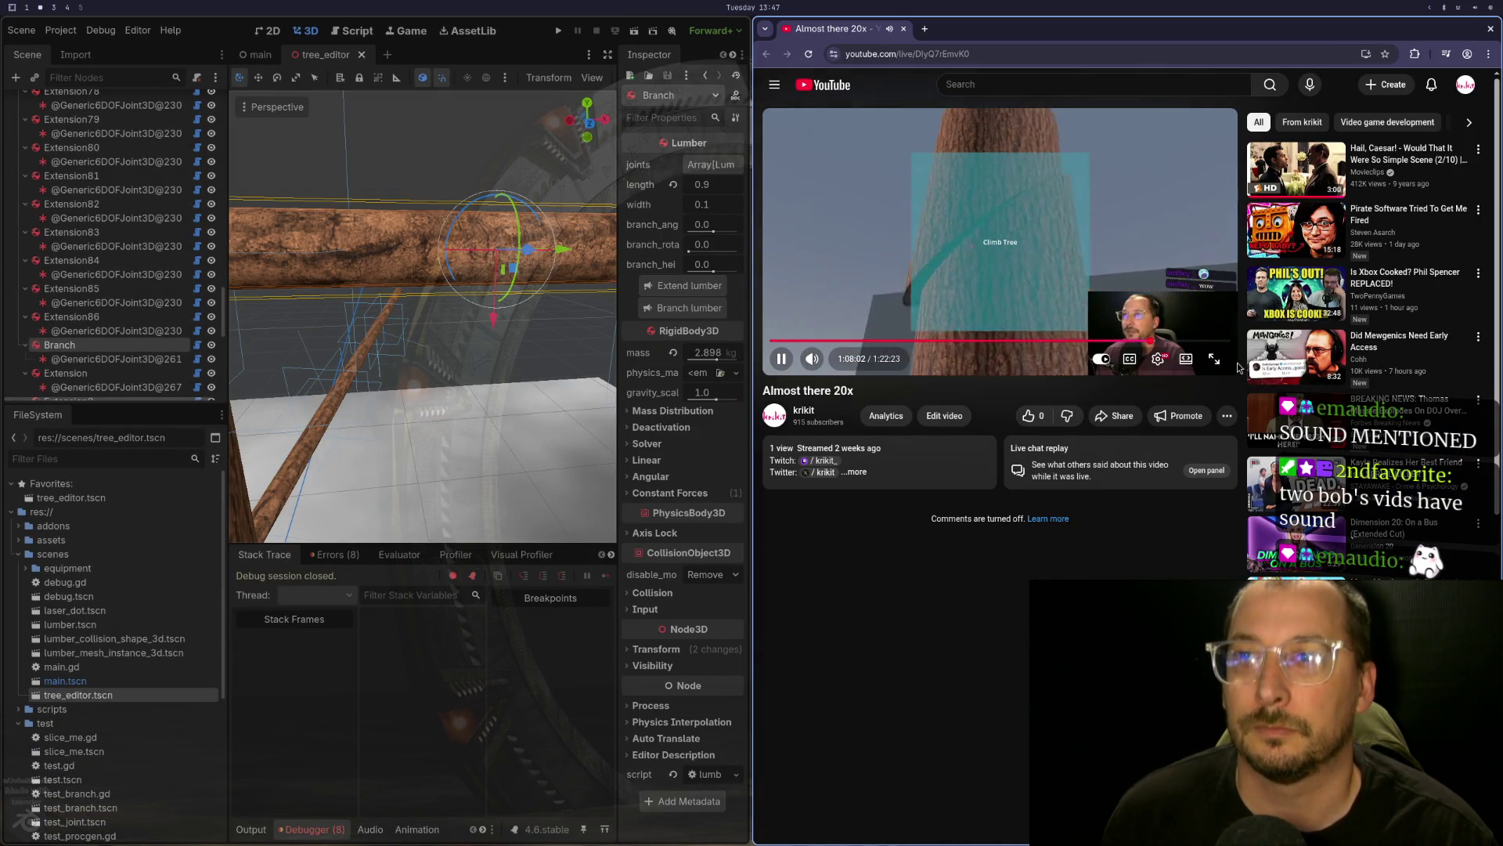
pyautogui.press('f')
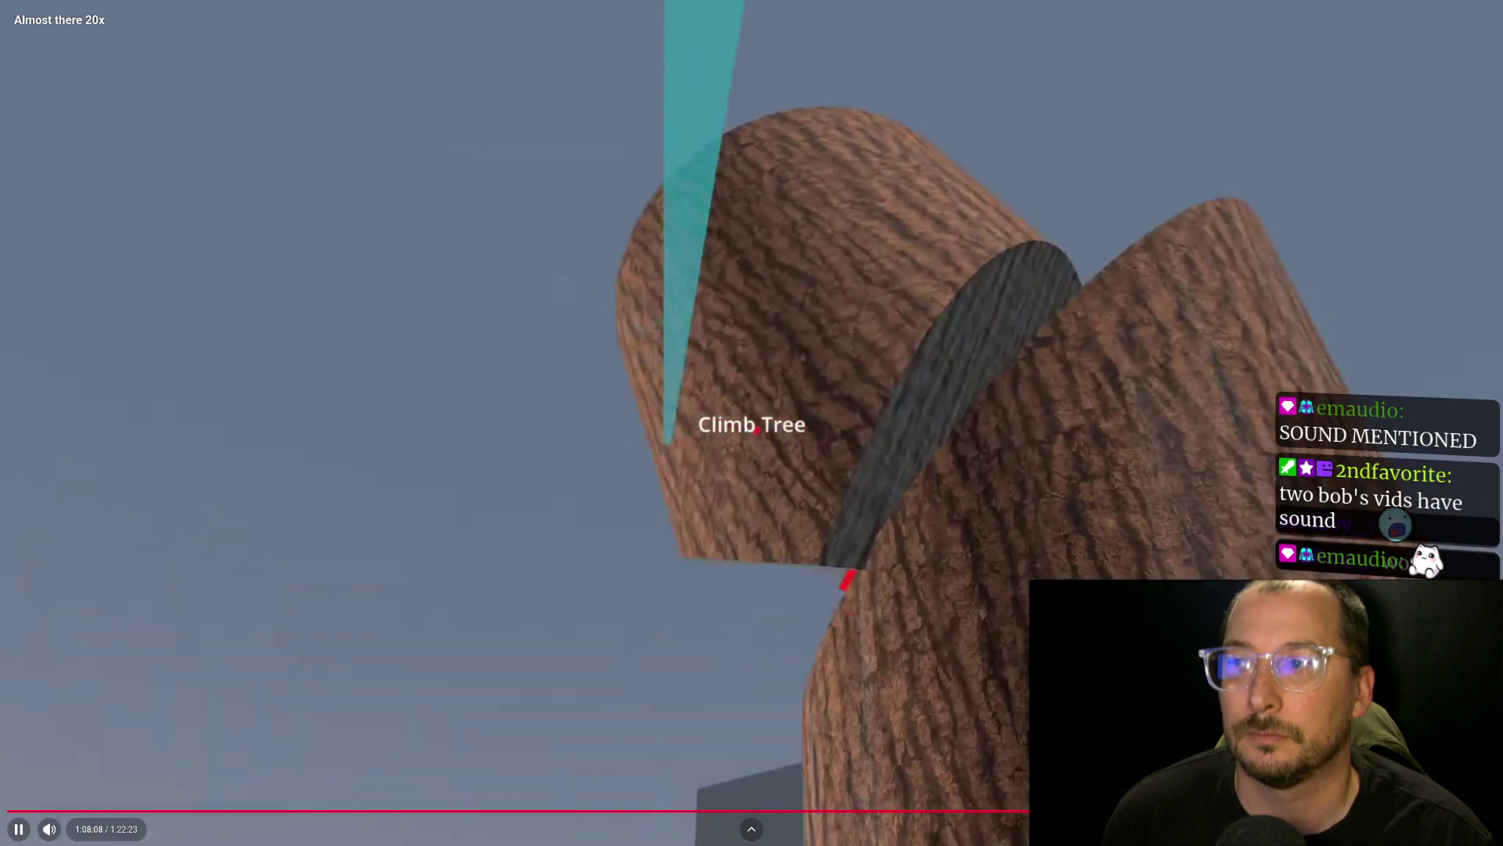
pyautogui.press('Escape')
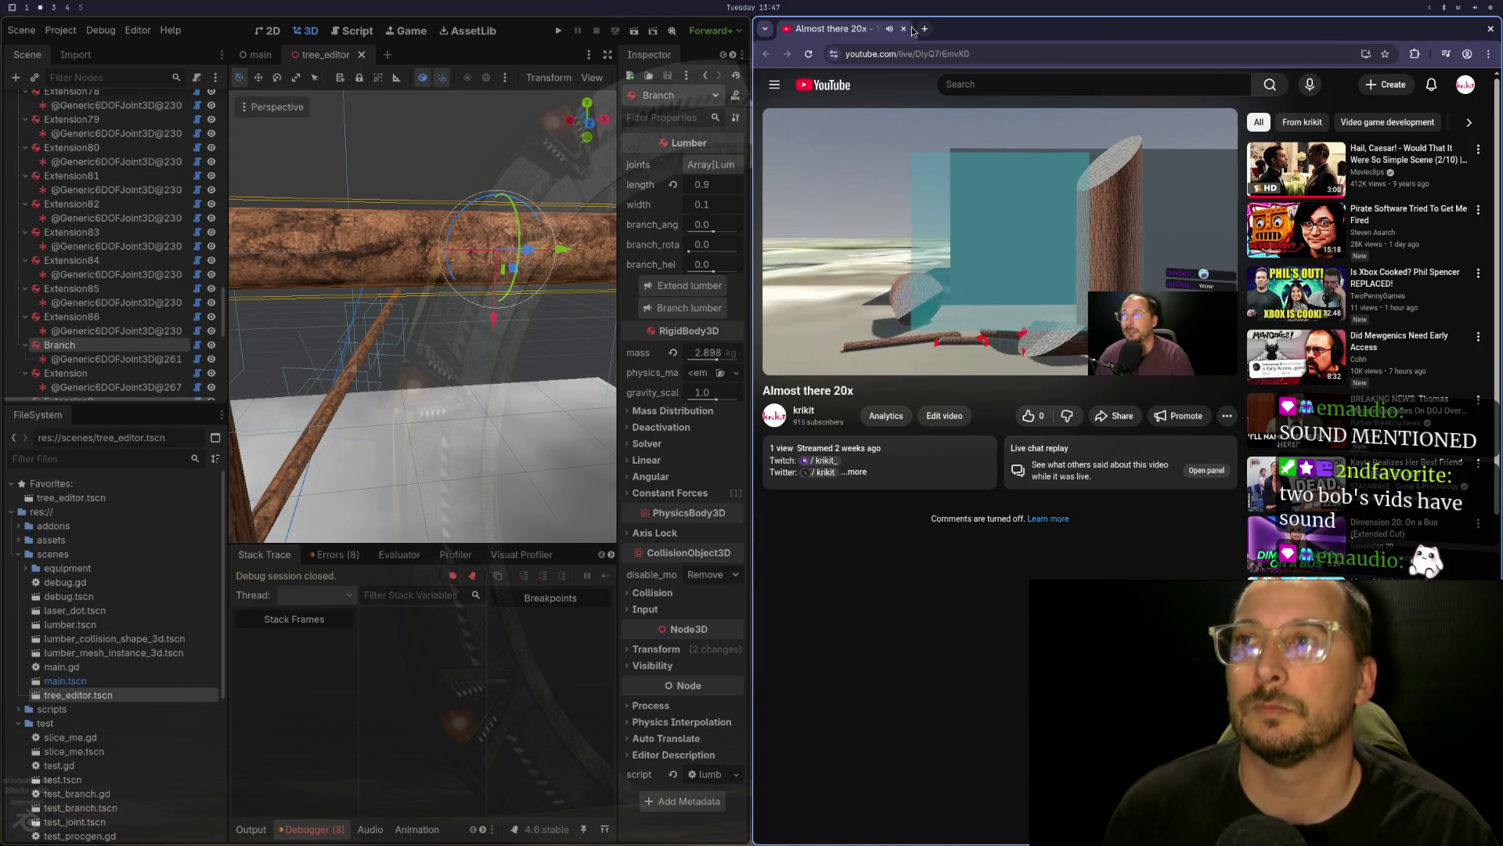
pyautogui.hotkey('ctrl', 'w')
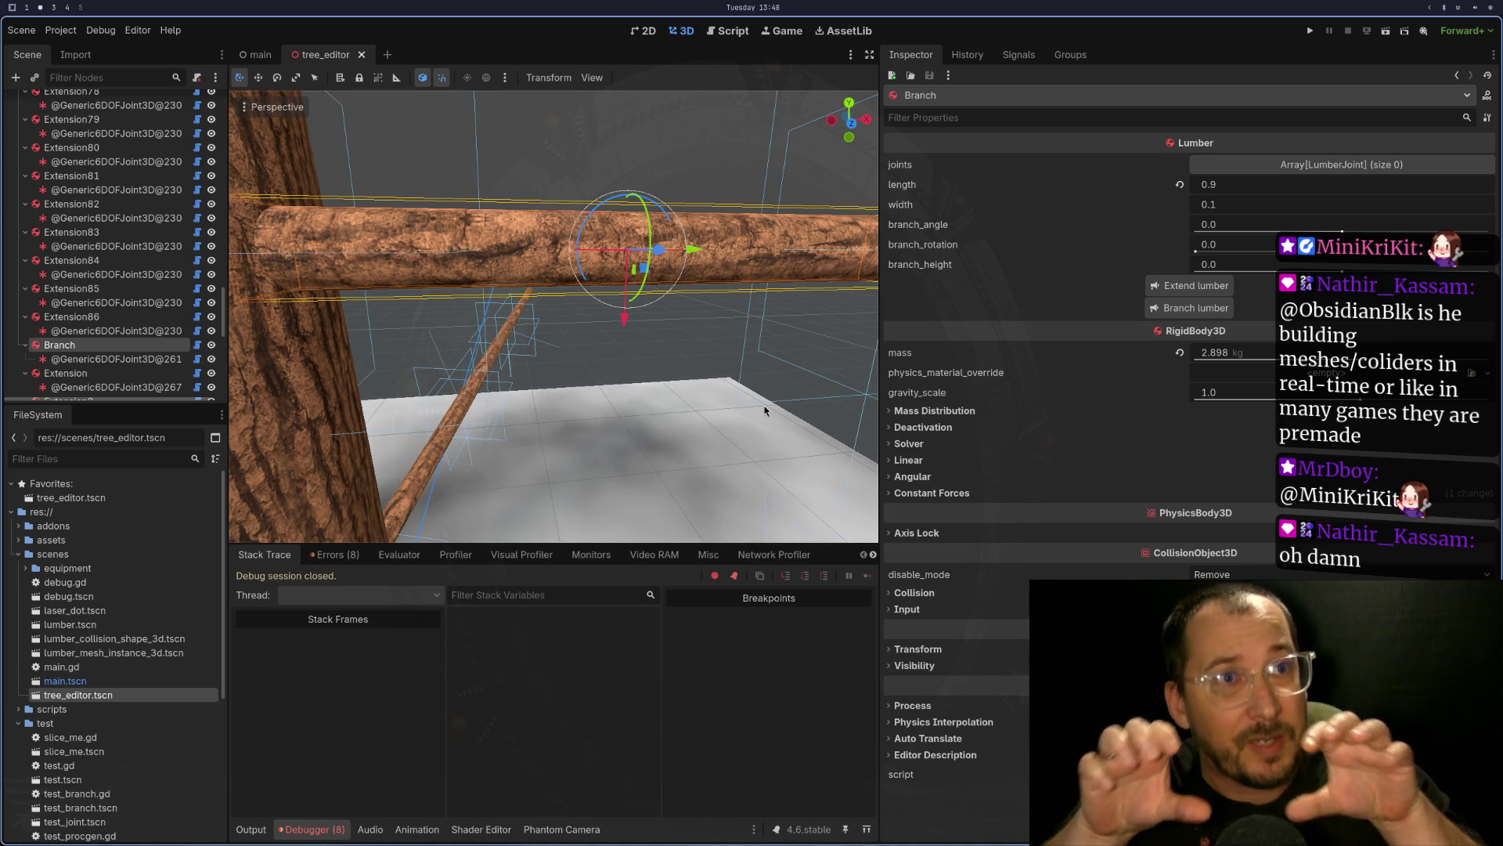
# - Orbit the view across the bark-textured branch logs above the floor
pyautogui.moveTo(765, 411)
pyautogui.mouseDown()
pyautogui.moveTo(503, 314)
pyautogui.moveTo(515, 340)
pyautogui.moveTo(292, 321)
pyautogui.mouseUp()
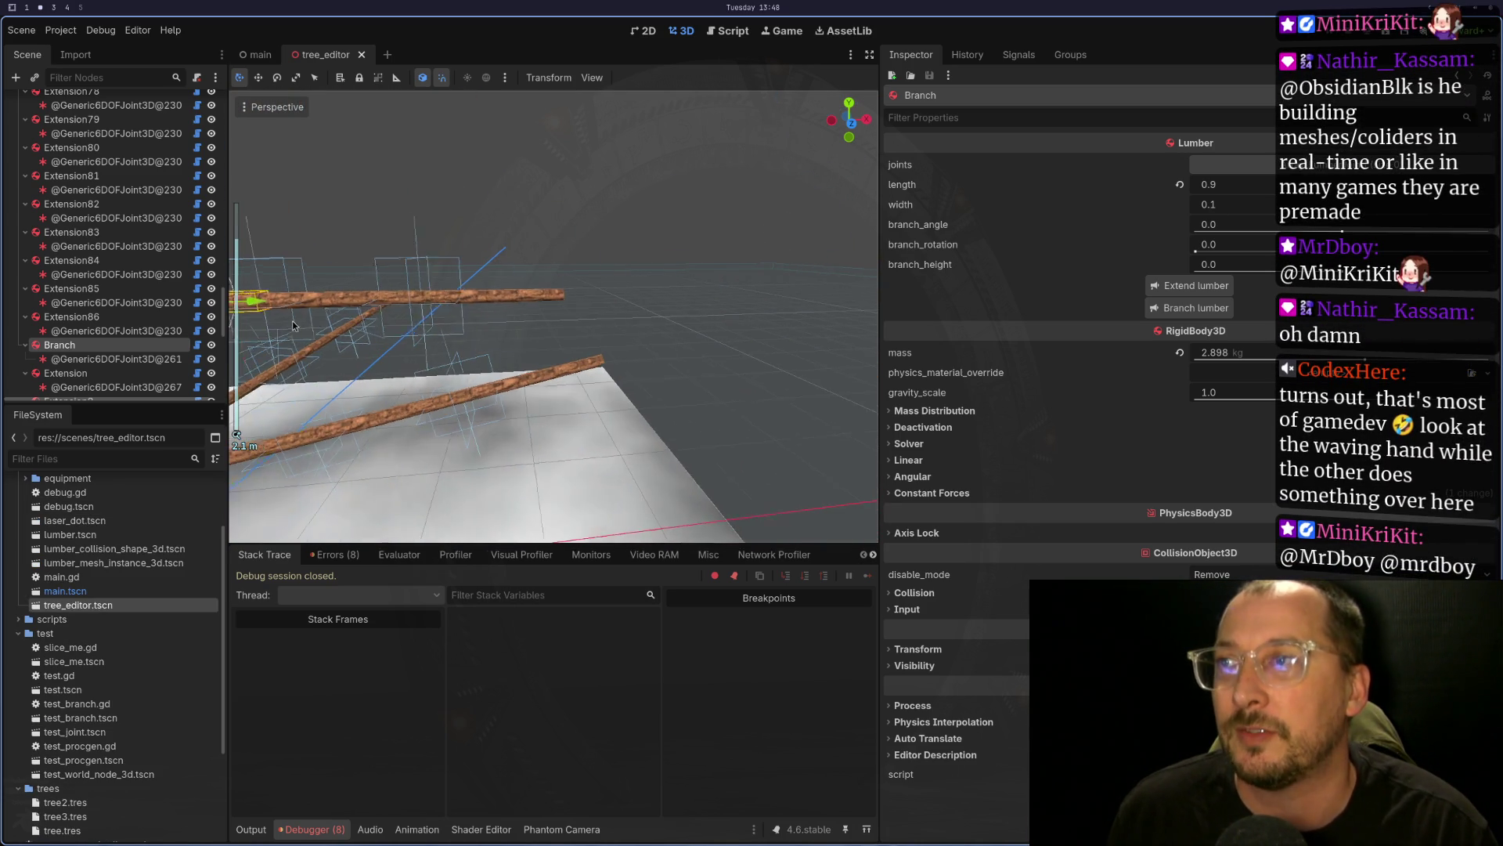
pyautogui.click(495, 293)
pyautogui.click(330, 302)
pyautogui.scroll(3, 402, 340)
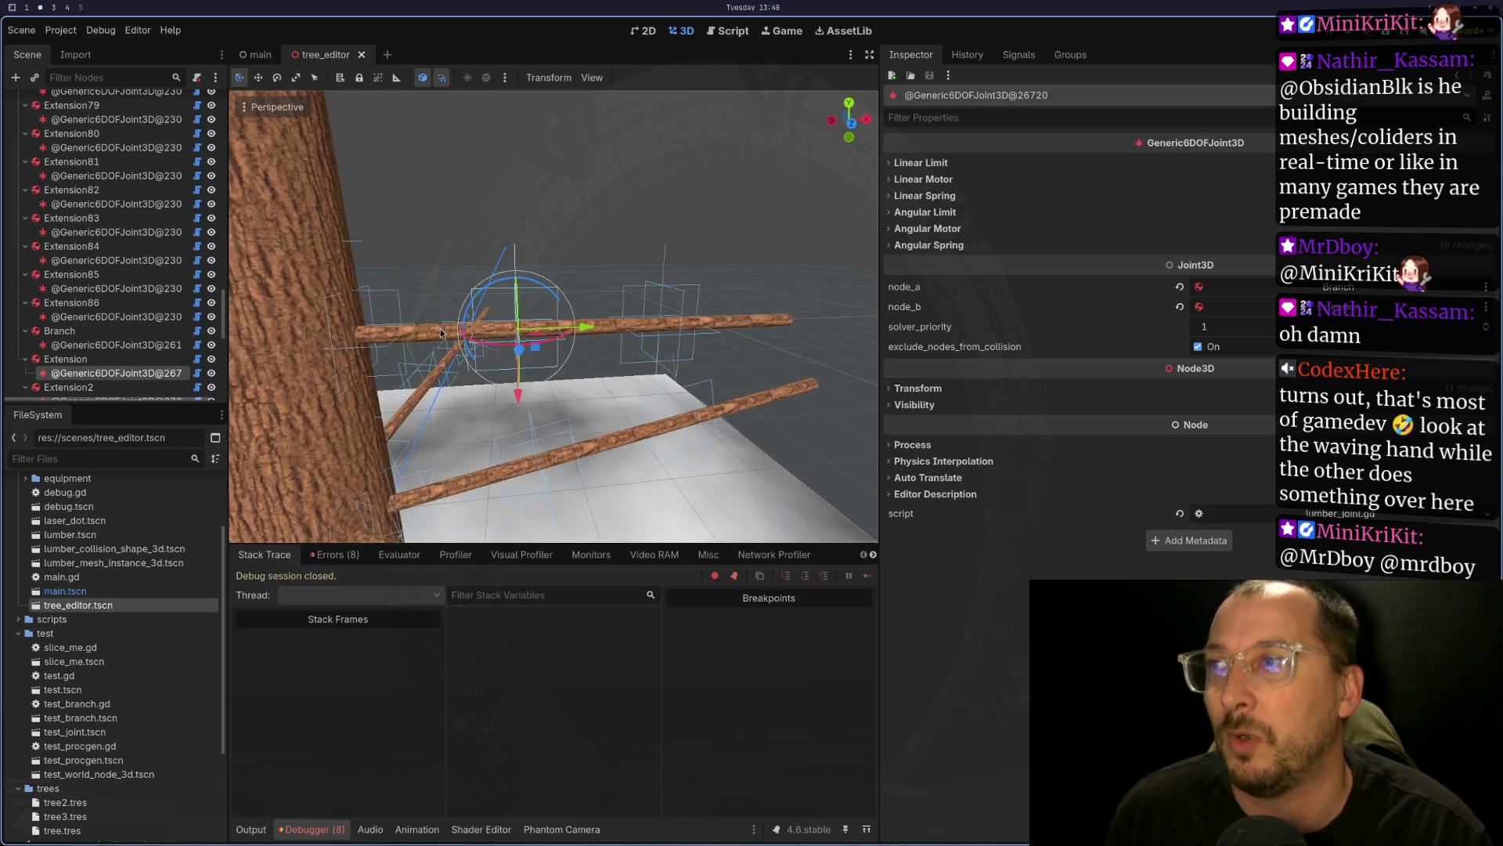
pyautogui.click(364, 355)
pyautogui.scroll(4, 407, 348)
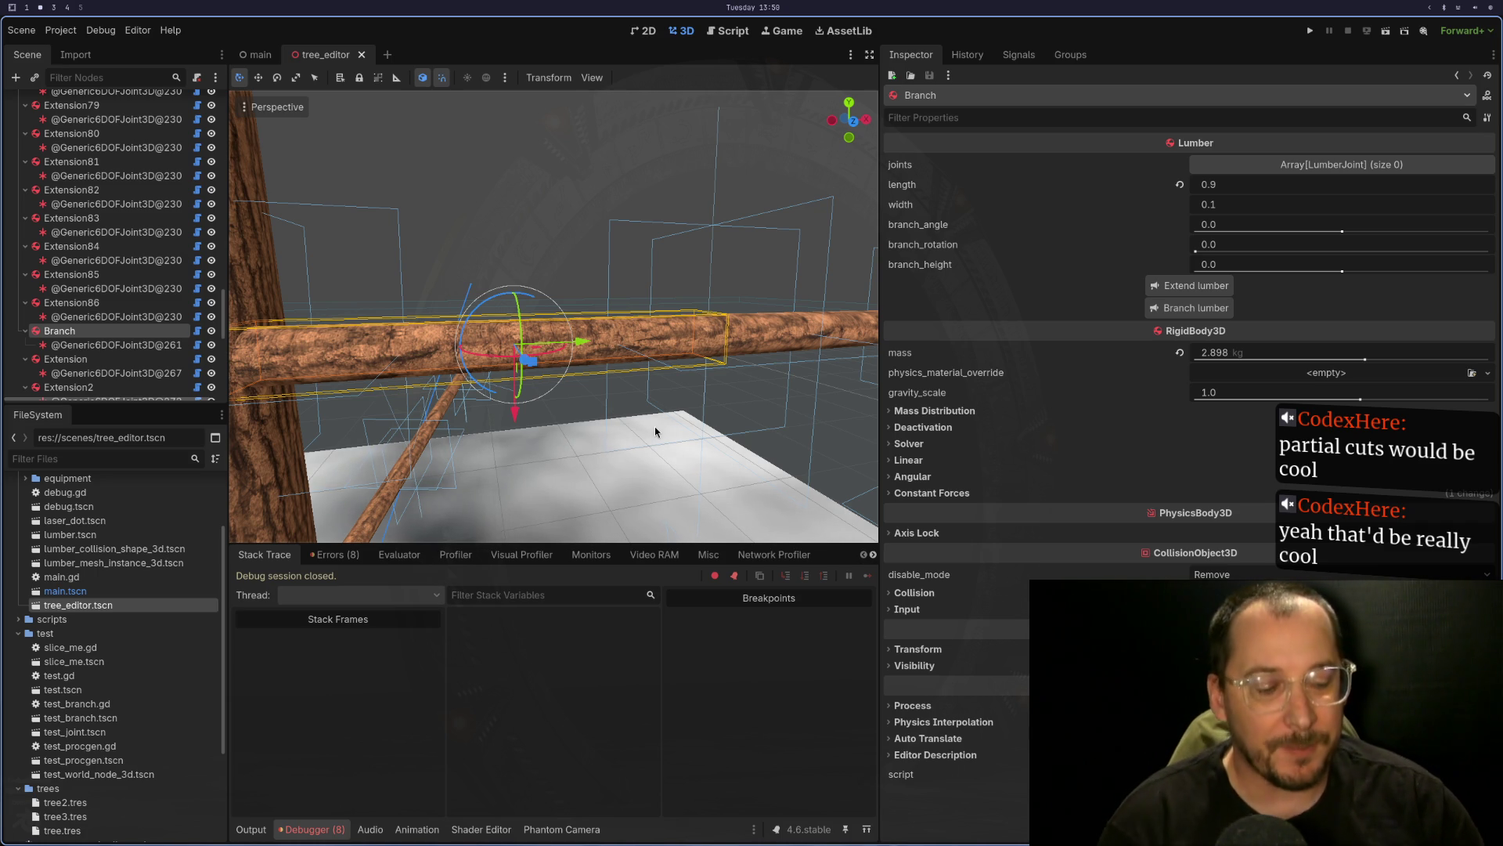
pyautogui.scroll(-5, 544, 359)
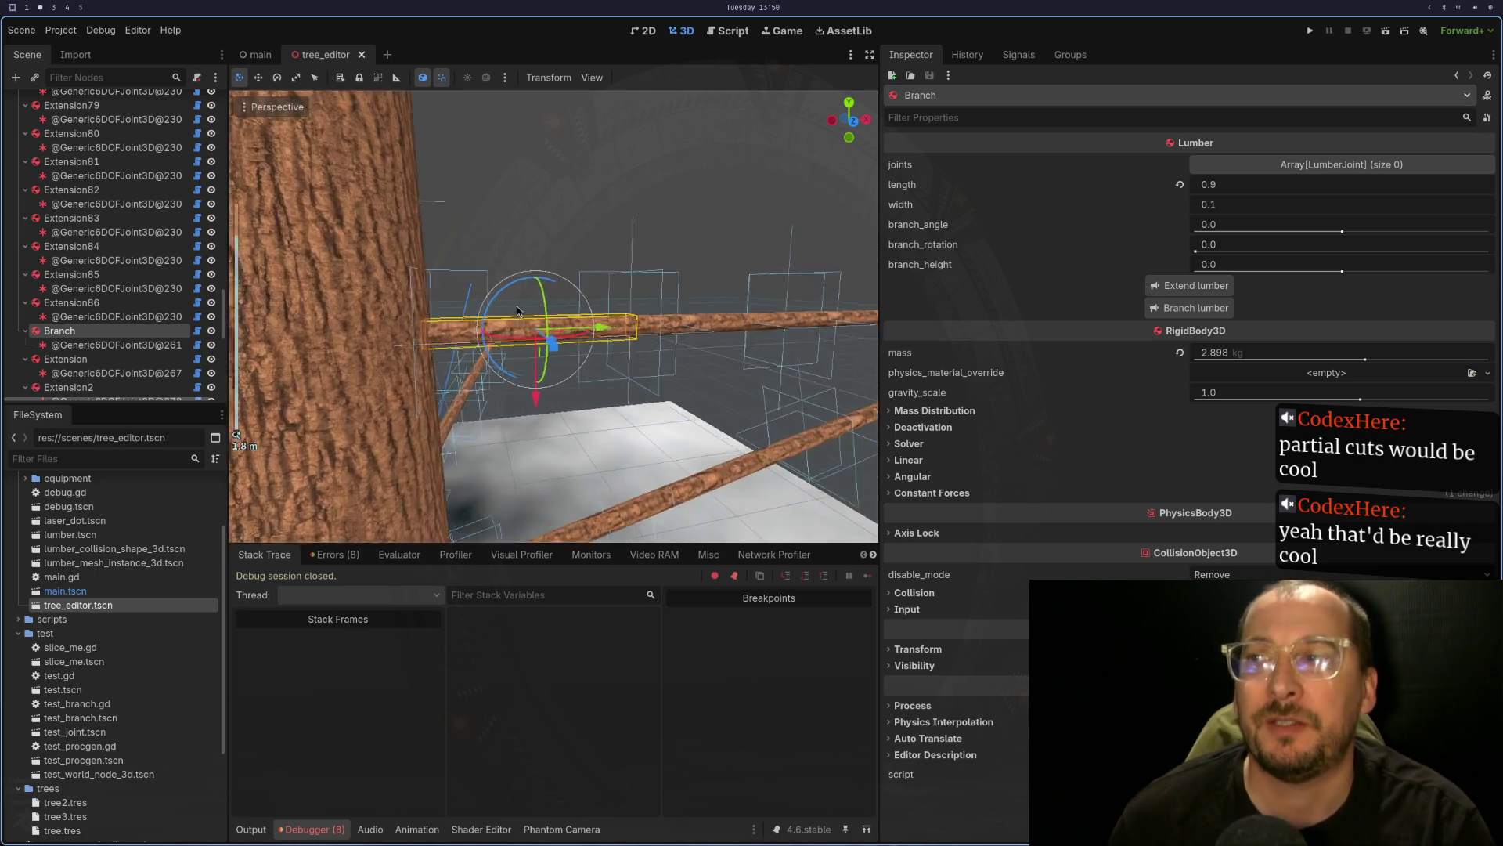
pyautogui.scroll(6, 545, 359)
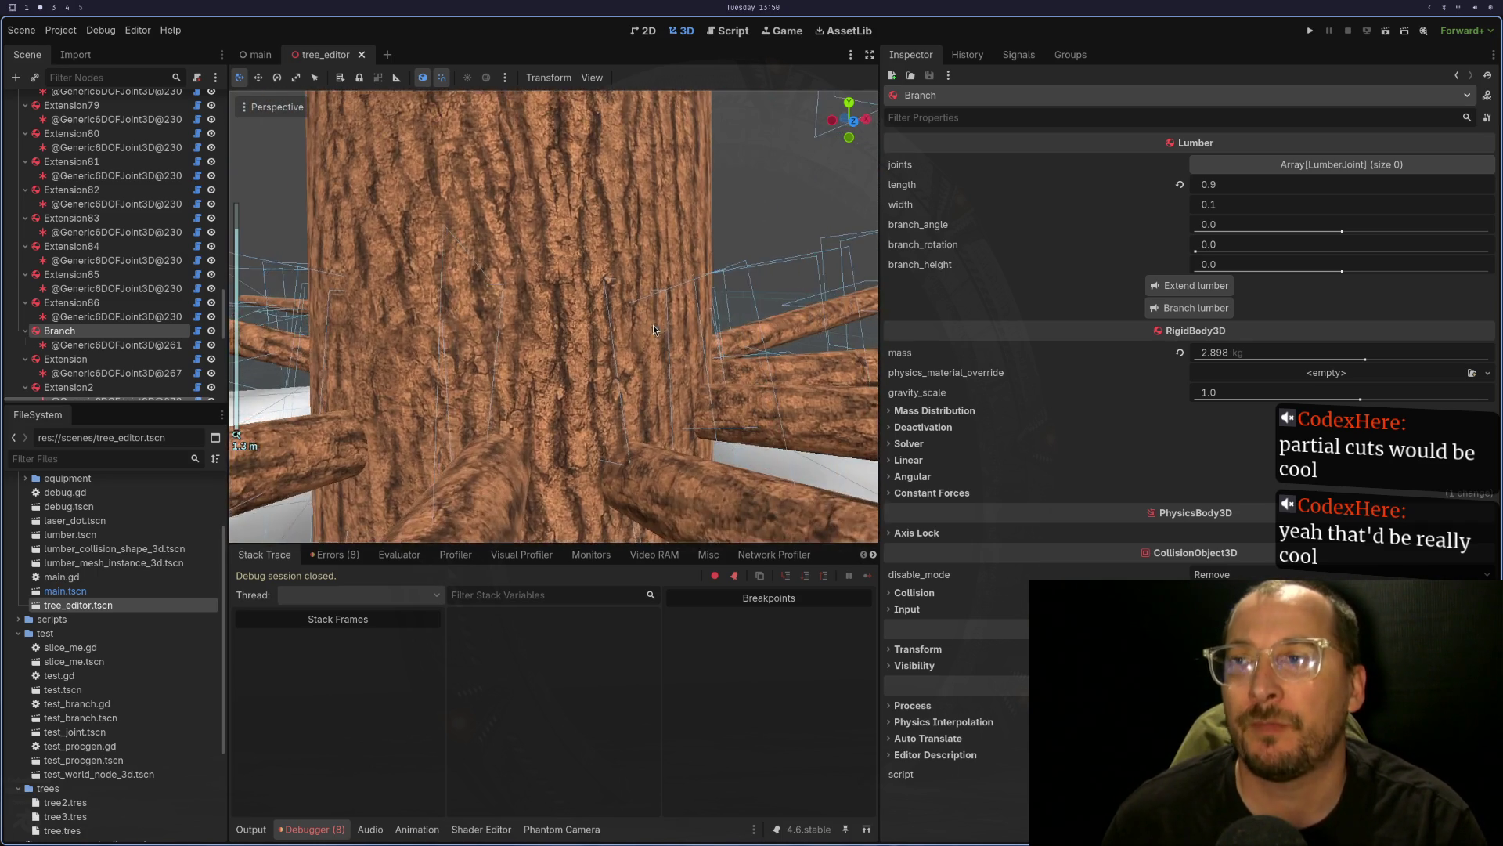
pyautogui.moveTo(669, 317); pyautogui.dragTo(707, 306)
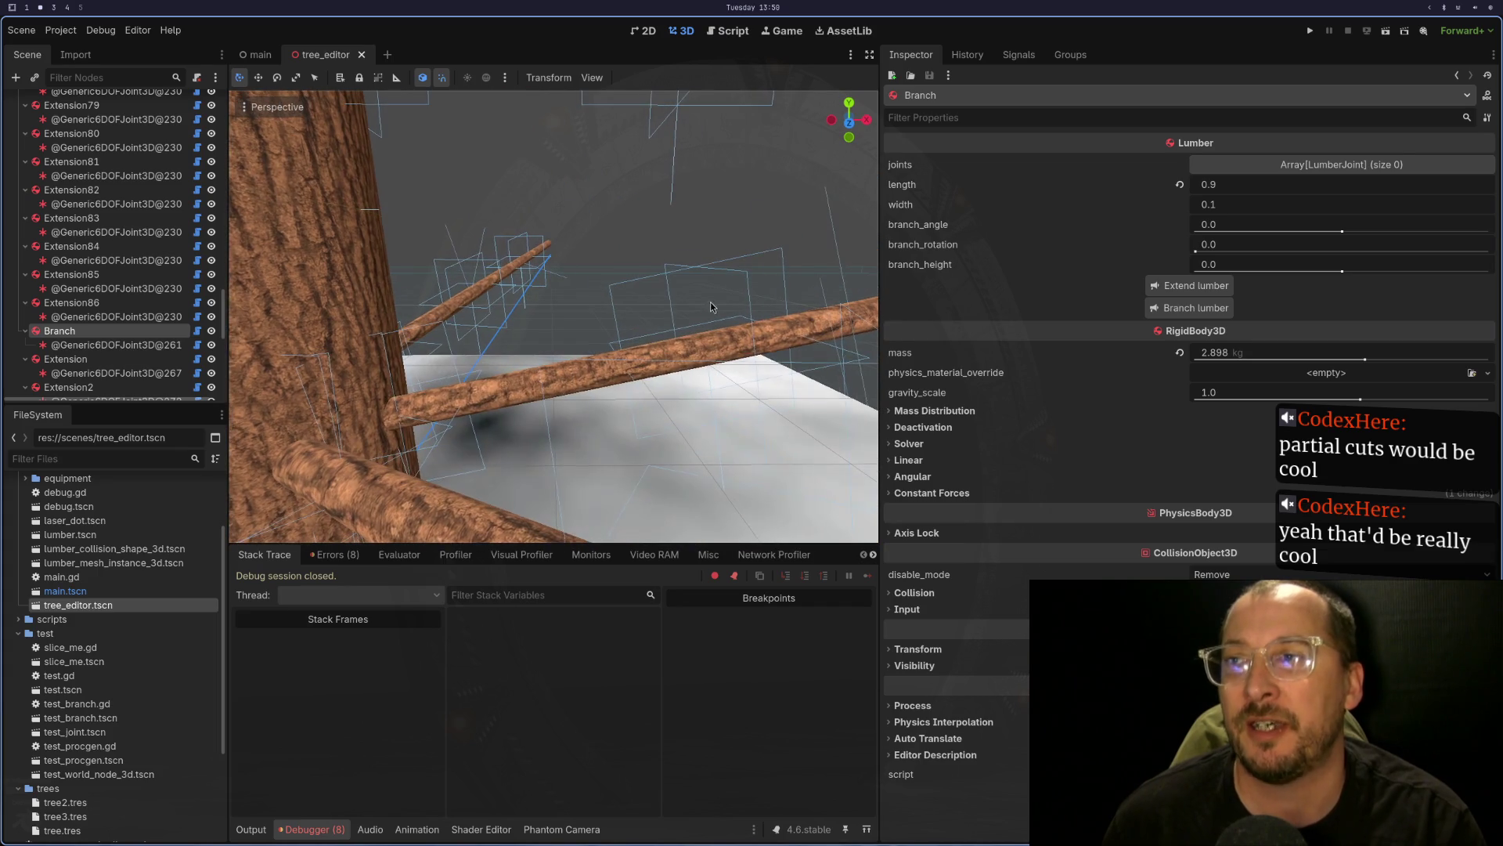
pyautogui.moveTo(597, 335)
pyautogui.mouseDown()
pyautogui.moveTo(600, 354)
pyautogui.moveTo(611, 333)
pyautogui.moveTo(514, 325)
pyautogui.moveTo(669, 342)
pyautogui.mouseUp()
pyautogui.scroll(2, 622, 313)
pyautogui.scroll(5, 664, 353)
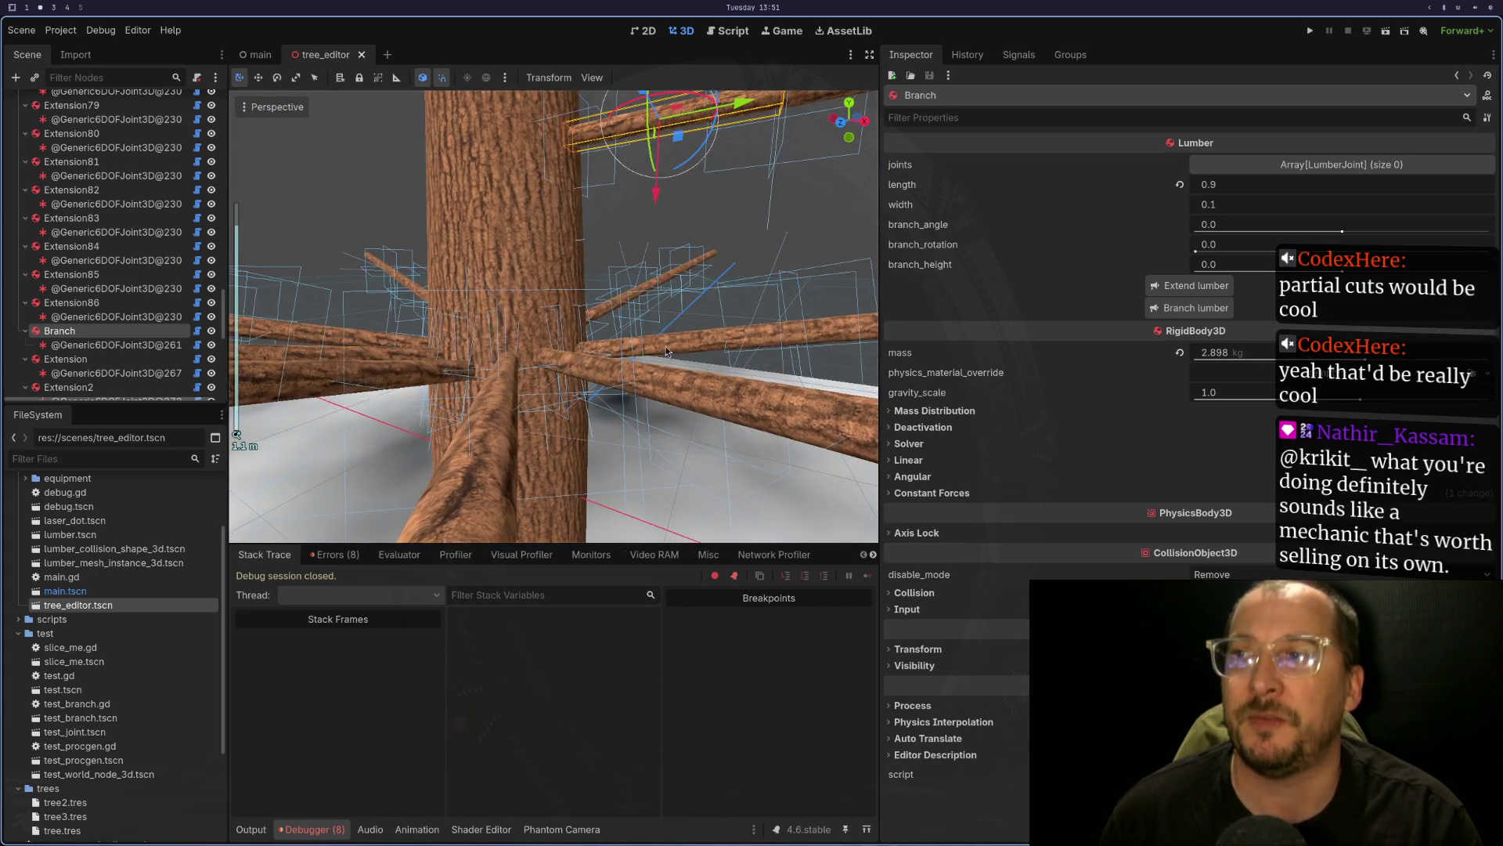
pyautogui.scroll(-3, 668, 353)
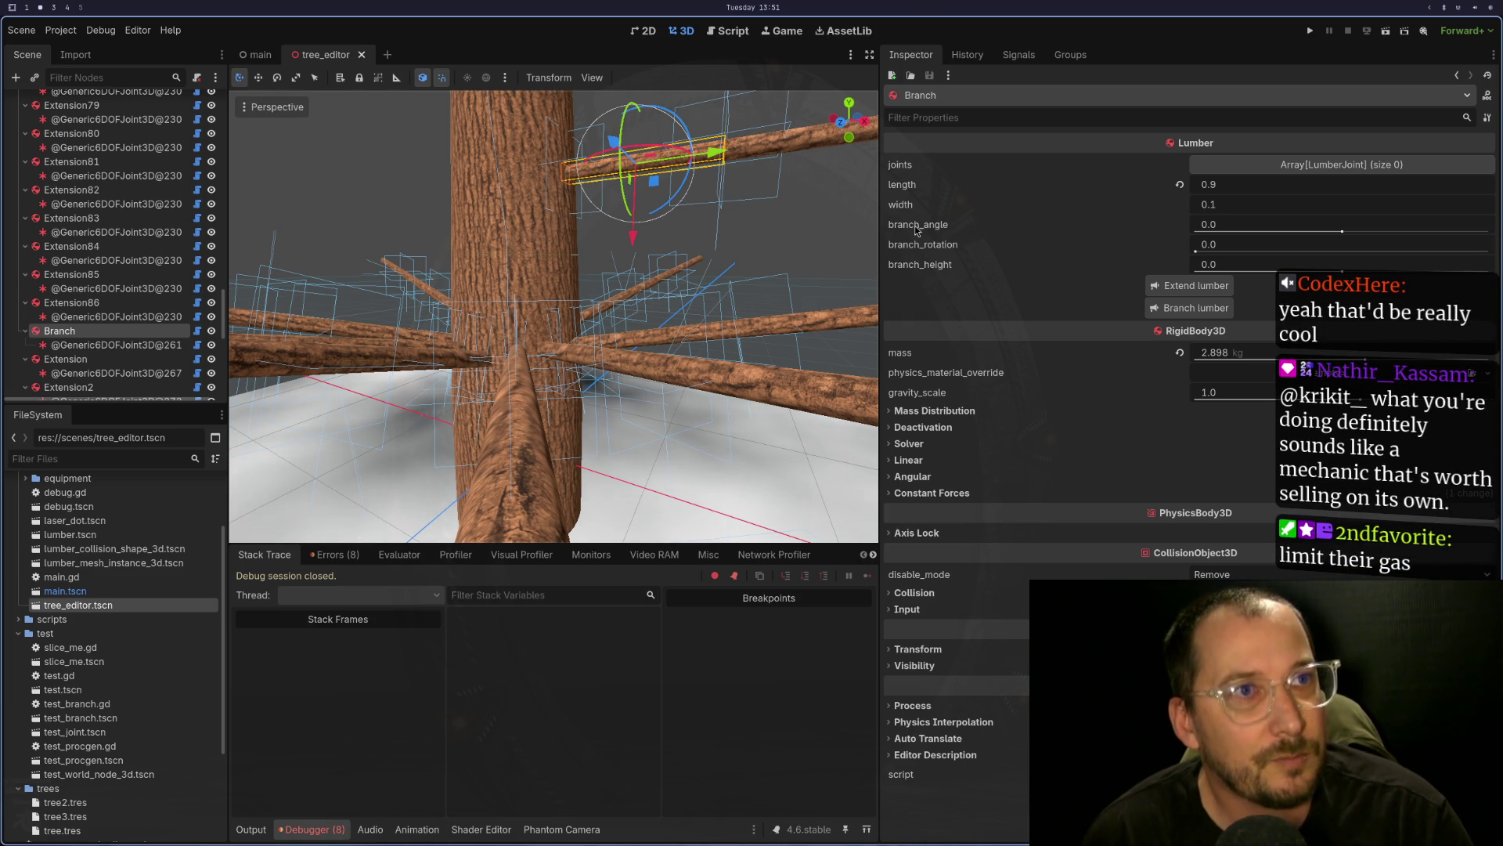
pyautogui.moveTo(559, 415)
pyautogui.mouseDown()
pyautogui.moveTo(634, 473)
pyautogui.moveTo(691, 415)
pyautogui.moveTo(609, 486)
pyautogui.moveTo(585, 360)
pyautogui.mouseUp()
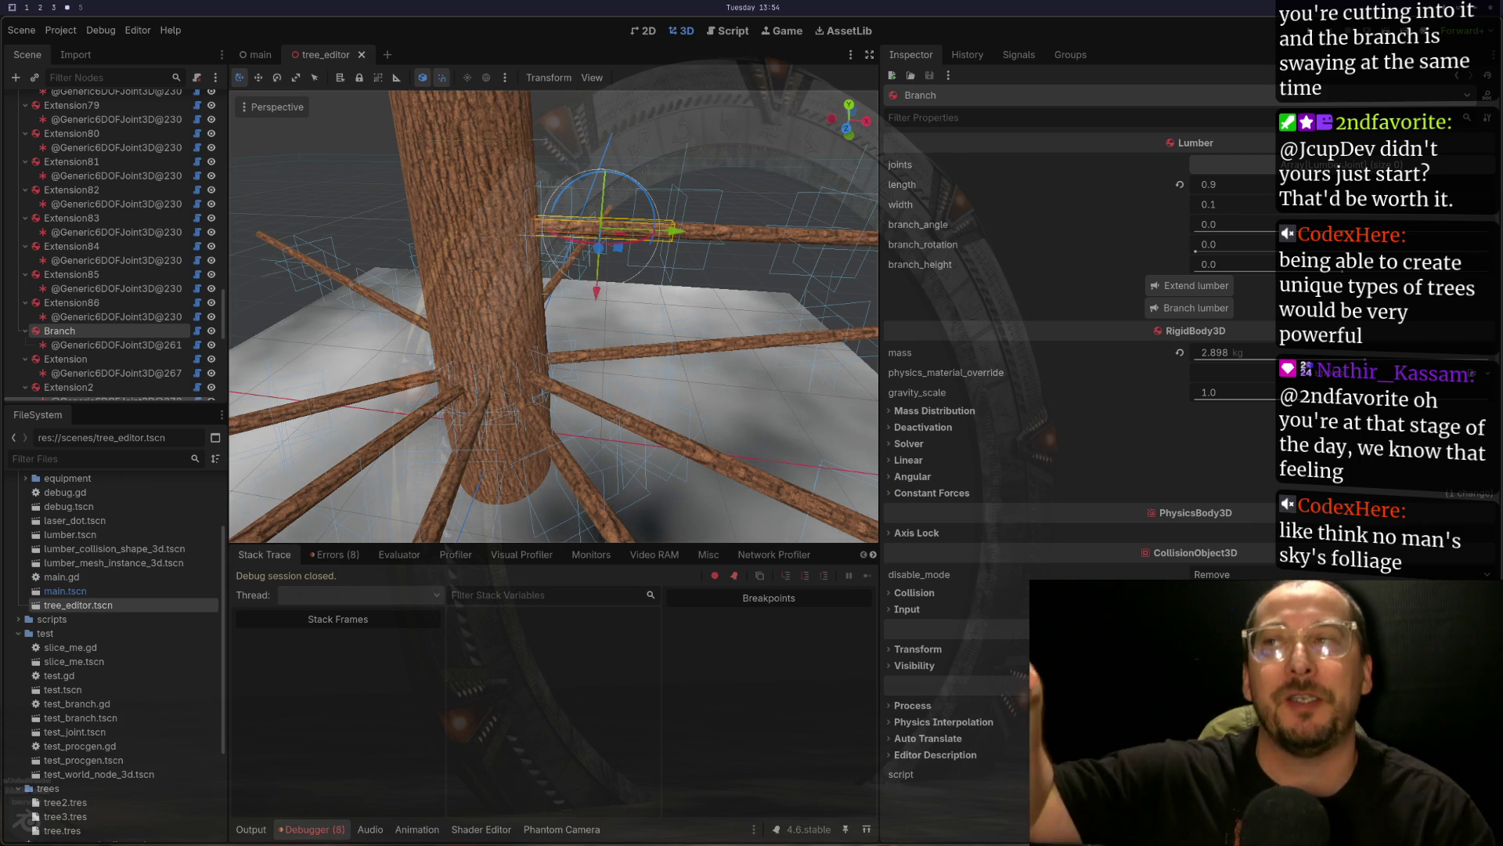
# - Orbit lower around the branch, then bring the YouTube fir-removal video window into view
pyautogui.moveTo(595, 344)
pyautogui.mouseDown()
pyautogui.moveTo(589, 319)
pyautogui.moveTo(618, 377)
pyautogui.moveTo(615, 352)
pyautogui.mouseUp()
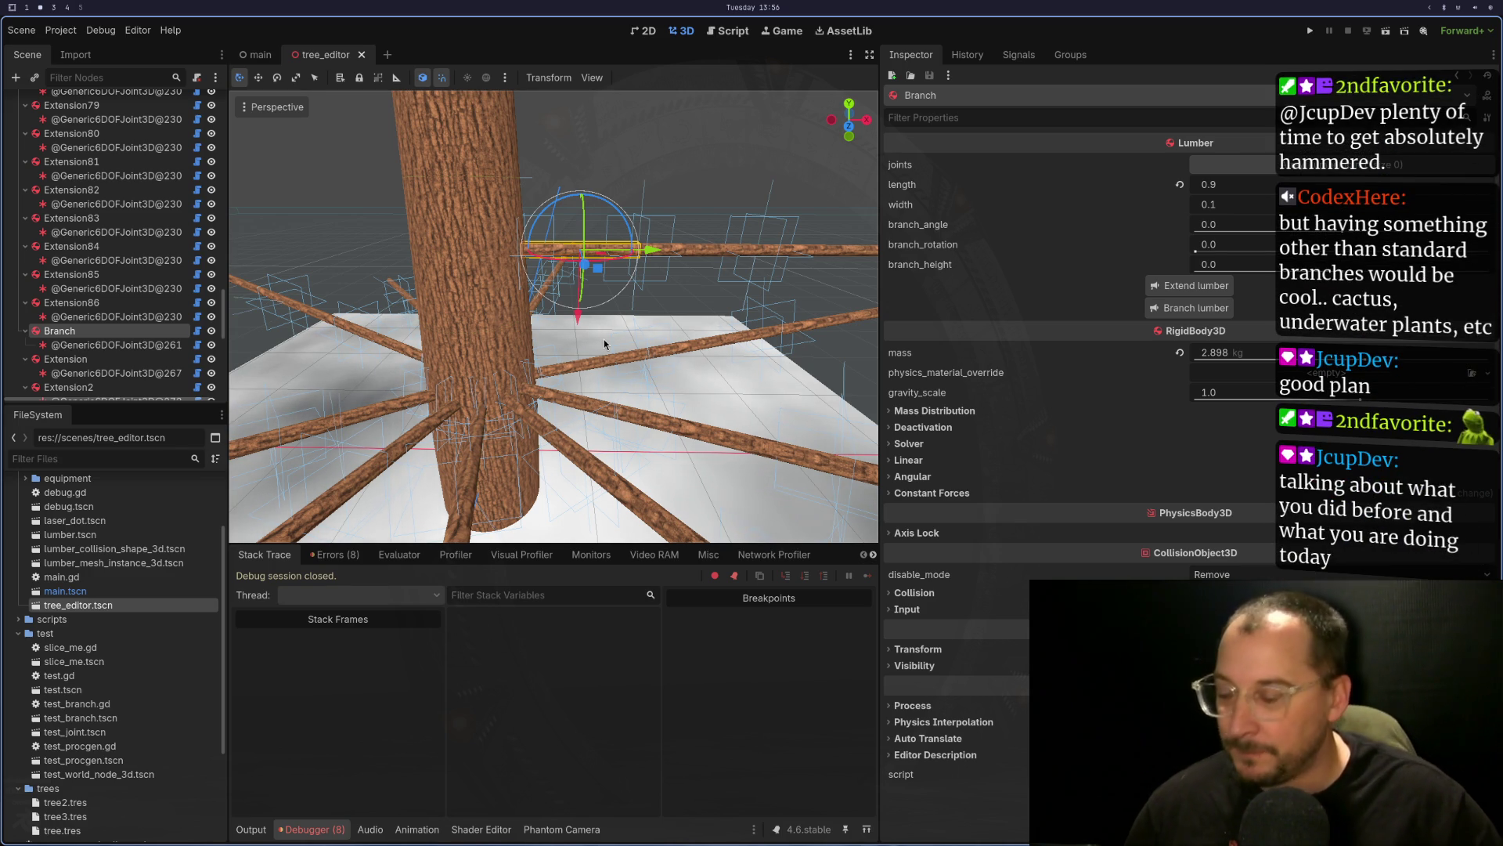
pyautogui.press('super+4')
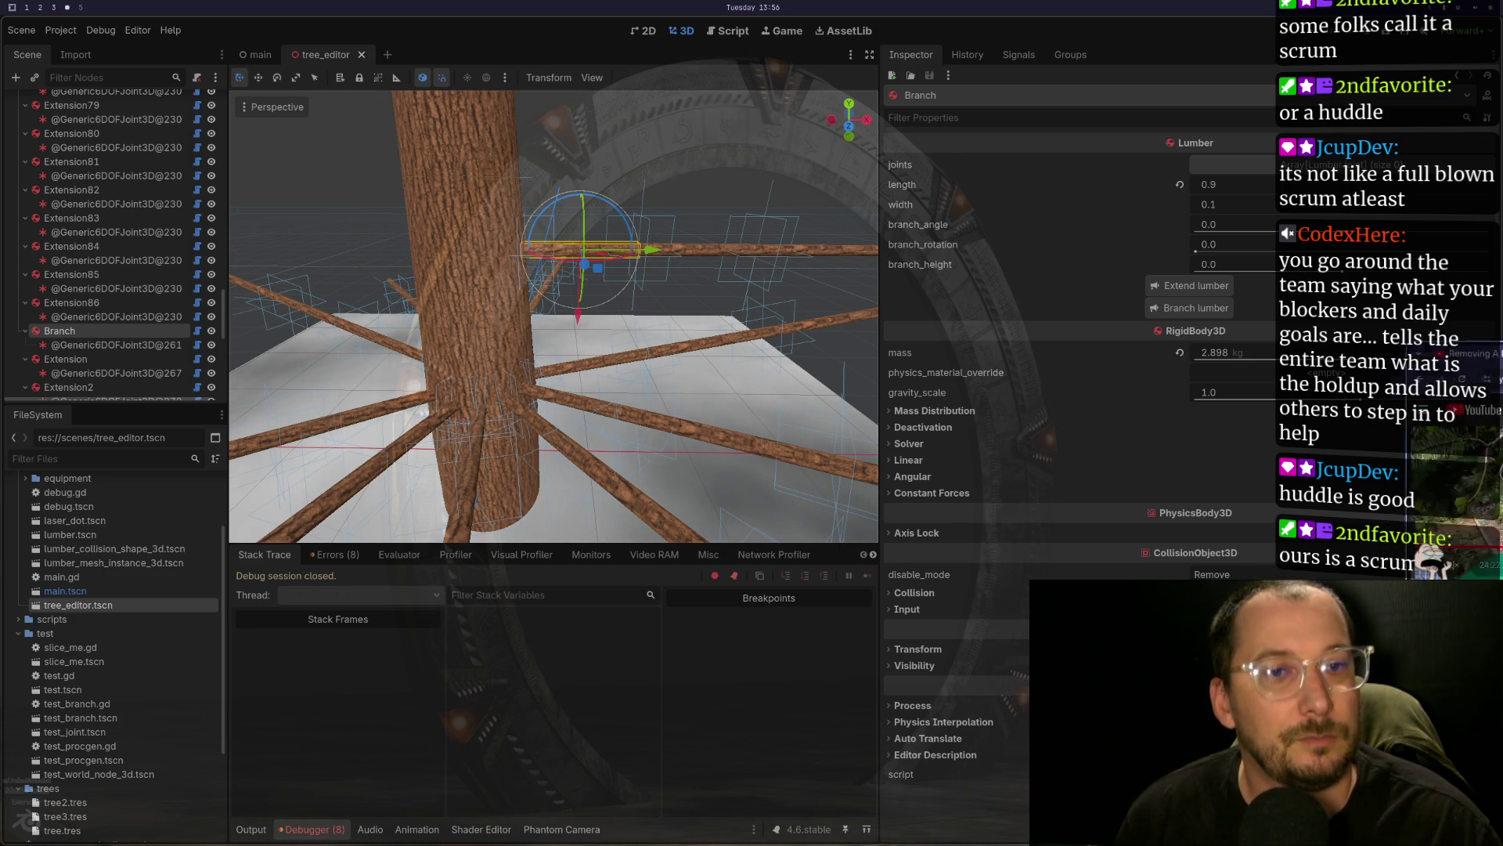
pyautogui.press('super+minus')
pyautogui.press('super+minus')
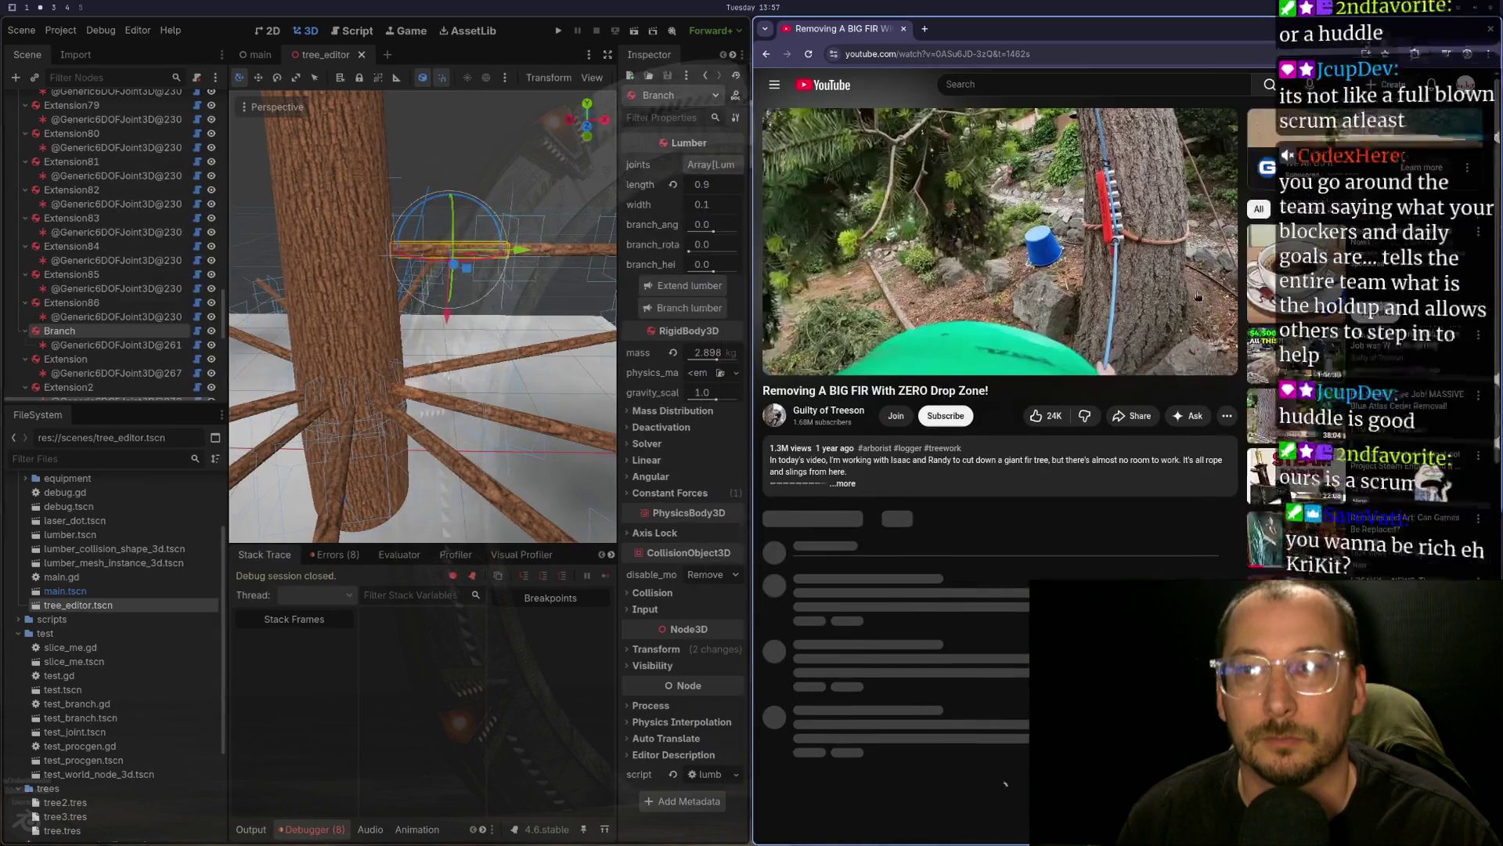
# - Play the fir-removal video full screen with sound on, pausing it around 25:25
pyautogui.press('f')
pyautogui.click(881, 441)
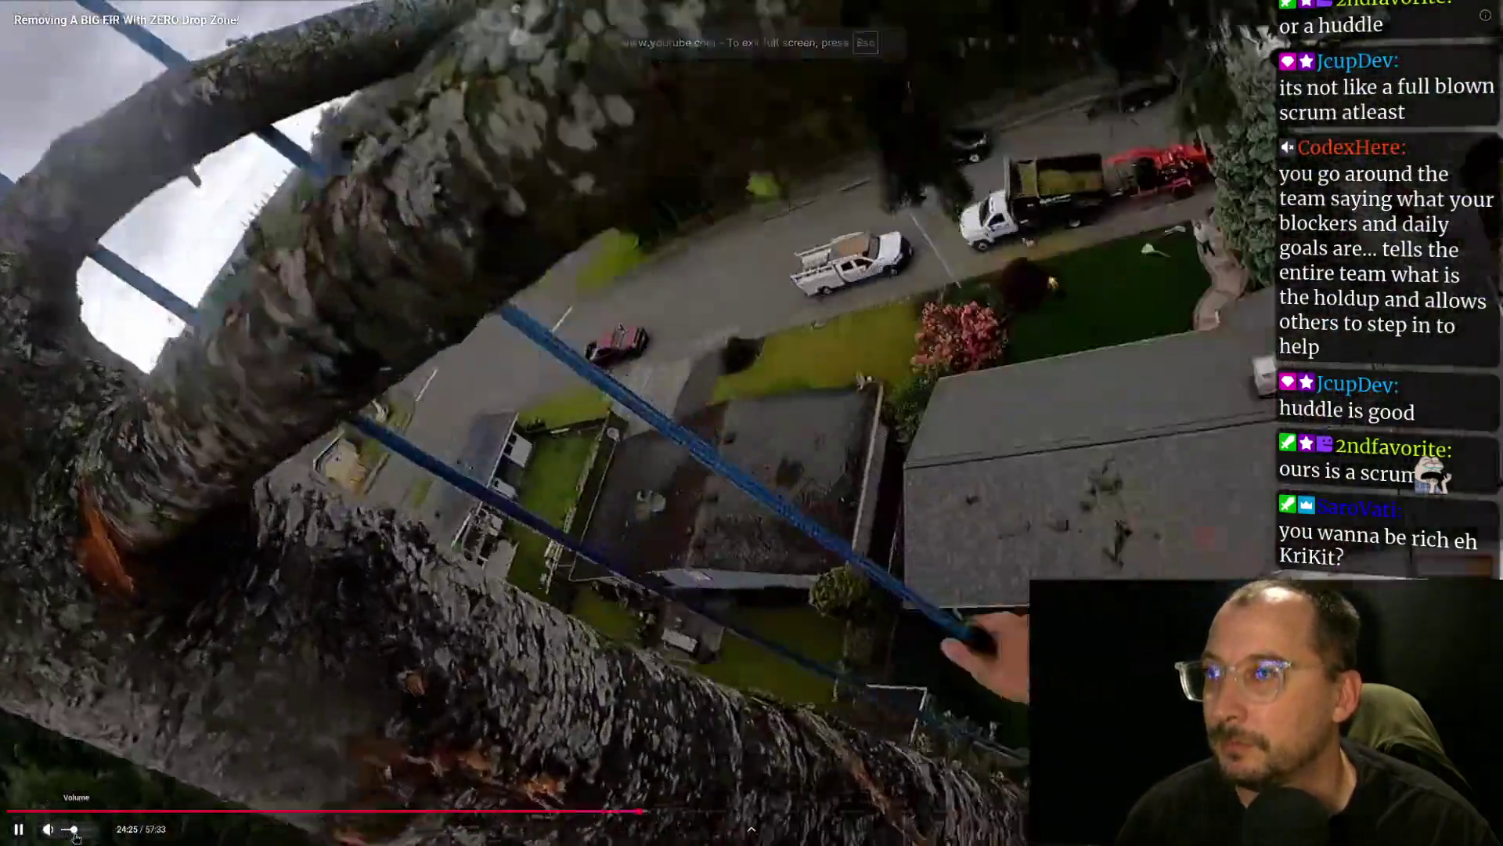
pyautogui.click(74, 834)
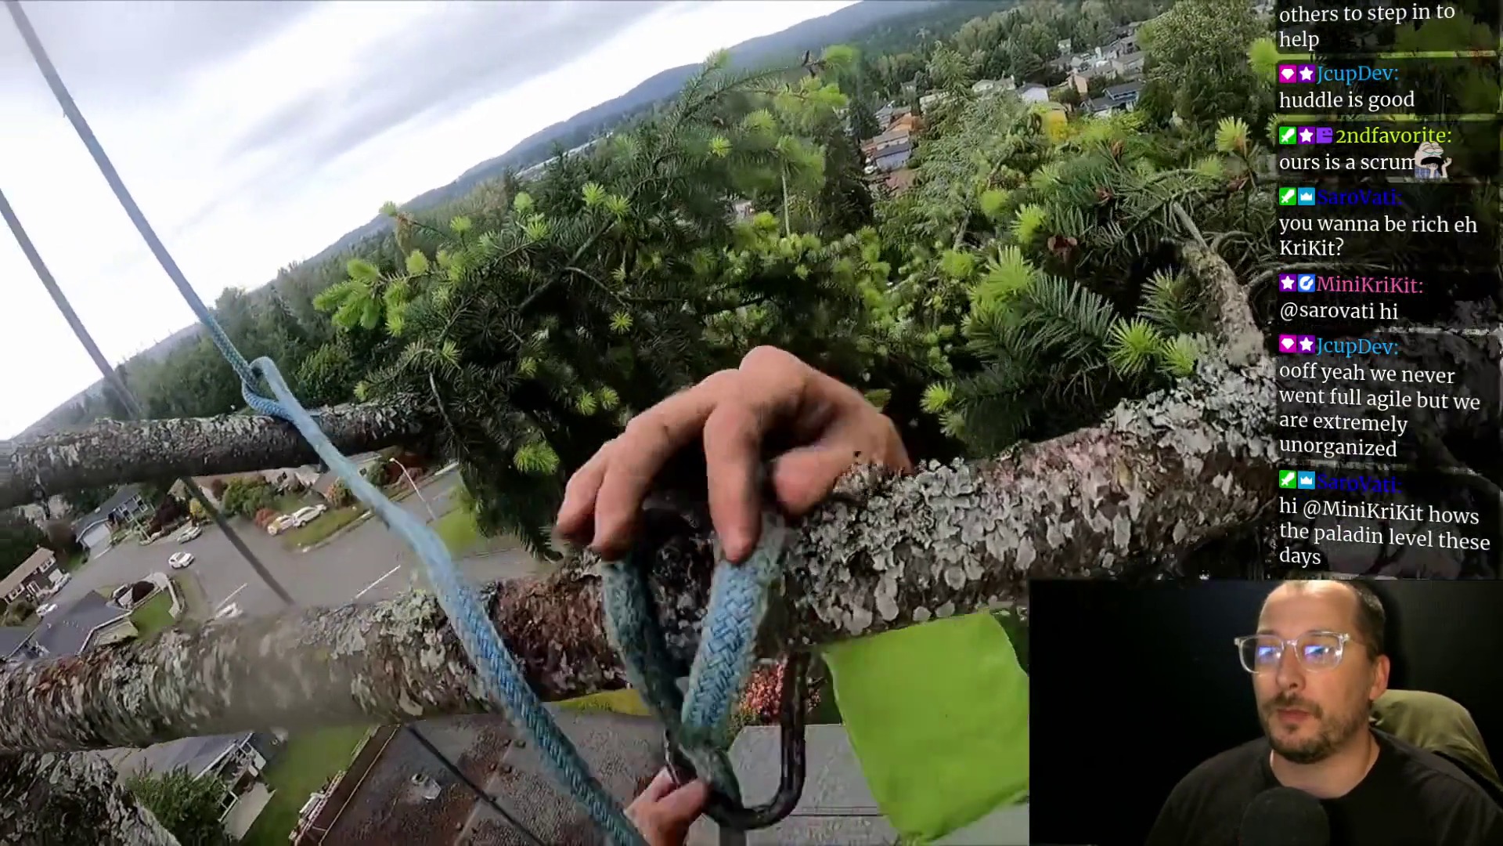
pyautogui.moveTo(969, 312)
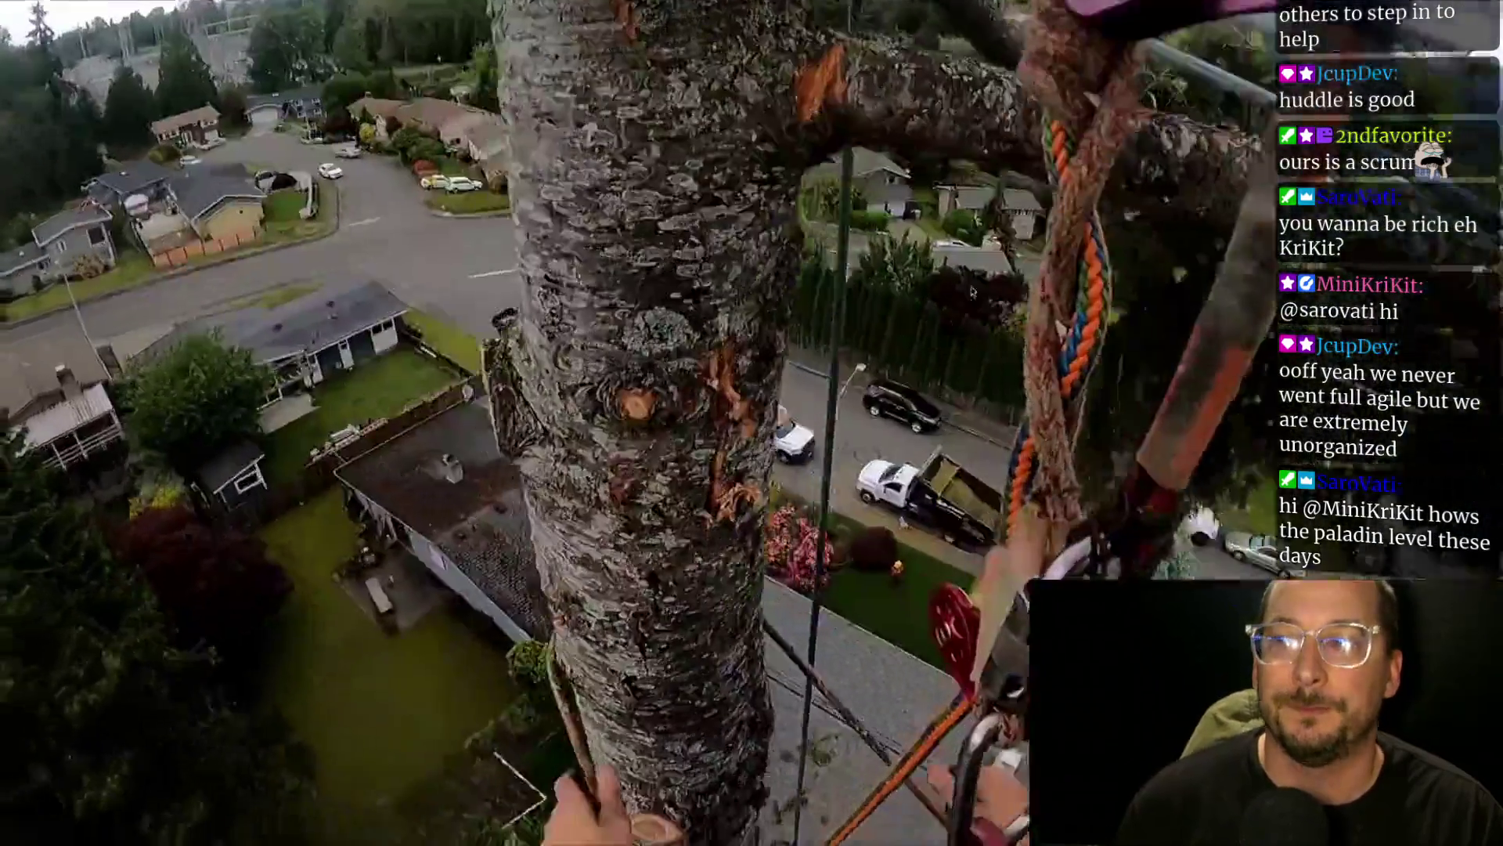
pyautogui.moveTo(952, 275)
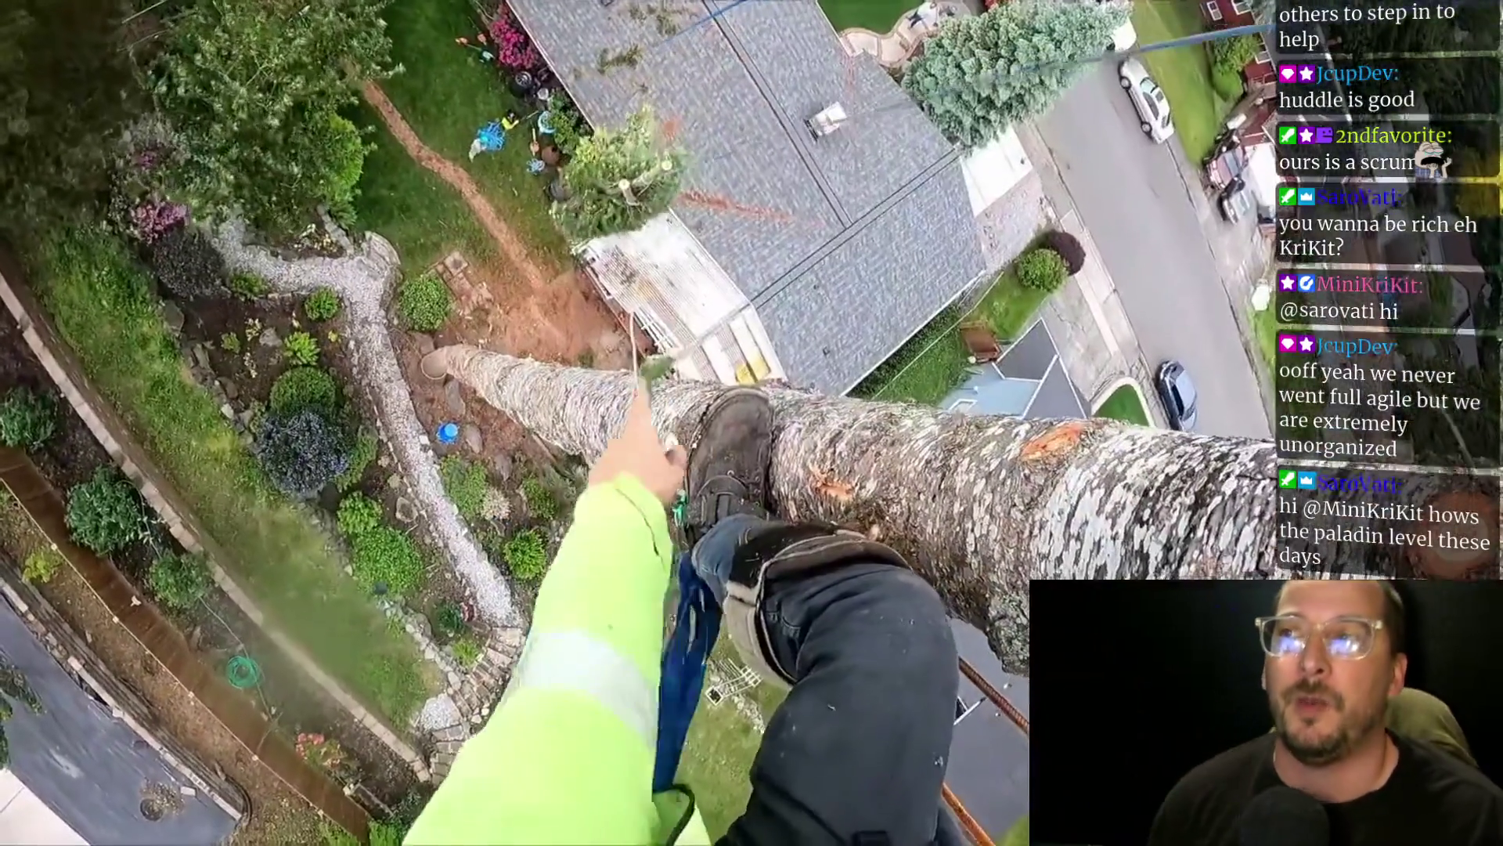
pyautogui.moveTo(621, 227)
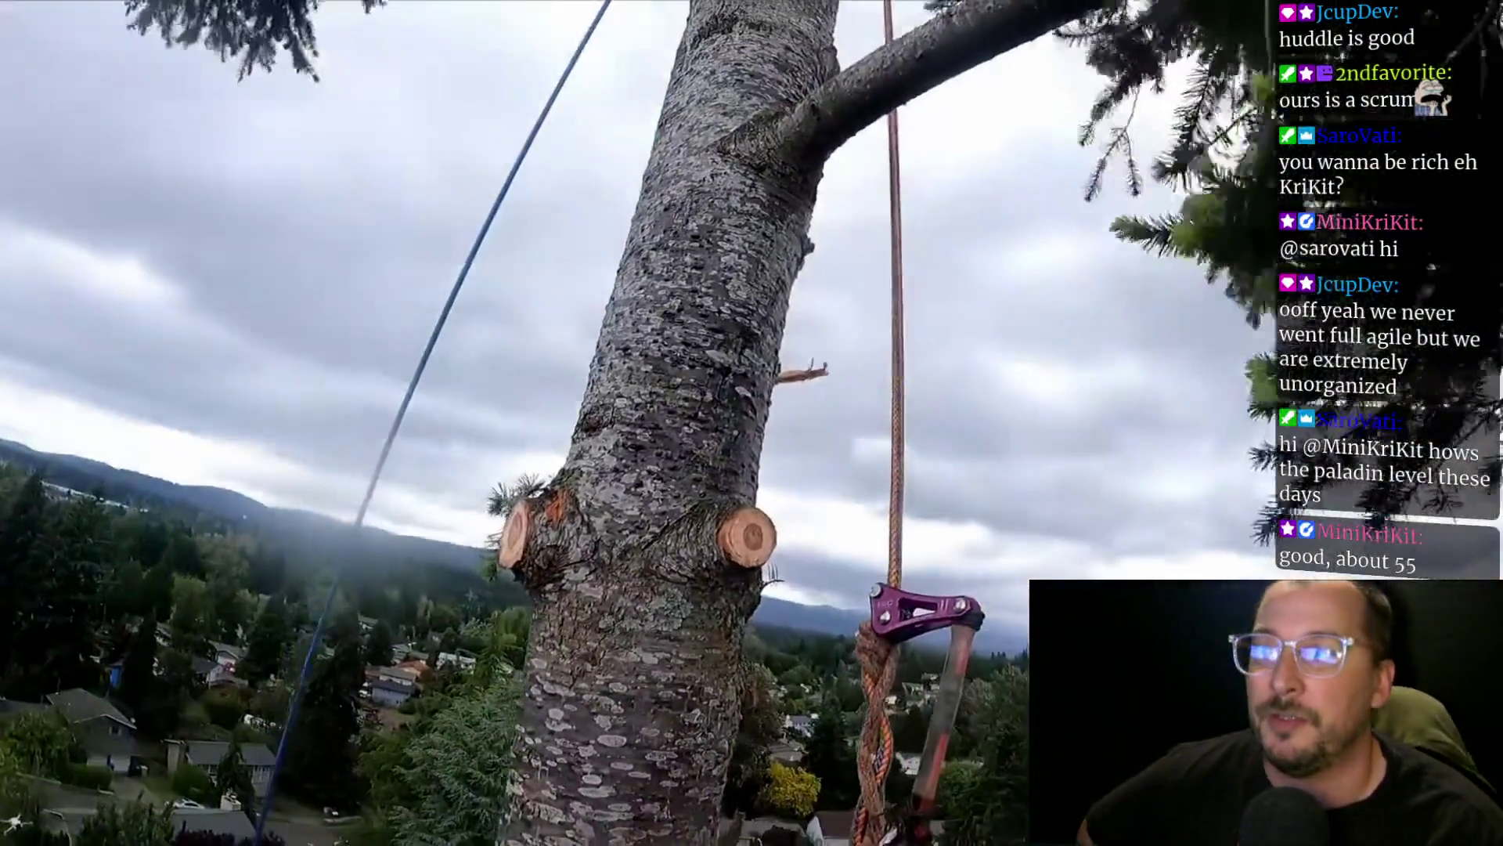
pyautogui.moveTo(1027, 6)
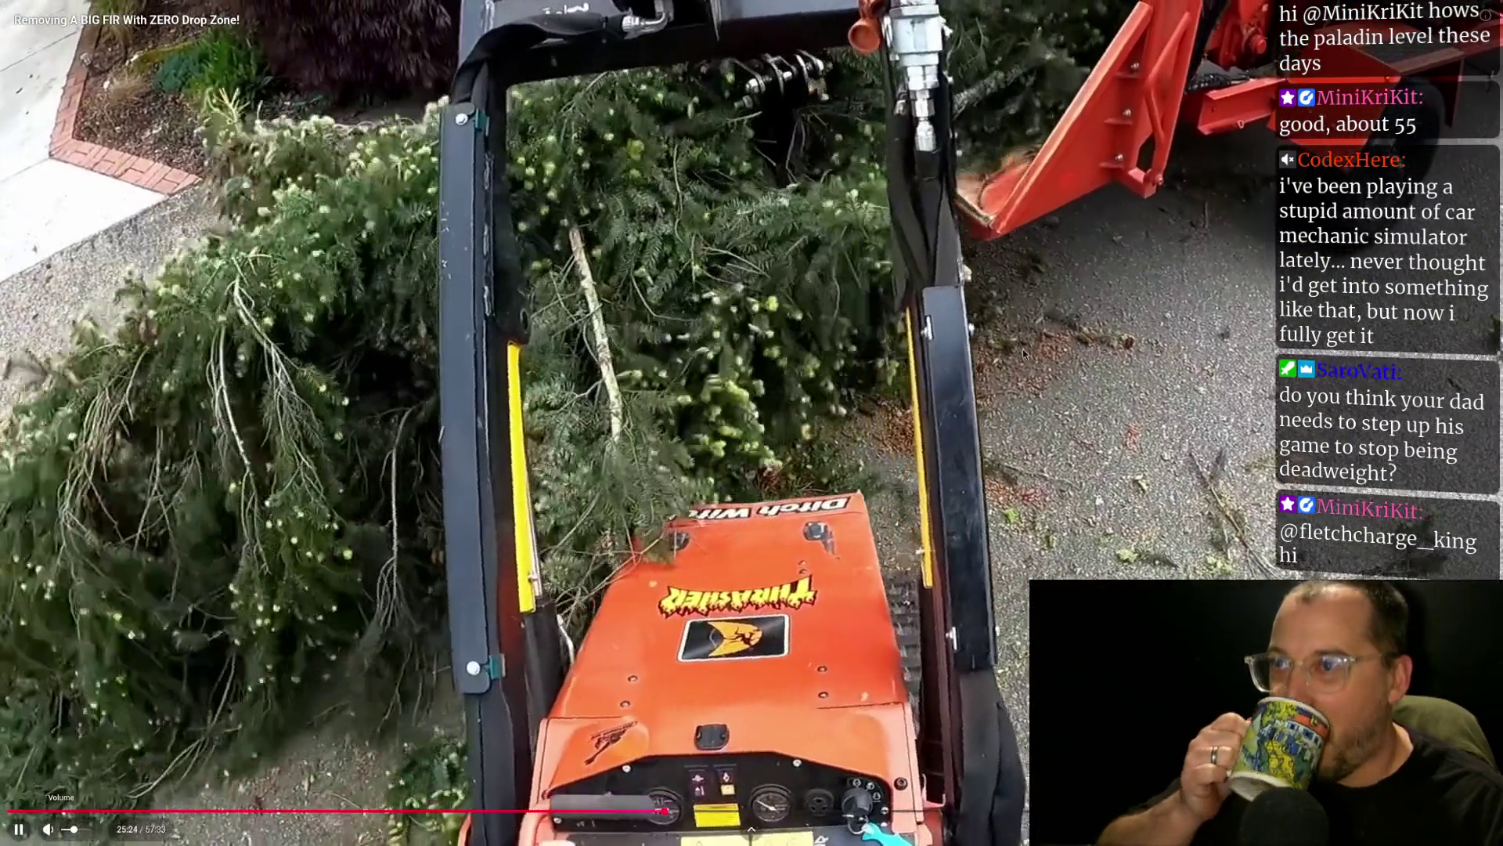
pyautogui.click(937, 288)
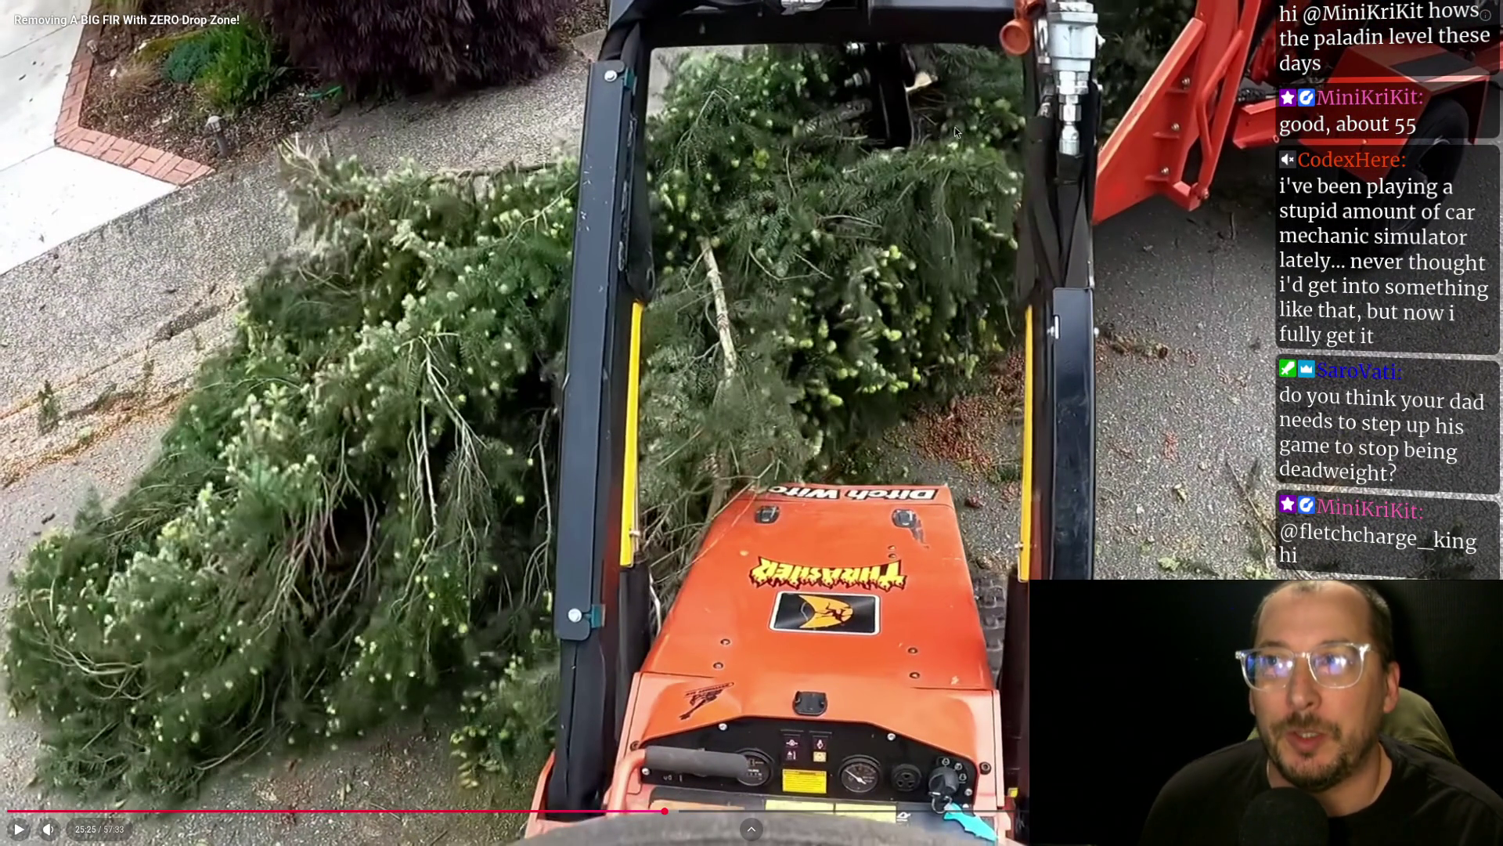
# - Resume and briefly pause the video, then jump back about thirteen seconds
pyautogui.click(947, 388)
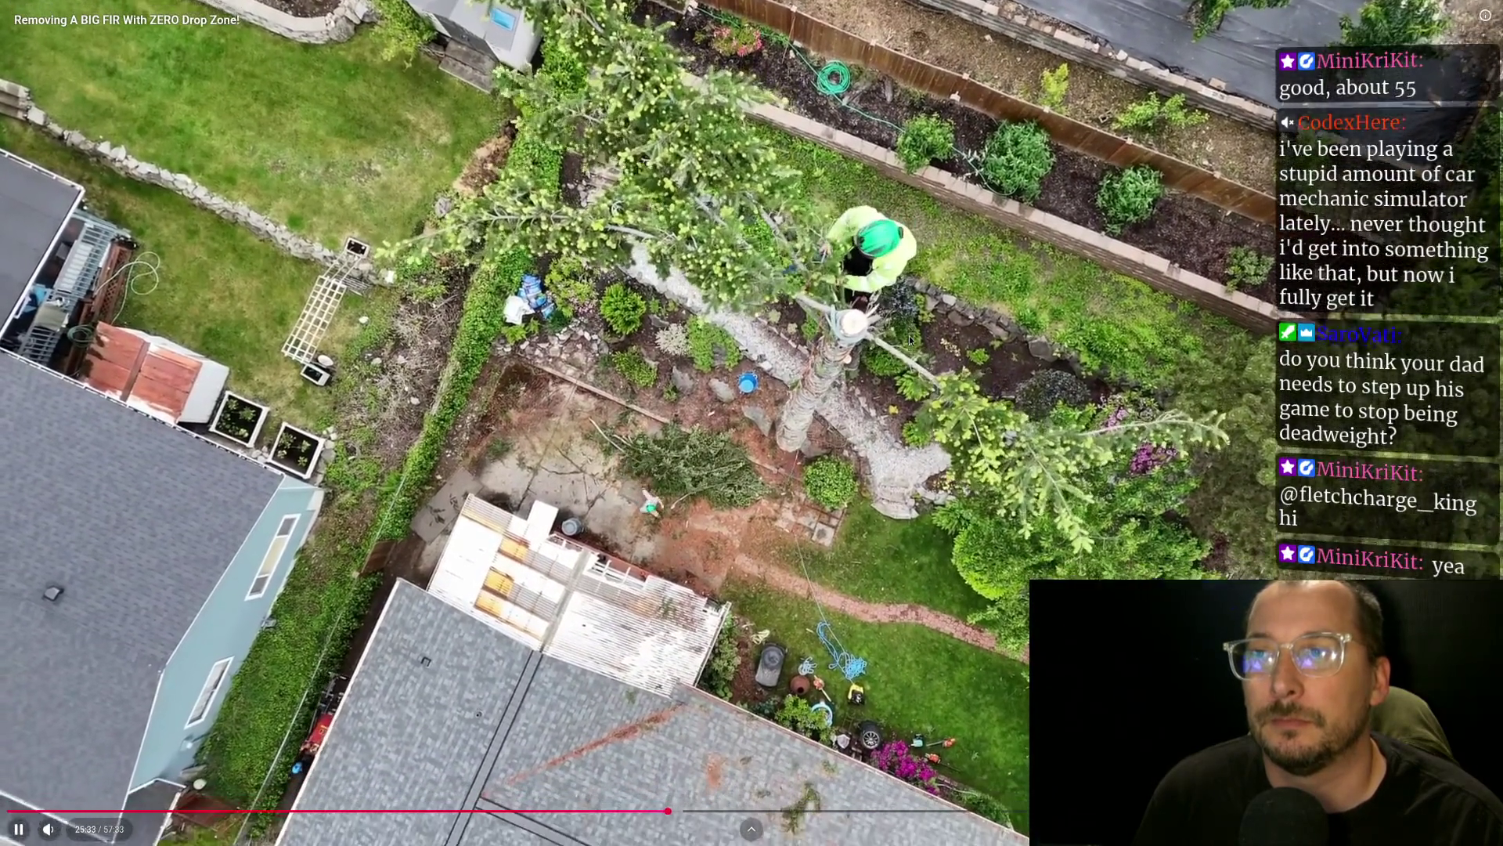
pyautogui.click(824, 367)
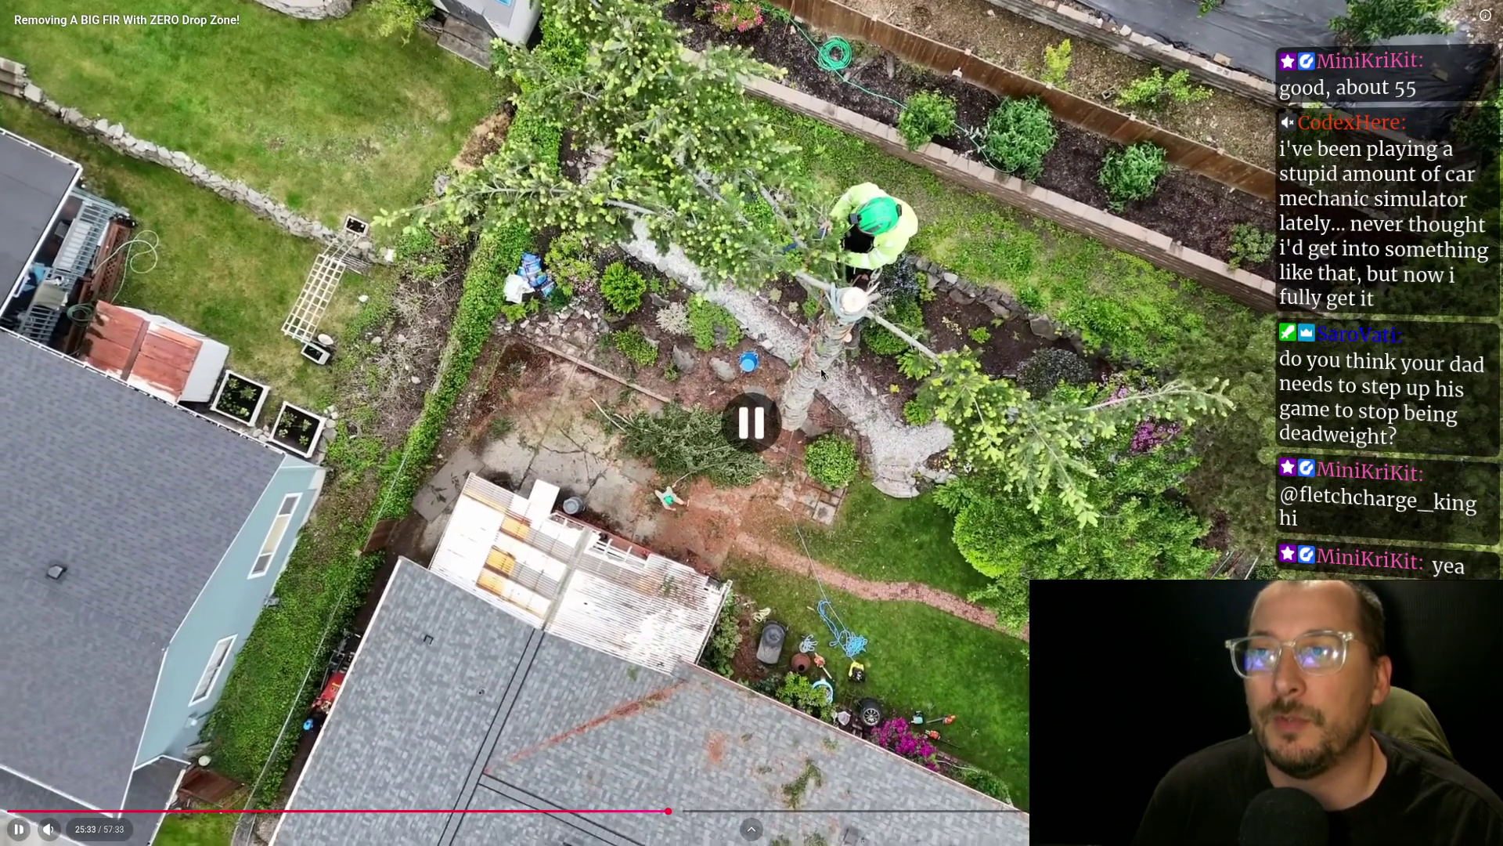
pyautogui.click(866, 378)
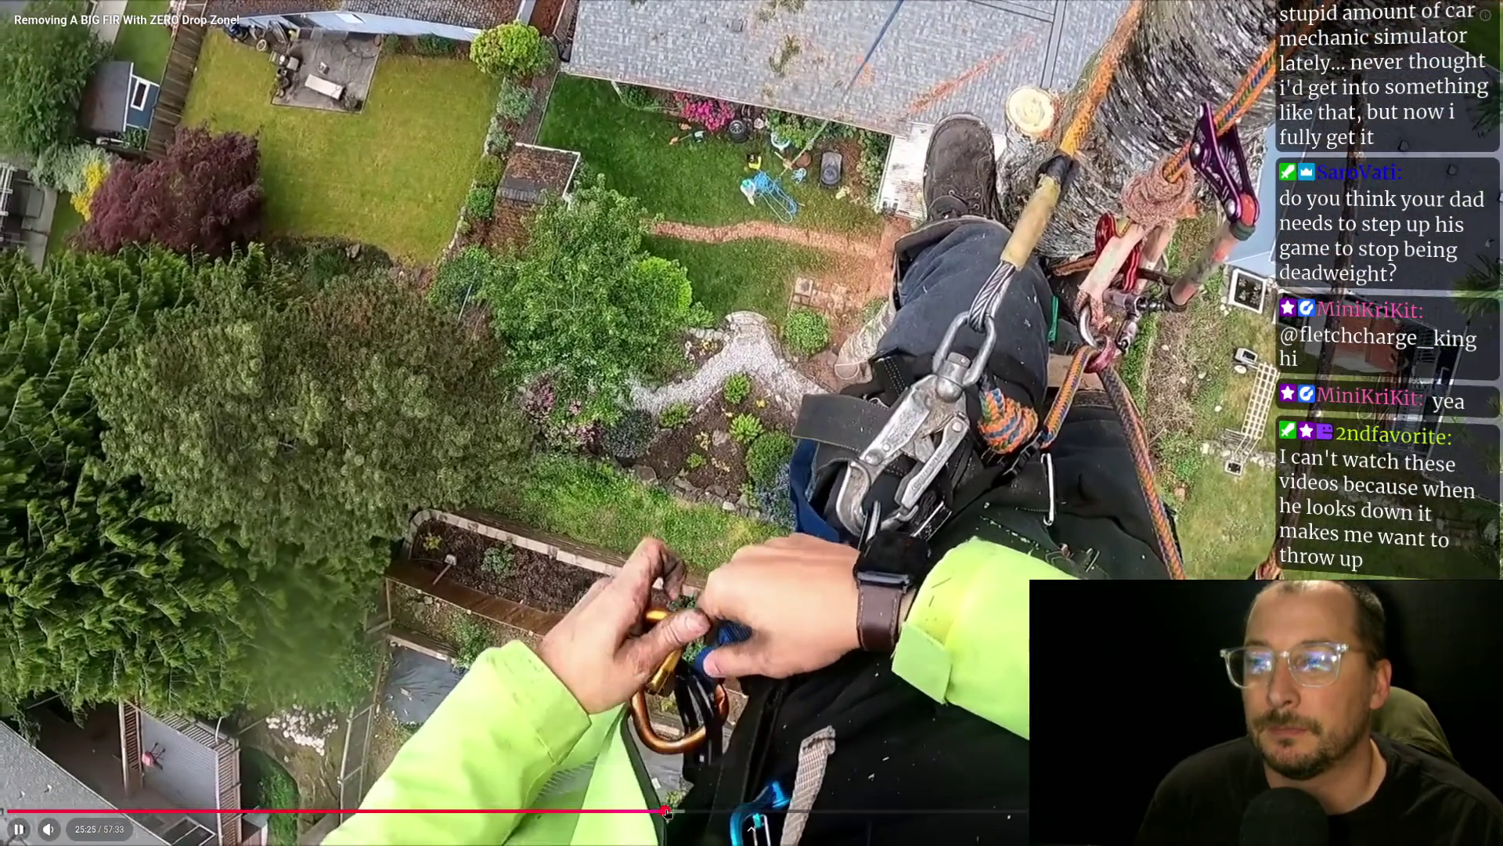
pyautogui.click(664, 811)
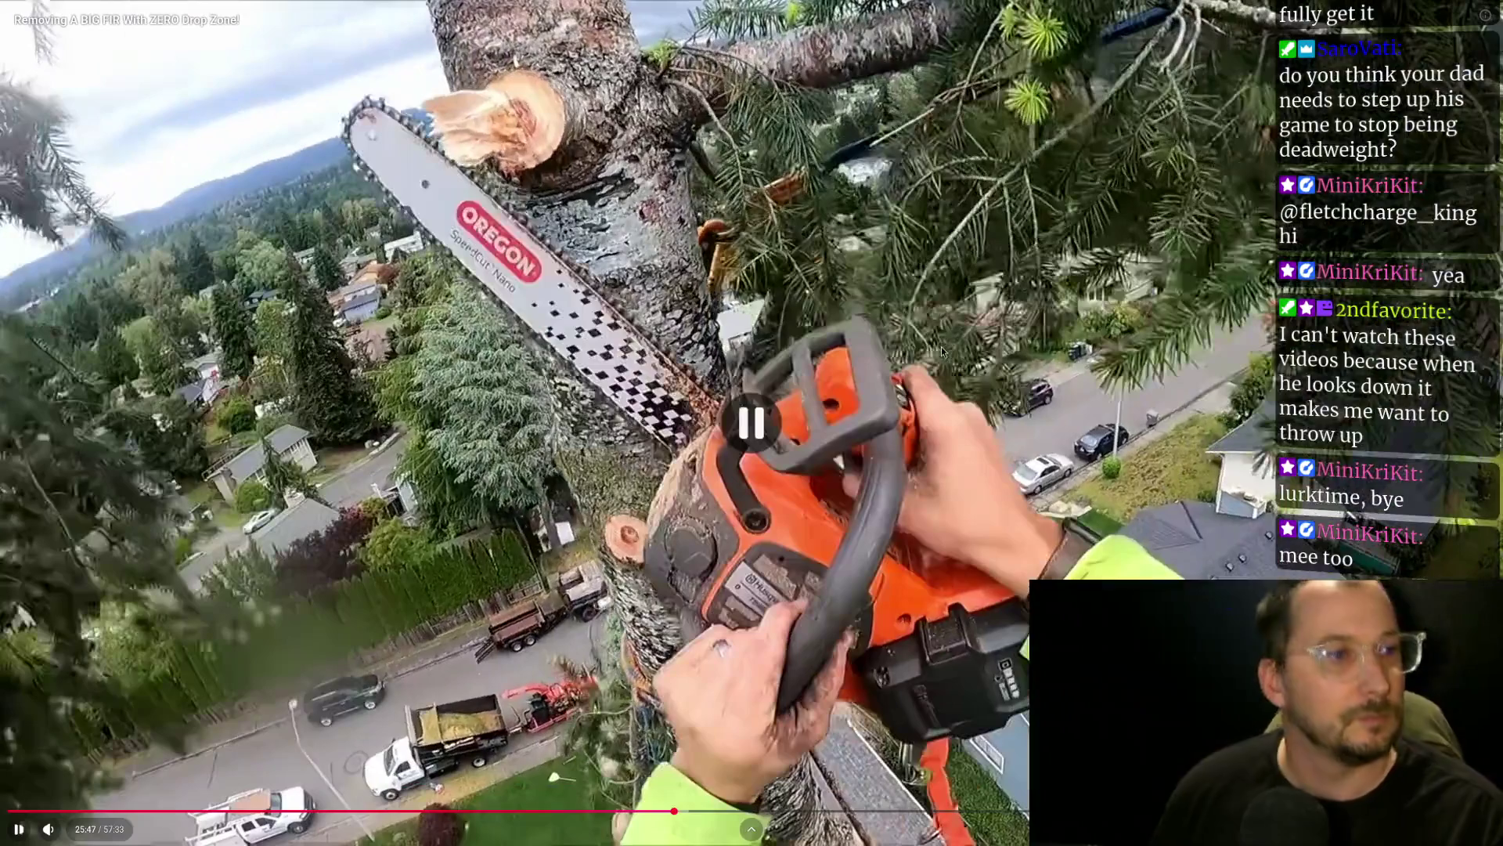
# - Pause at 25:47, scrub back to about 13 minutes, and exit fullscreen
pyautogui.click(941, 346)
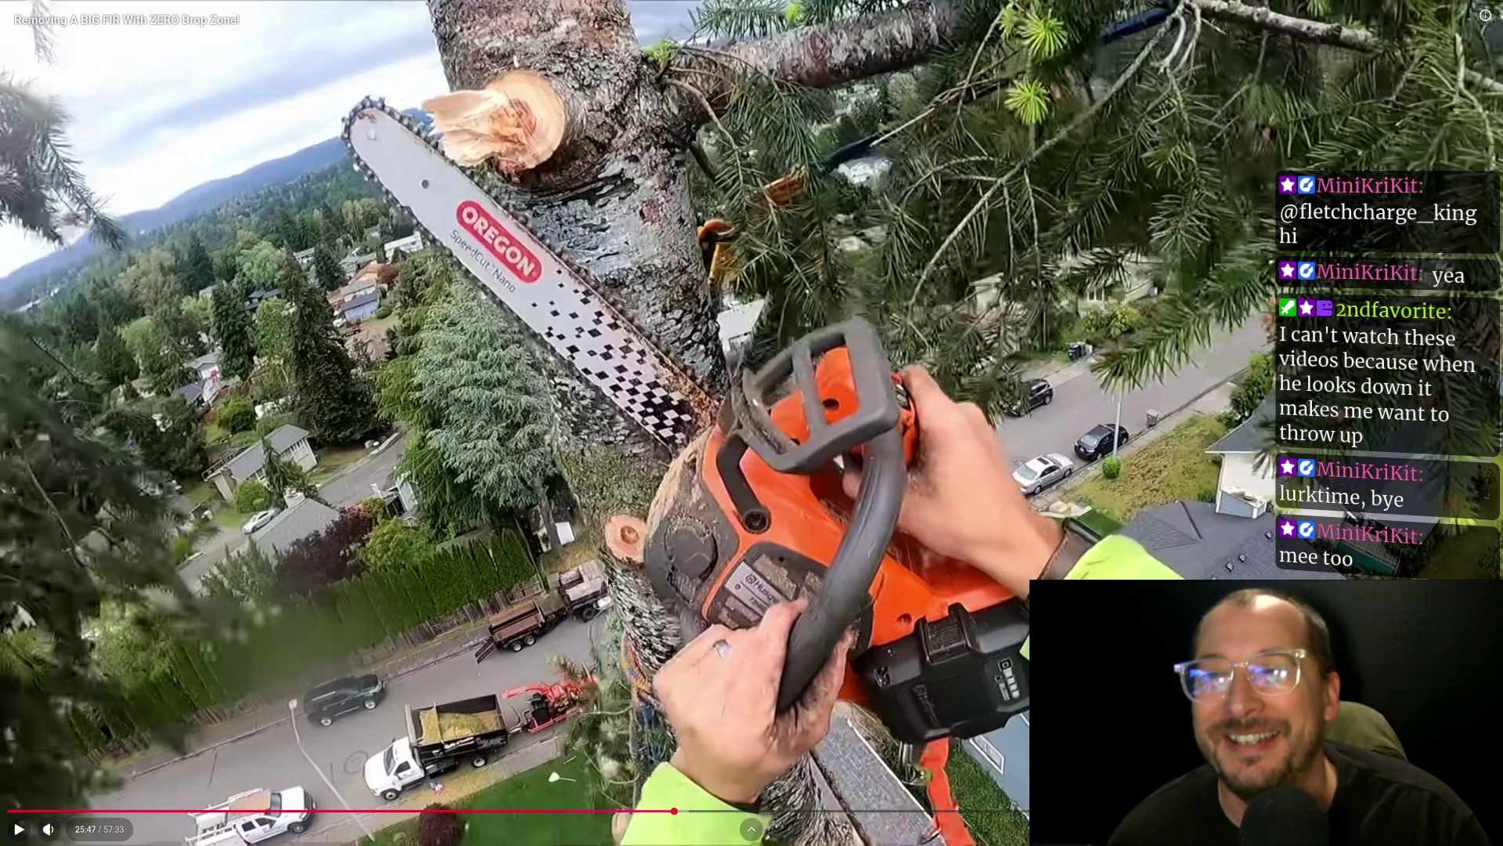
pyautogui.press('space')
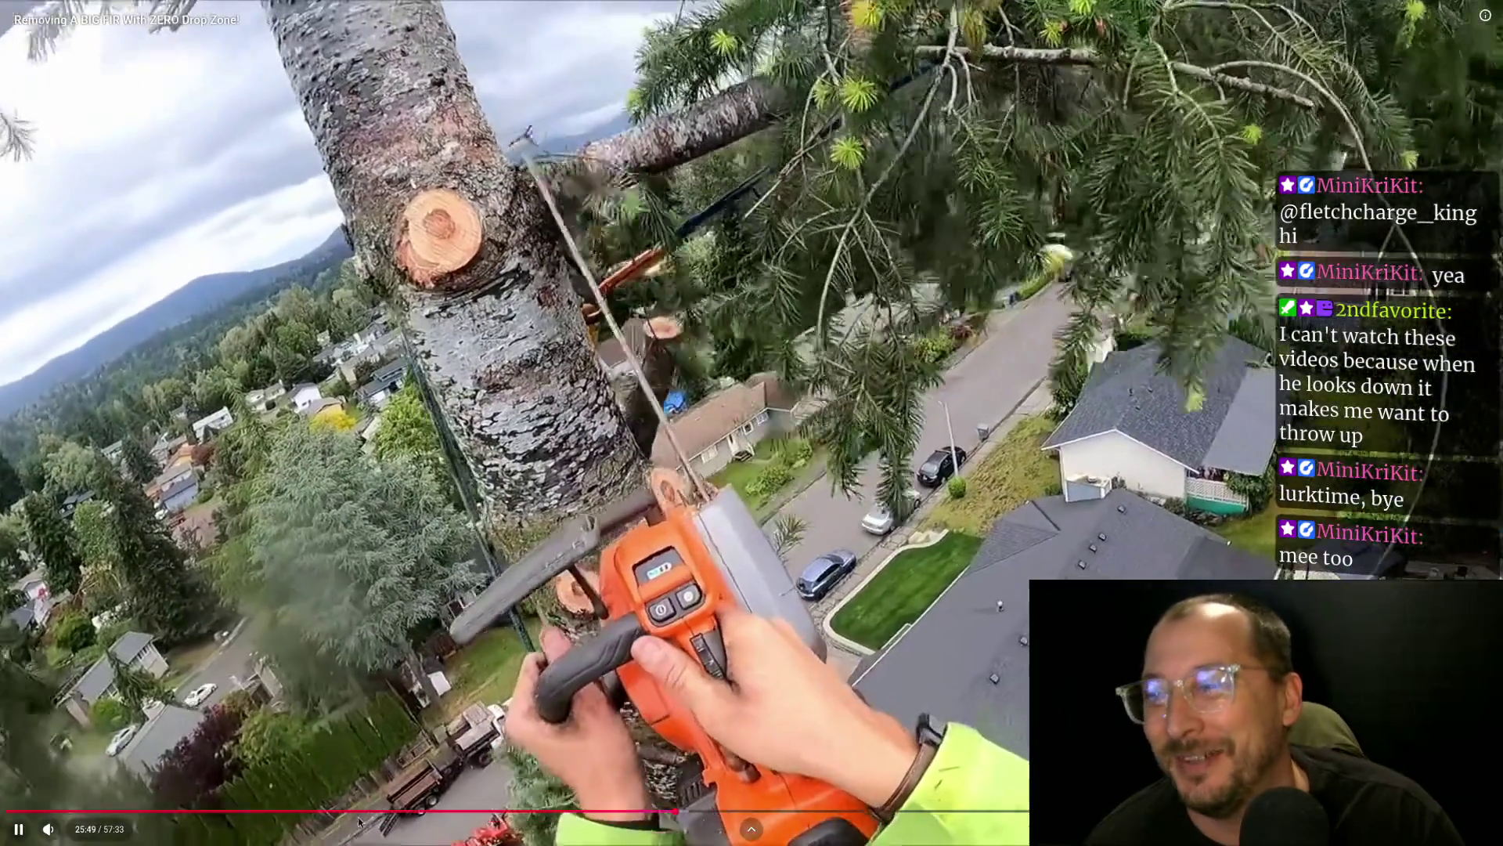
pyautogui.moveTo(675, 810)
pyautogui.mouseDown()
pyautogui.moveTo(322, 811)
pyautogui.moveTo(374, 808)
pyautogui.mouseUp()
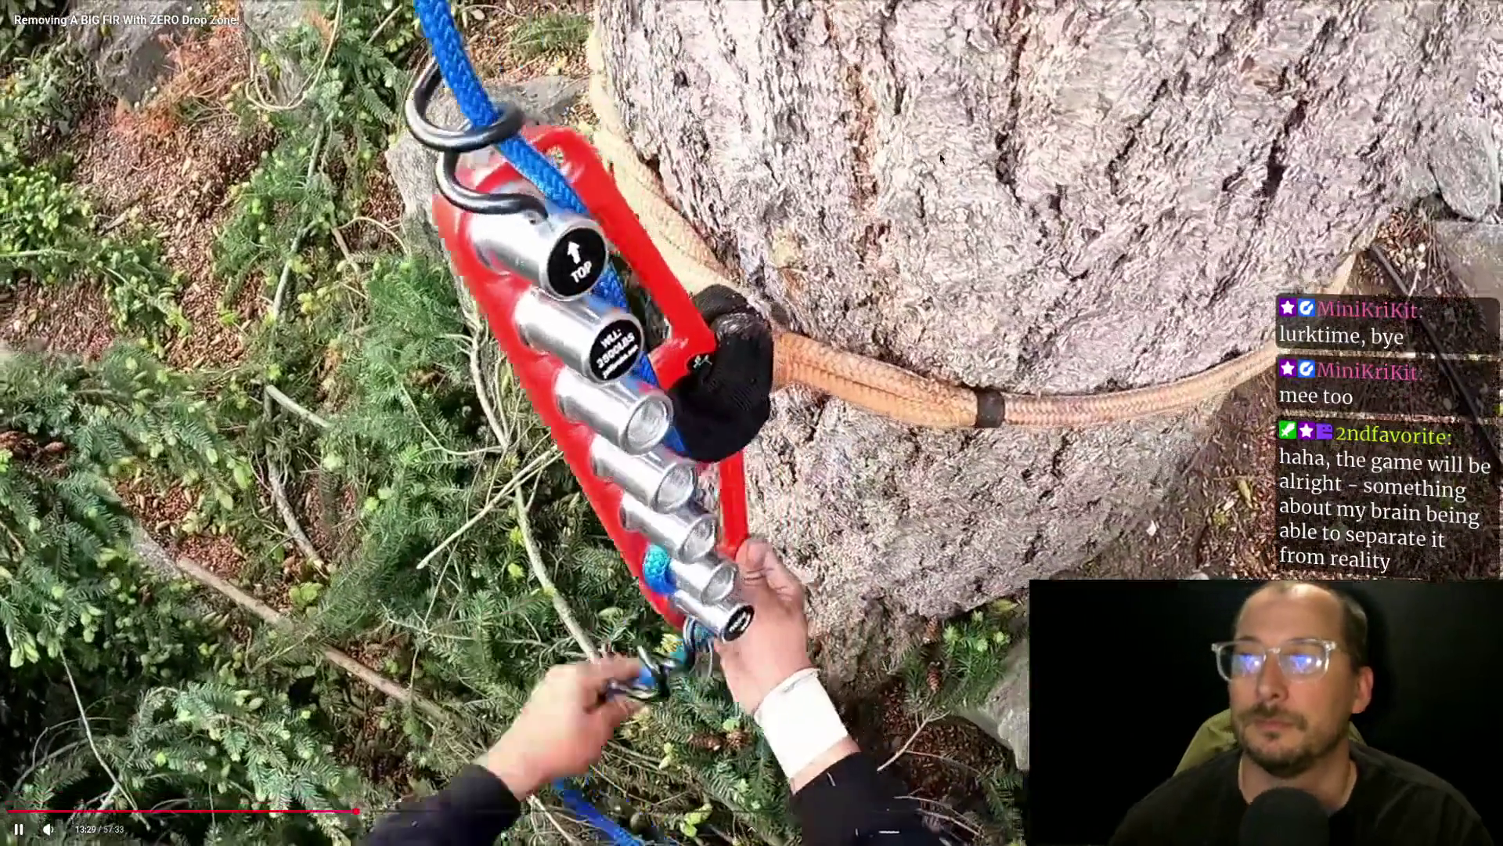
pyautogui.press('Escape')
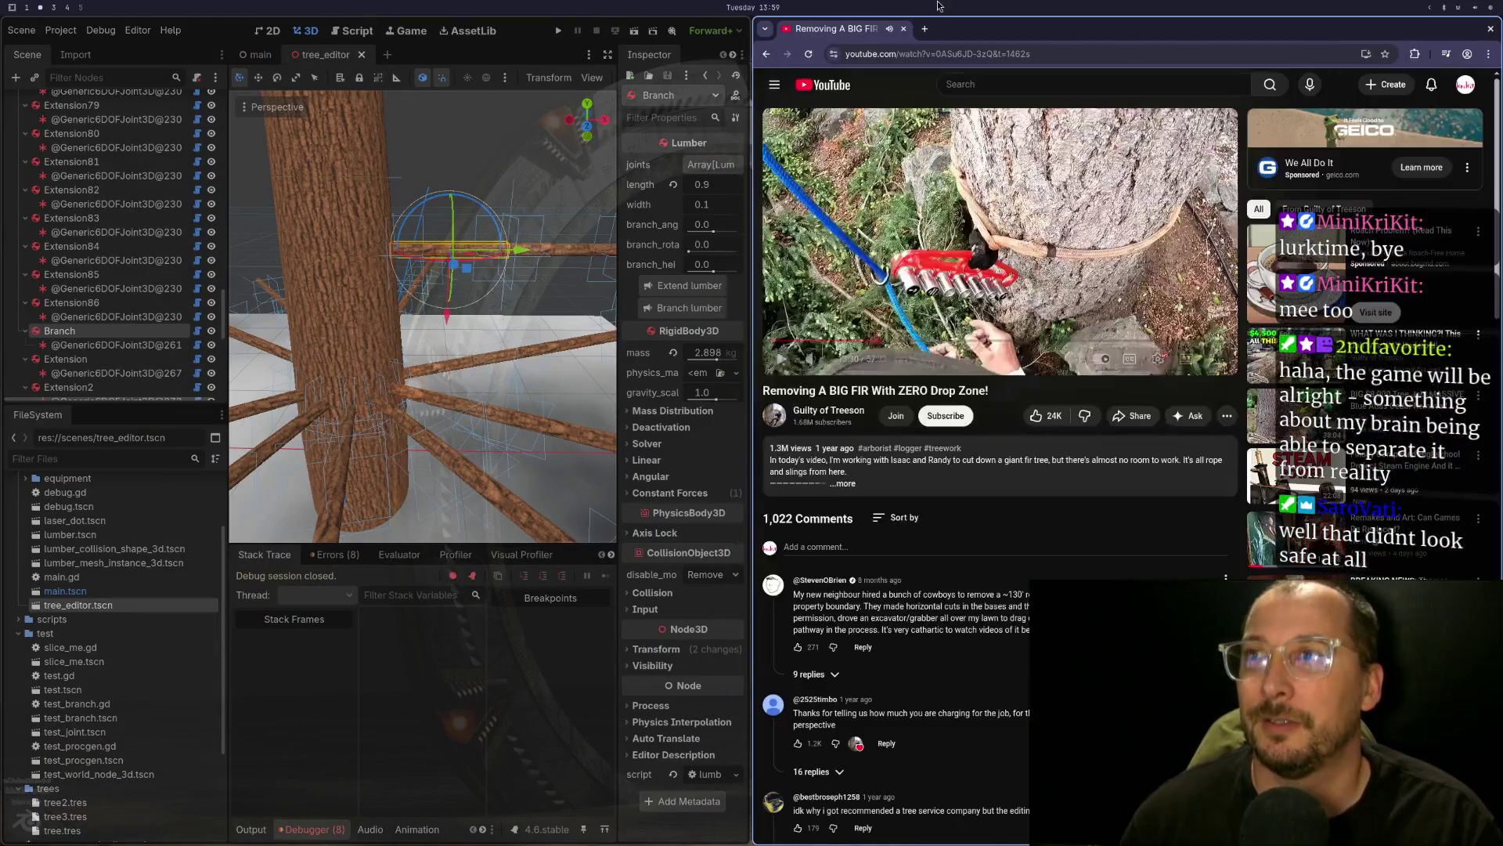
# - Hide the browser with Super+S and switch to workspace 4, showing the Branch properties
pyautogui.press('super+s')
pyautogui.press('super+4')
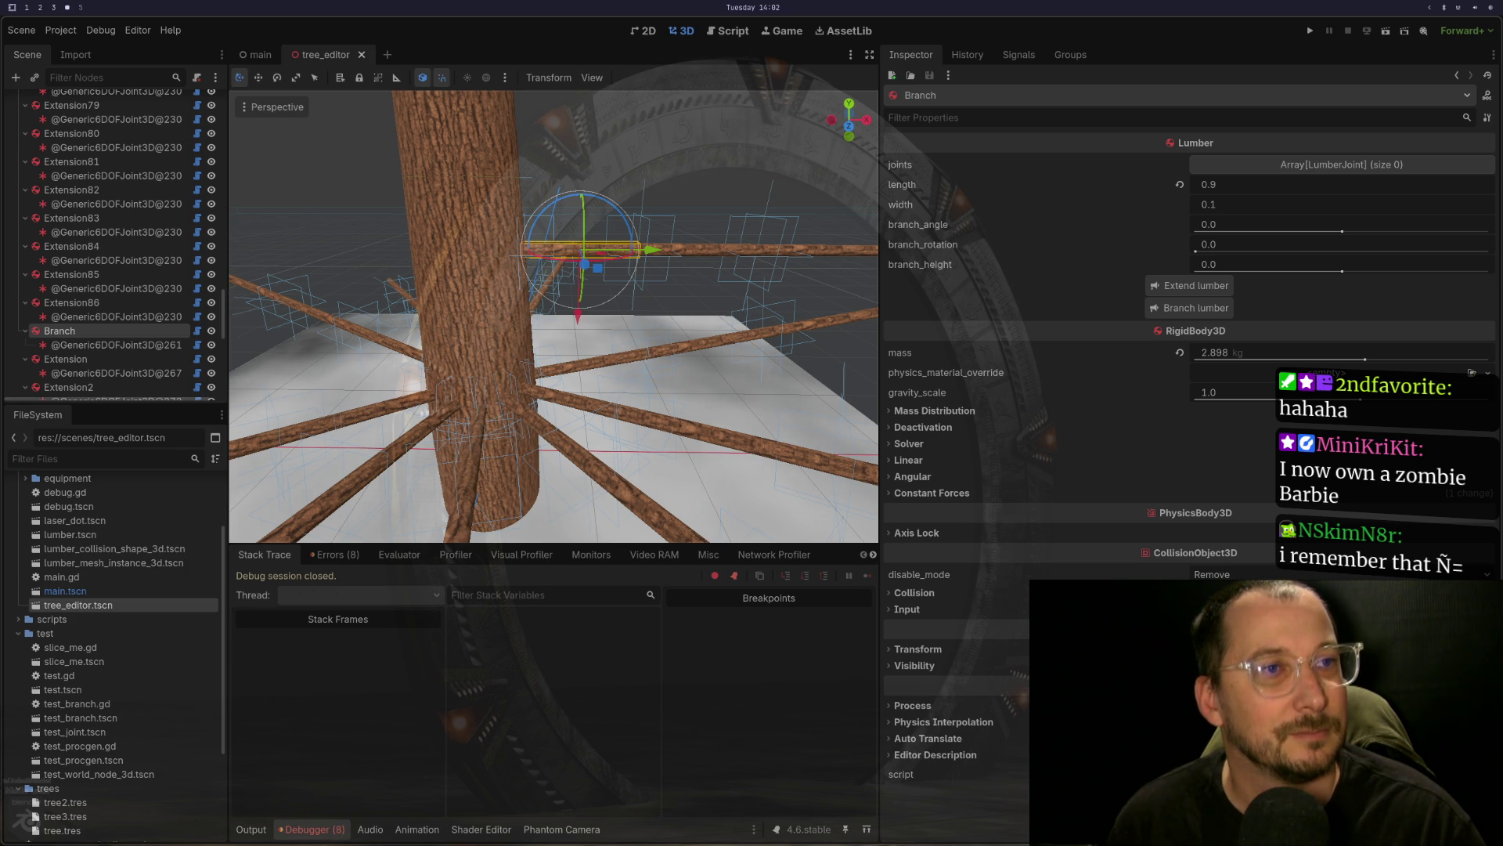
pyautogui.press('super+2')
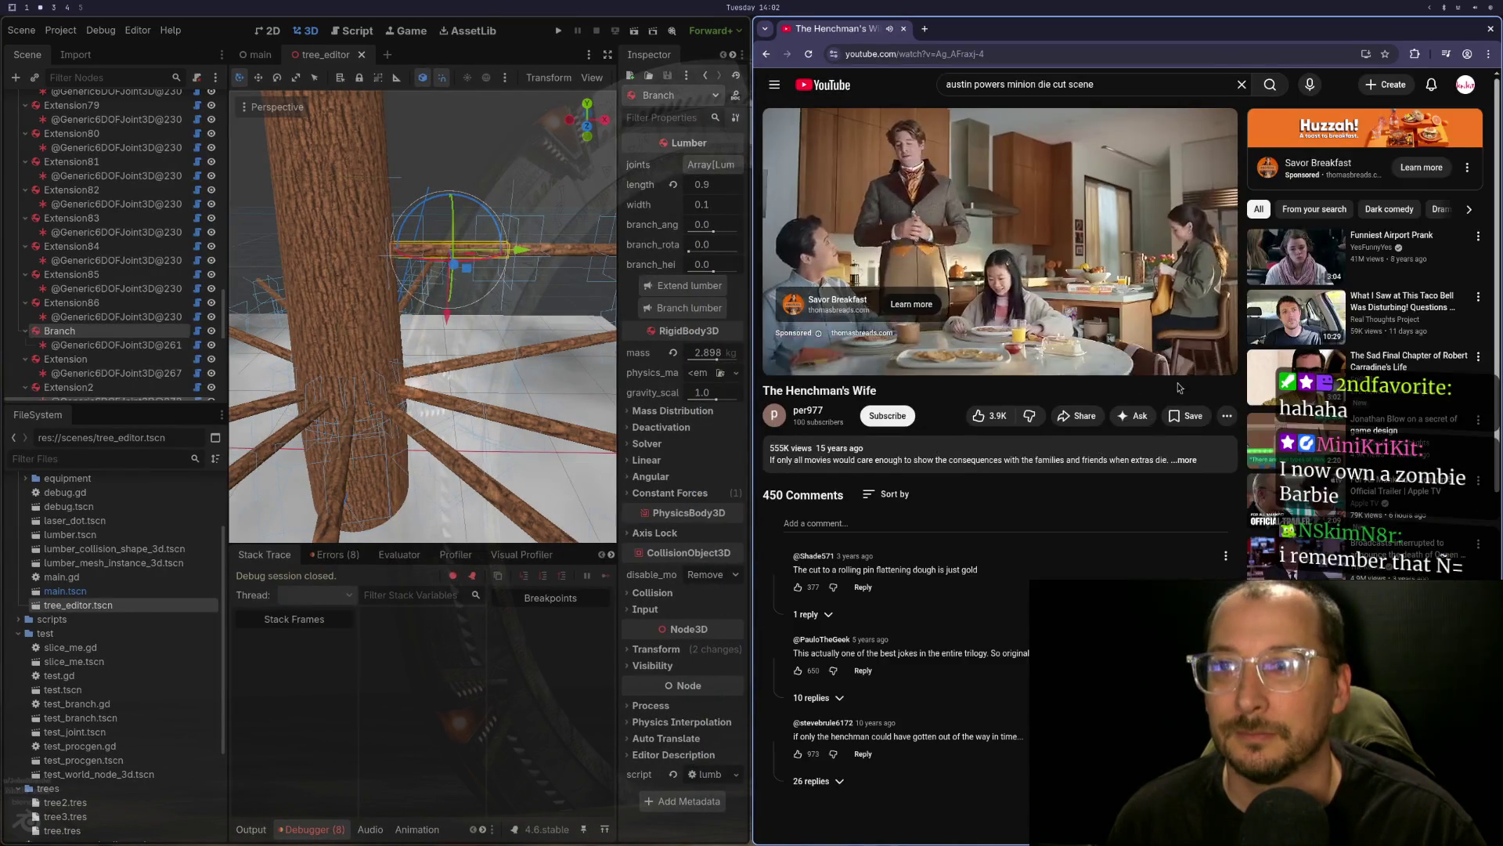
pyautogui.click(1216, 357)
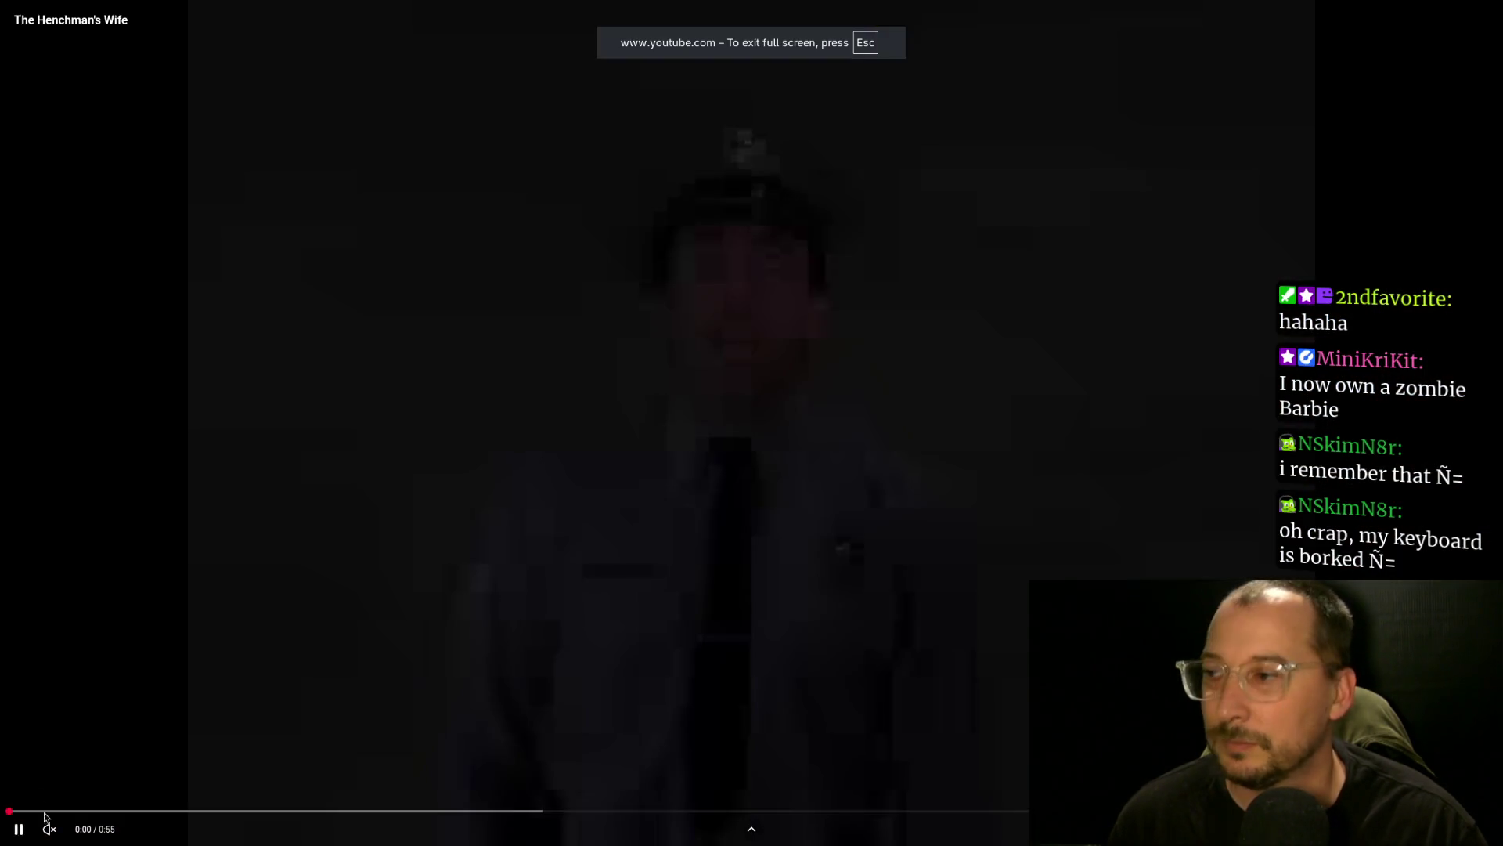
pyautogui.click(81, 833)
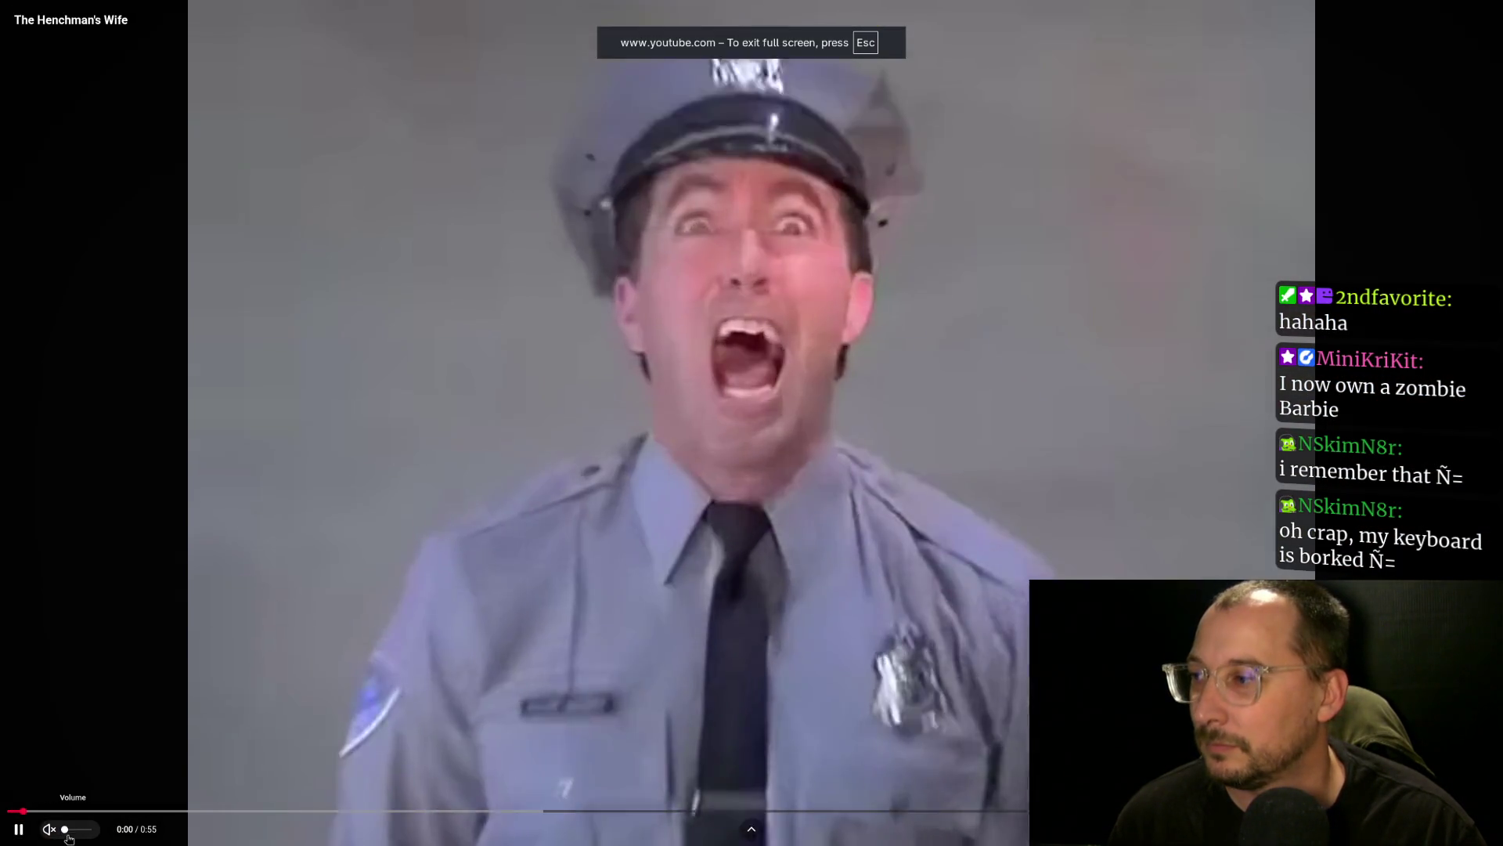
pyautogui.moveTo(82, 834); pyautogui.dragTo(94, 832)
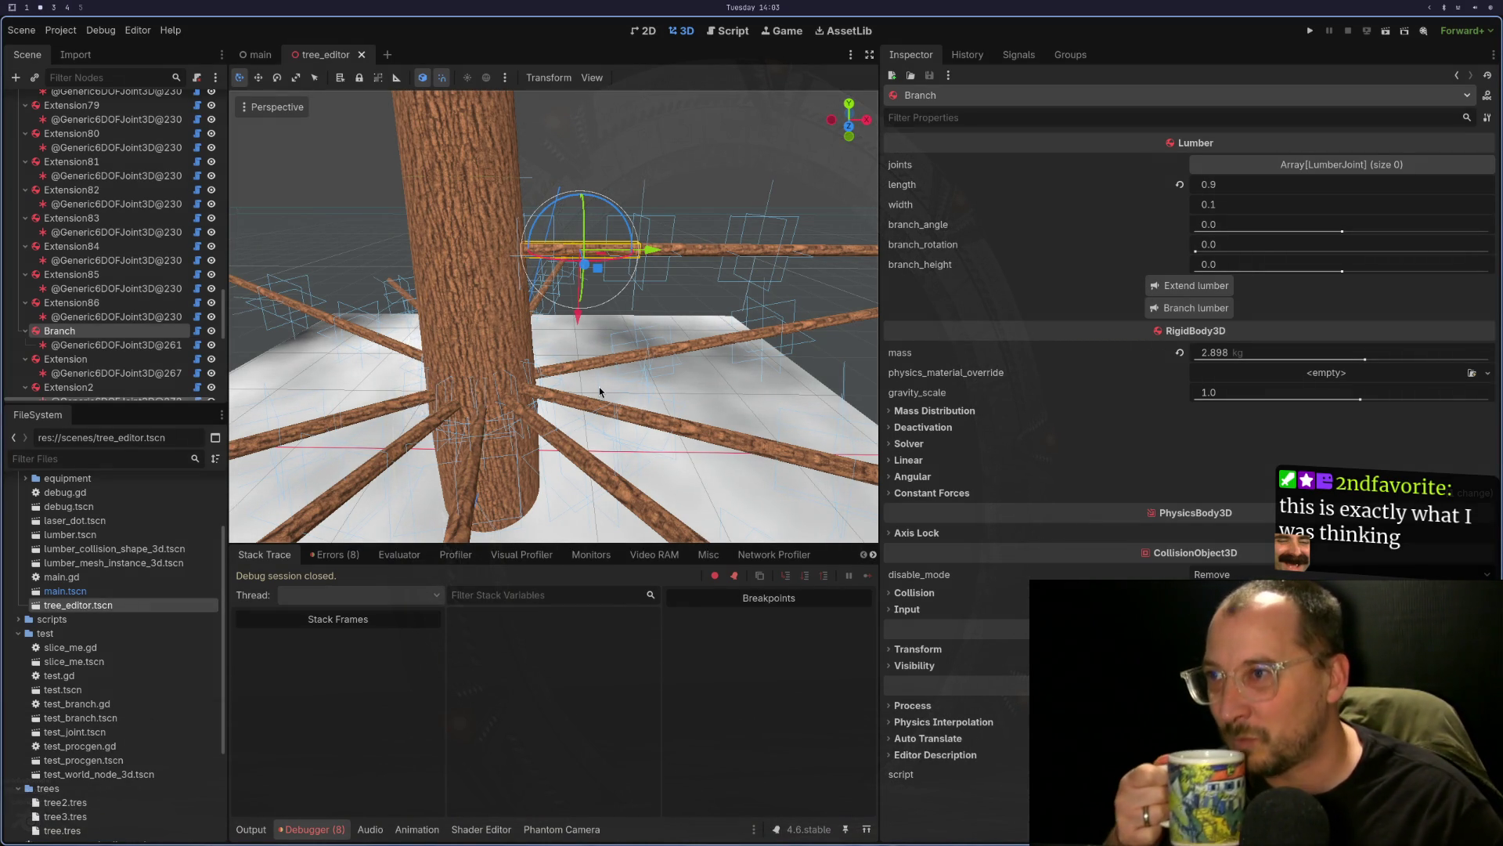
# - Zoom out and orbit until the trunk stands upright, then scroll the Scene dock back to TreeEditor
pyautogui.scroll(-2, 396, 301)
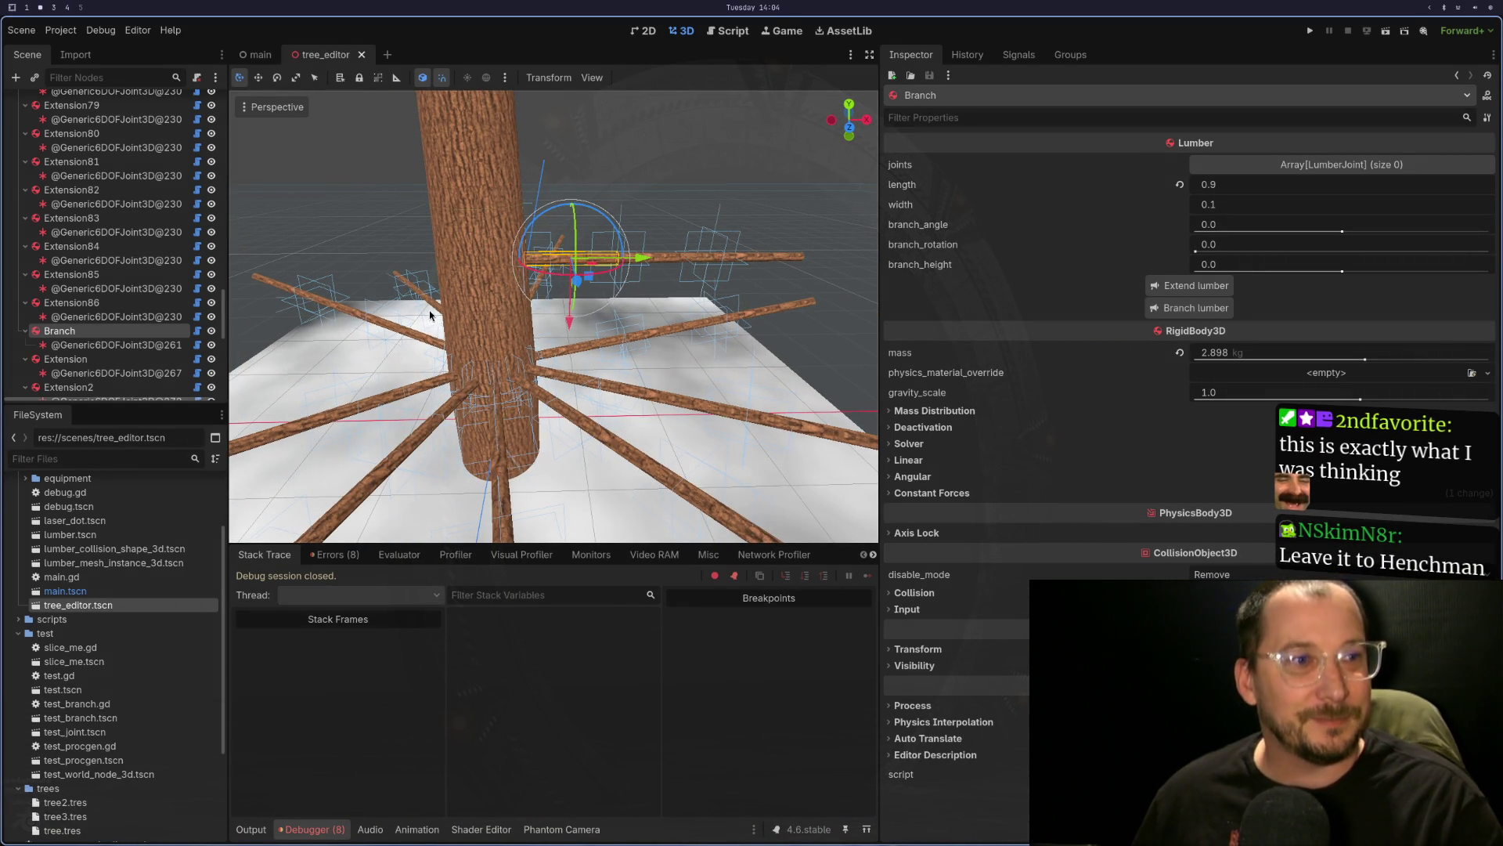
pyautogui.moveTo(459, 284)
pyautogui.mouseDown()
pyautogui.moveTo(422, 365)
pyautogui.moveTo(531, 417)
pyautogui.mouseUp()
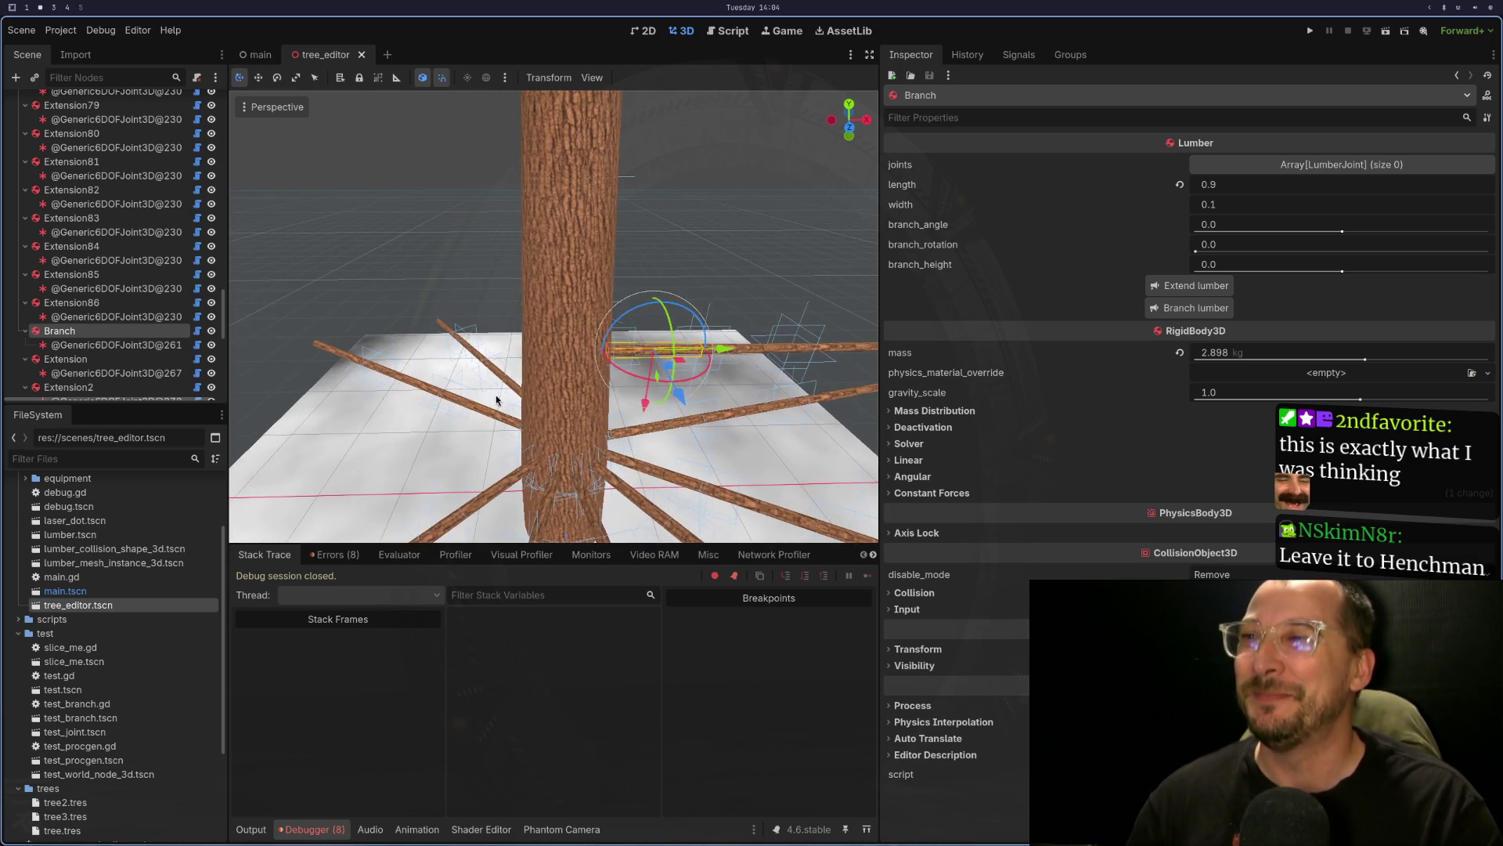
pyautogui.scroll(10, 90, 234)
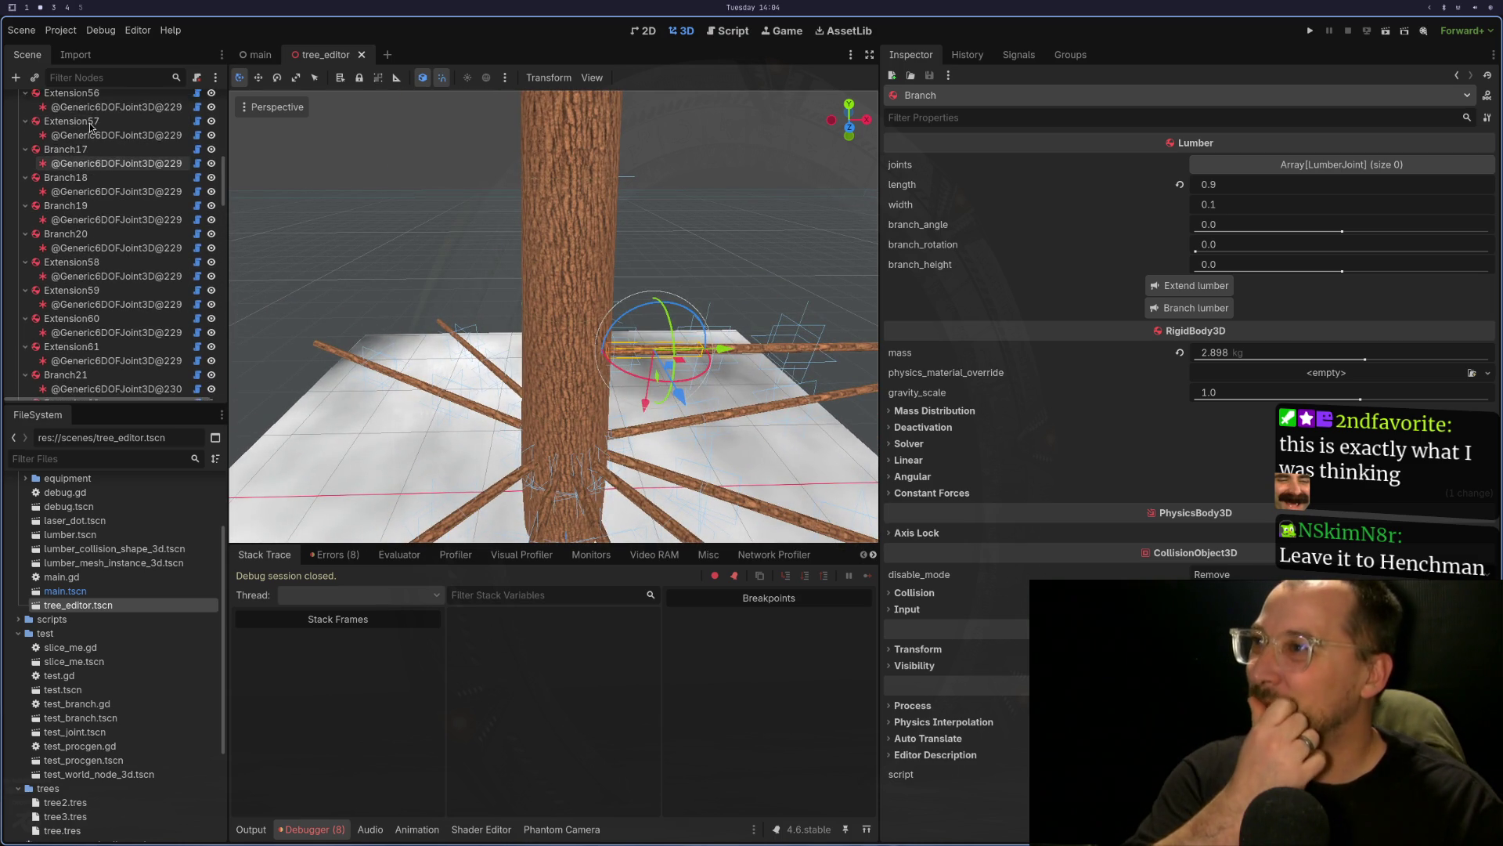
pyautogui.scroll(8, 108, 130)
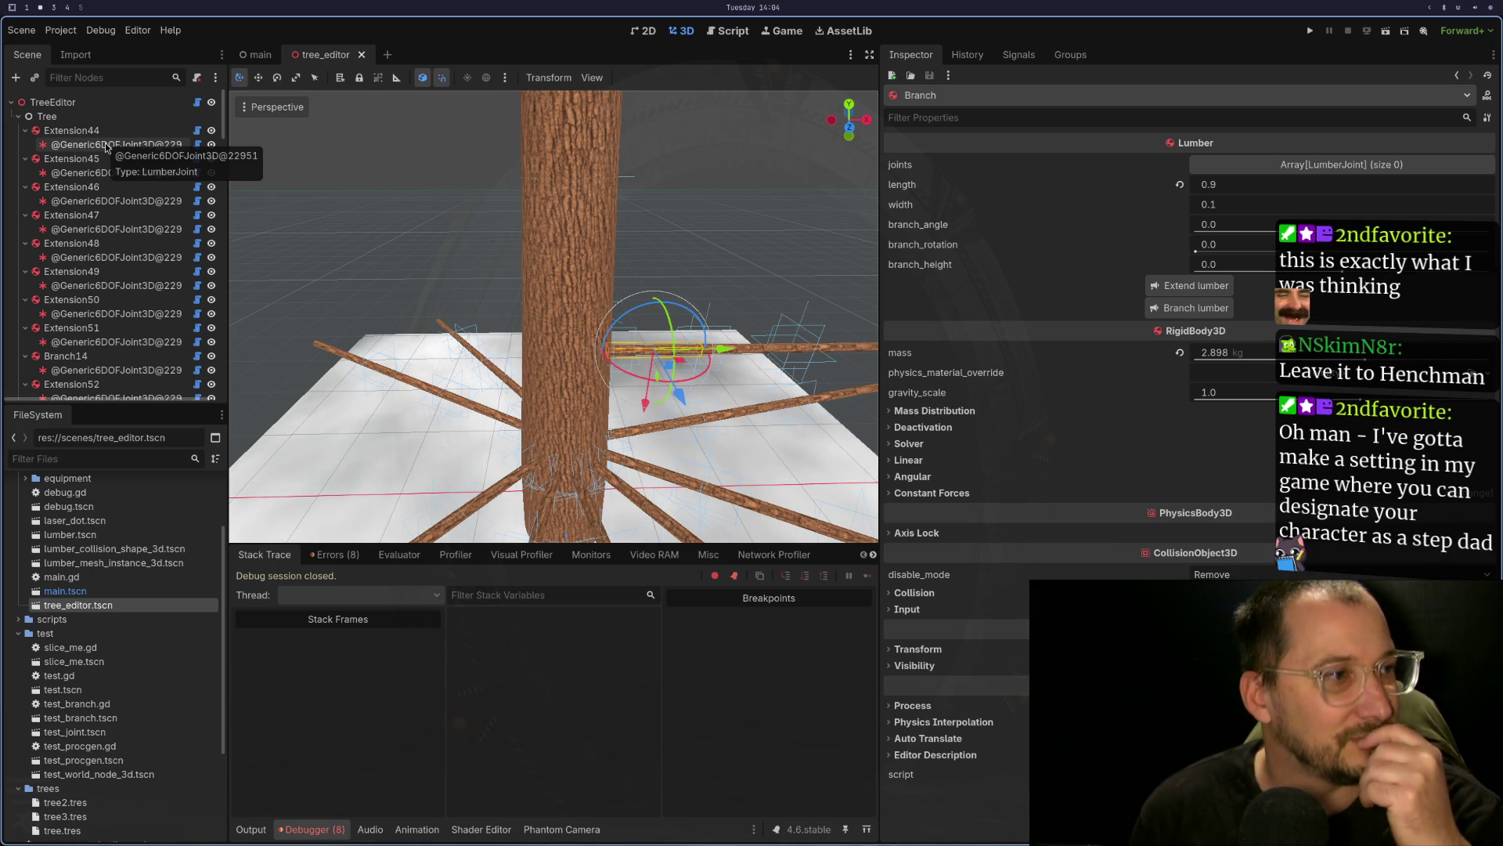
# - Switch to another desktop workspace to view the trunk and its jointed lumber branches
pyautogui.press('super+4')
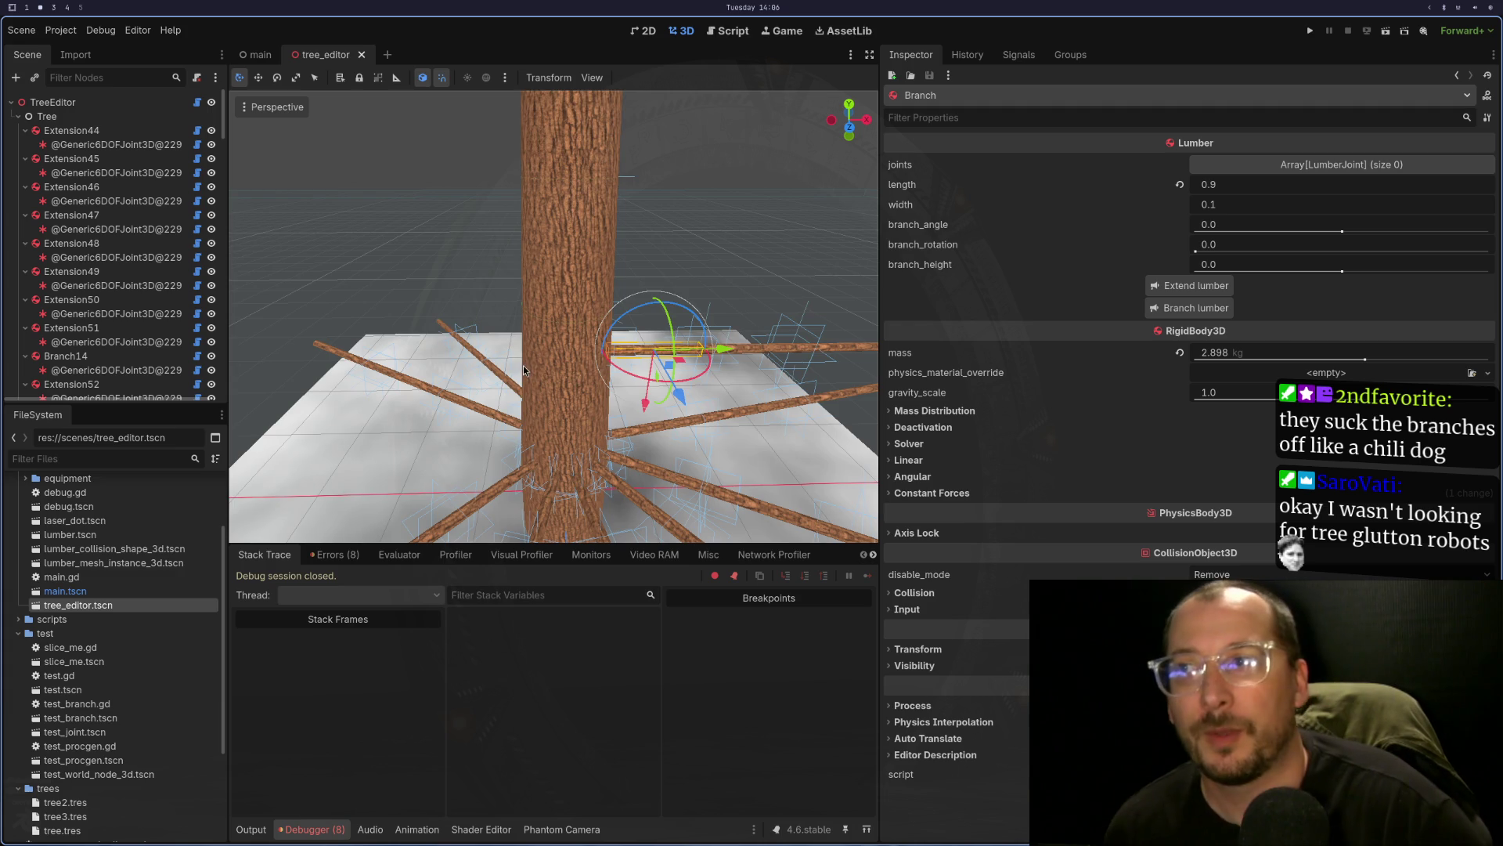
# - Select the joint at the trunk base in the Scene dock to inspect it
pyautogui.scroll(3, 573, 363)
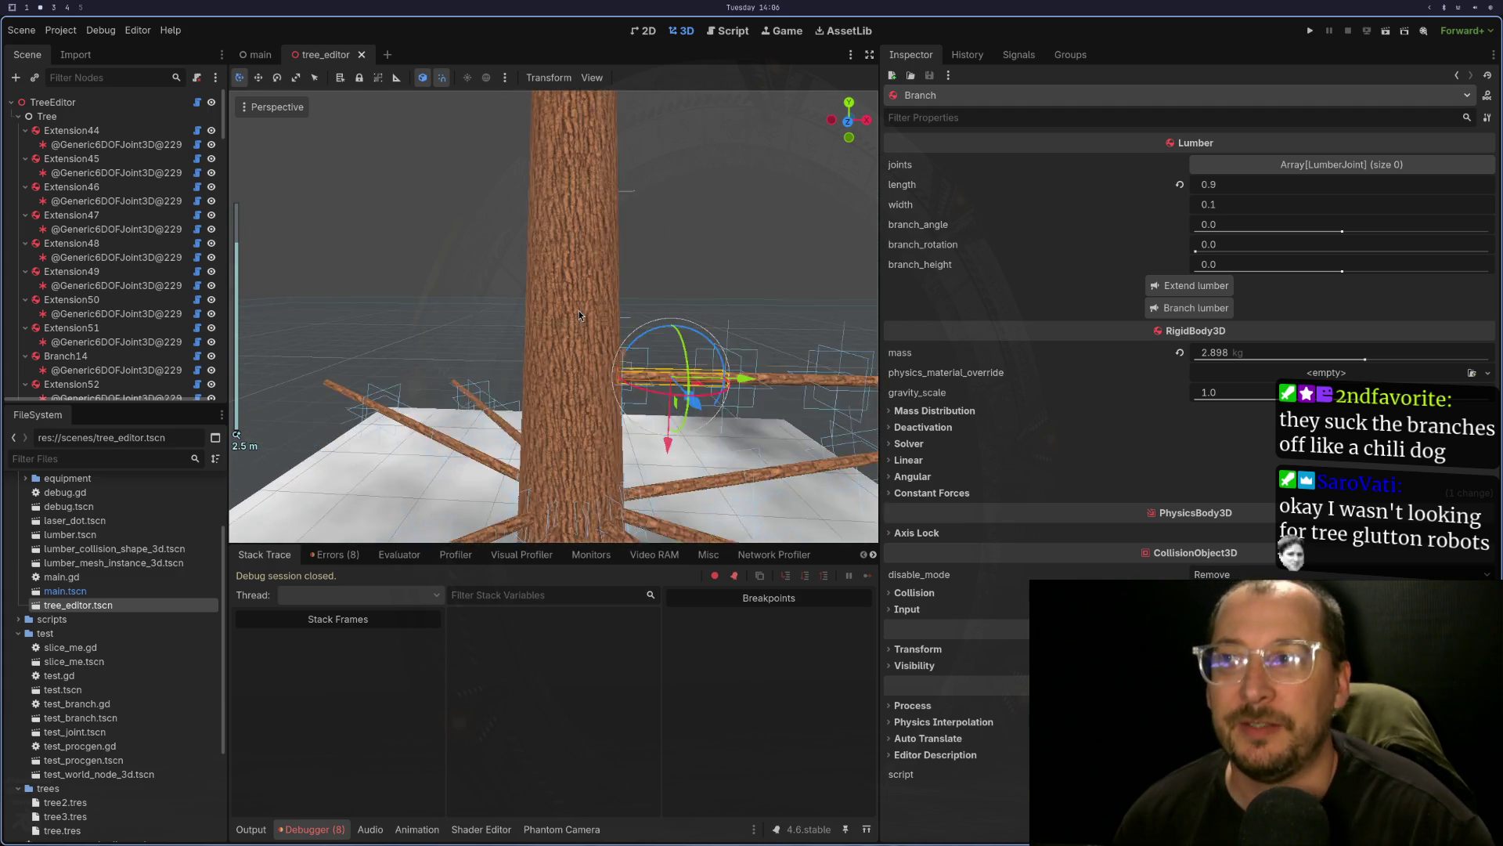
pyautogui.scroll(-5, 583, 345)
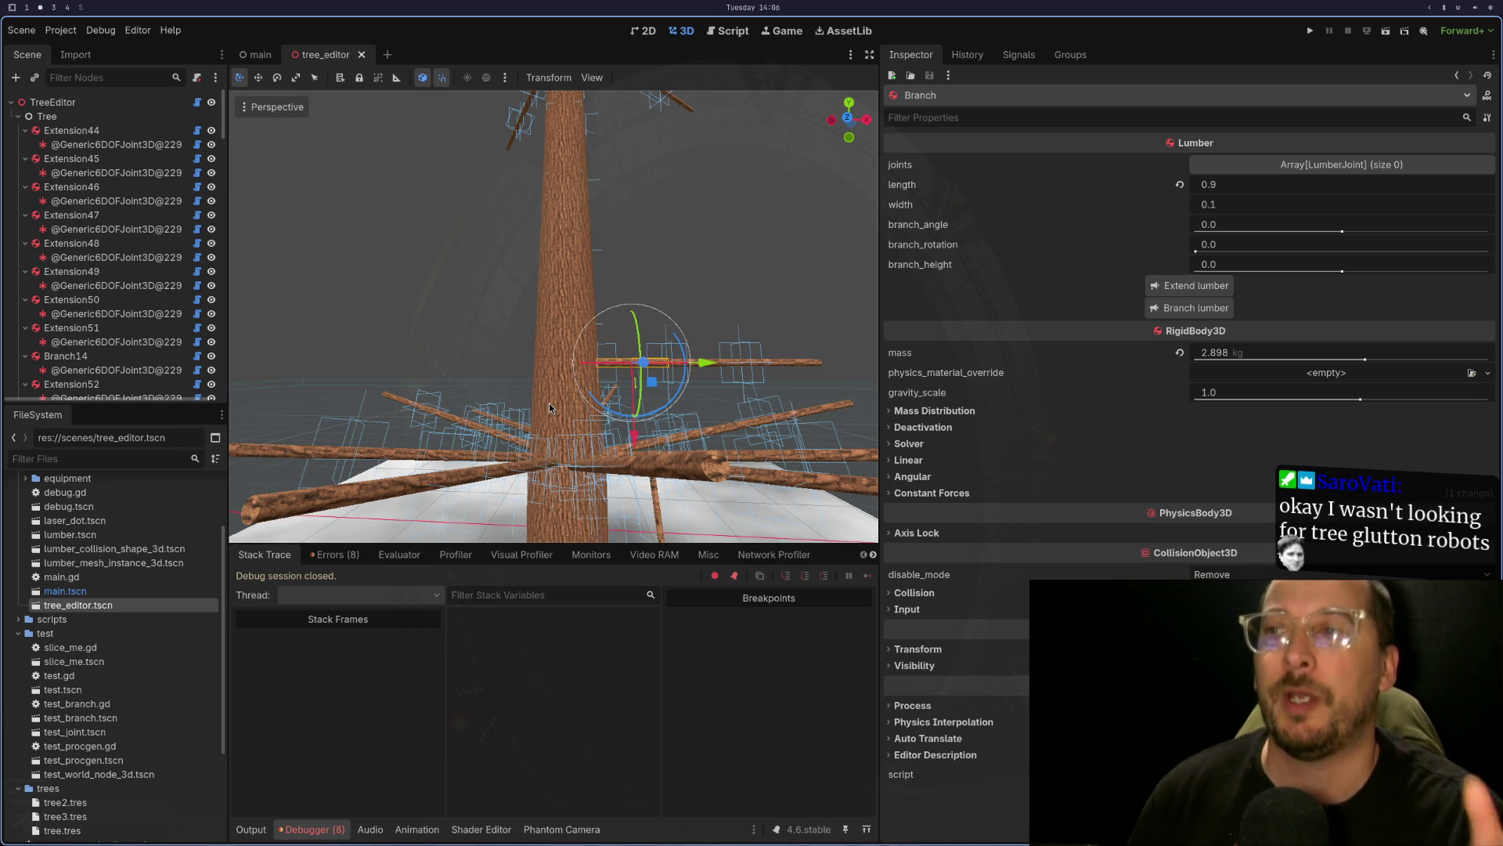
pyautogui.scroll(-2, 575, 317)
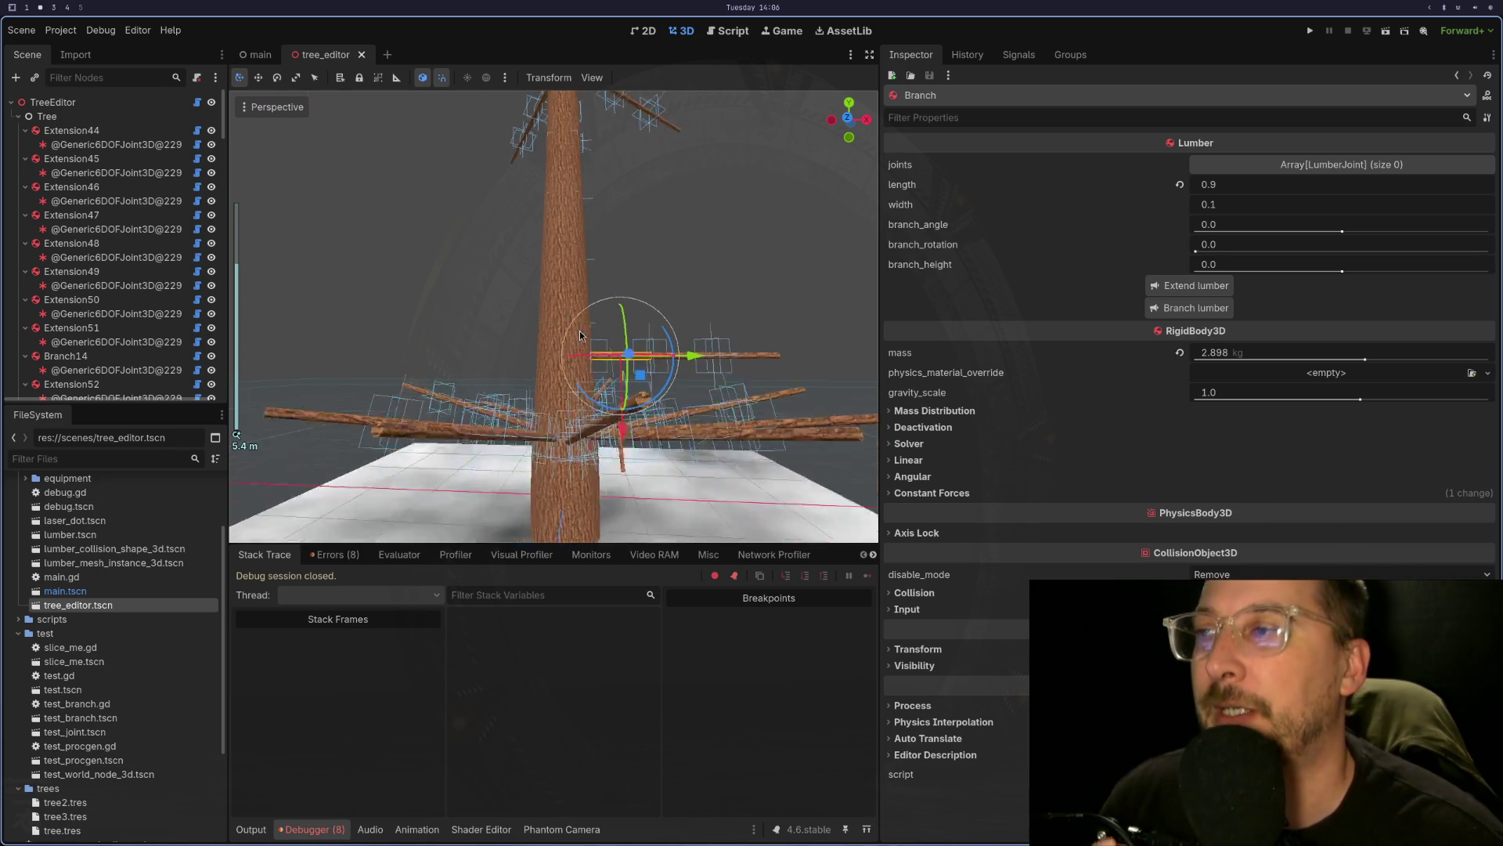
pyautogui.scroll(8, 591, 250)
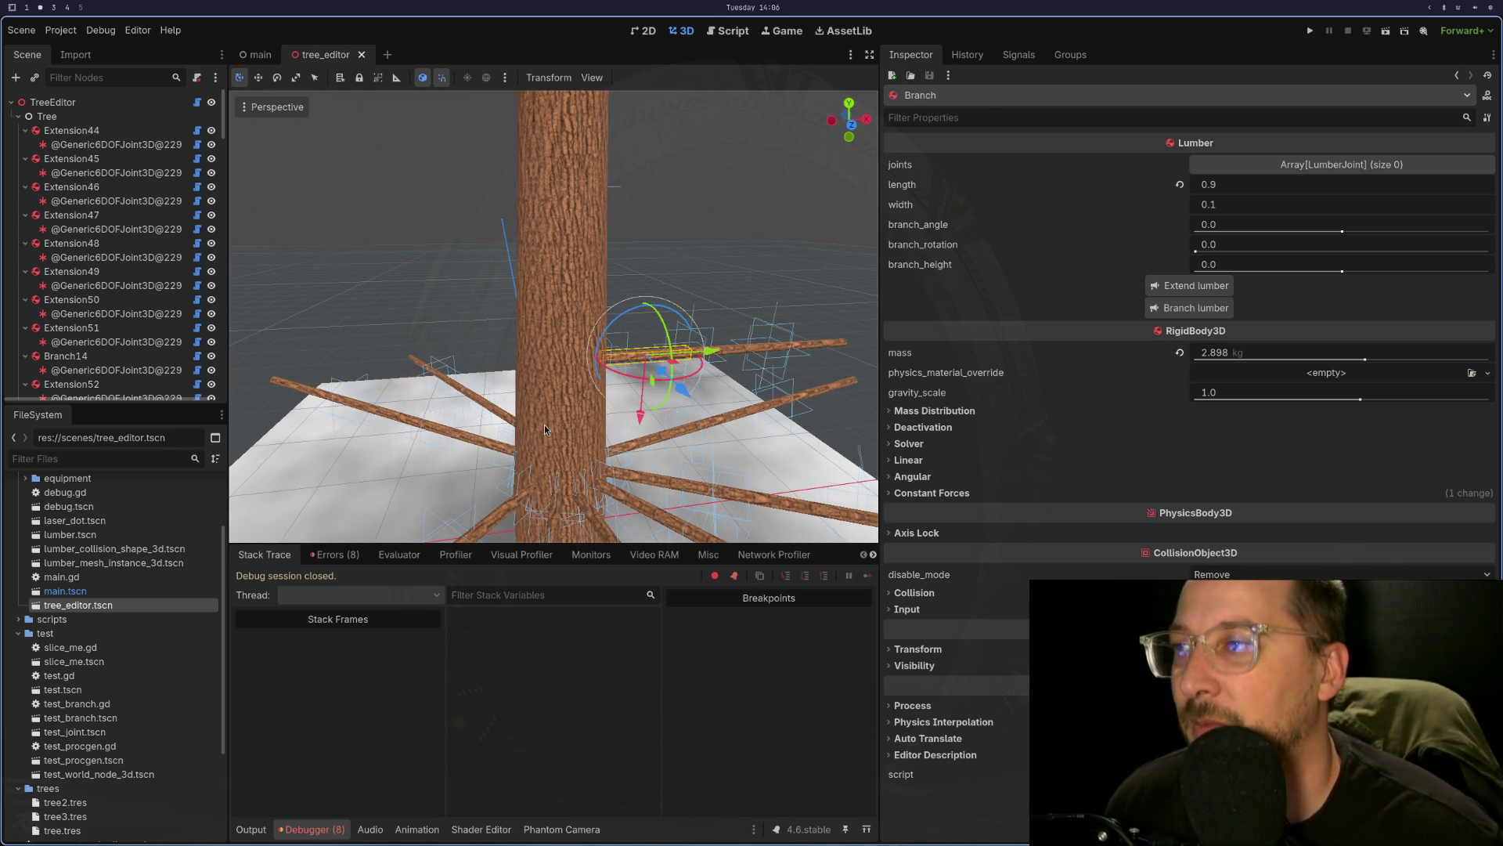
pyautogui.click(576, 431)
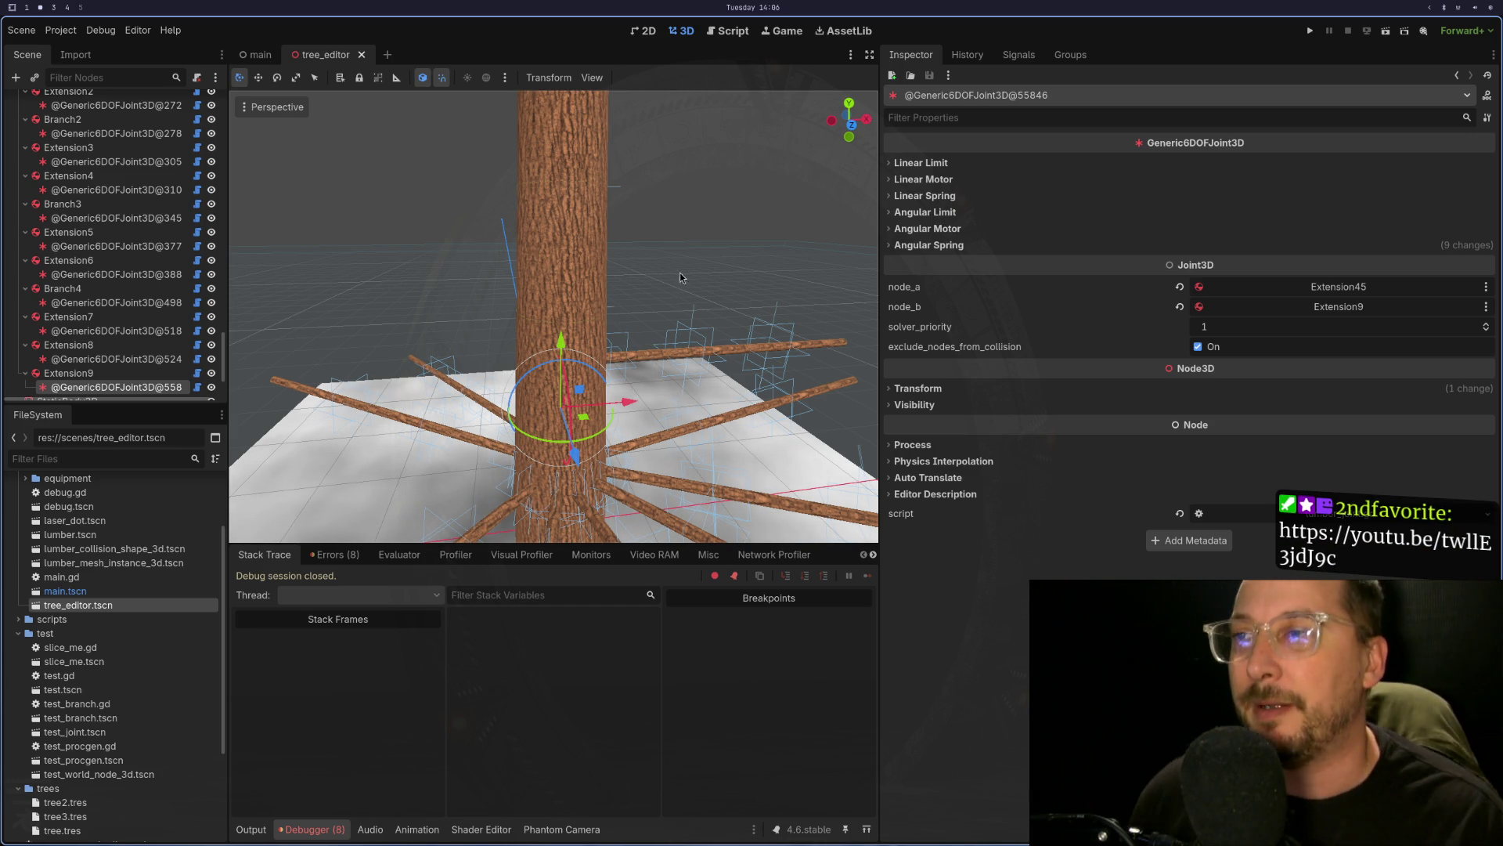
# - Select Extension44 at the top of the hierarchy to inspect its lumber properties, then switch to Neovim
pyautogui.scroll(-2, 608, 211)
pyautogui.scroll(-3, 119, 303)
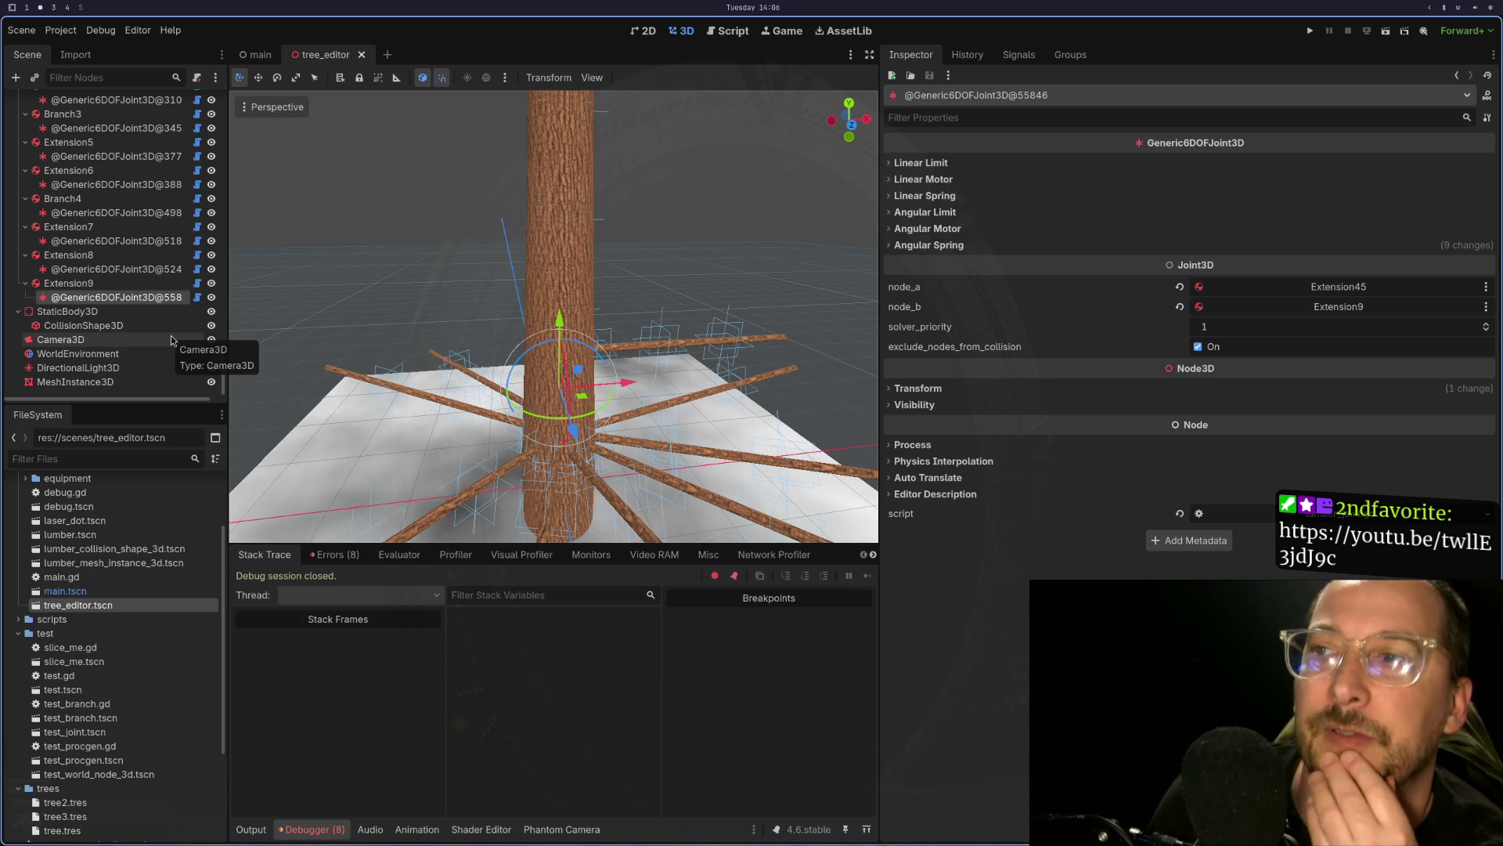
pyautogui.scroll(20, 140, 187)
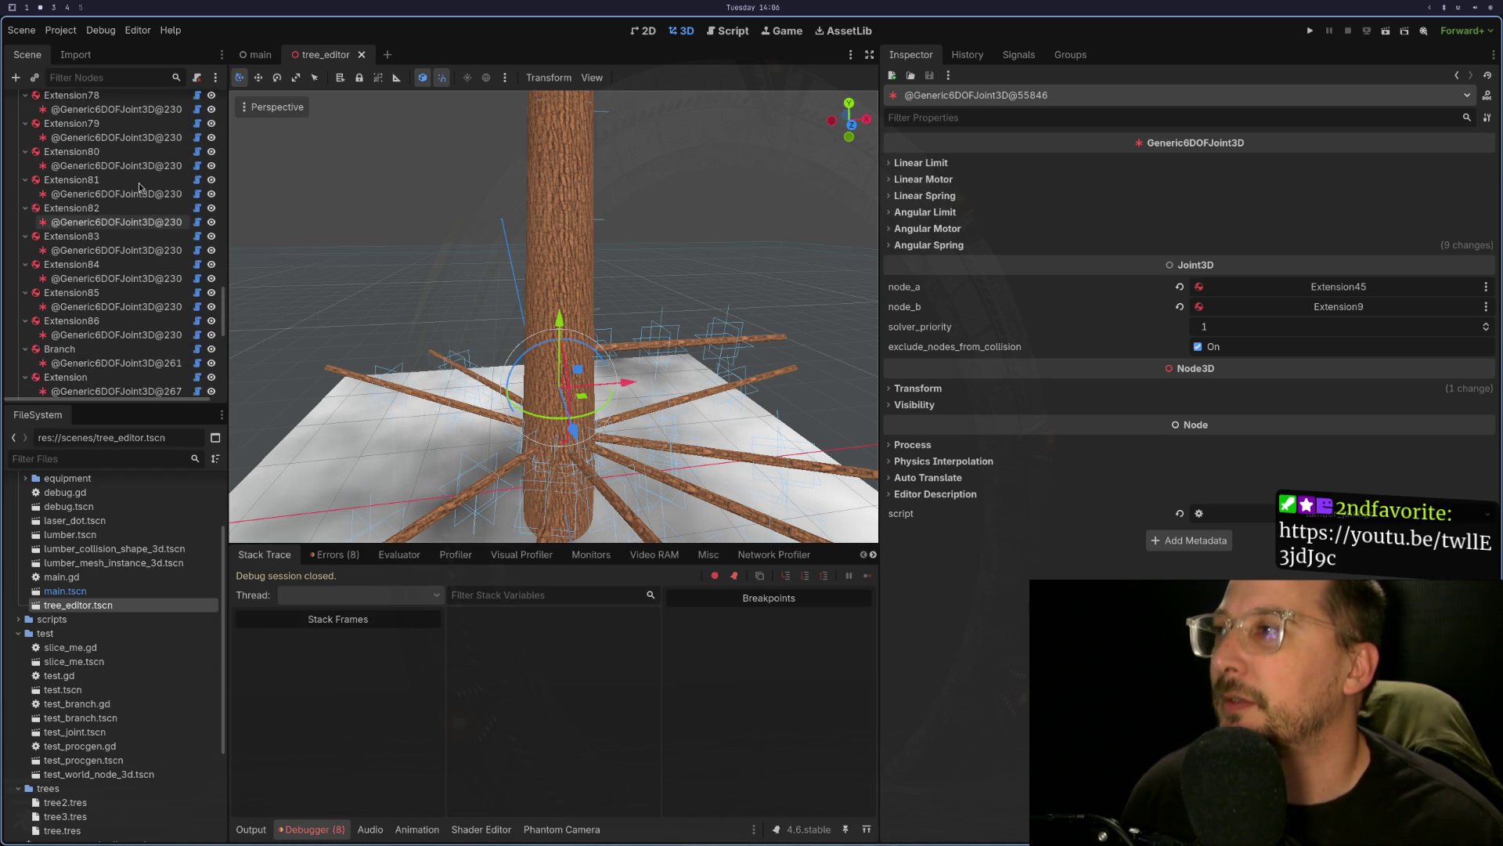
pyautogui.scroll(15, 139, 187)
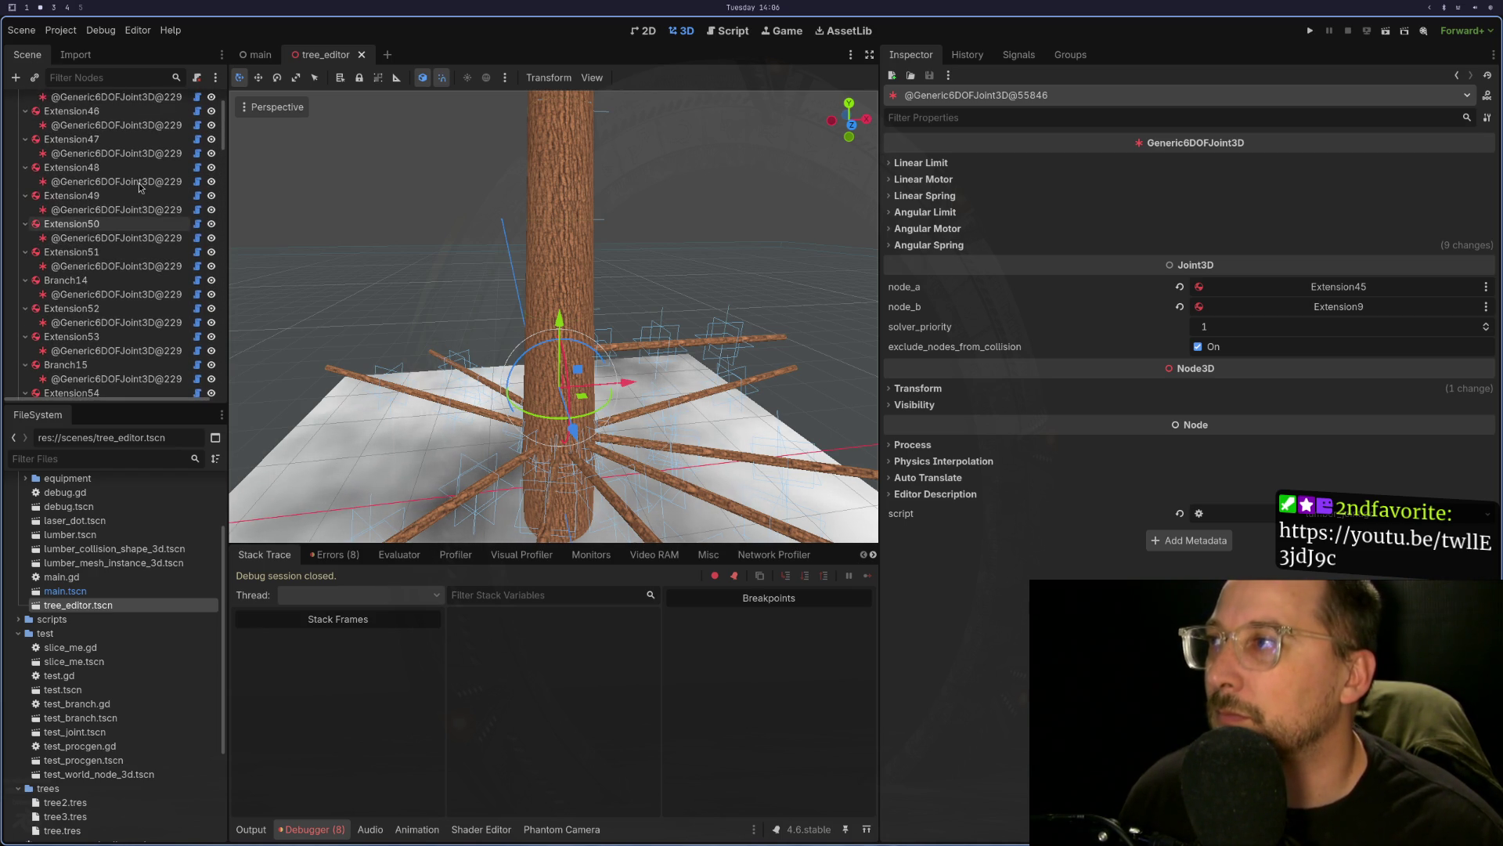
pyautogui.click(69, 131)
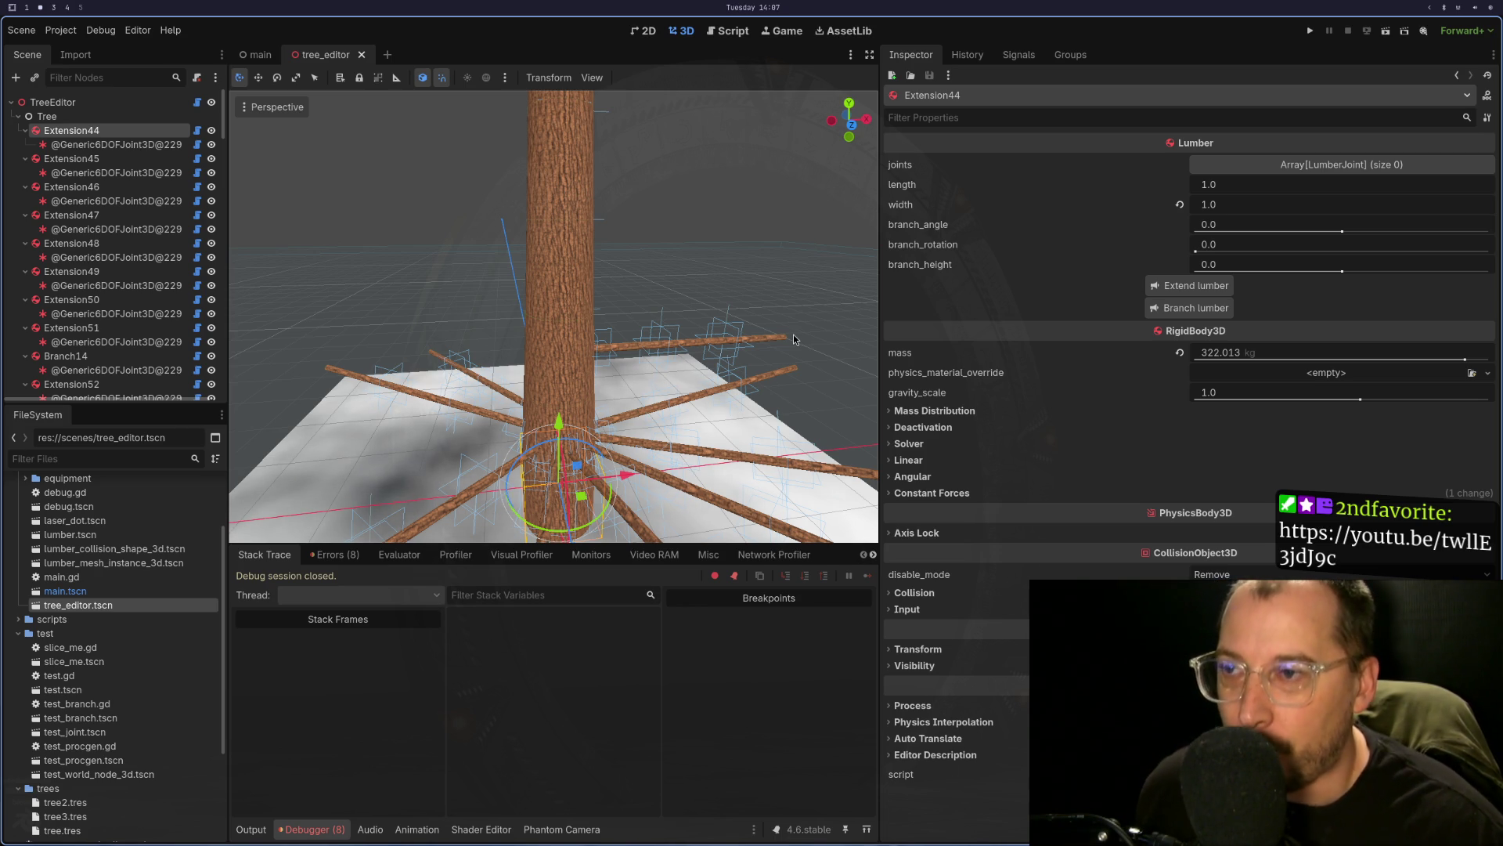
pyautogui.press('super+1')
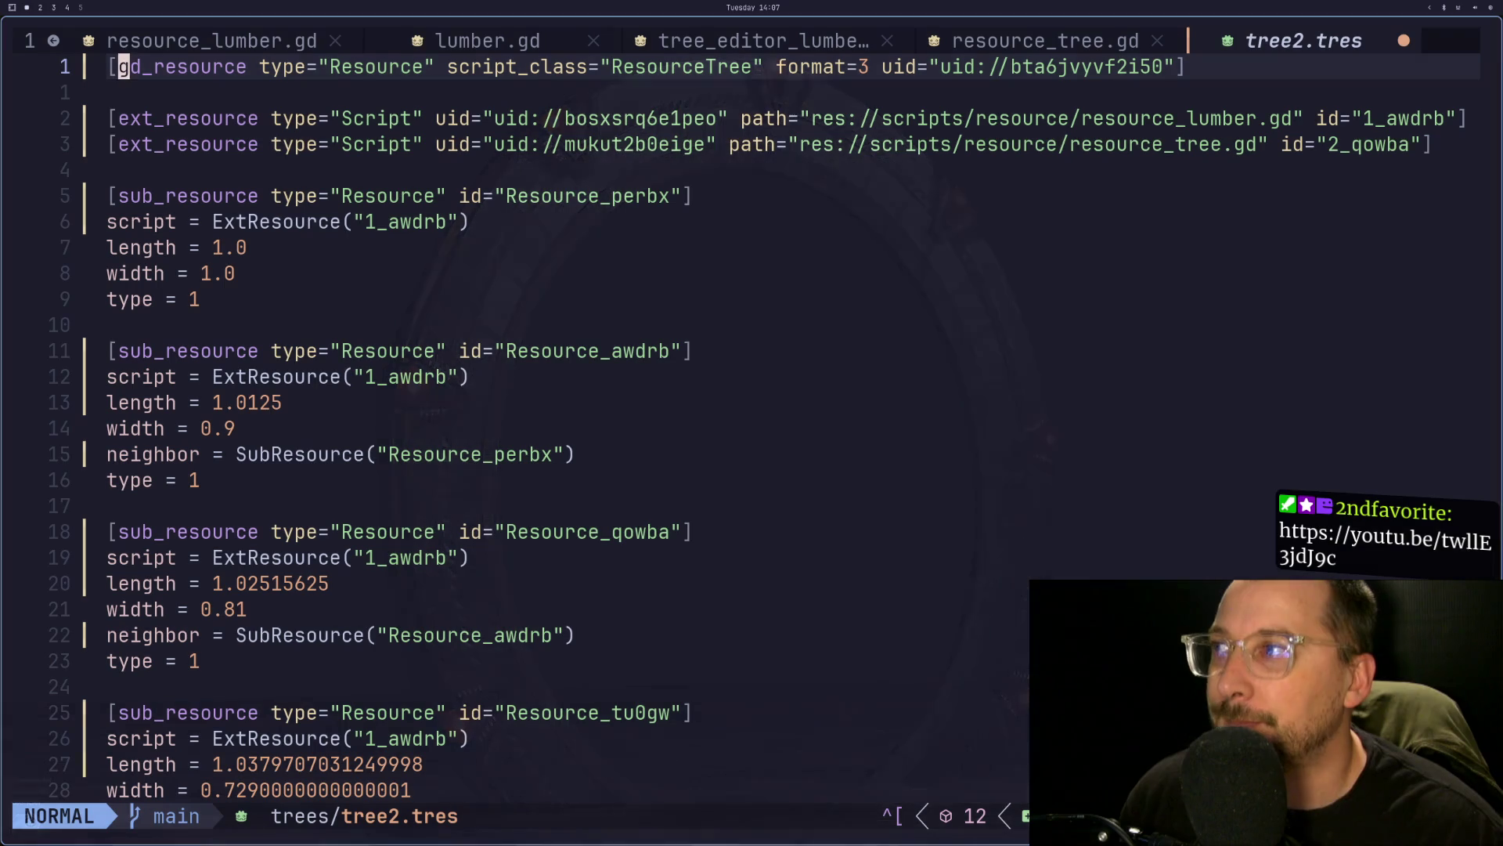
# - Quit Neovim on tree2.tres with :q, declining to save changes
pyautogui.press('super+2')
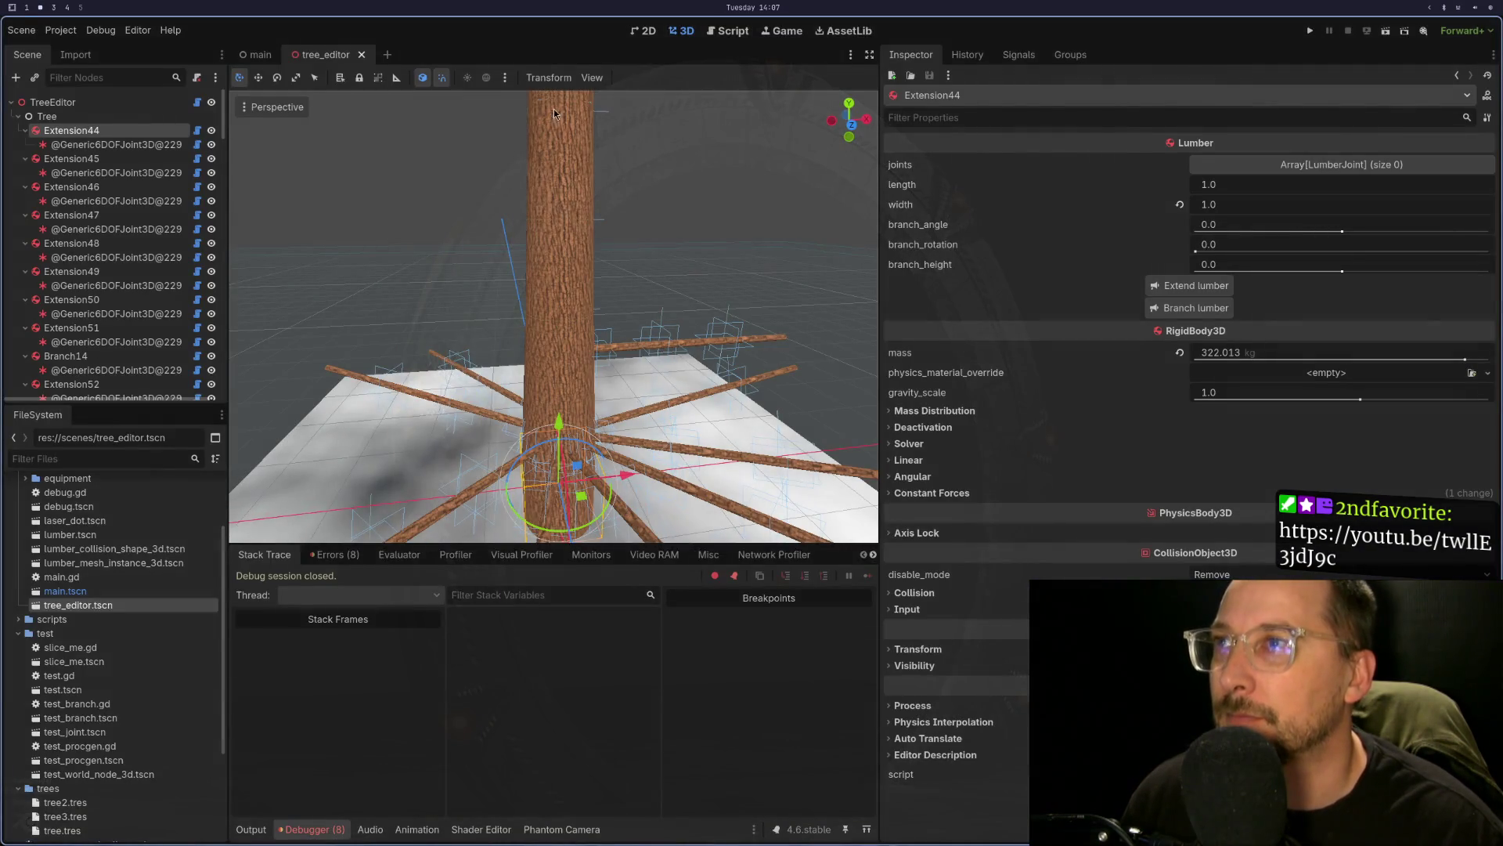
pyautogui.press('super+1')
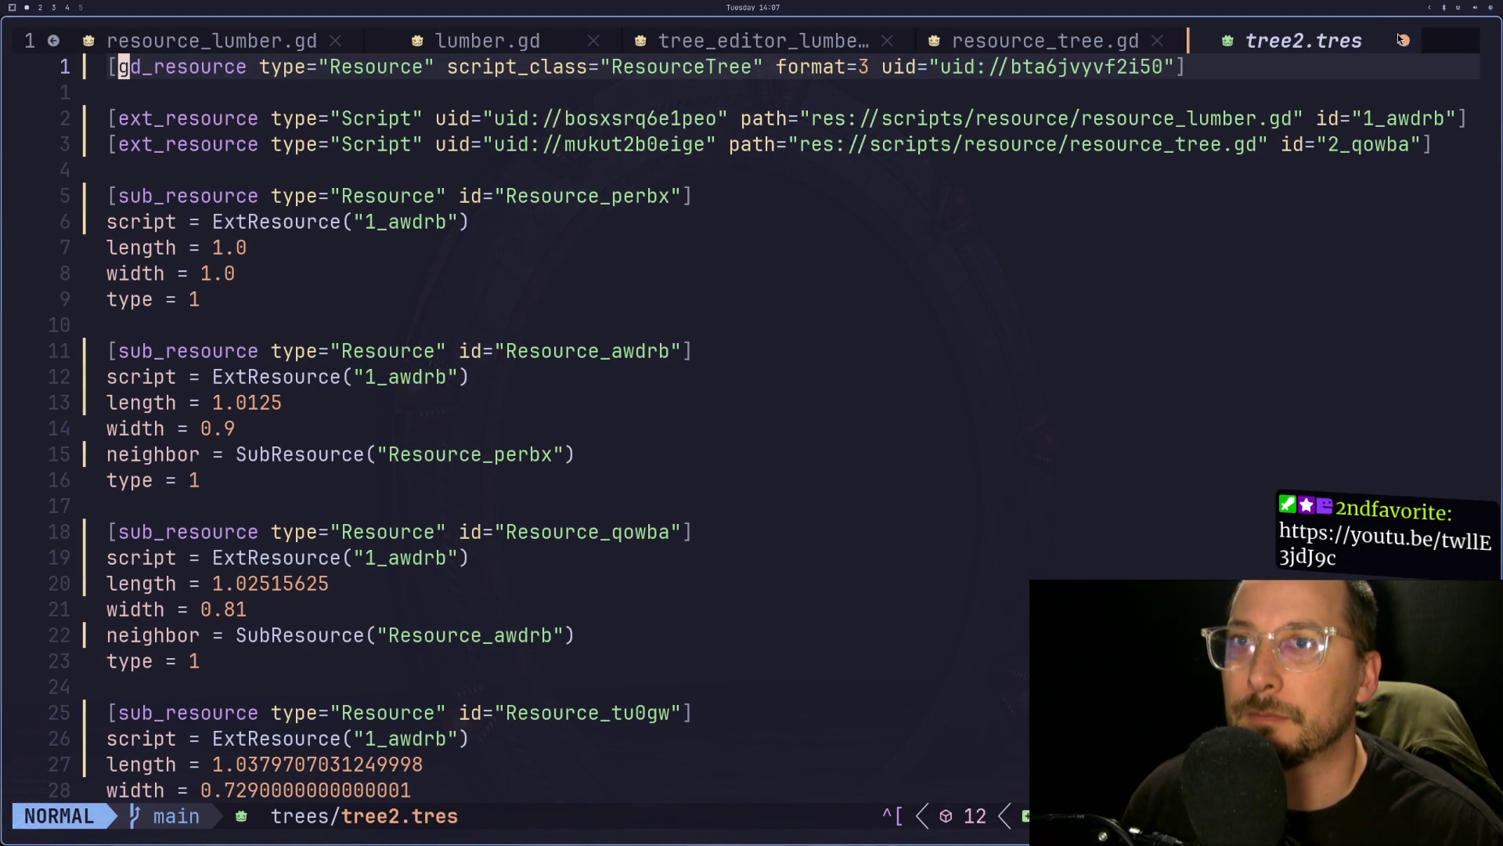
pyautogui.click(1148, 207)
pyautogui.write(':q')
pyautogui.press('Return')
pyautogui.press('n')
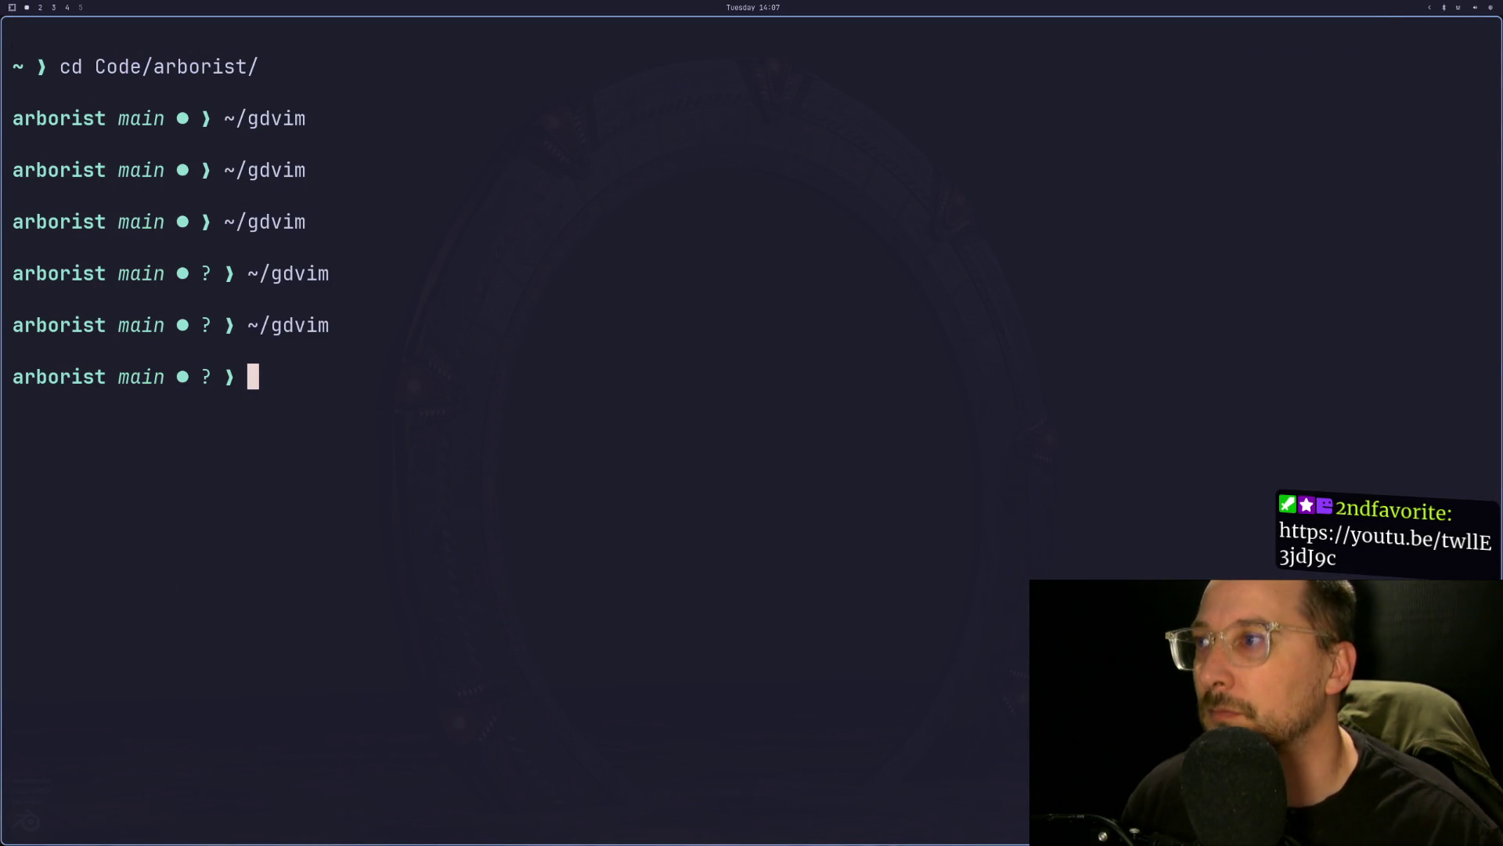
# - Relaunch gdvim, restore the previous session and close tree2.tres
pyautogui.press('Up')
pyautogui.press('Return')
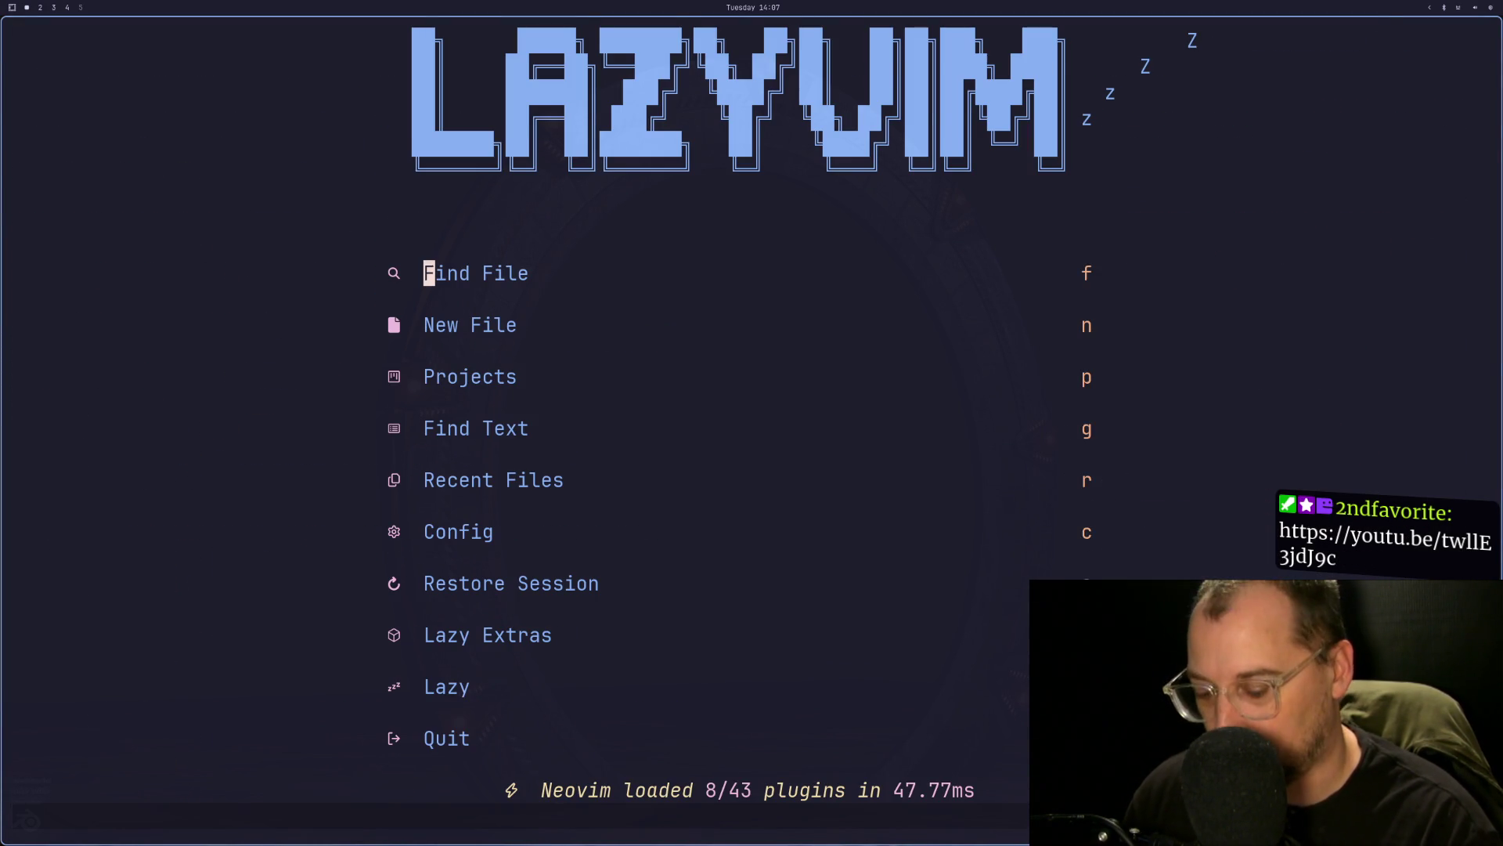
pyautogui.press('s')
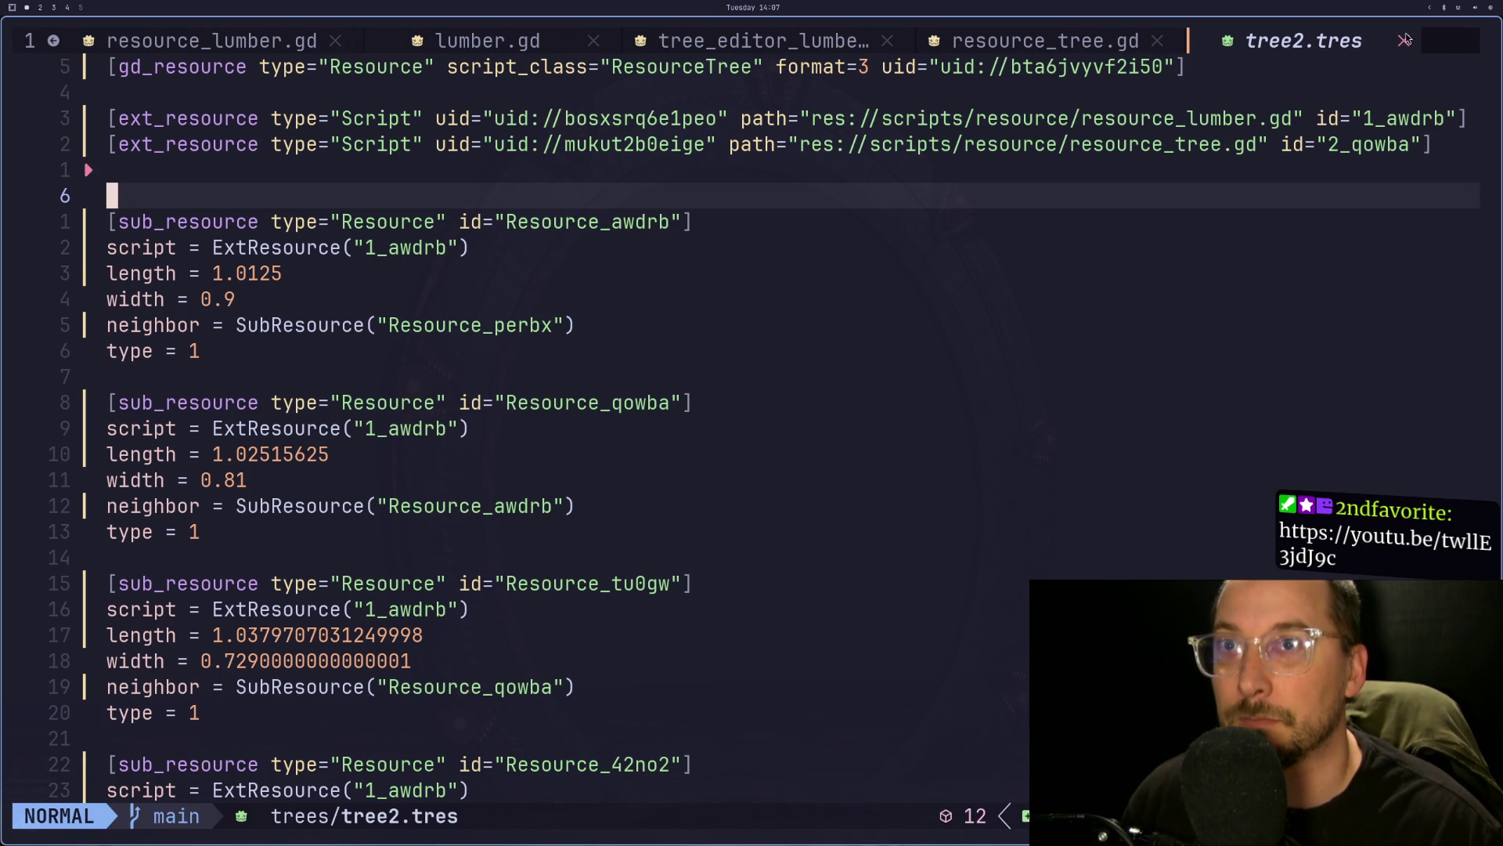
pyautogui.click(1406, 39)
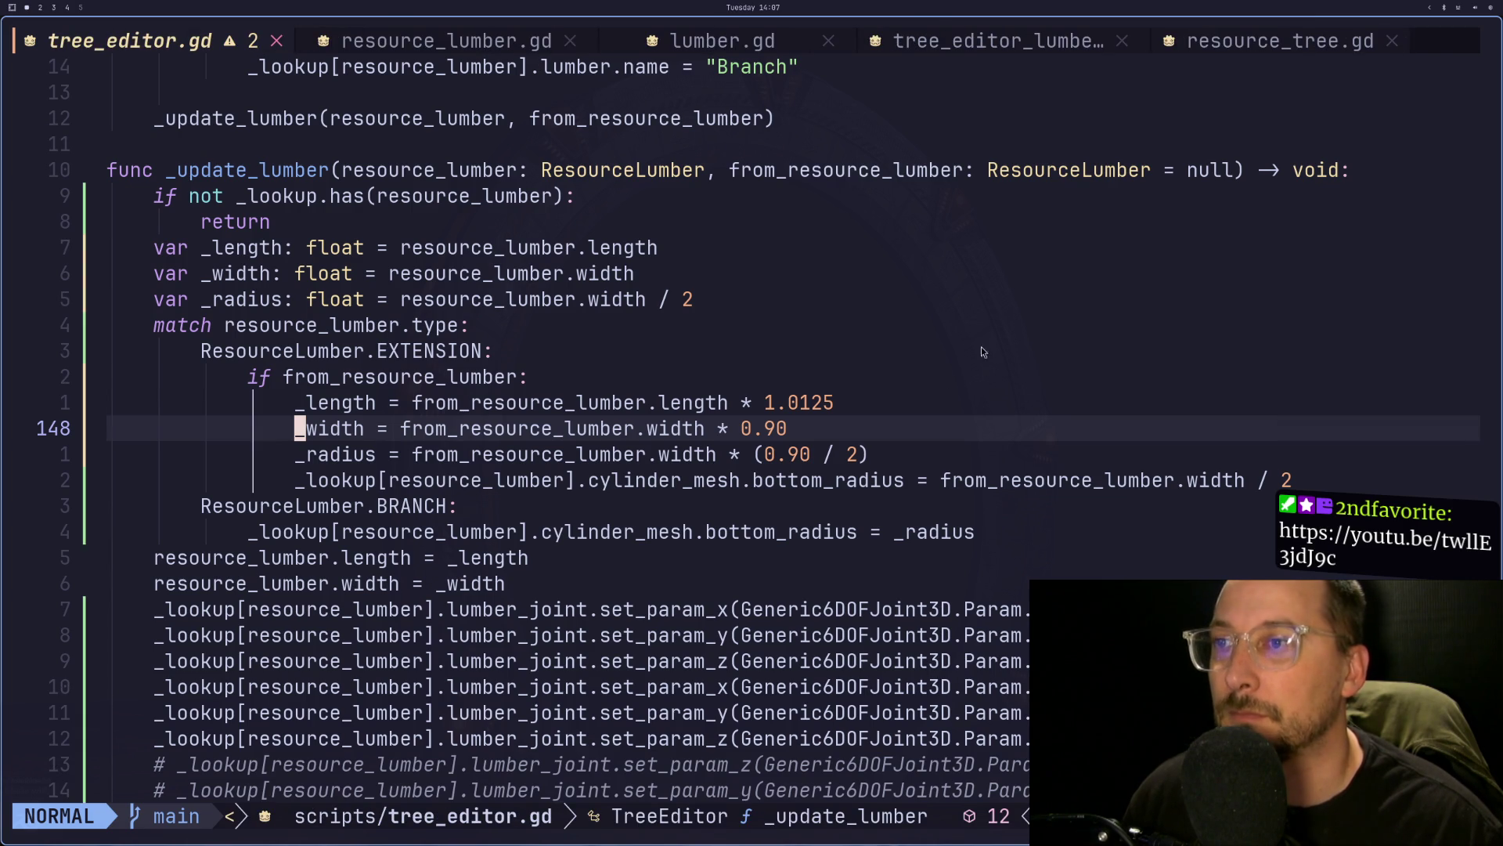
# - Delete the angular spring stiffness and damping lines from tree_editor.gd and save it
pyautogui.scroll(-2, 949, 379)
pyautogui.click(555, 610)
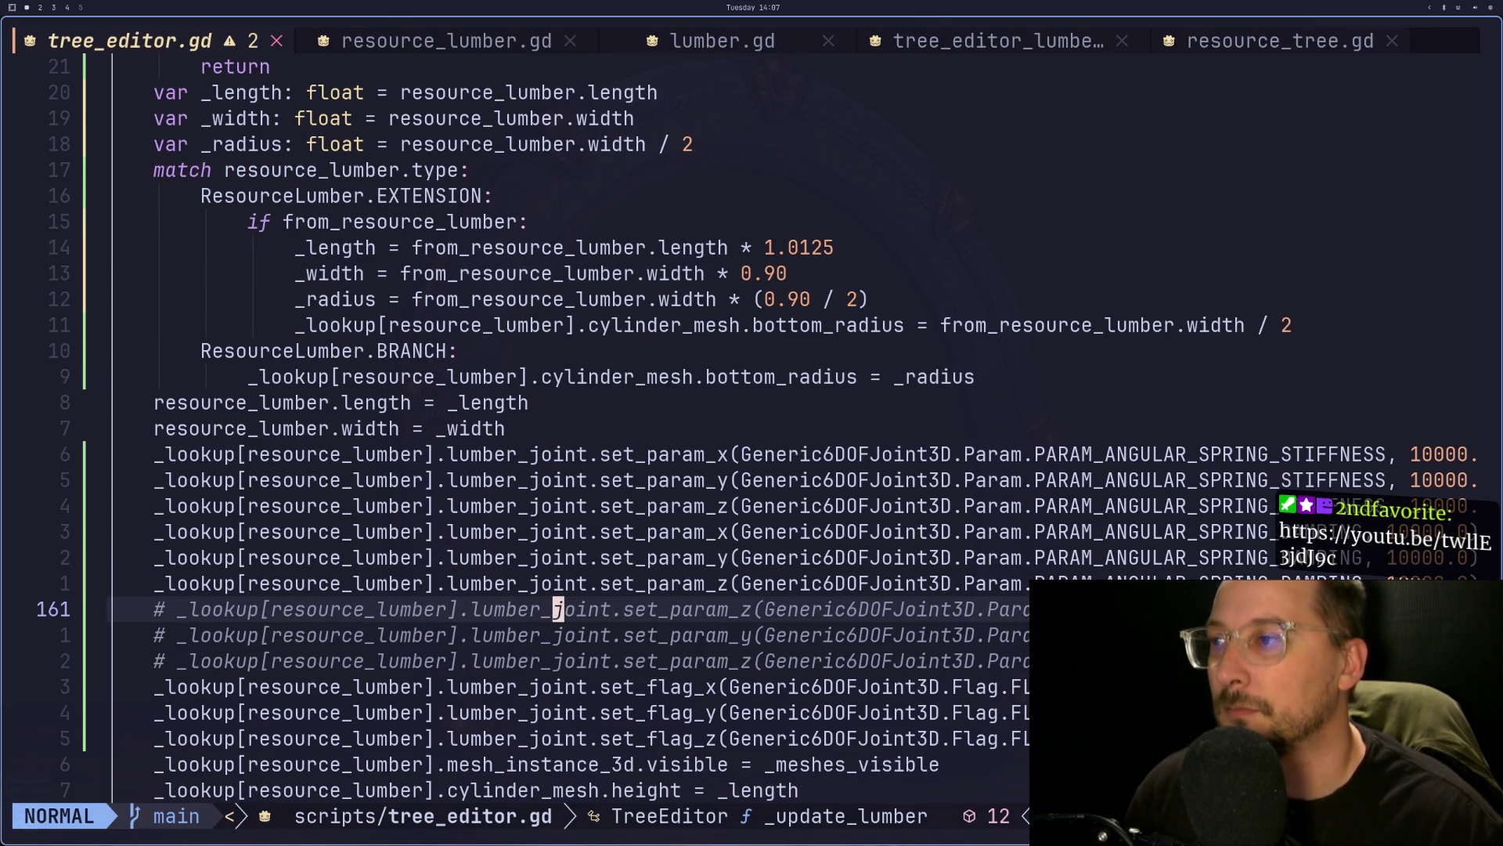
pyautogui.press('k')
pyautogui.press('k')
pyautogui.press('k')
pyautogui.press('k')
pyautogui.press('k')
pyautogui.press('k')
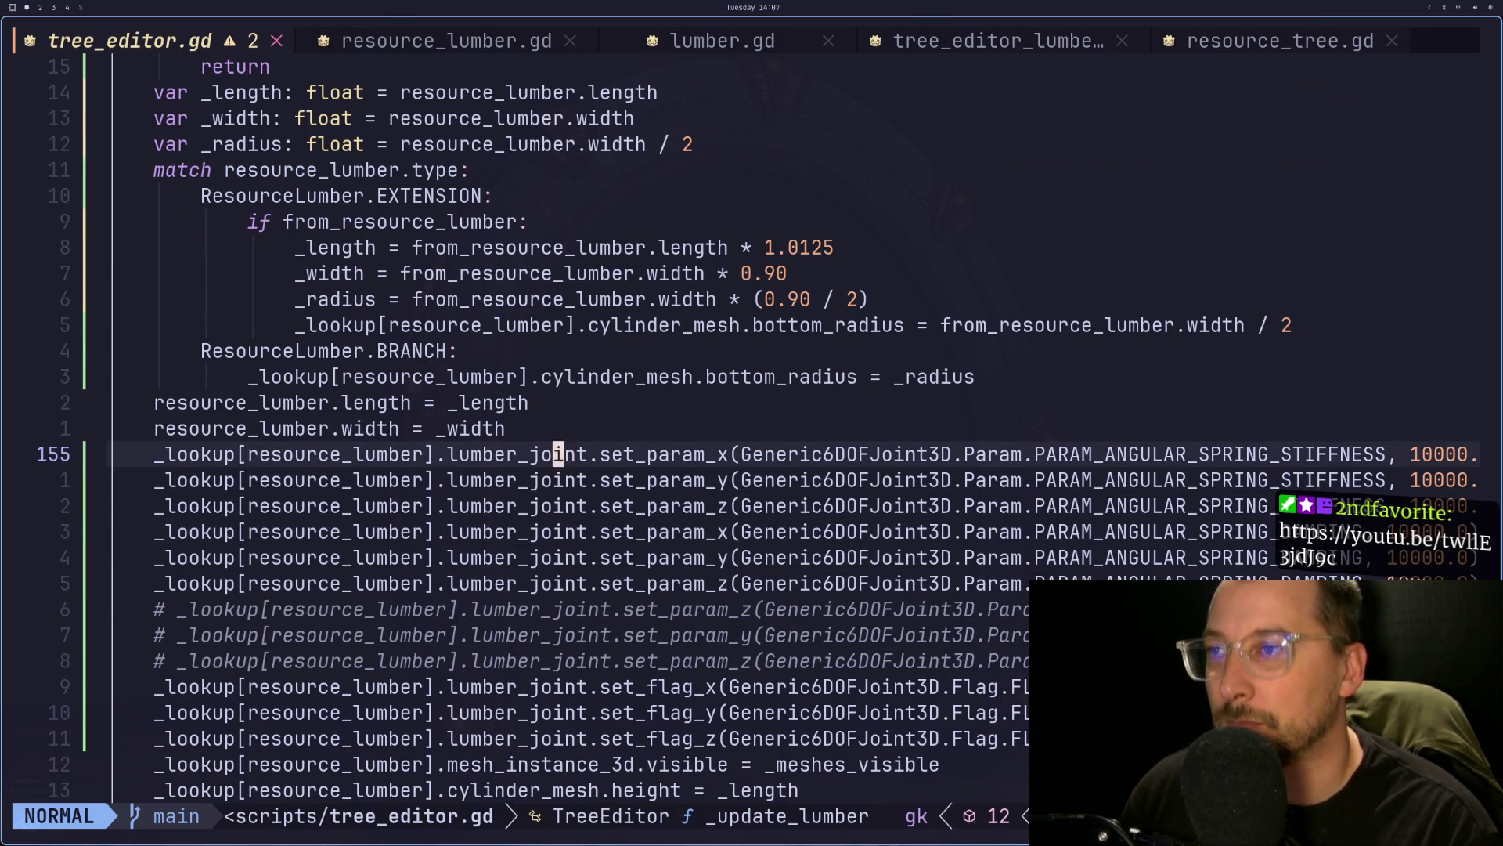
pyautogui.press('d')
pyautogui.press('d')
pyautogui.press('d')
pyautogui.press('d')
pyautogui.press('d')
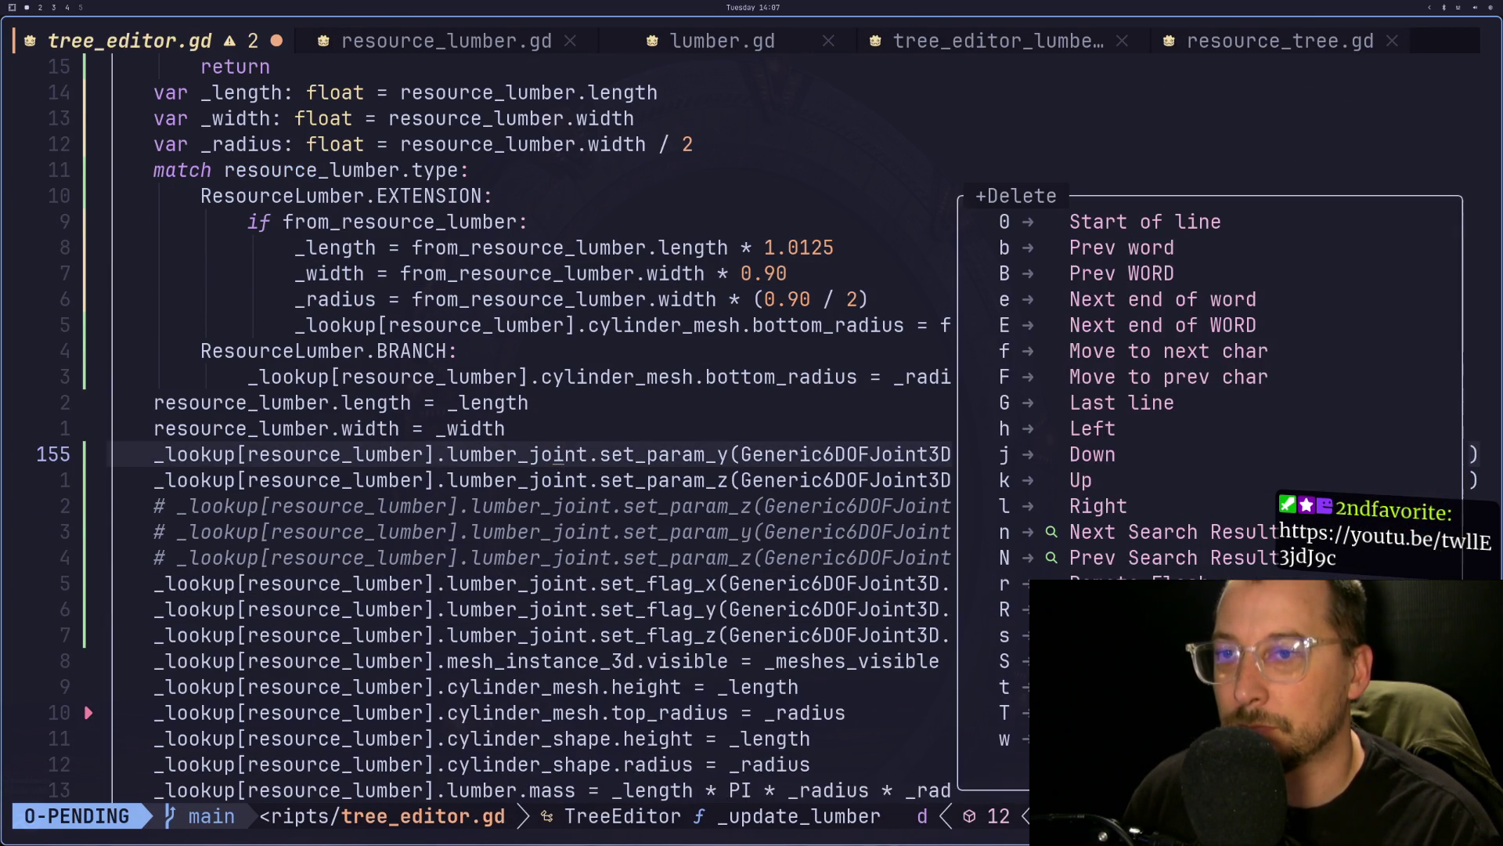
pyautogui.press('d')
pyautogui.press('d')
pyautogui.press('d')
pyautogui.press('j')
pyautogui.press('j')
pyautogui.press('j')
pyautogui.press('d')
pyautogui.press('d')
pyautogui.press('d')
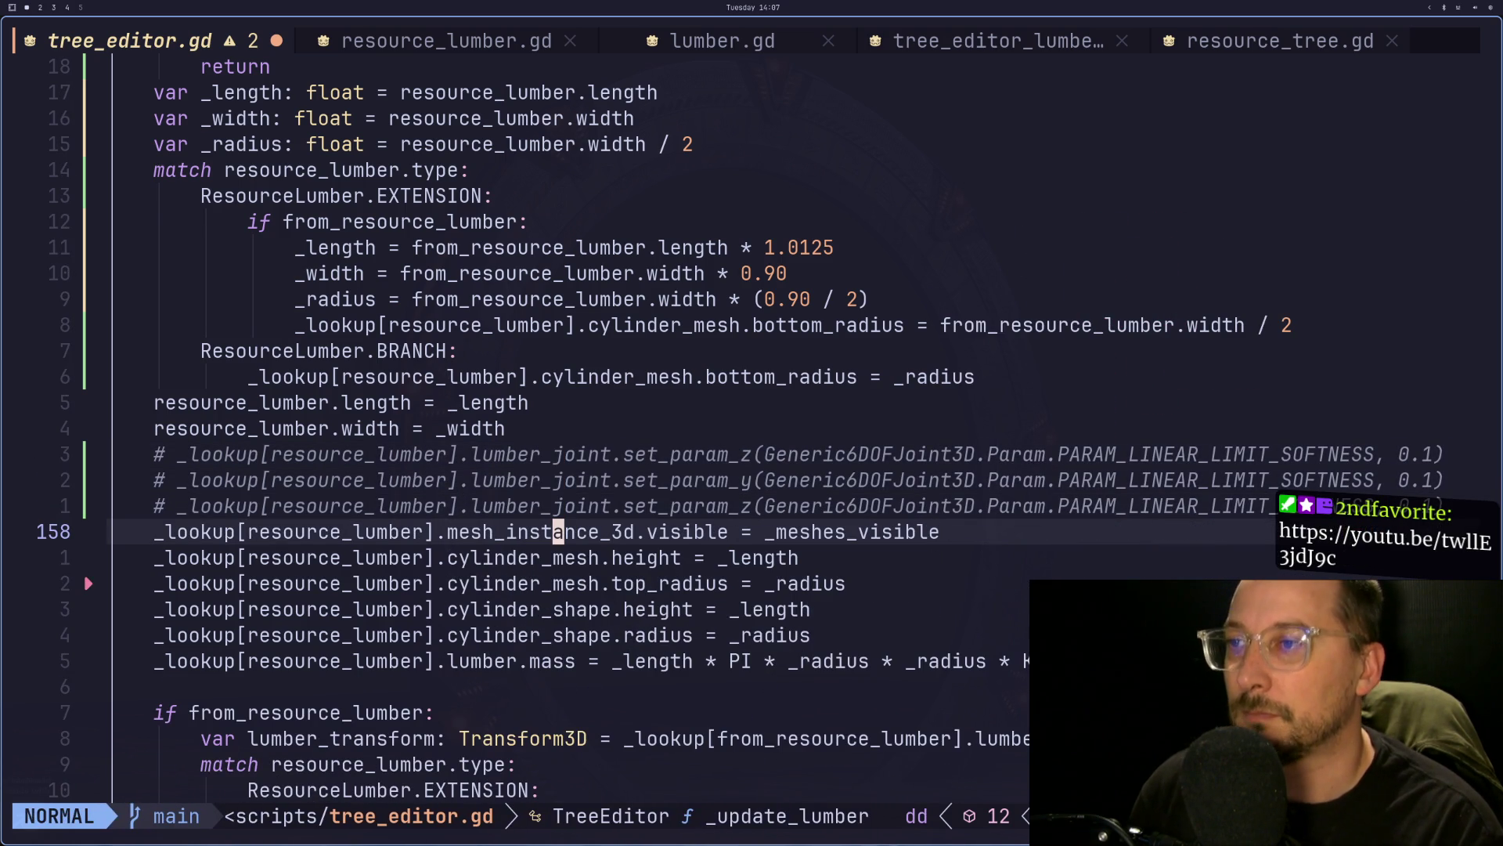
pyautogui.write(':w')
pyautogui.press('Return')
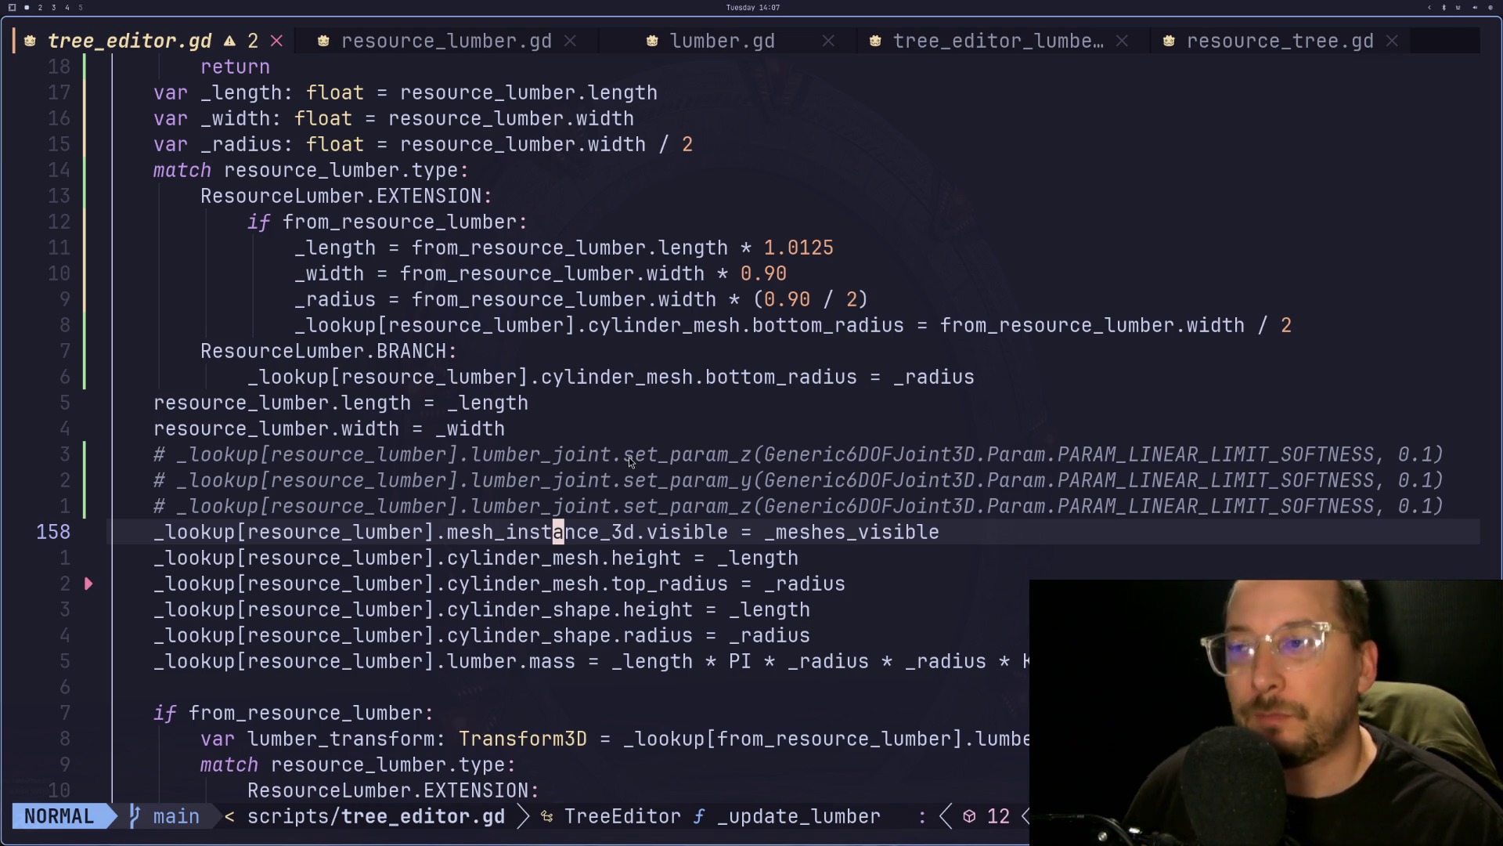
# - Step through the commented linear limit softness lines down to the y-axis line
pyautogui.click(556, 461)
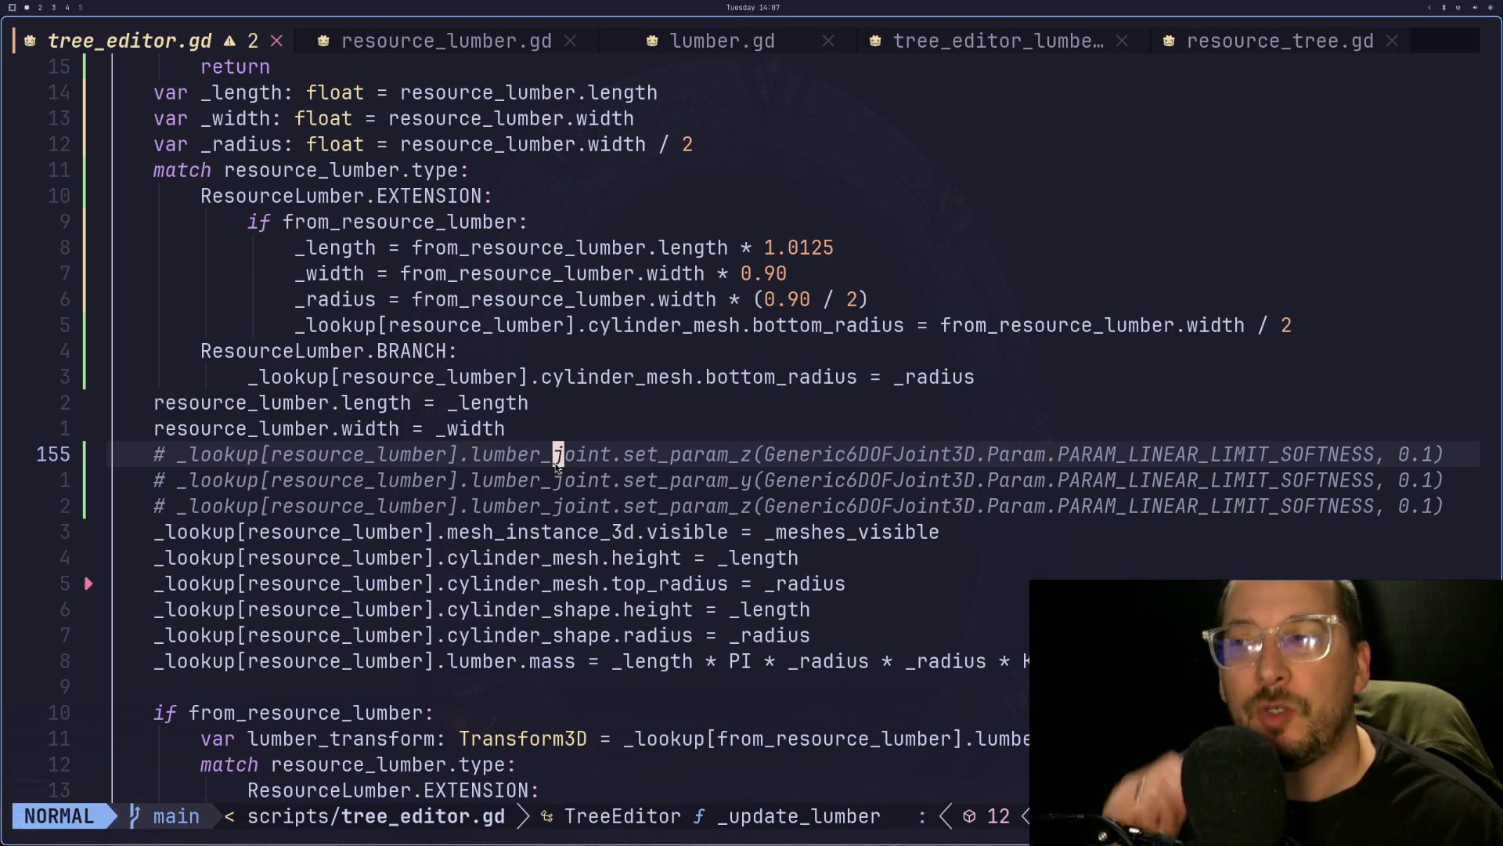
pyautogui.press('Escape')
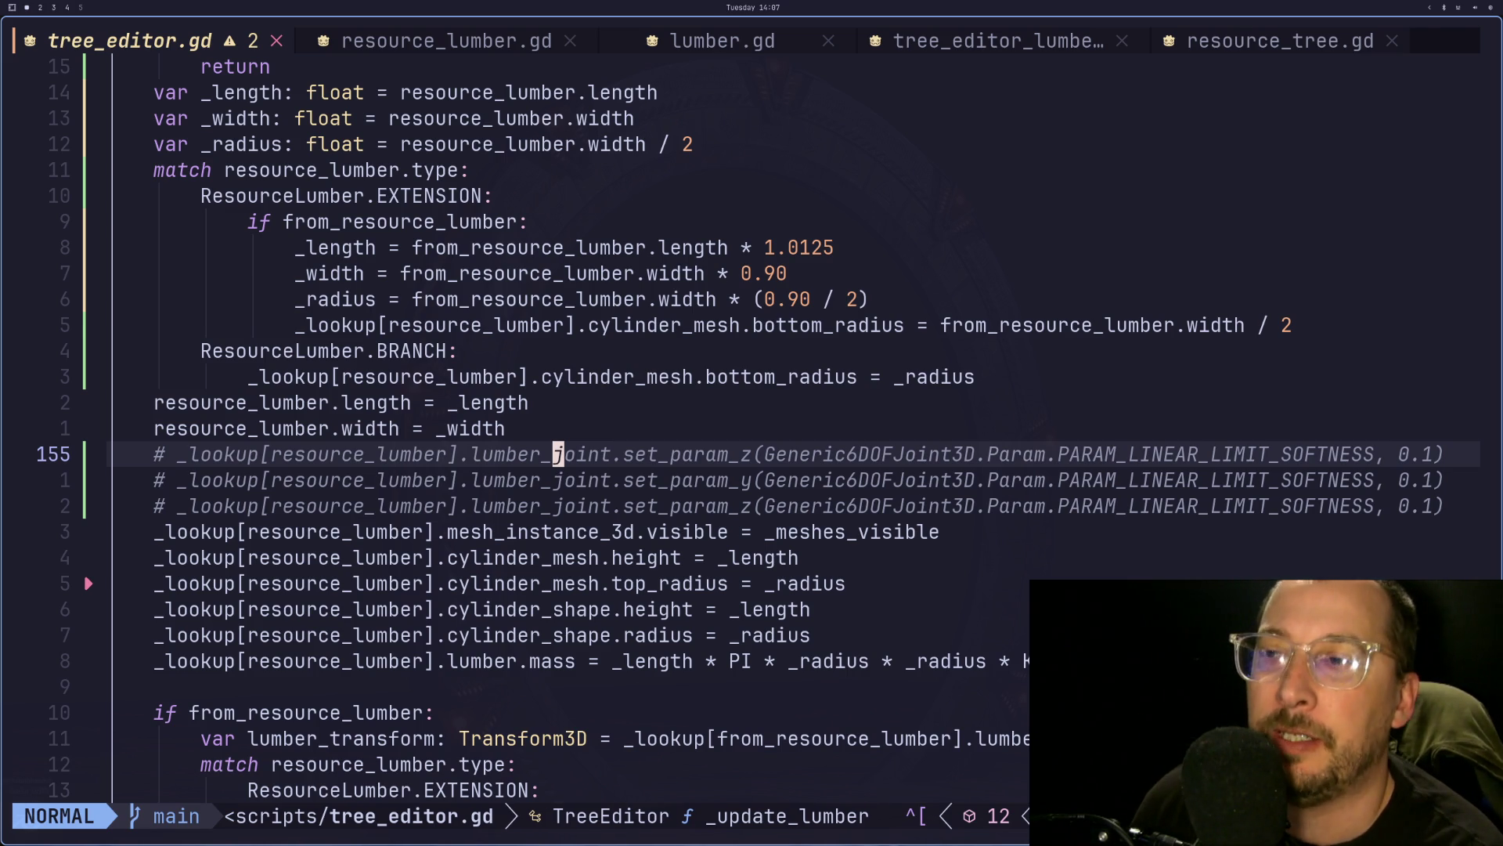
pyautogui.press('j')
pyautogui.press('j')
pyautogui.press('k')
pyautogui.press('k')
pyautogui.press('k')
pyautogui.press('j')
pyautogui.press('j')
pyautogui.press('j')
pyautogui.press('k')
pyautogui.press('k')
pyautogui.press('j')
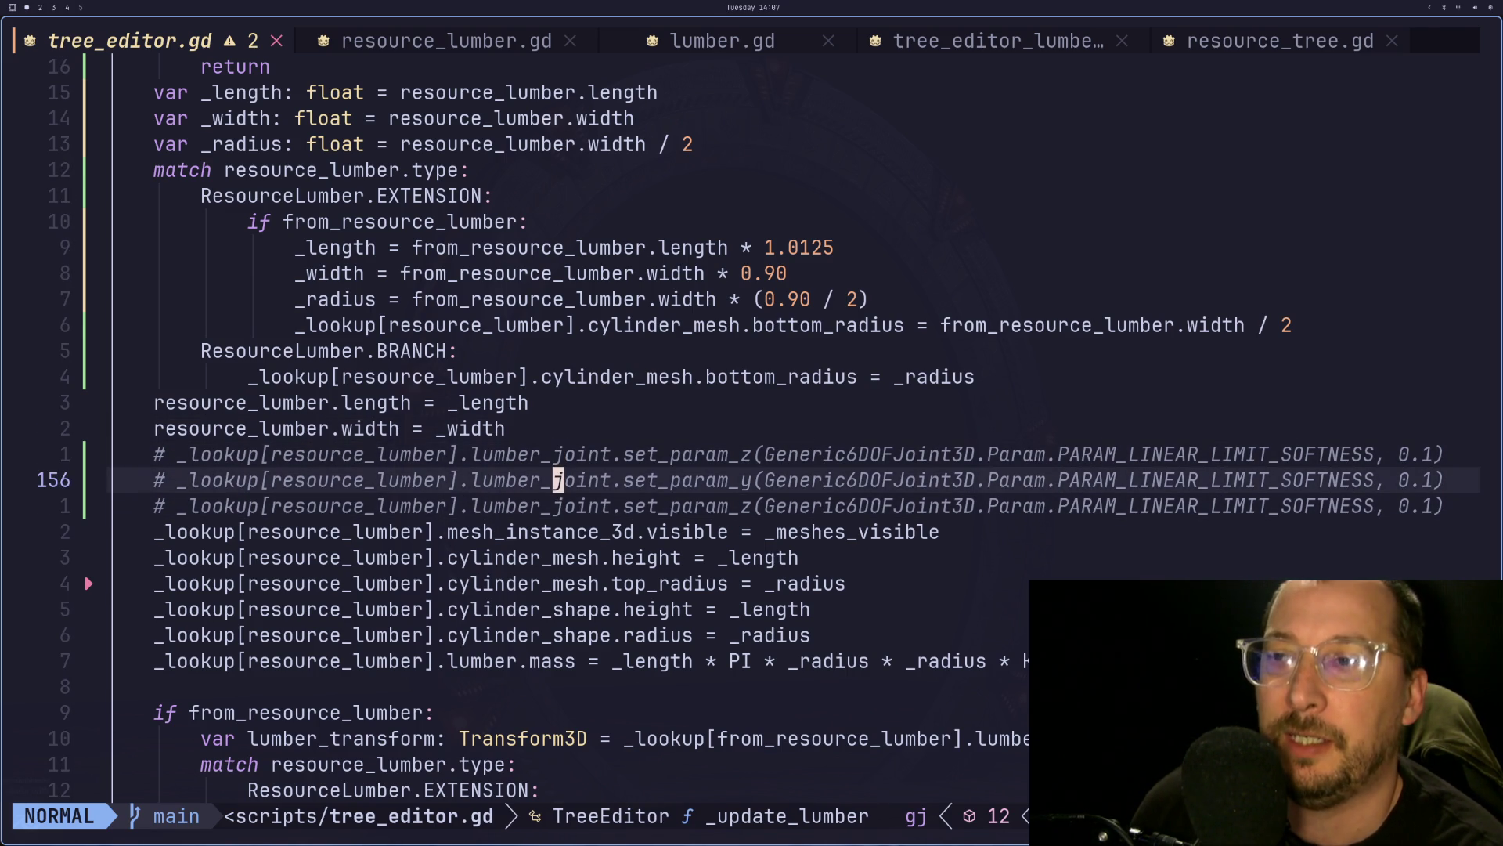
pyautogui.press('j')
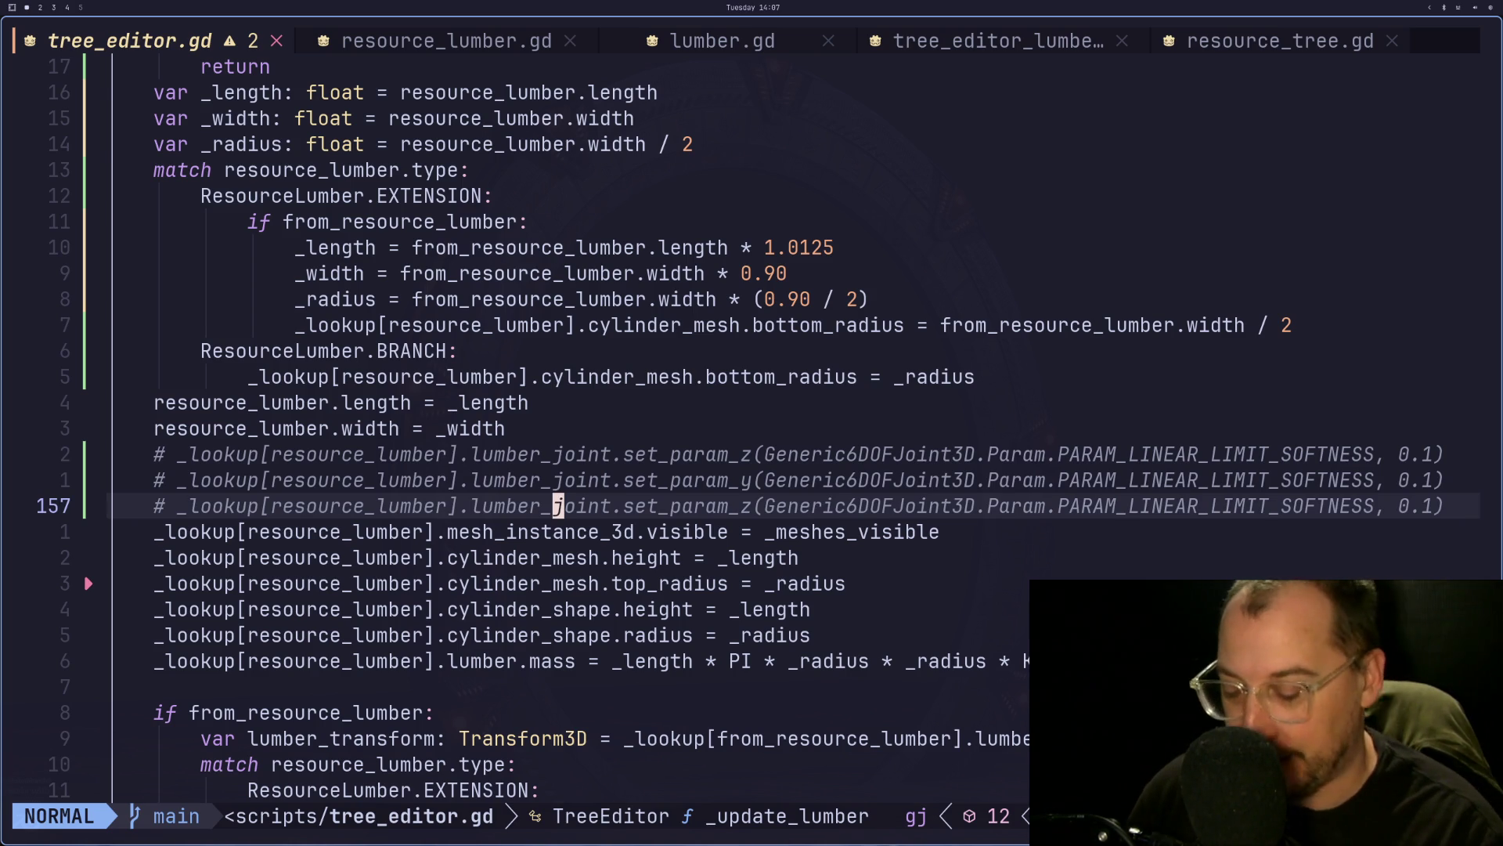
# - Cycle through the open scripts to peek at resource_lumber.gd, then return to tree_editor.gd
pyautogui.hotkey('shift', 'l')
pyautogui.hotkey('shift', 'h')
pyautogui.hotkey('shift', 'l')
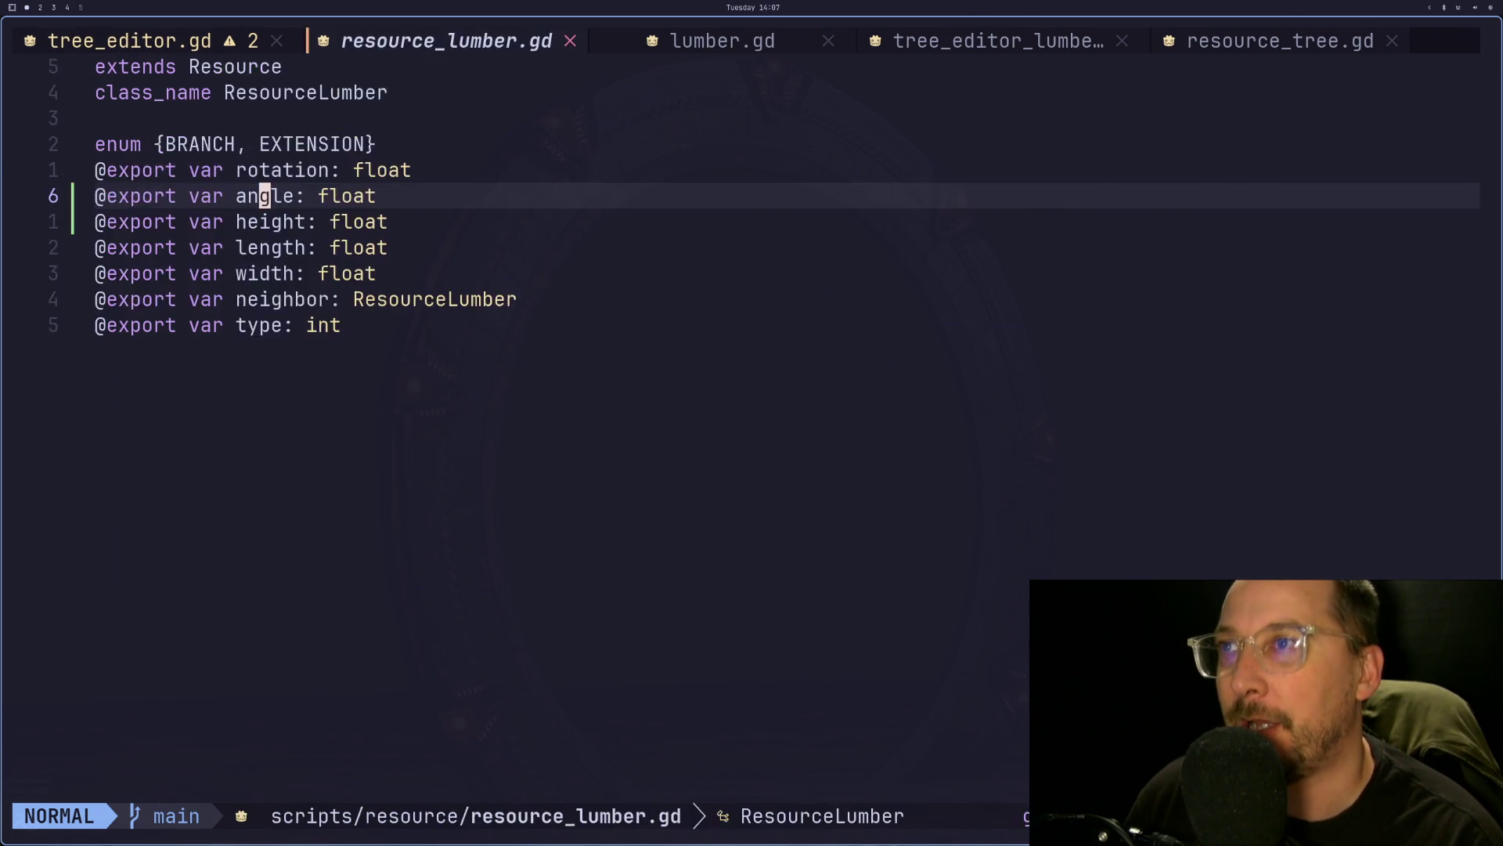
pyautogui.hotkey('shift', 'l')
pyautogui.hotkey('shift', 'h')
pyautogui.hotkey('shift', 'h')
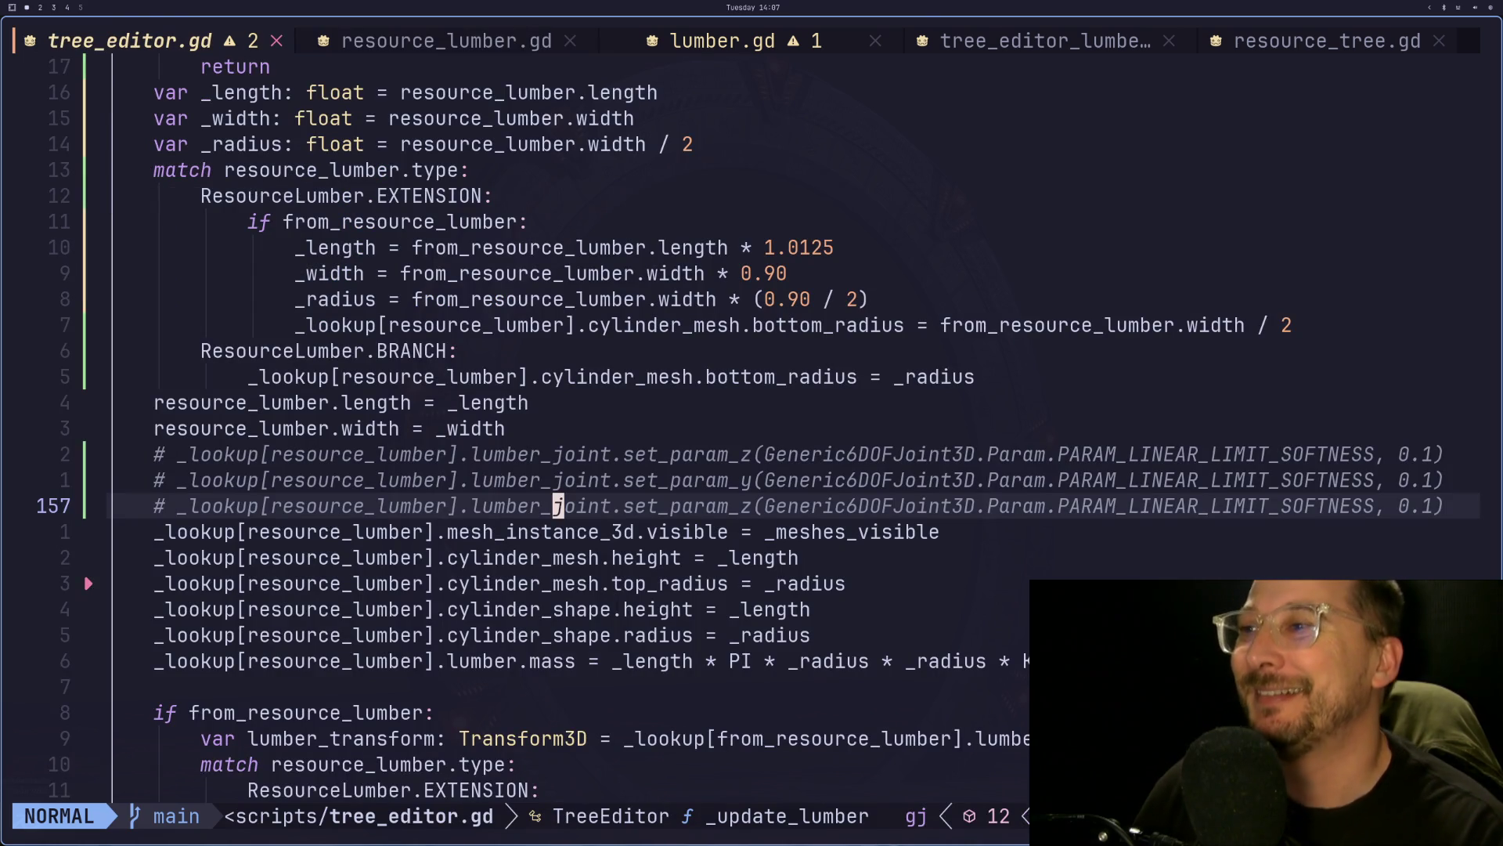
pyautogui.hotkey('shift', 'l')
pyautogui.hotkey('shift', 'h')
# - Review the three commented linear limit softness lines again, cancelling the pending command
pyautogui.press('j')
pyautogui.press('j')
pyautogui.press('k')
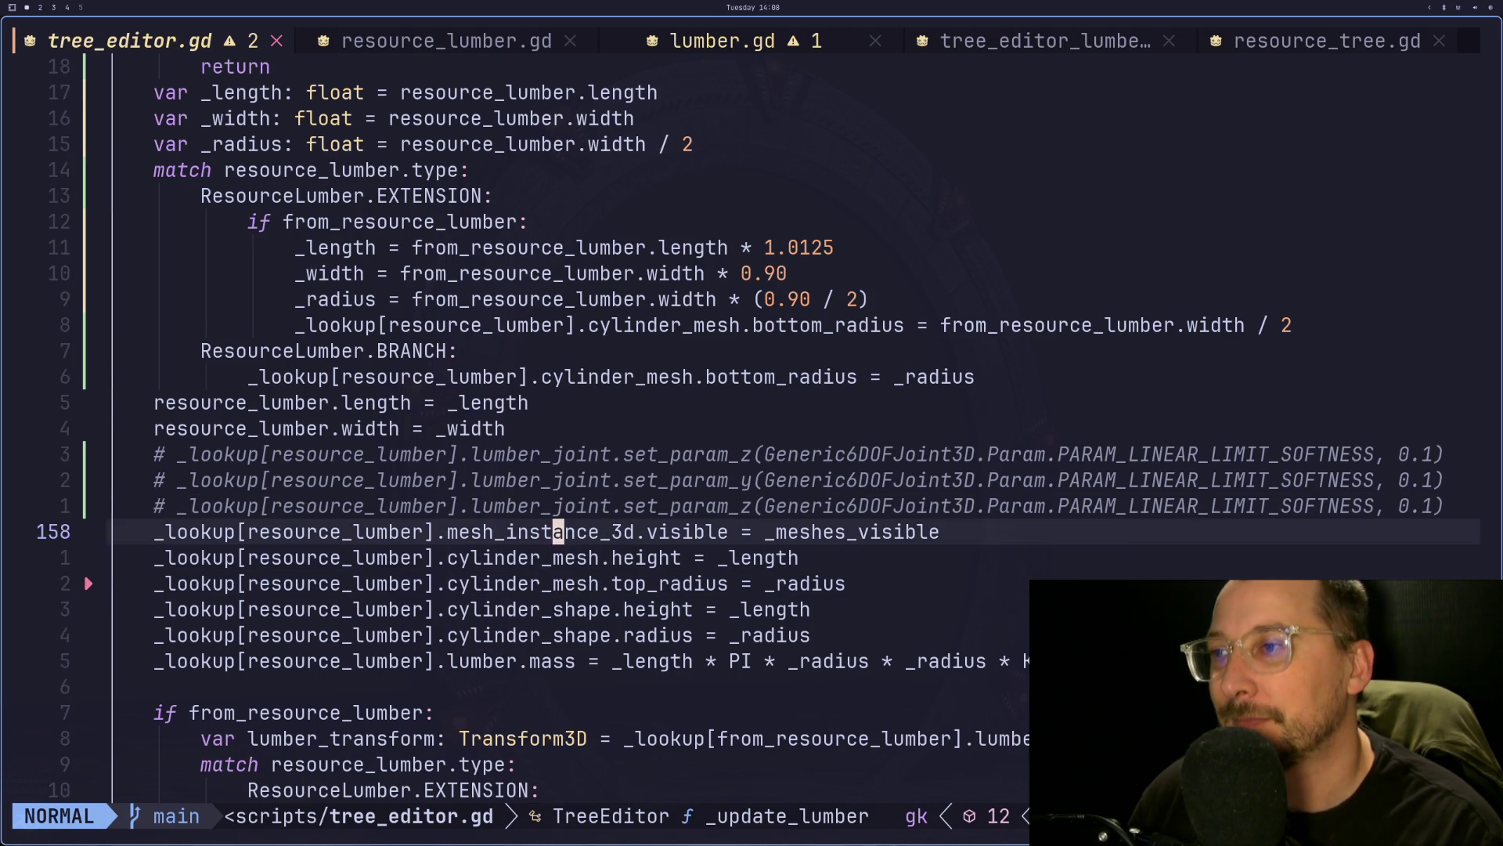
pyautogui.press('k')
pyautogui.press('k')
pyautogui.press('k')
pyautogui.press('j')
pyautogui.press('j')
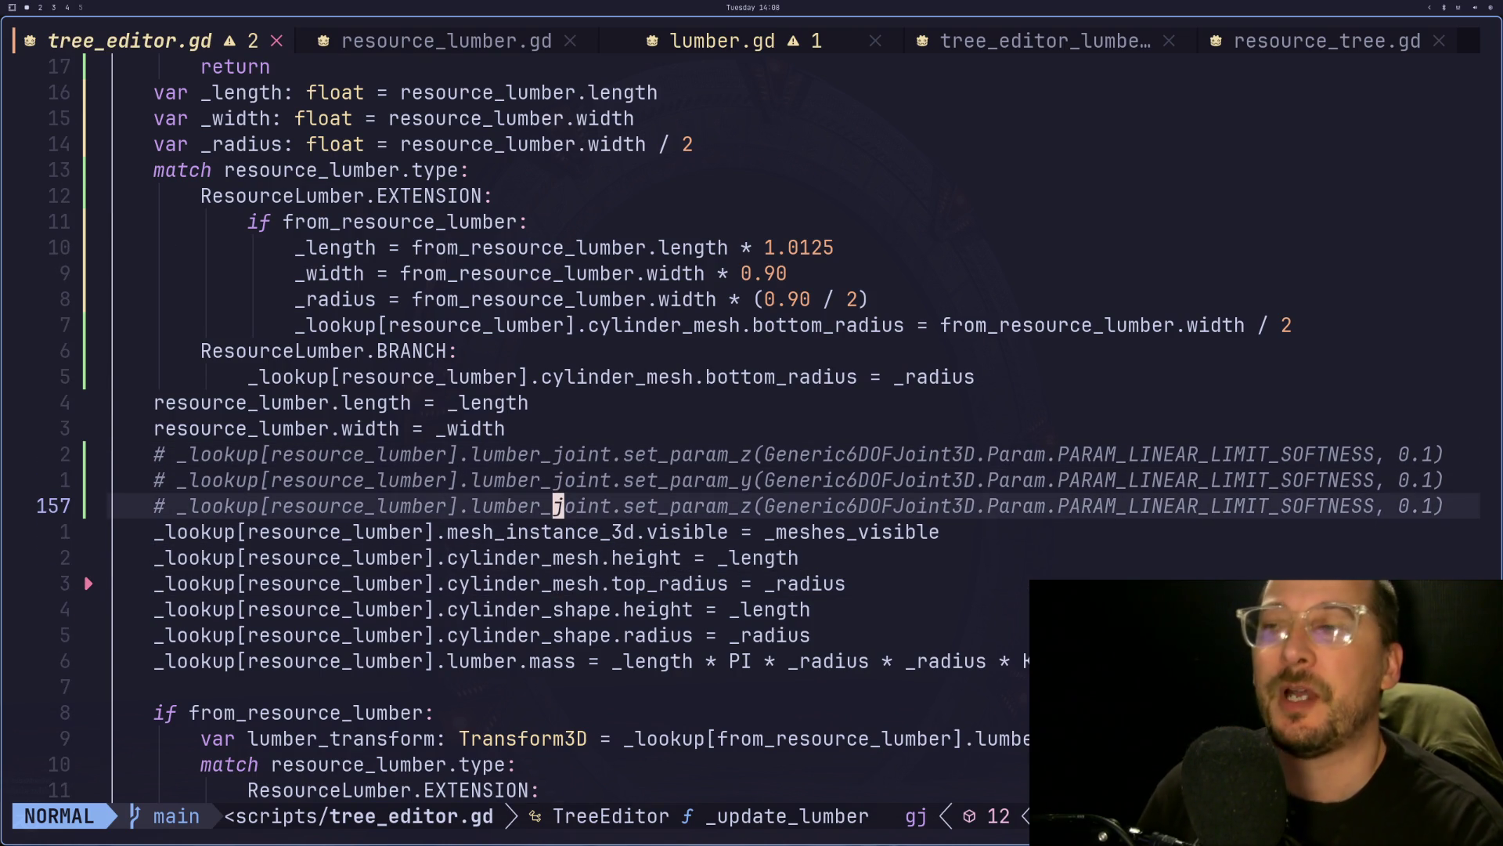
pyautogui.press('k')
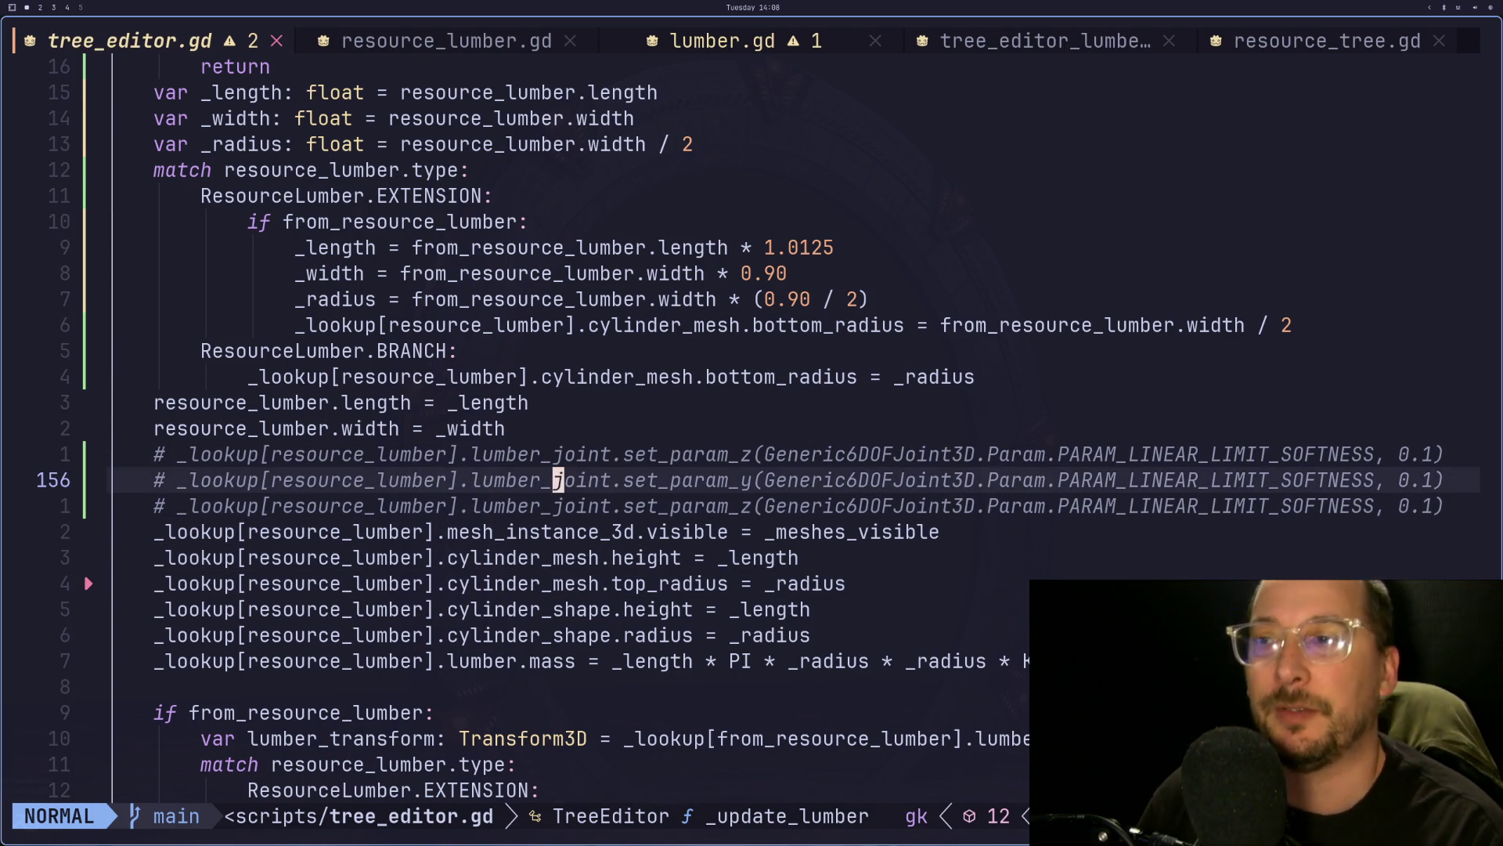
pyautogui.press('k')
pyautogui.press('k')
pyautogui.press('j')
pyautogui.press('j')
pyautogui.press('j')
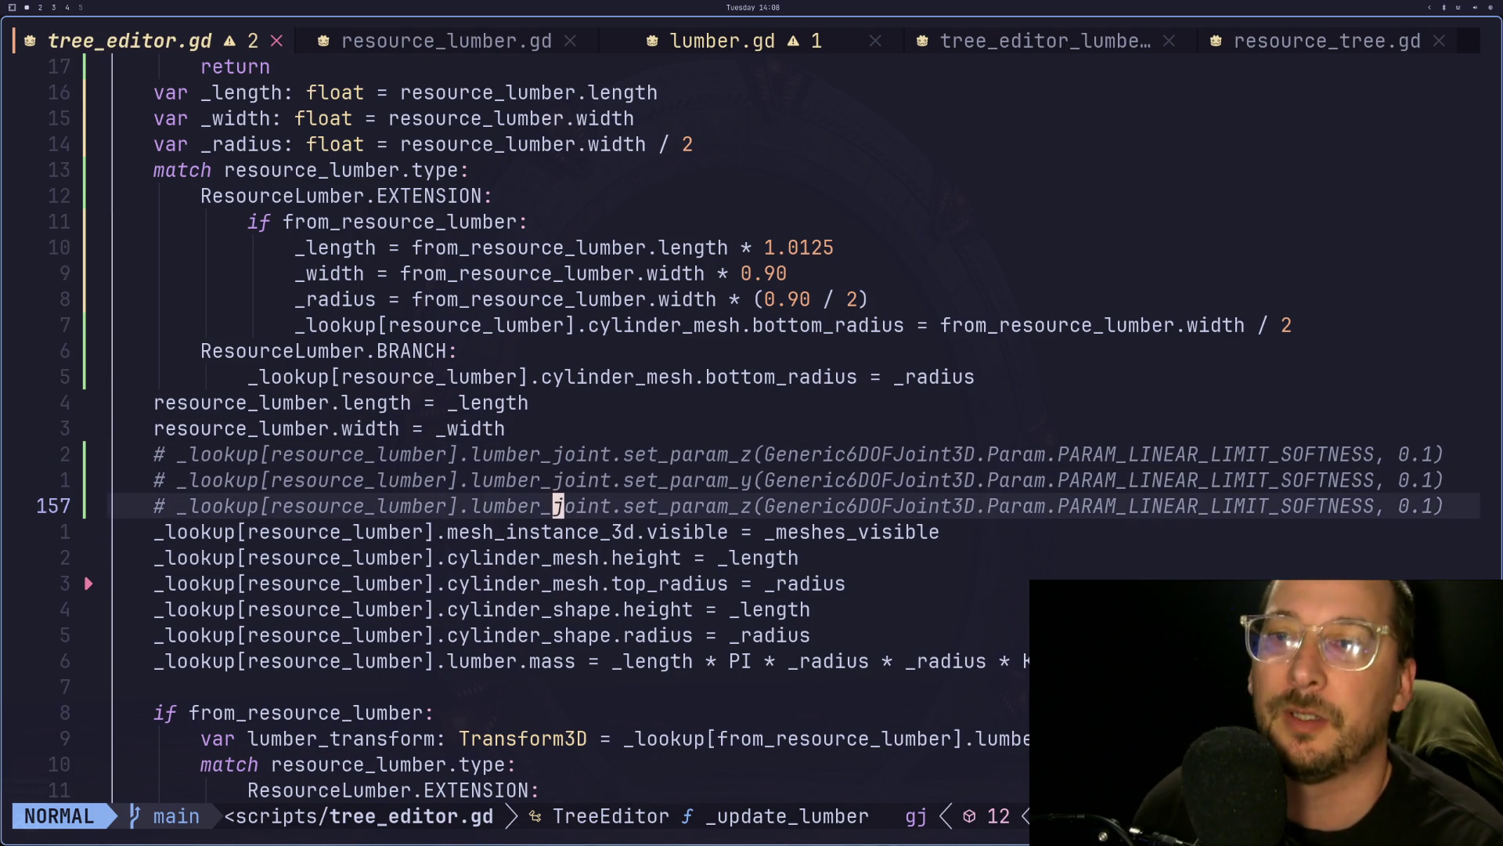
pyautogui.press('Escape')
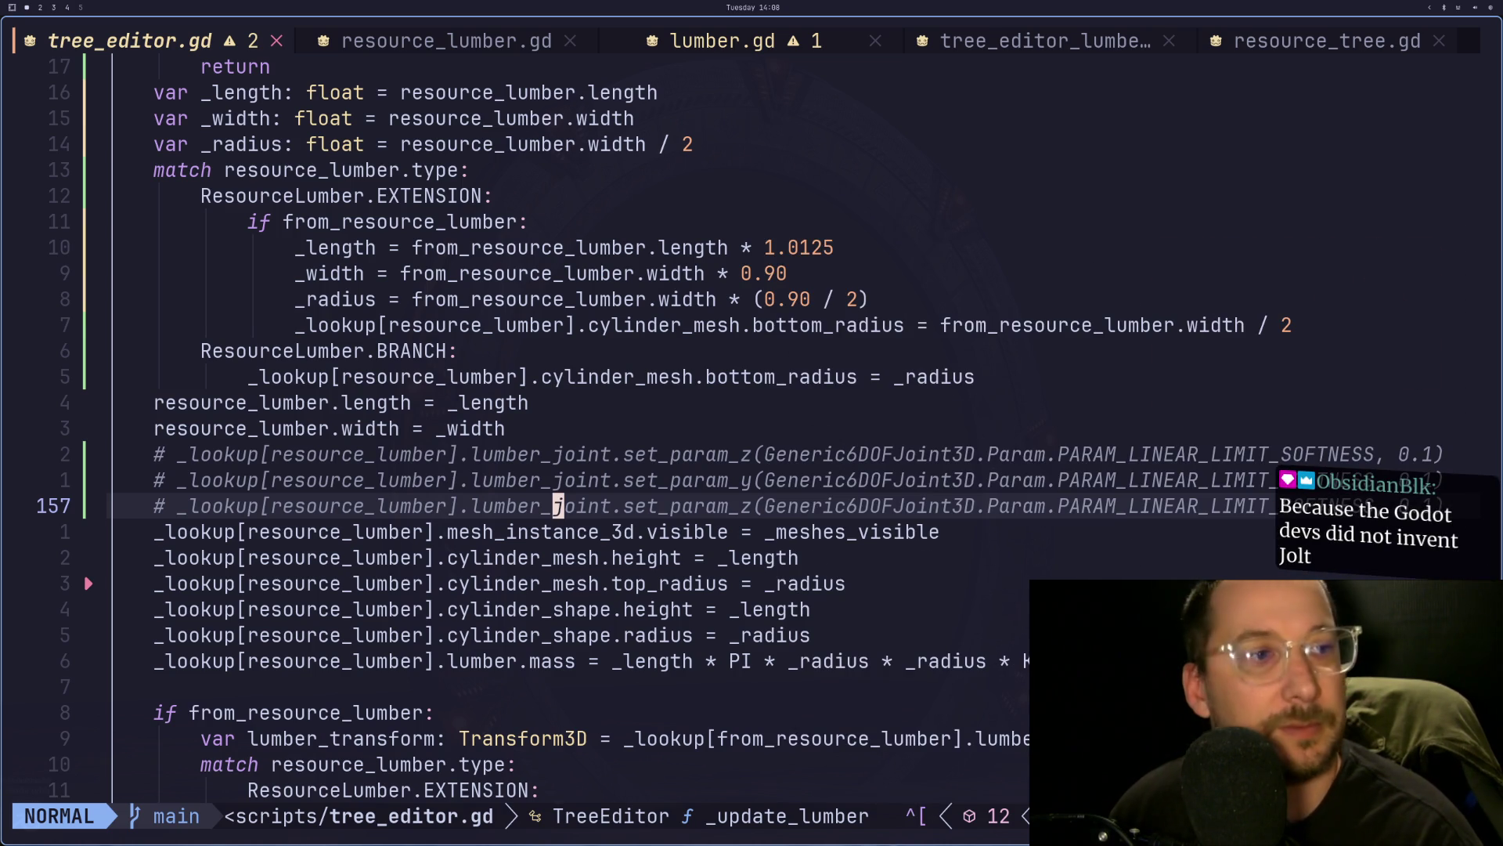
# - Save tree_editor.gd with the softness lines still commented, then return to Godot's joint node
pyautogui.press('j')
pyautogui.press('k')
pyautogui.press('k')
pyautogui.press('k')
pyautogui.press('j')
pyautogui.press('j')
pyautogui.press('j')
pyautogui.press('k')
pyautogui.press('k')
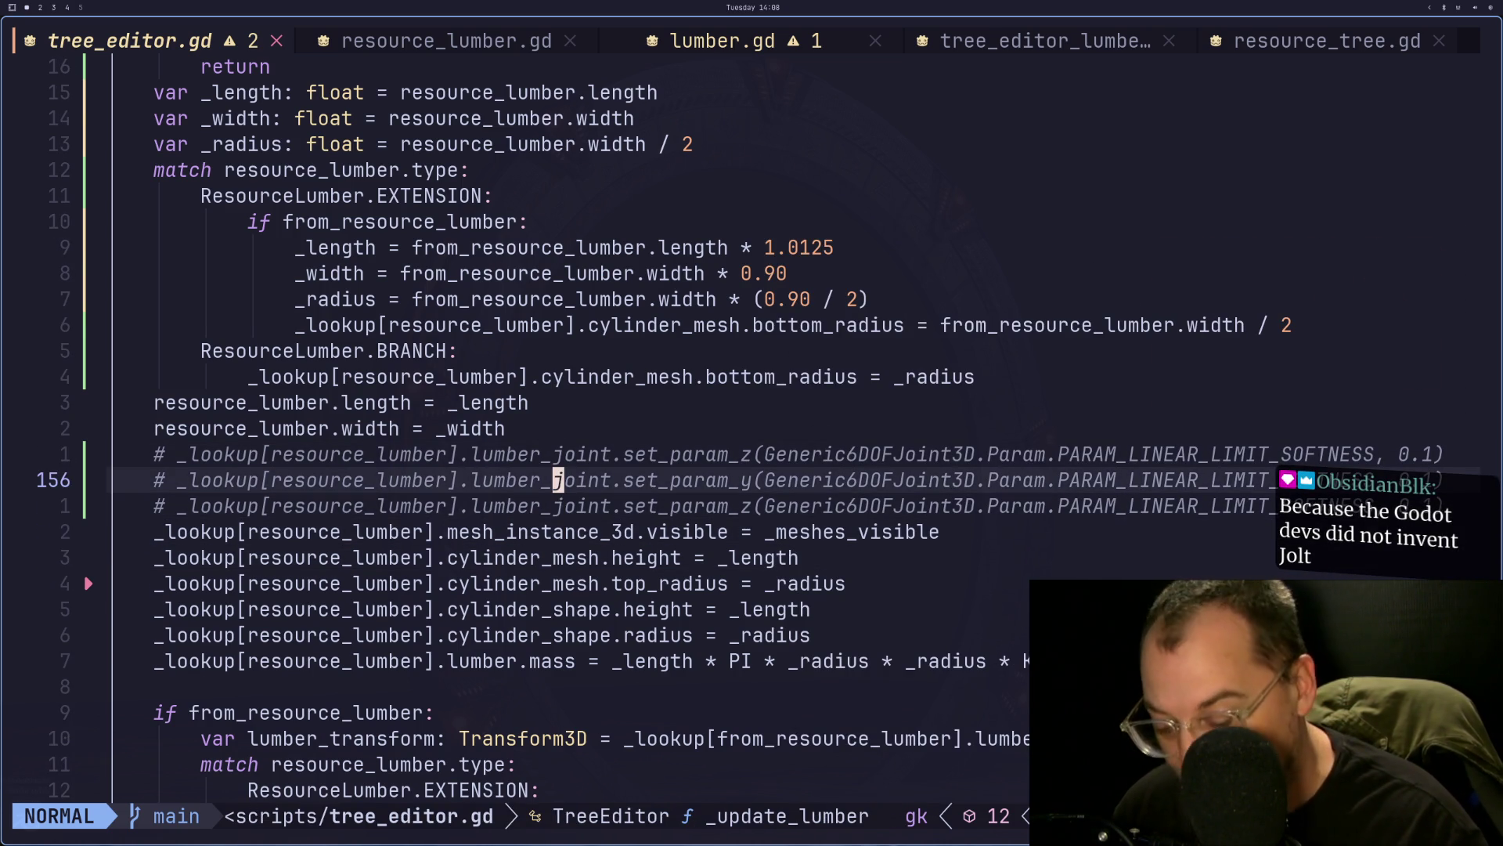
pyautogui.write(':w')
pyautogui.press('Return')
pyautogui.press('k')
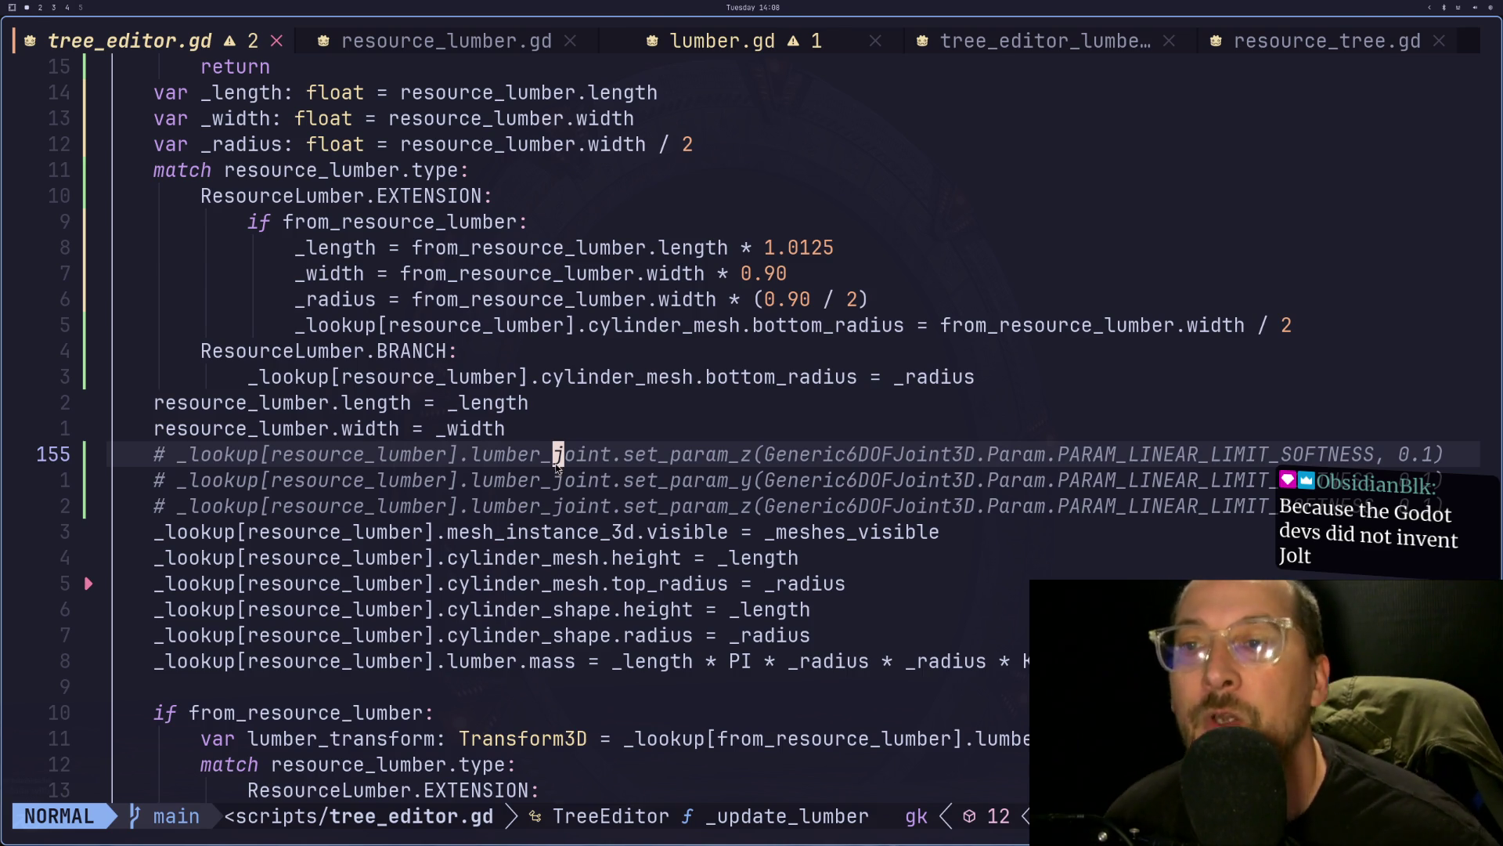
pyautogui.press('super+2')
pyautogui.press('Down')
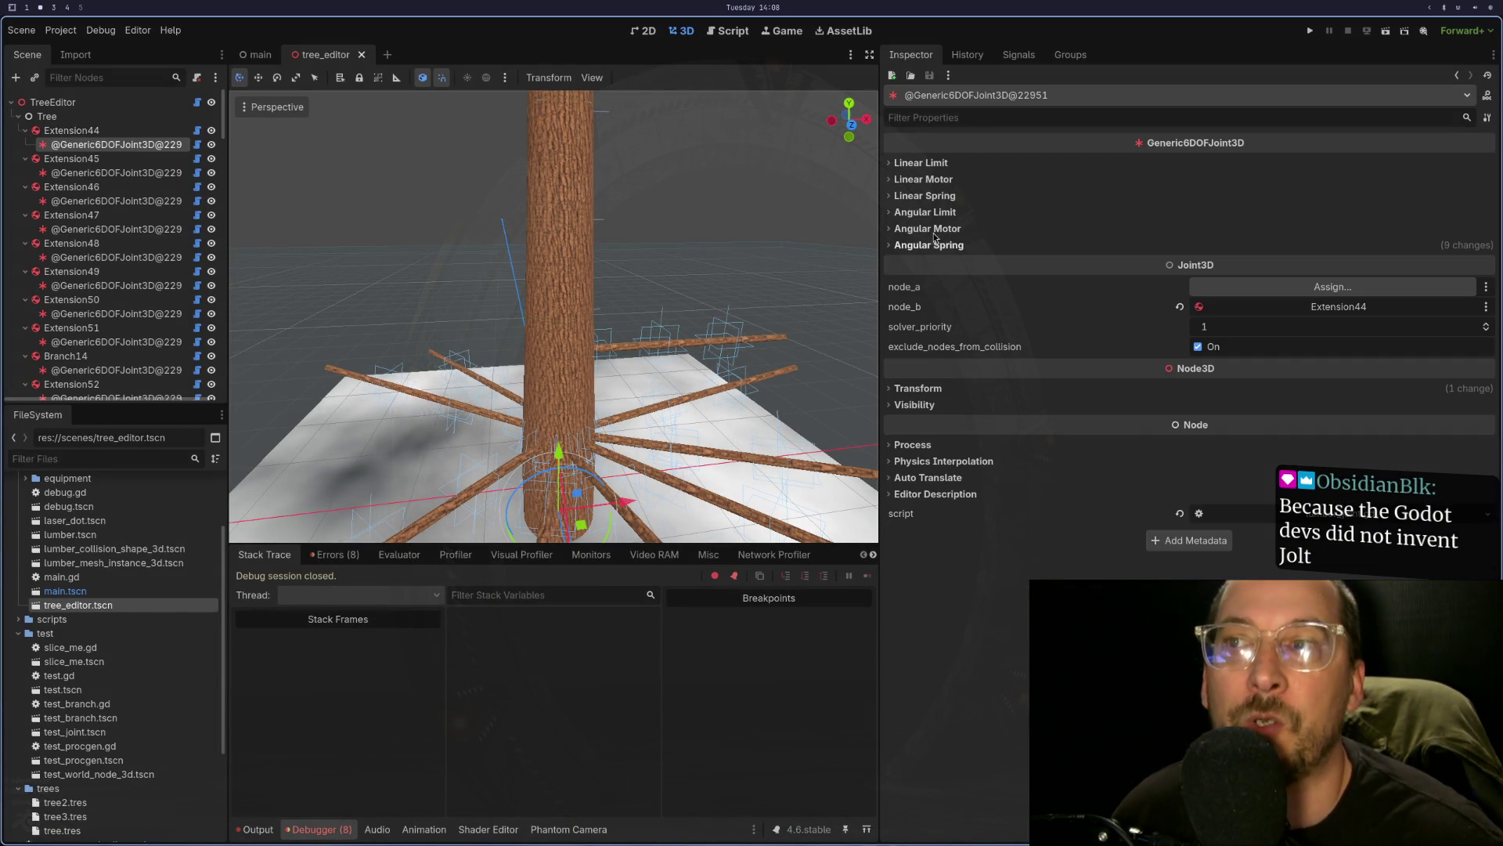
# - Expand Linear Limit and check x and y: softness 0.7, restitution 0.5, damping 1.0
pyautogui.click(919, 163)
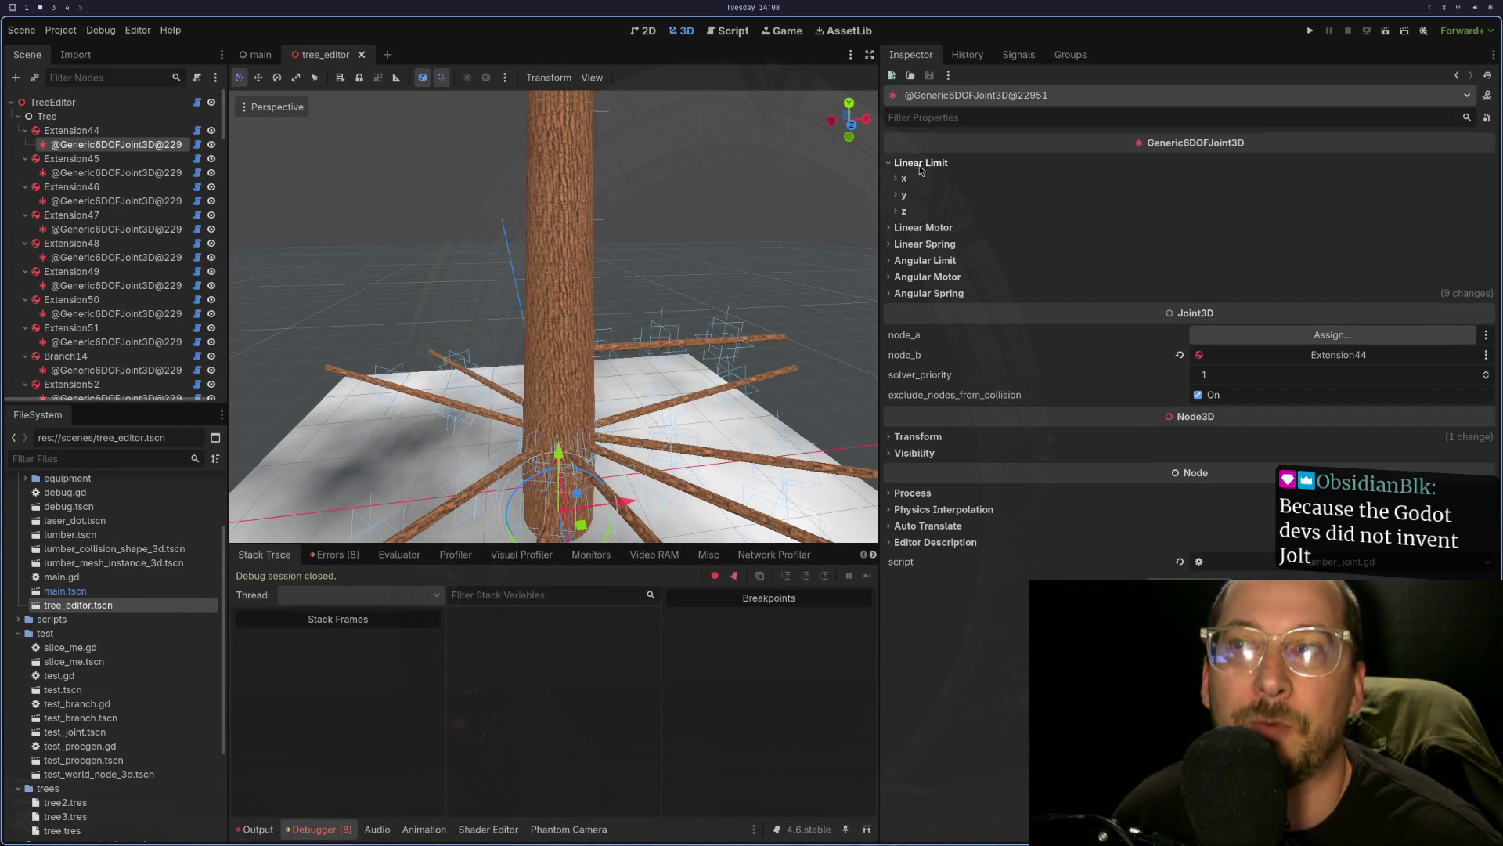
pyautogui.click(905, 178)
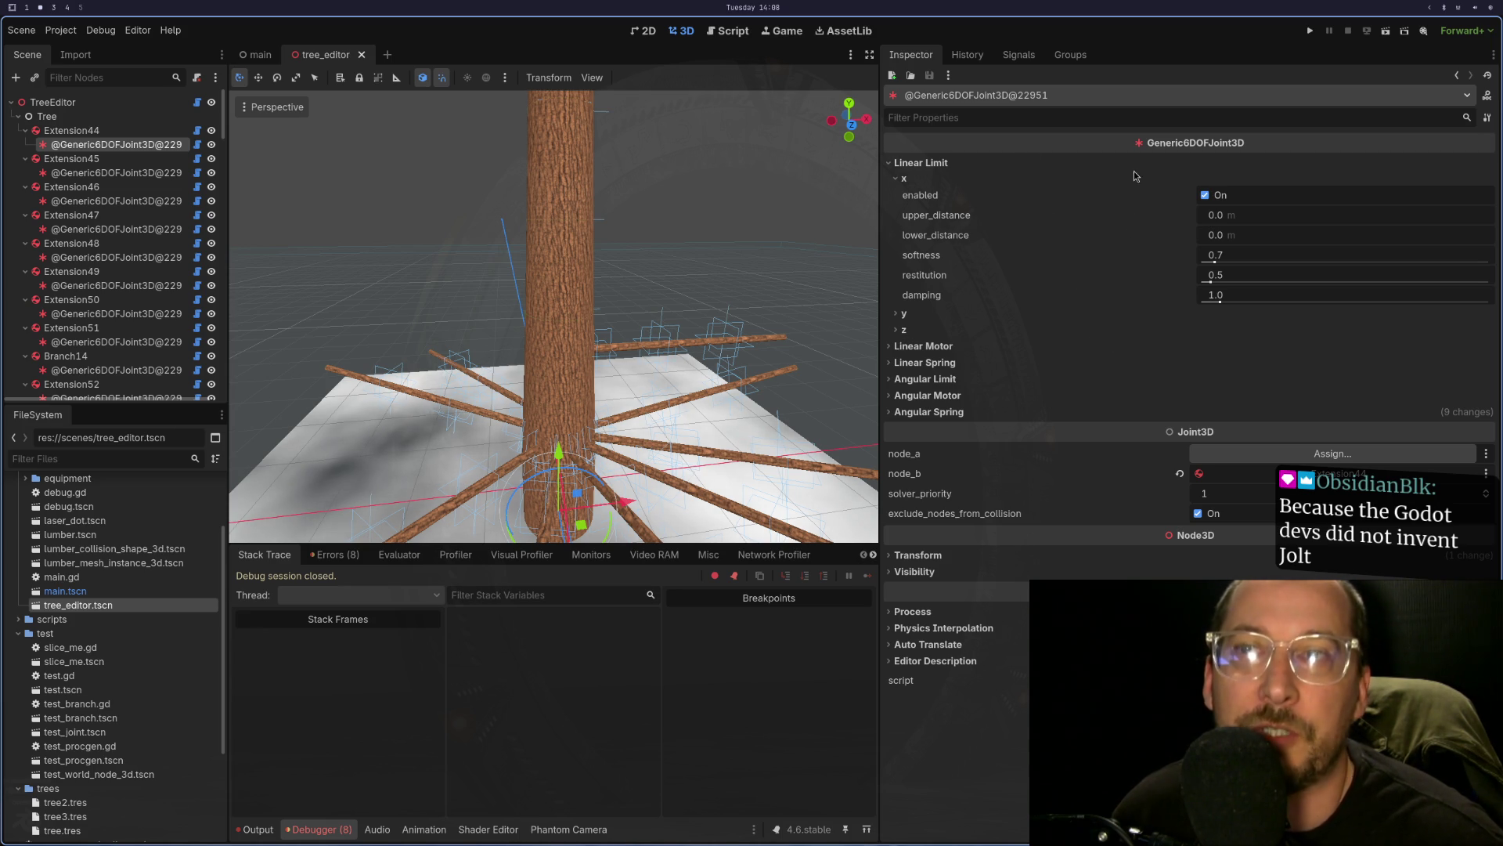
pyautogui.click(905, 180)
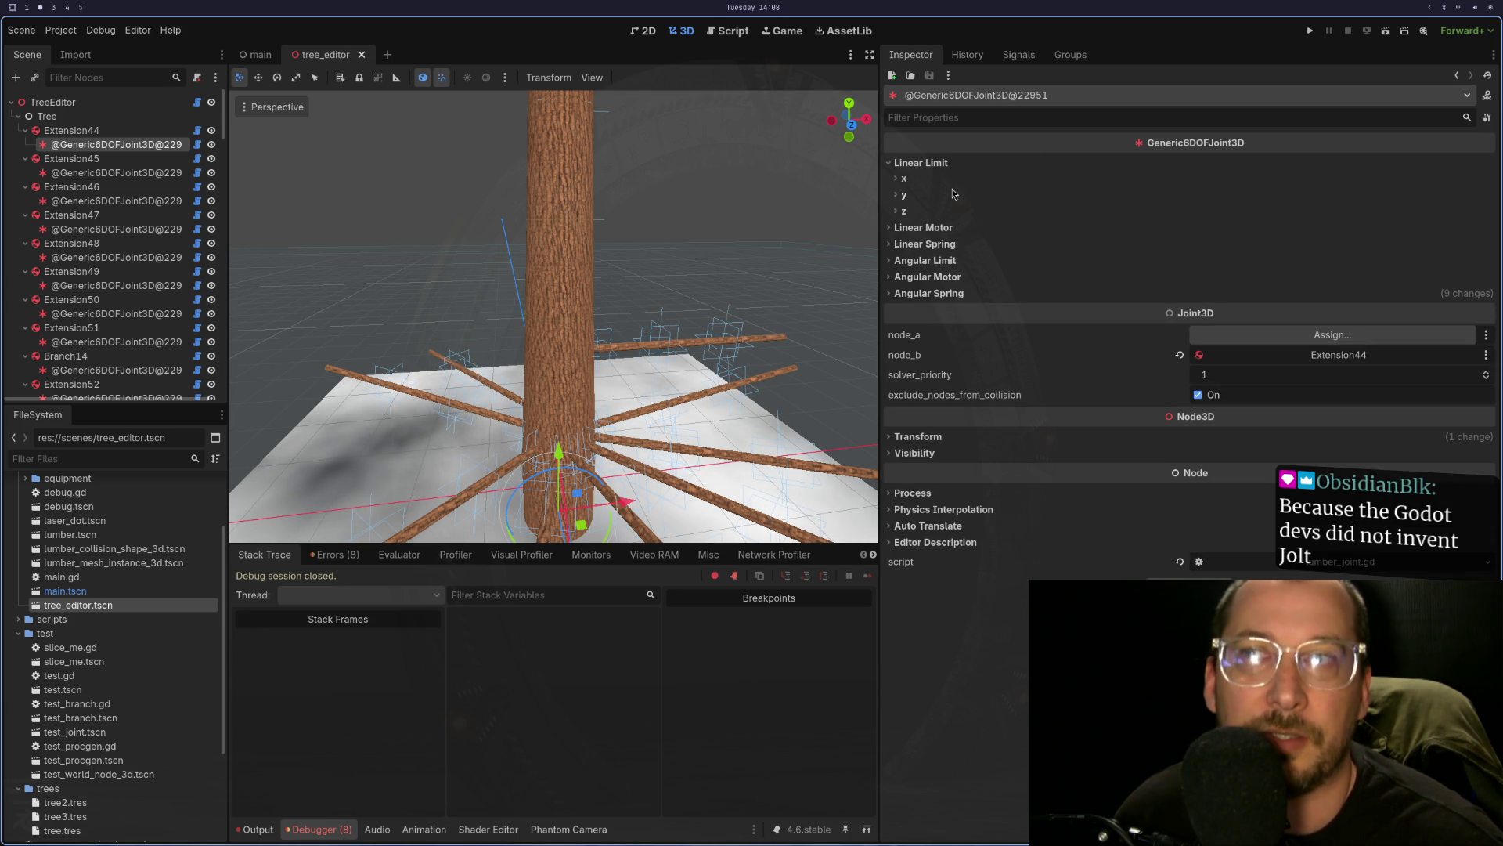
pyautogui.click(906, 195)
pyautogui.click(909, 180)
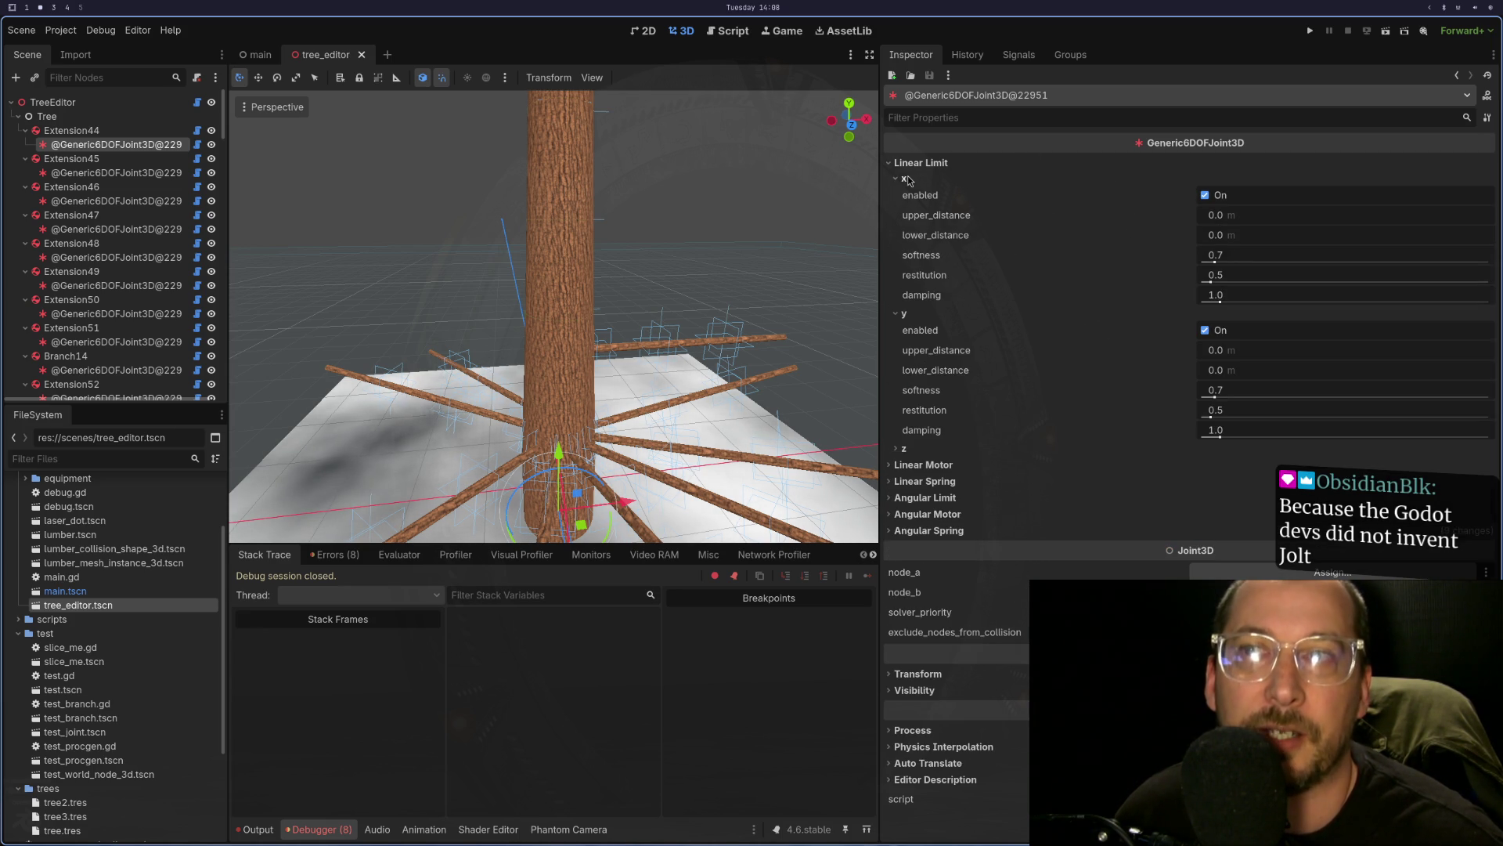
pyautogui.click(907, 180)
pyautogui.click(907, 194)
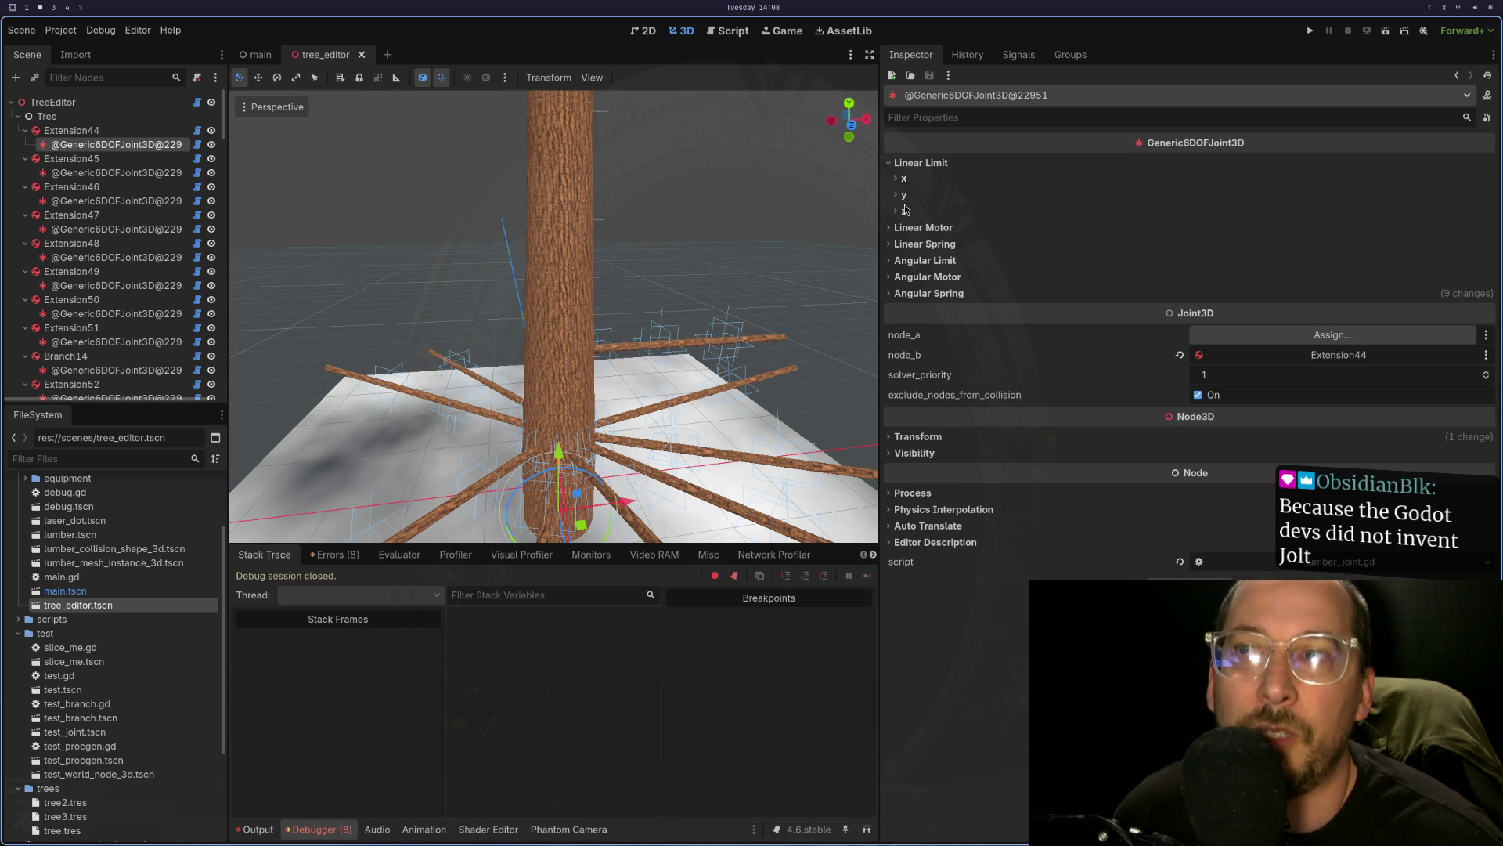
pyautogui.click(907, 180)
pyautogui.click(907, 179)
# - Glance at the Neovim code, then check the Debugger's Errors list and Stack Trace
pyautogui.press('super+1')
pyautogui.press('super+2')
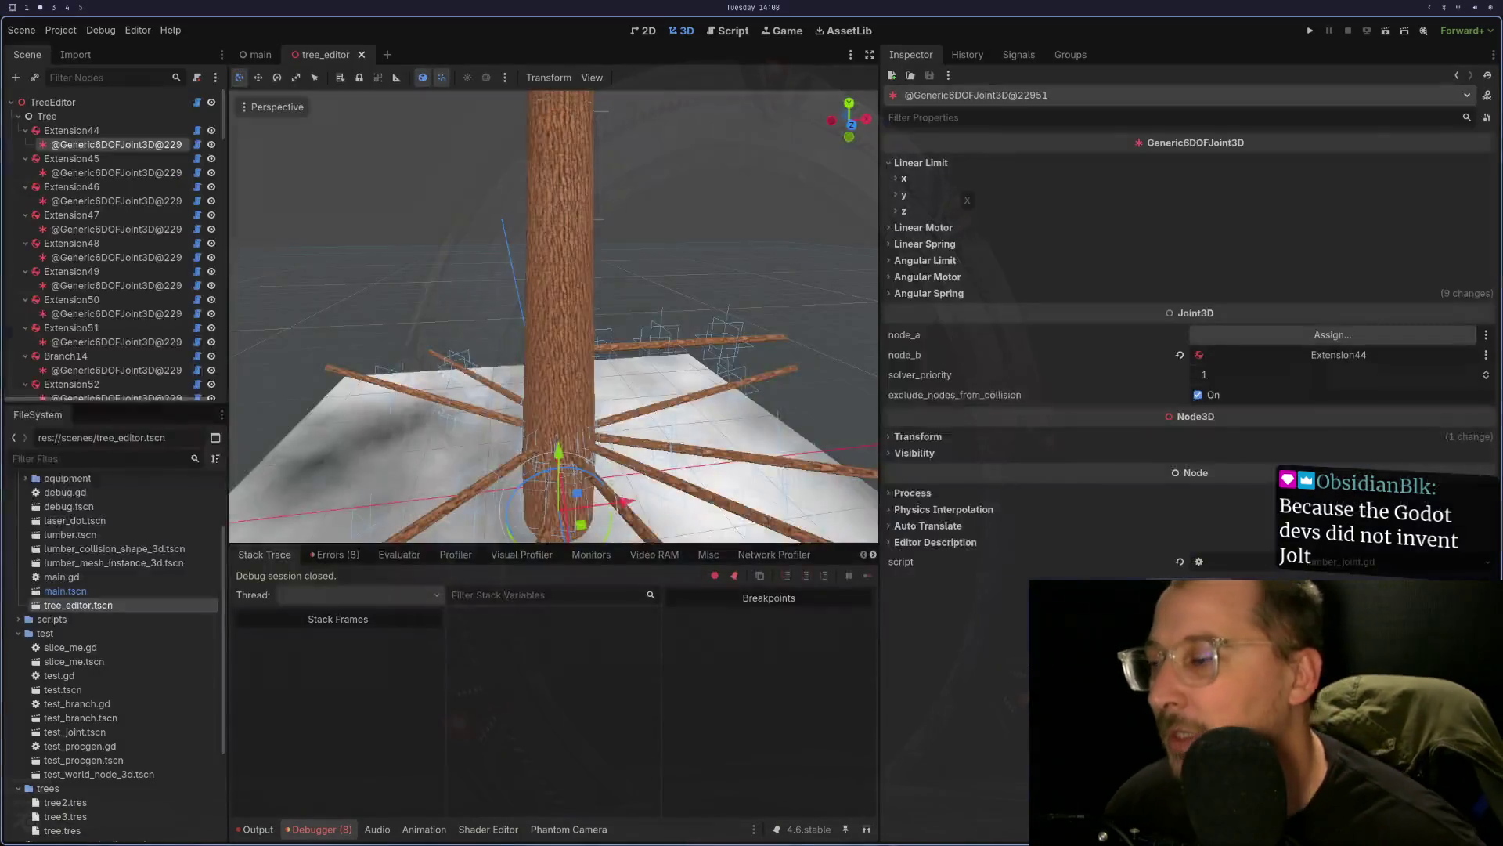
pyautogui.click(317, 829)
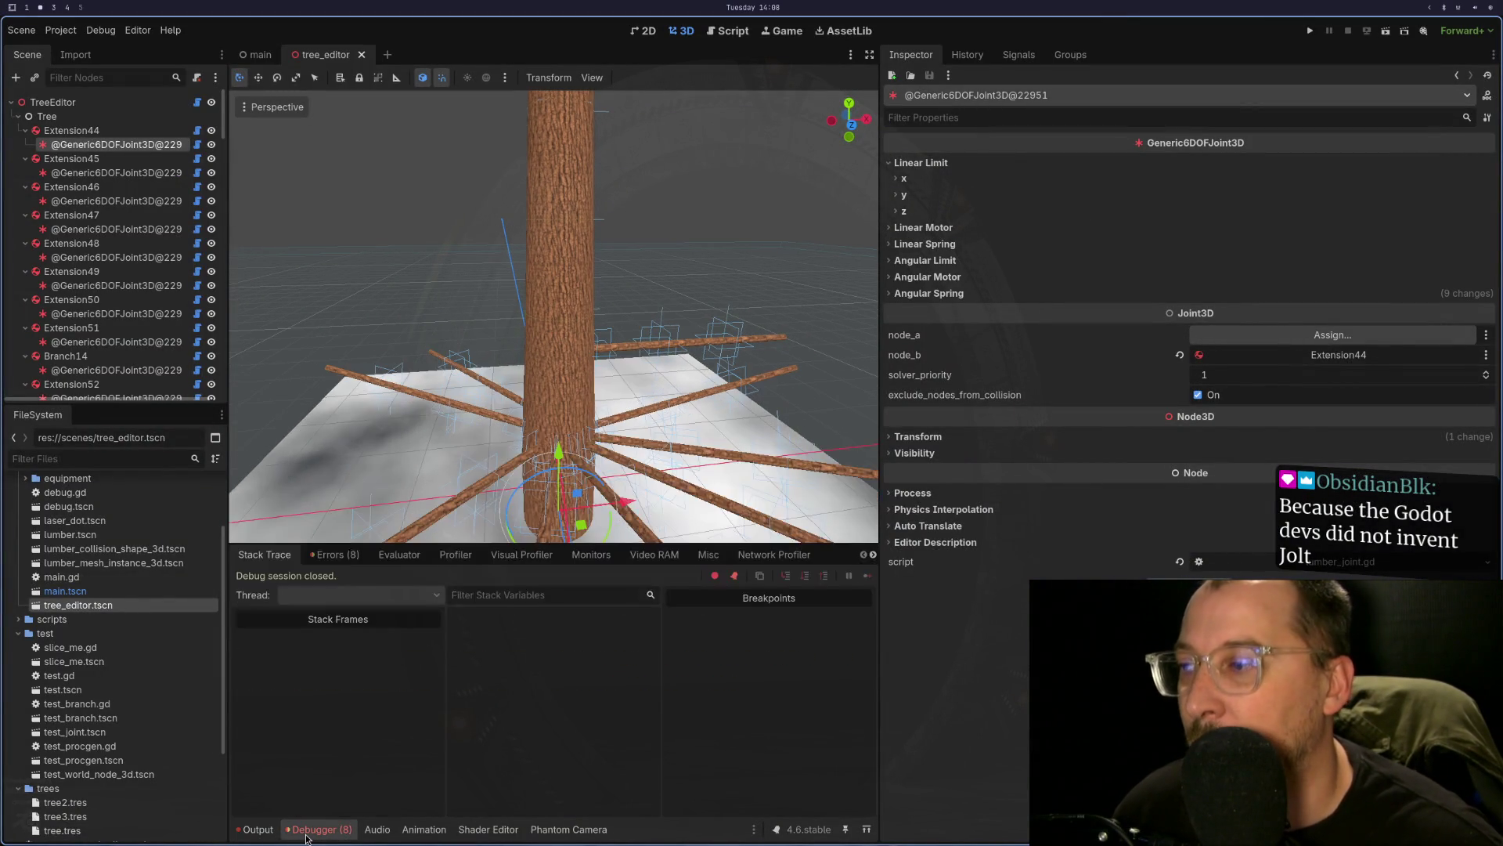
pyautogui.click(335, 552)
pyautogui.click(265, 555)
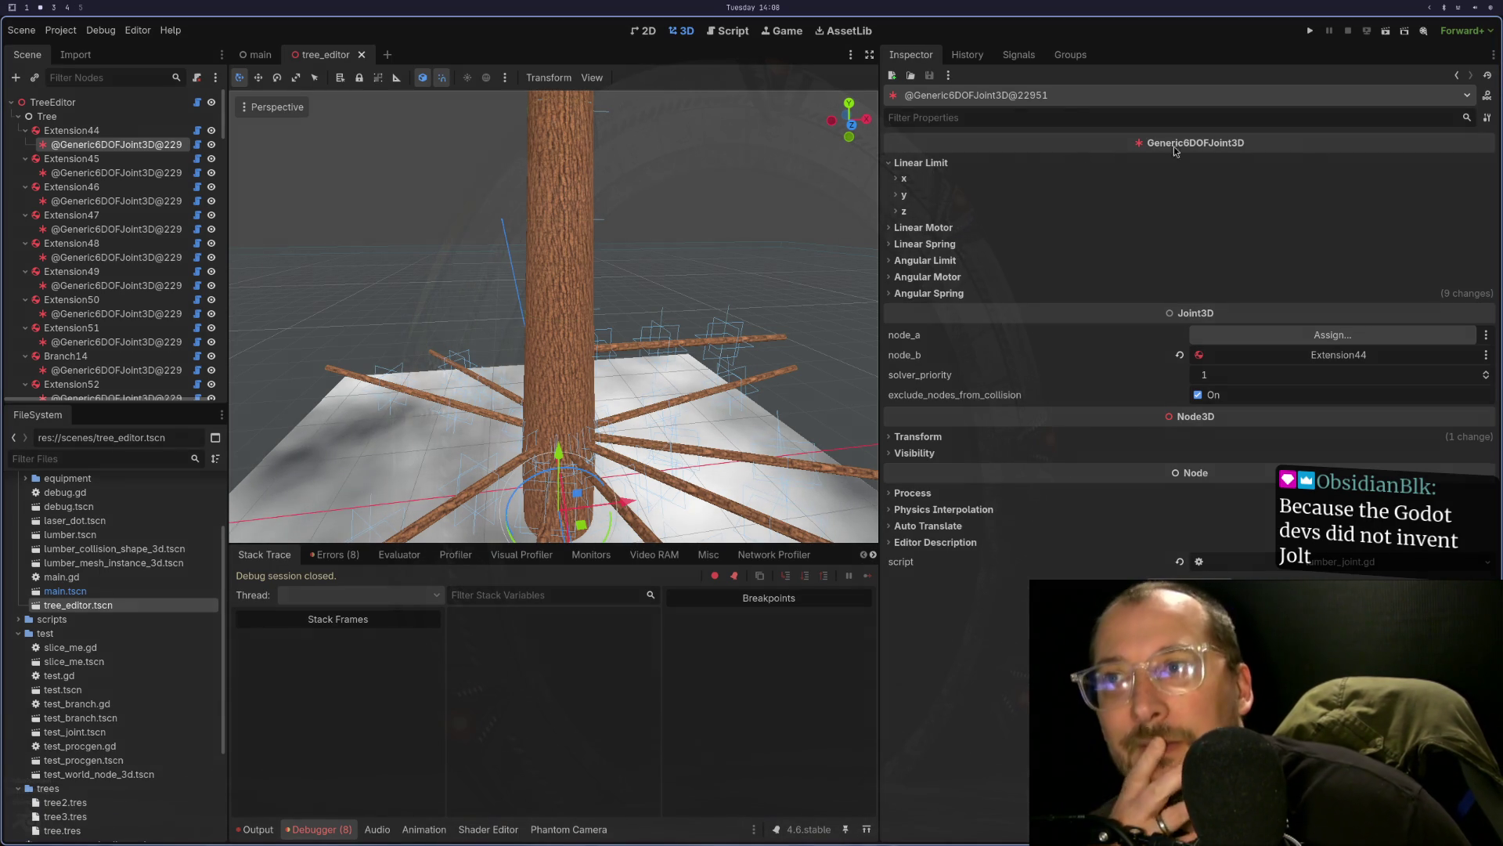
# - Orbit up along the trunk and select the Extension9 lumber piece
pyautogui.moveTo(595, 439); pyautogui.dragTo(618, 503)
pyautogui.scroll(-2, 593, 368)
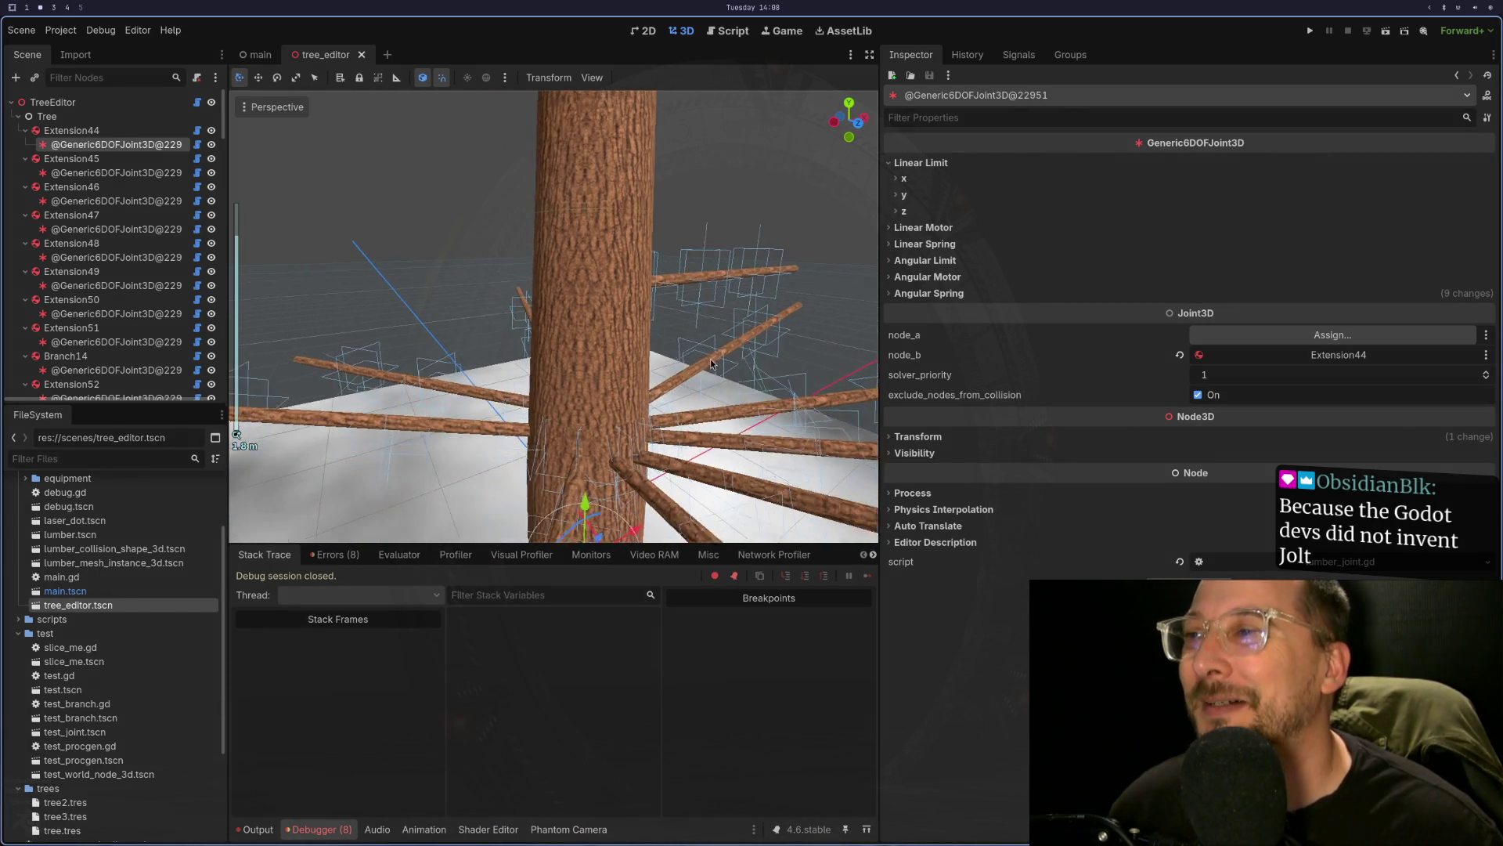
pyautogui.click(593, 368)
# - Select the Extension44 trunk segment and zoom in to an eye-level view of its base
pyautogui.scroll(-3, 703, 289)
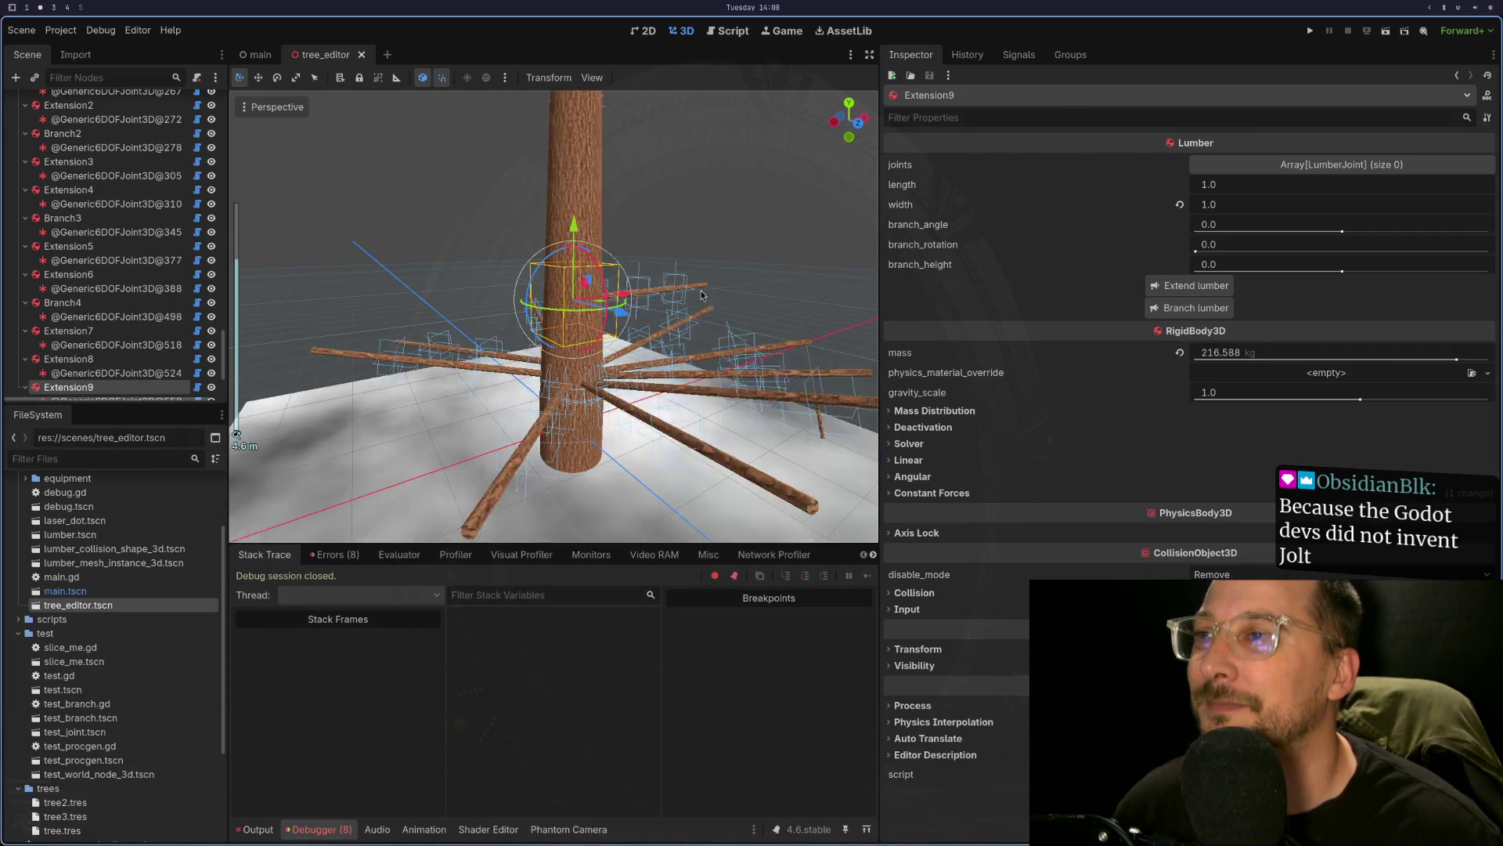
pyautogui.scroll(5, 143, 160)
pyautogui.scroll(3, 143, 160)
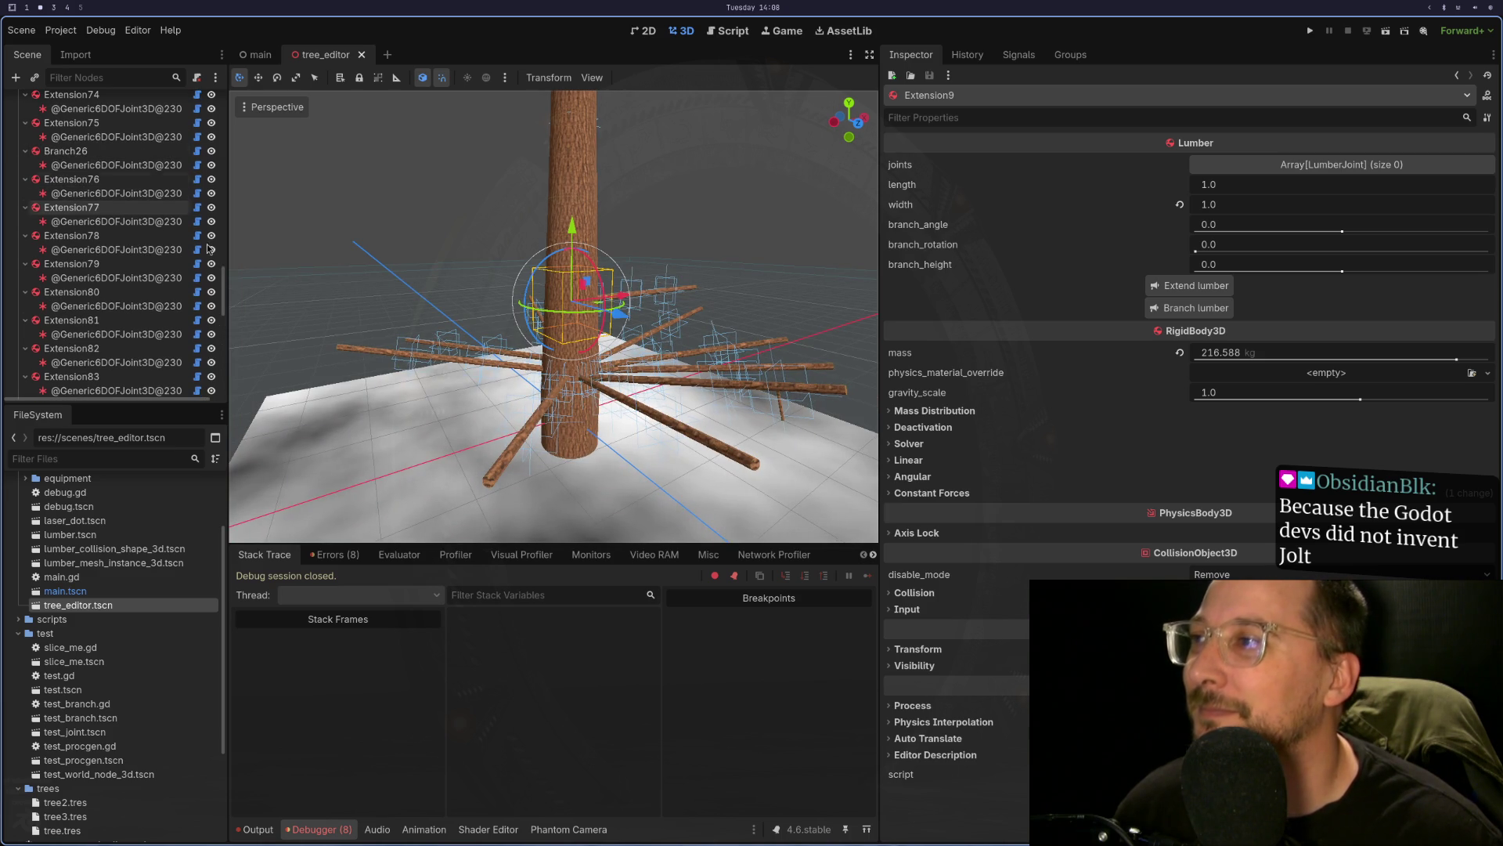
pyautogui.moveTo(223, 291); pyautogui.dragTo(209, 86)
pyautogui.click(71, 130)
pyautogui.scroll(3, 495, 411)
pyautogui.moveTo(495, 411); pyautogui.dragTo(499, 321)
pyautogui.scroll(3, 545, 338)
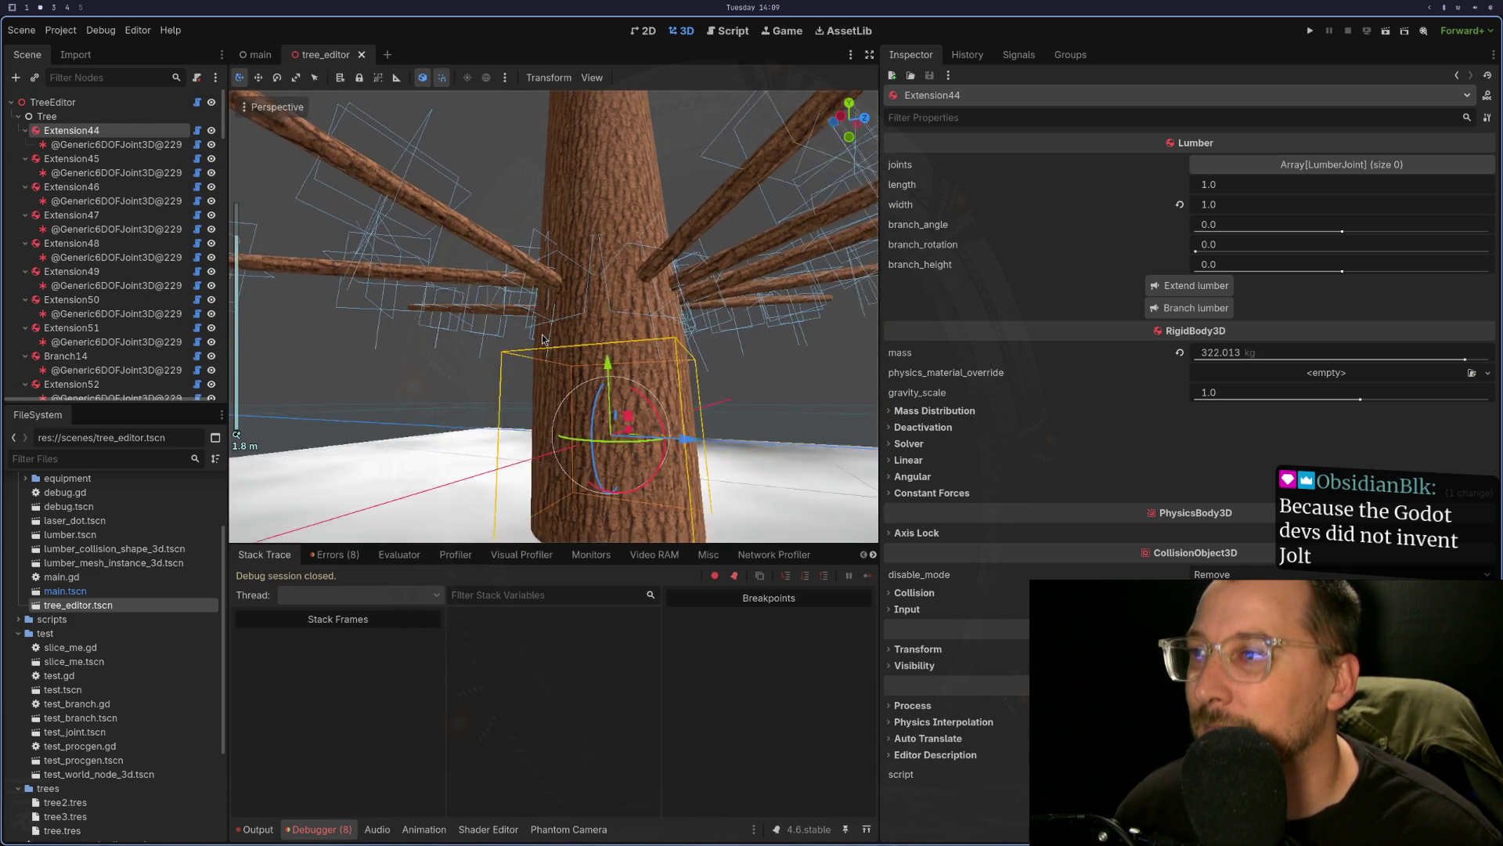
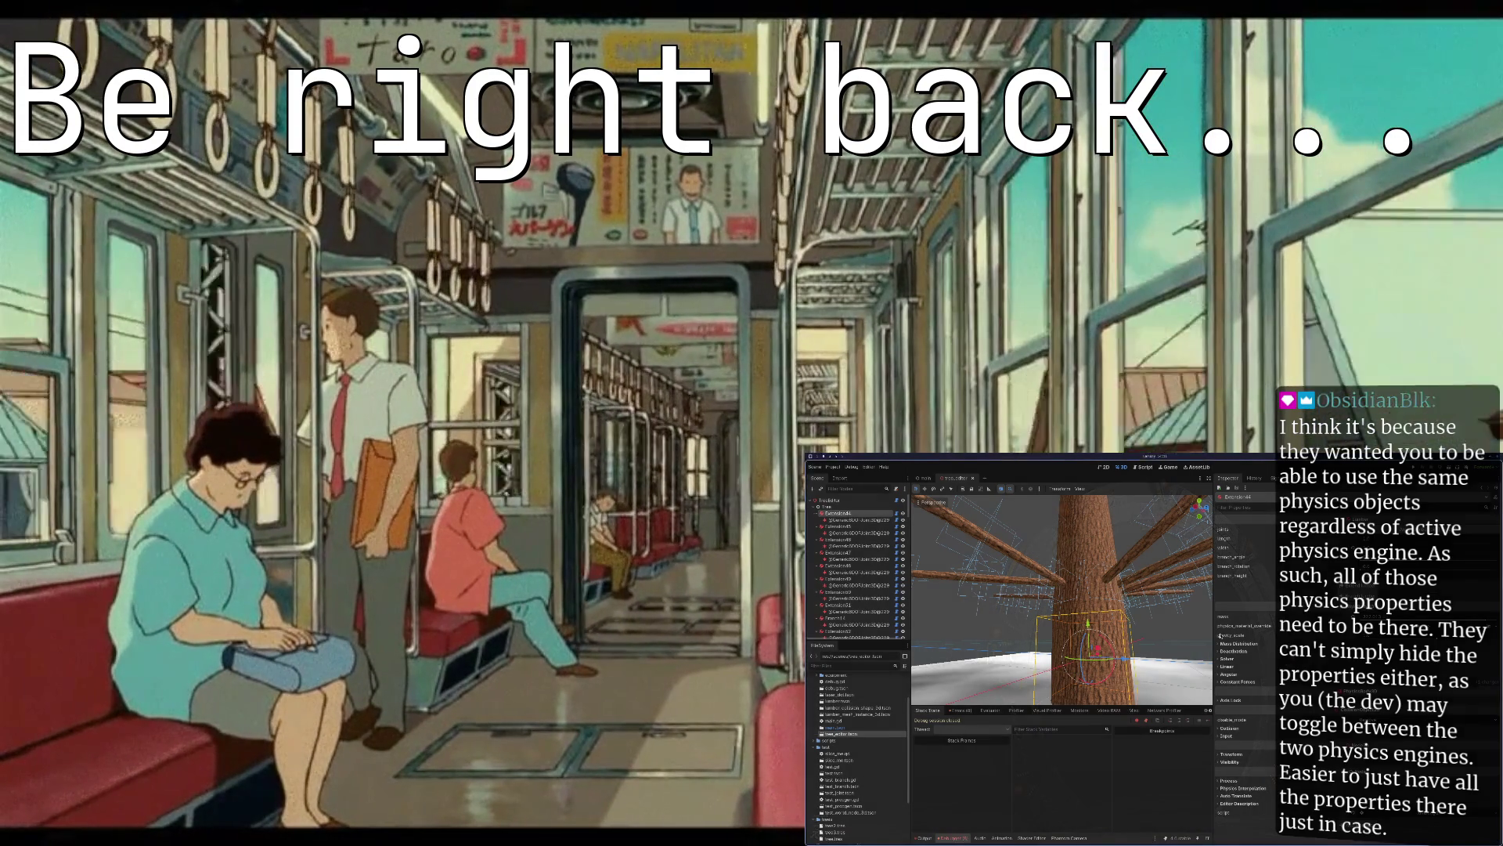
# - Orbit and zoom the 3D view to inspect the tree from above
pyautogui.moveTo(1136, 650); pyautogui.dragTo(1081, 665)
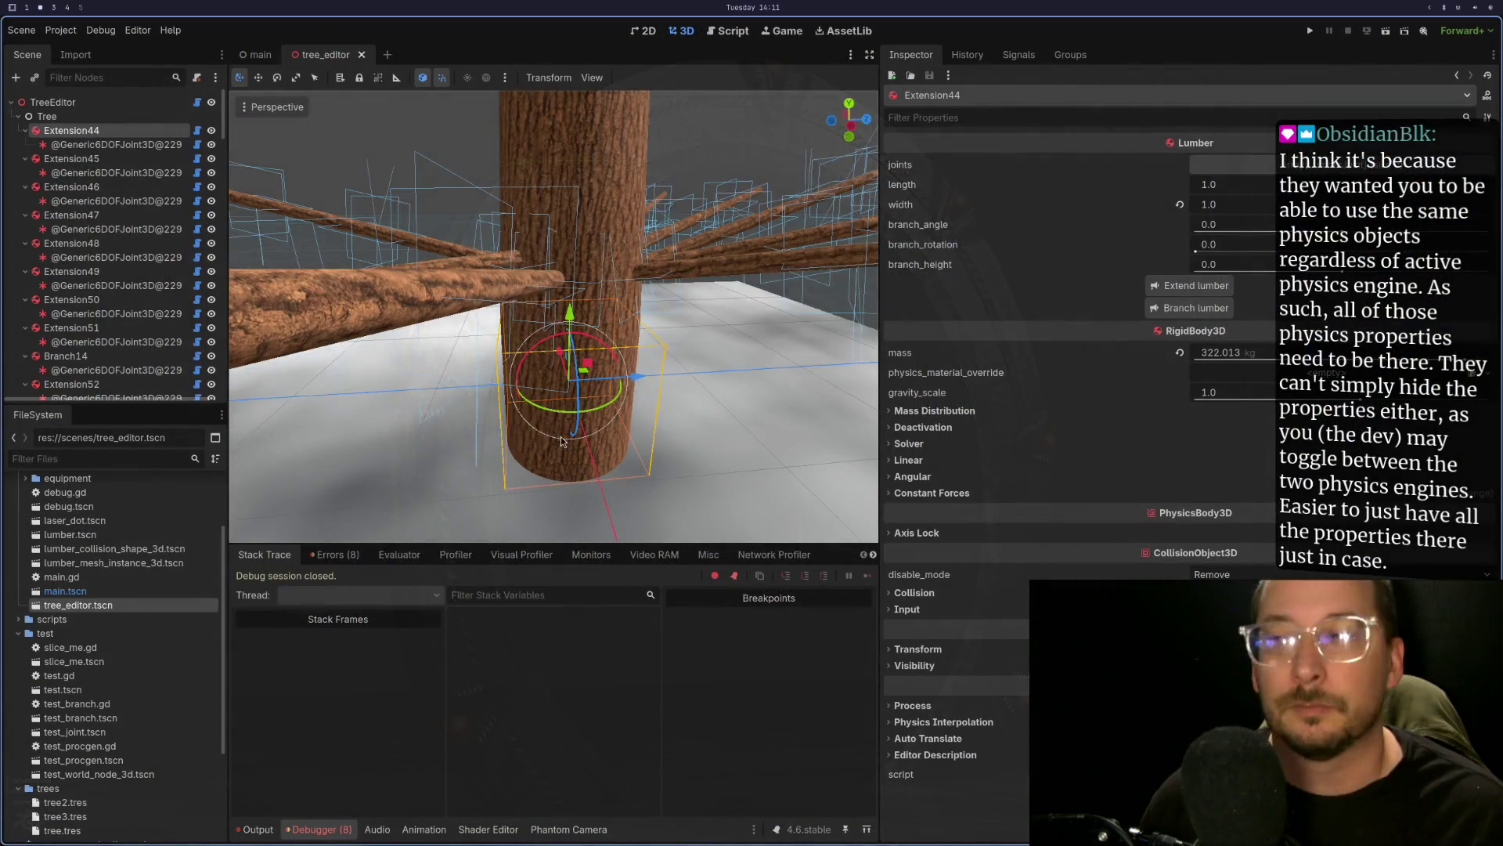
pyautogui.moveTo(540, 450)
pyautogui.mouseDown()
pyautogui.moveTo(600, 405)
pyautogui.moveTo(564, 424)
pyautogui.moveTo(595, 383)
pyautogui.moveTo(613, 391)
pyautogui.moveTo(608, 448)
pyautogui.moveTo(599, 382)
pyautogui.mouseUp()
pyautogui.scroll(-2, 617, 367)
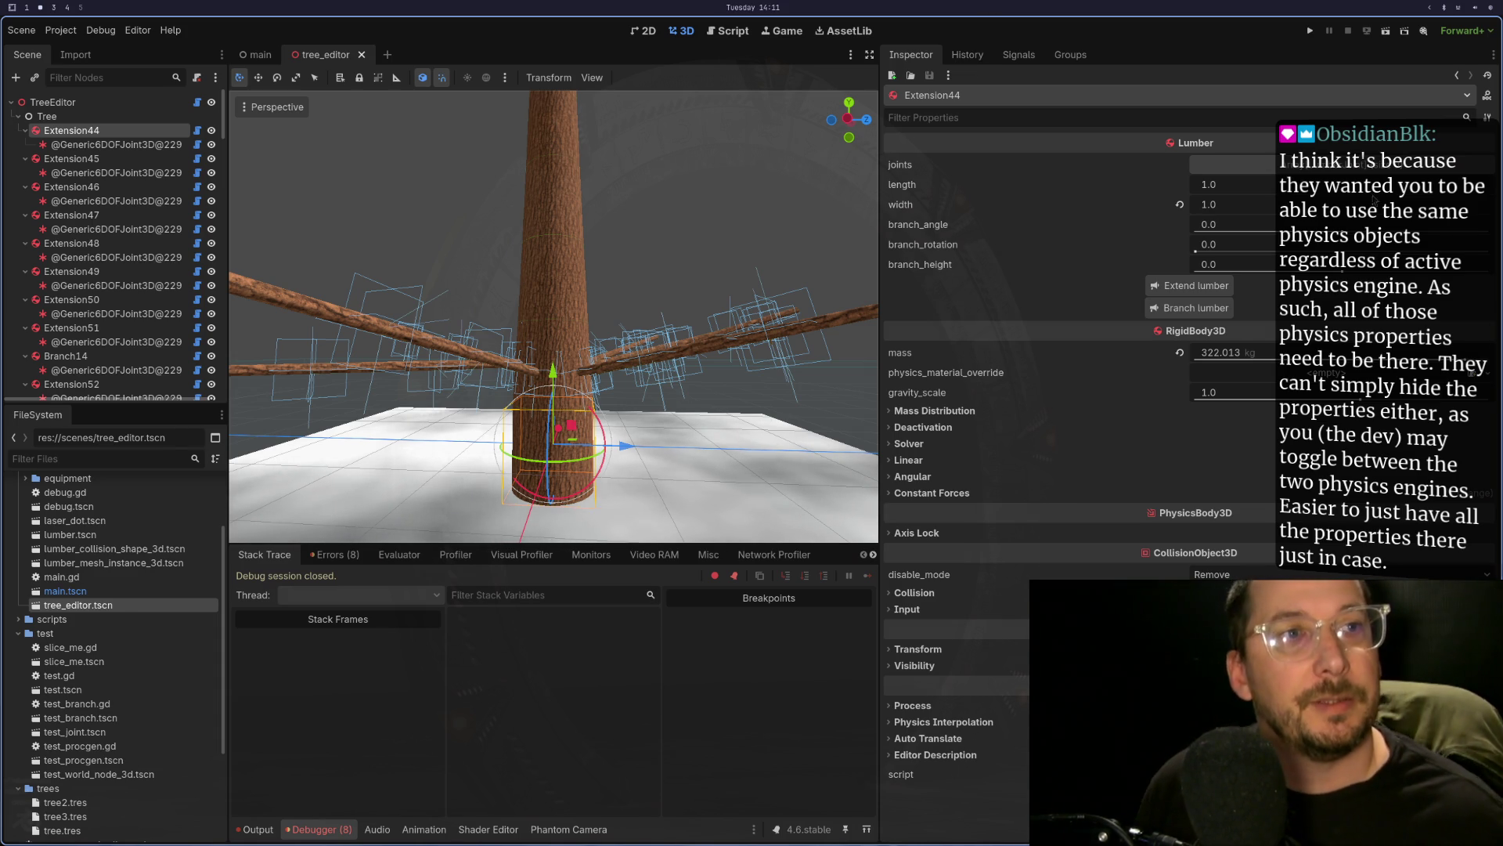
pyautogui.press('super+4')
pyautogui.press('super+2')
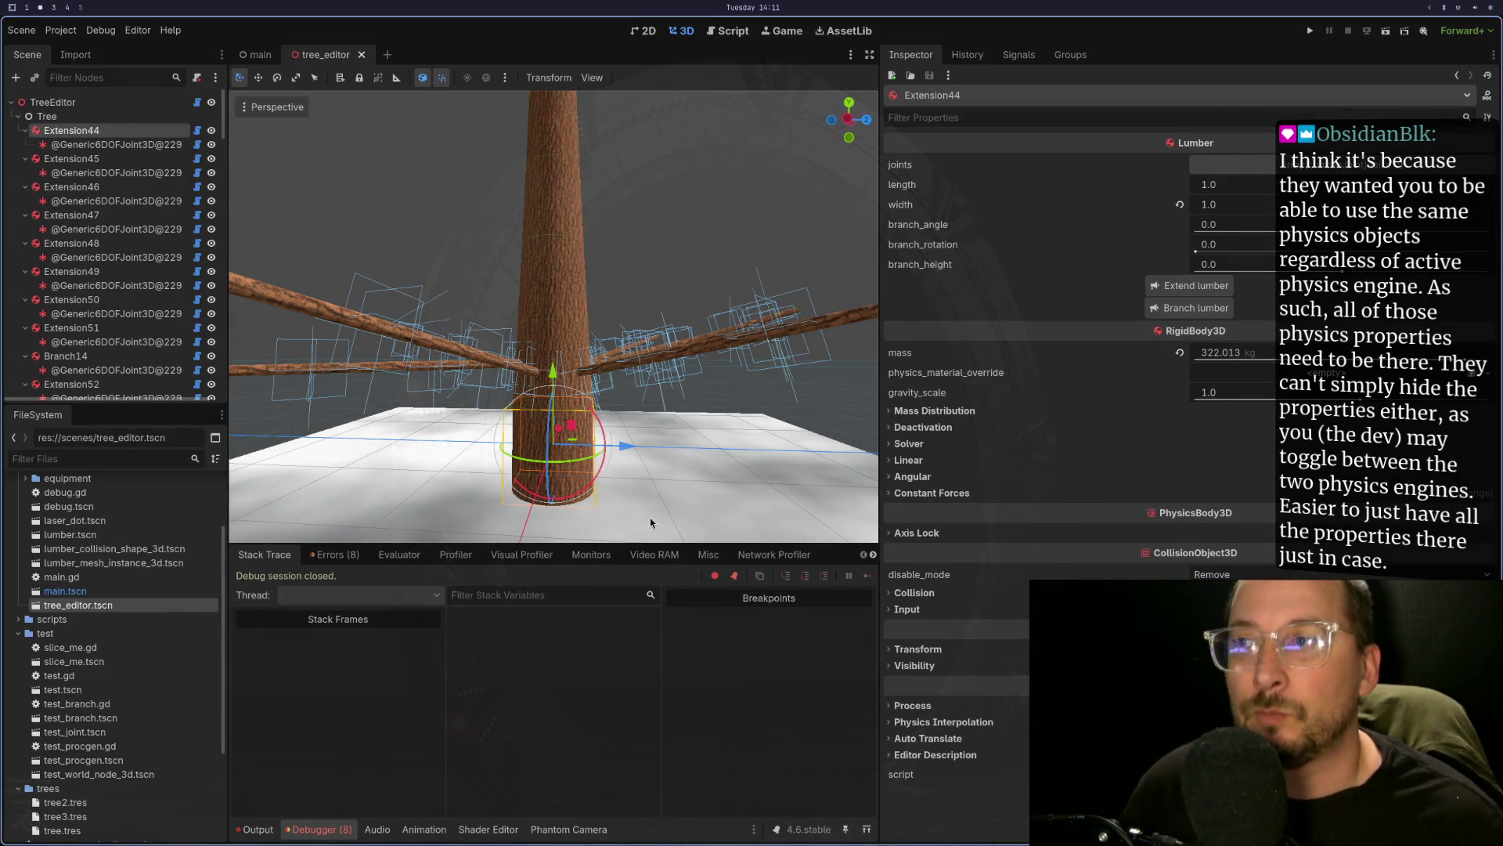
pyautogui.moveTo(488, 406)
pyautogui.mouseDown()
pyautogui.moveTo(517, 440)
pyautogui.moveTo(608, 444)
pyautogui.moveTo(586, 398)
pyautogui.moveTo(668, 403)
pyautogui.mouseUp()
pyautogui.scroll(5, 608, 444)
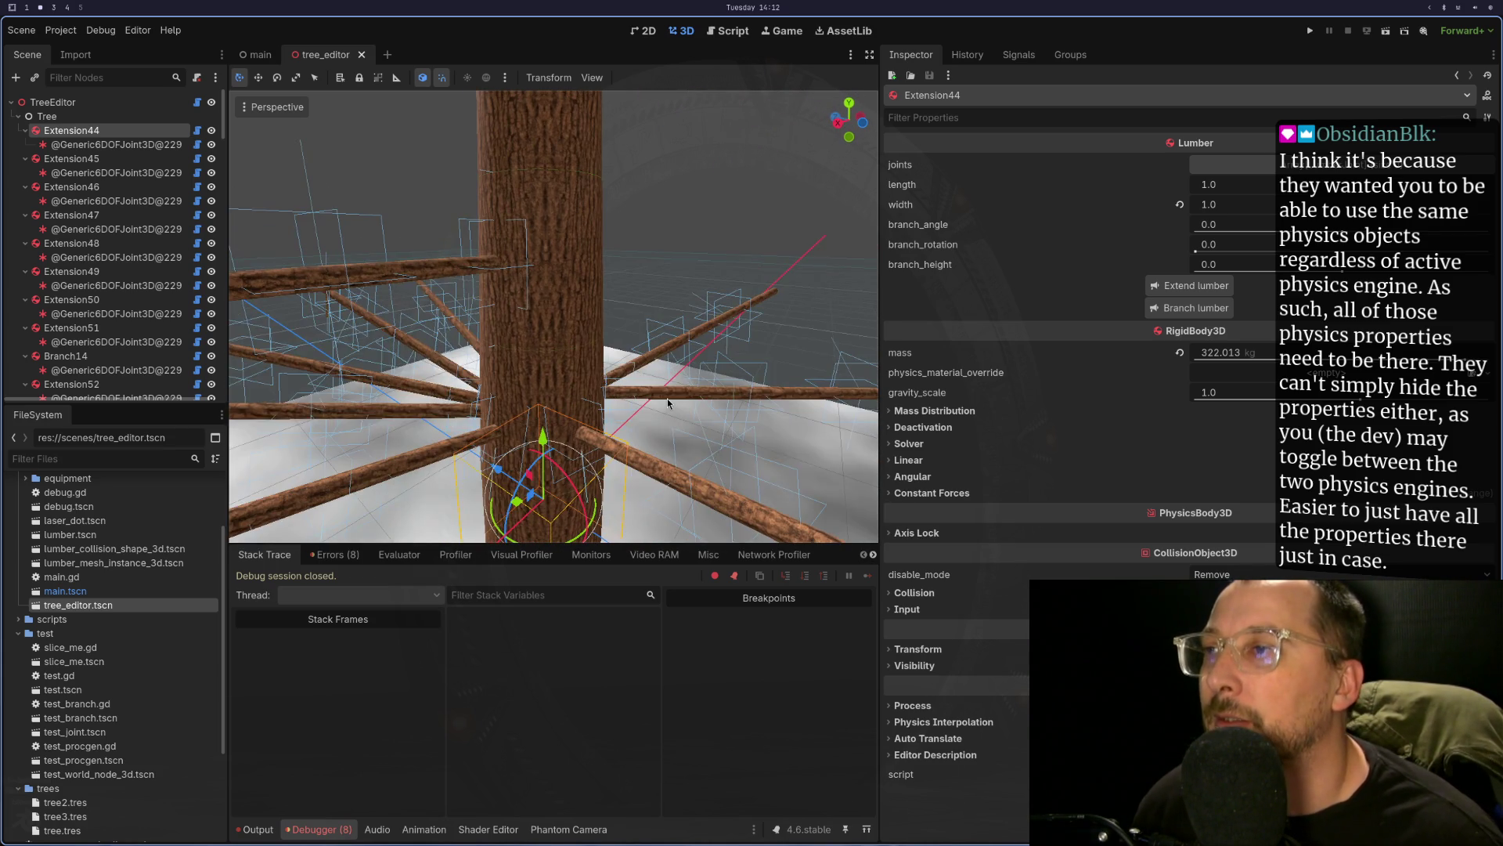
pyautogui.press('super+4')
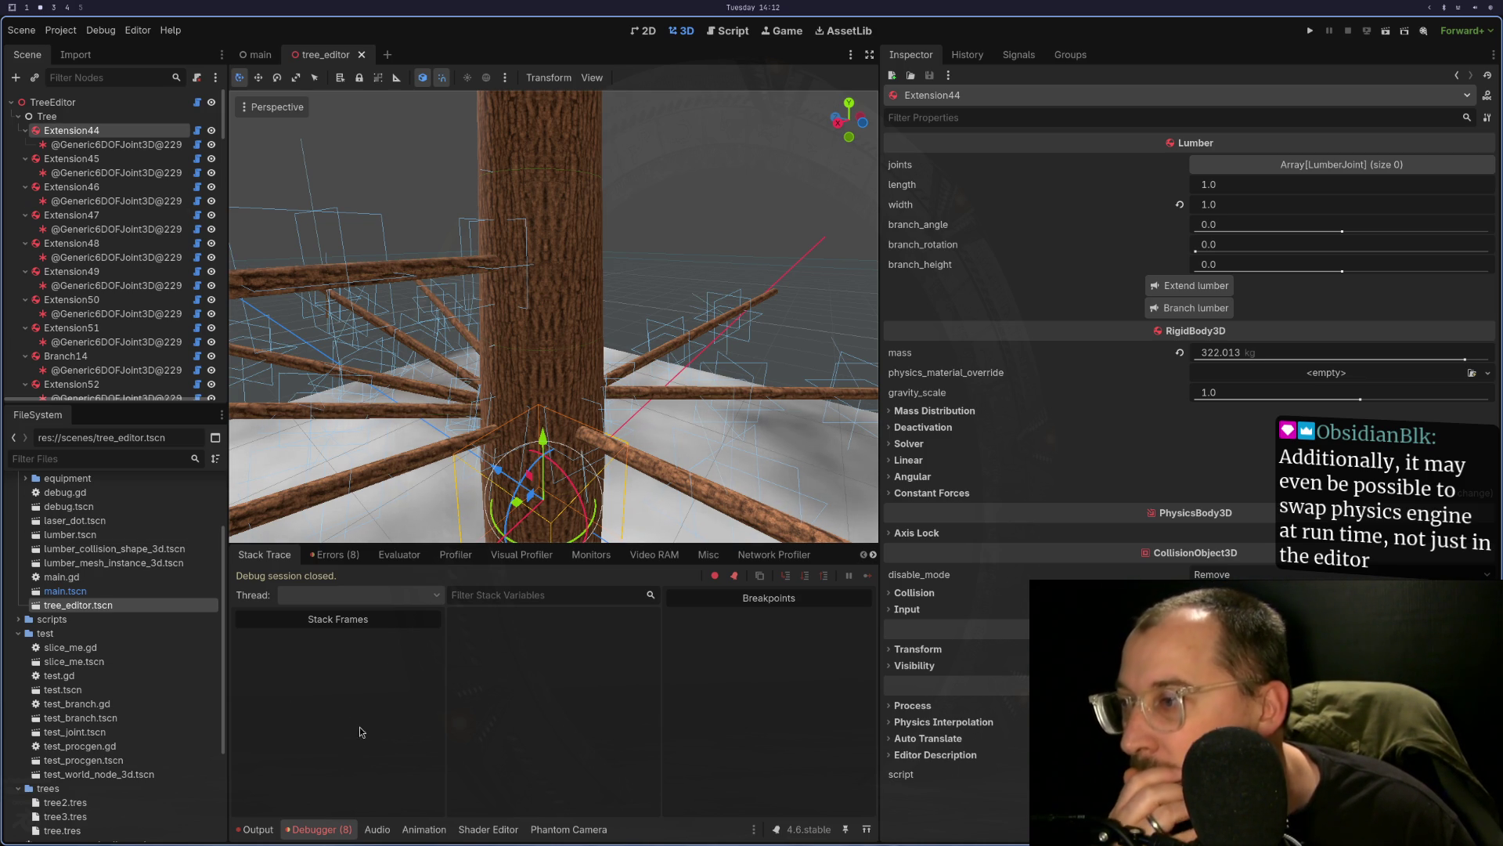
# - Clear all listed errors in the Debugger's Errors tab
pyautogui.click(334, 554)
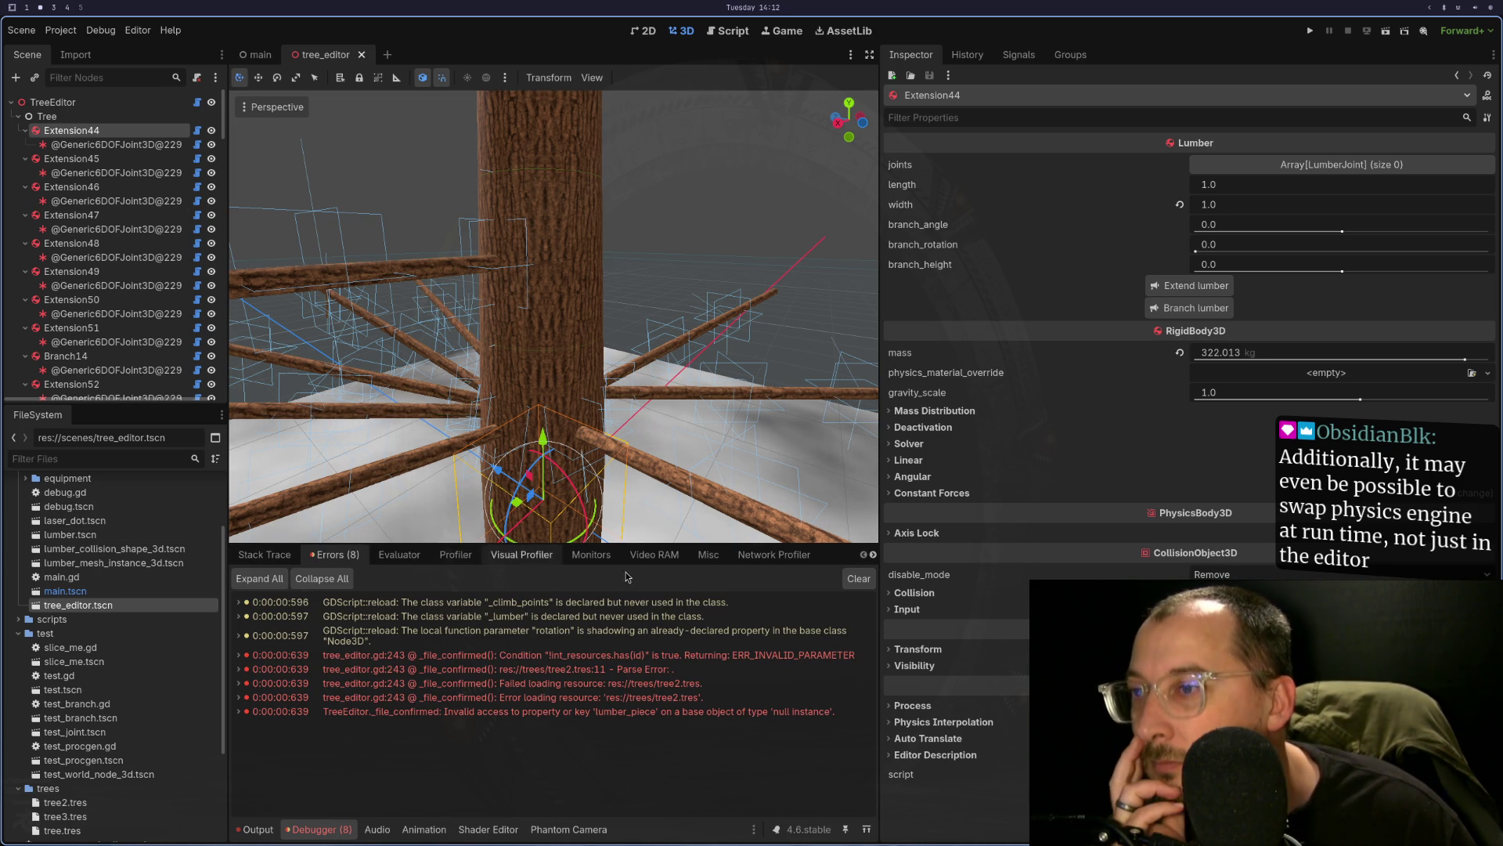
pyautogui.click(858, 578)
pyautogui.click(263, 556)
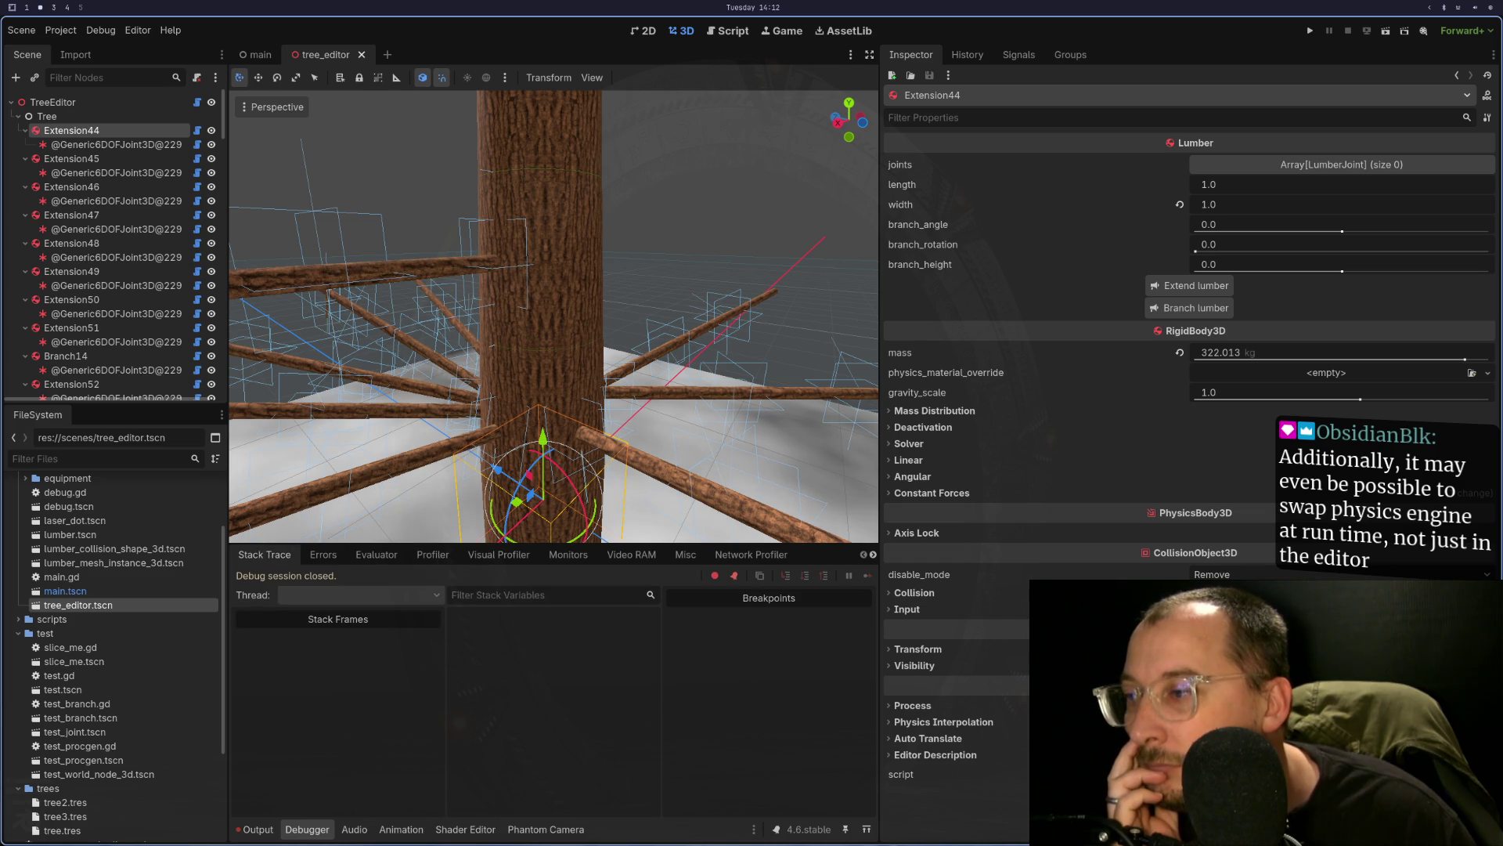
# - Clear all Output log messages, then go back to the Debugger panel
pyautogui.click(270, 829)
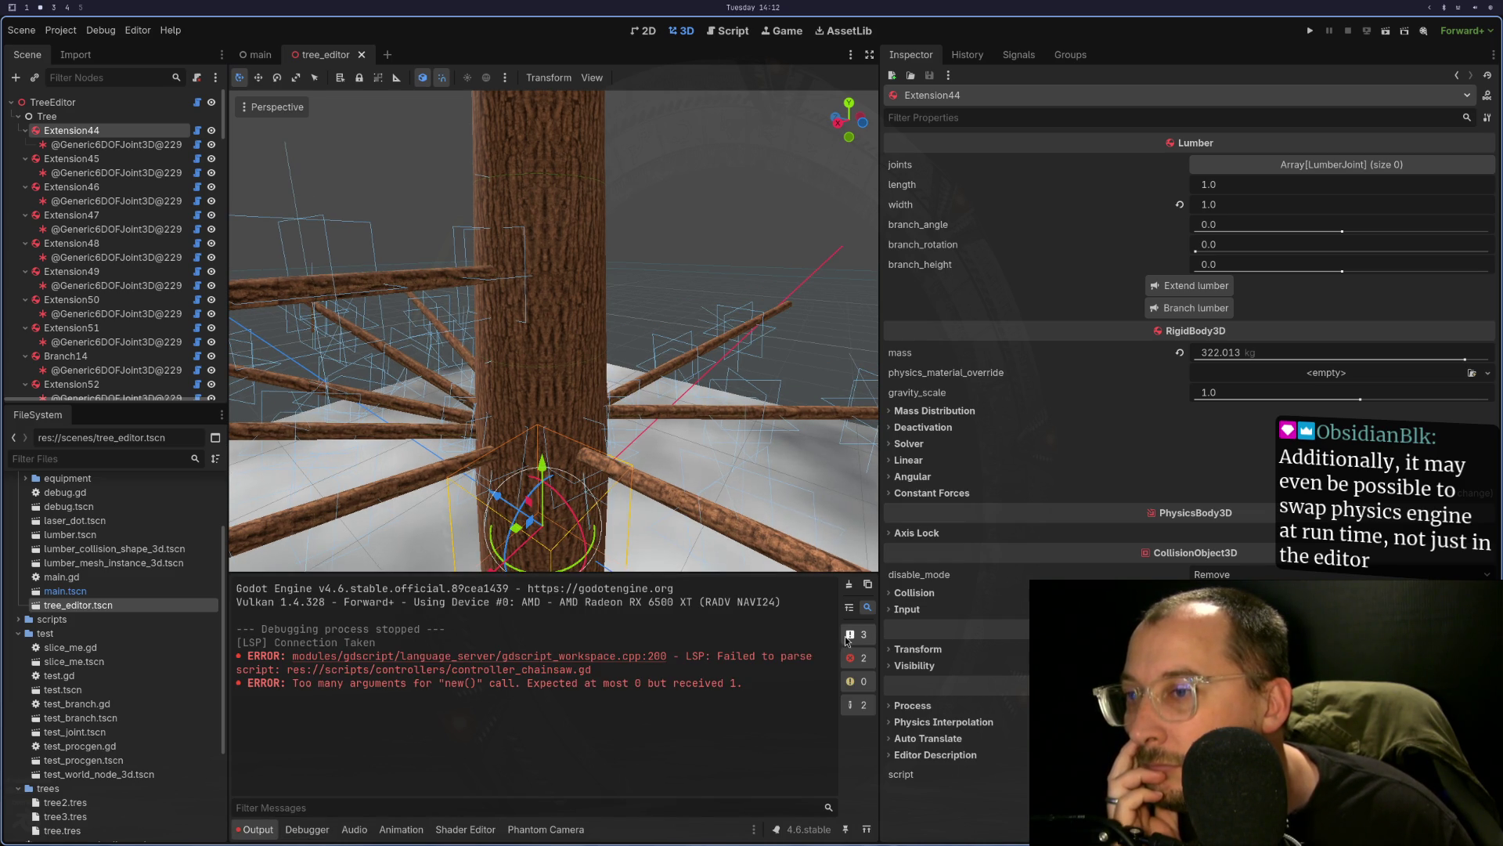
pyautogui.click(850, 585)
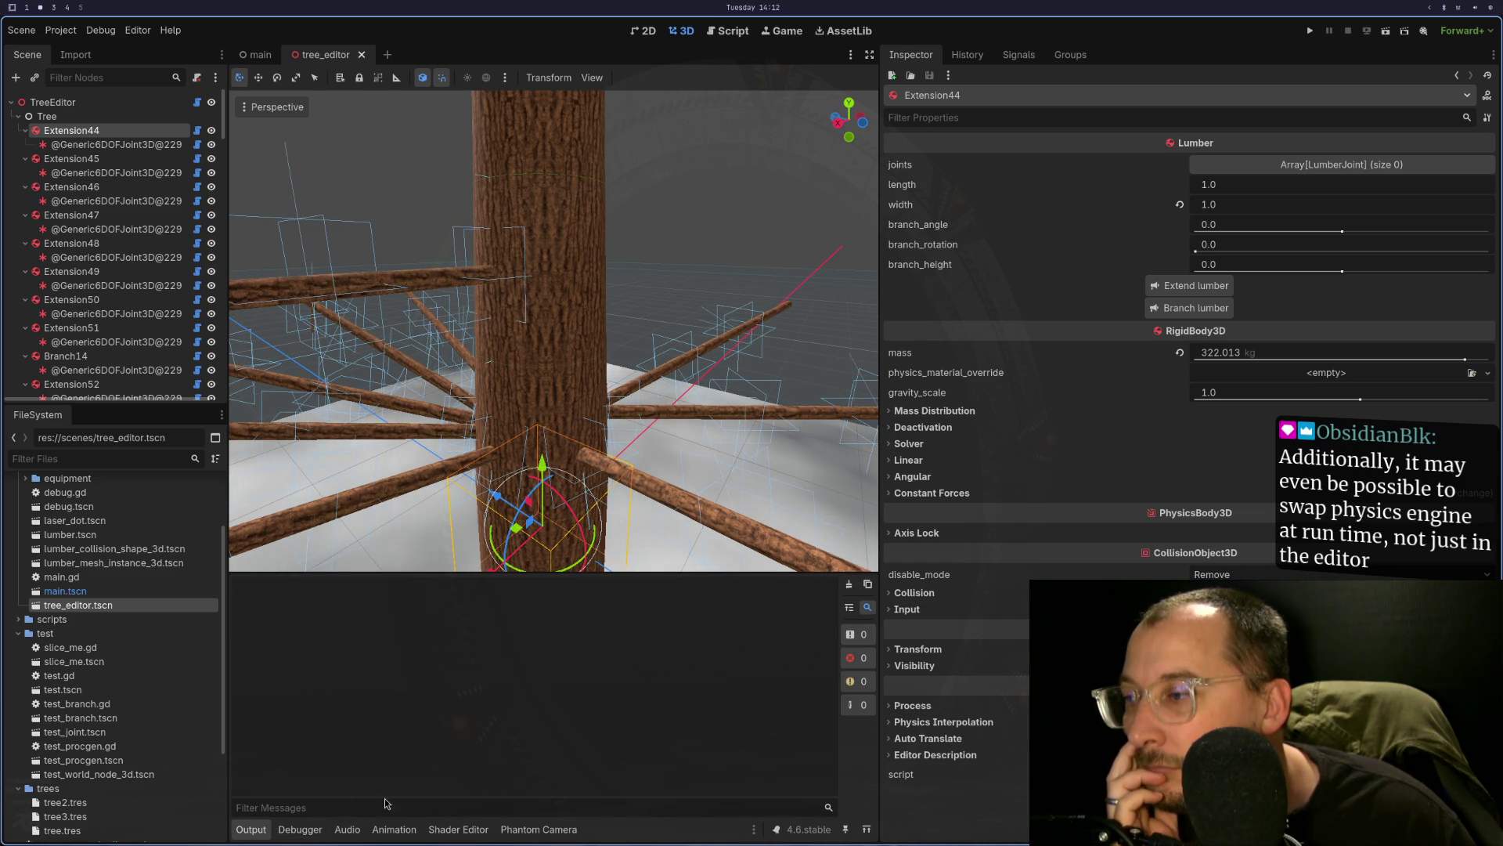
pyautogui.click(300, 828)
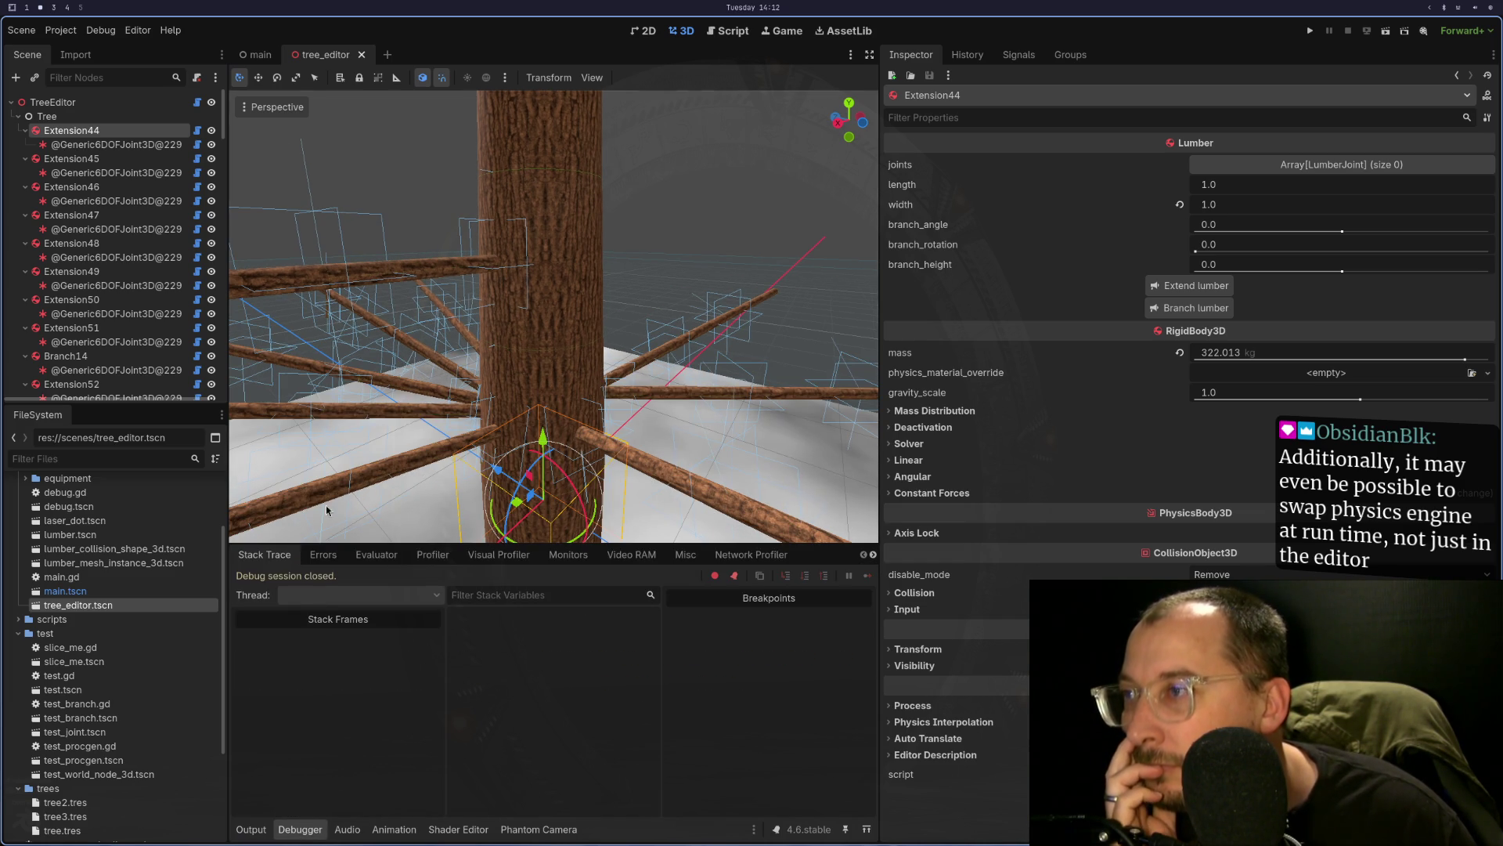
pyautogui.moveTo(437, 465)
pyautogui.mouseDown()
pyautogui.moveTo(446, 224)
pyautogui.moveTo(486, 421)
pyautogui.mouseUp()
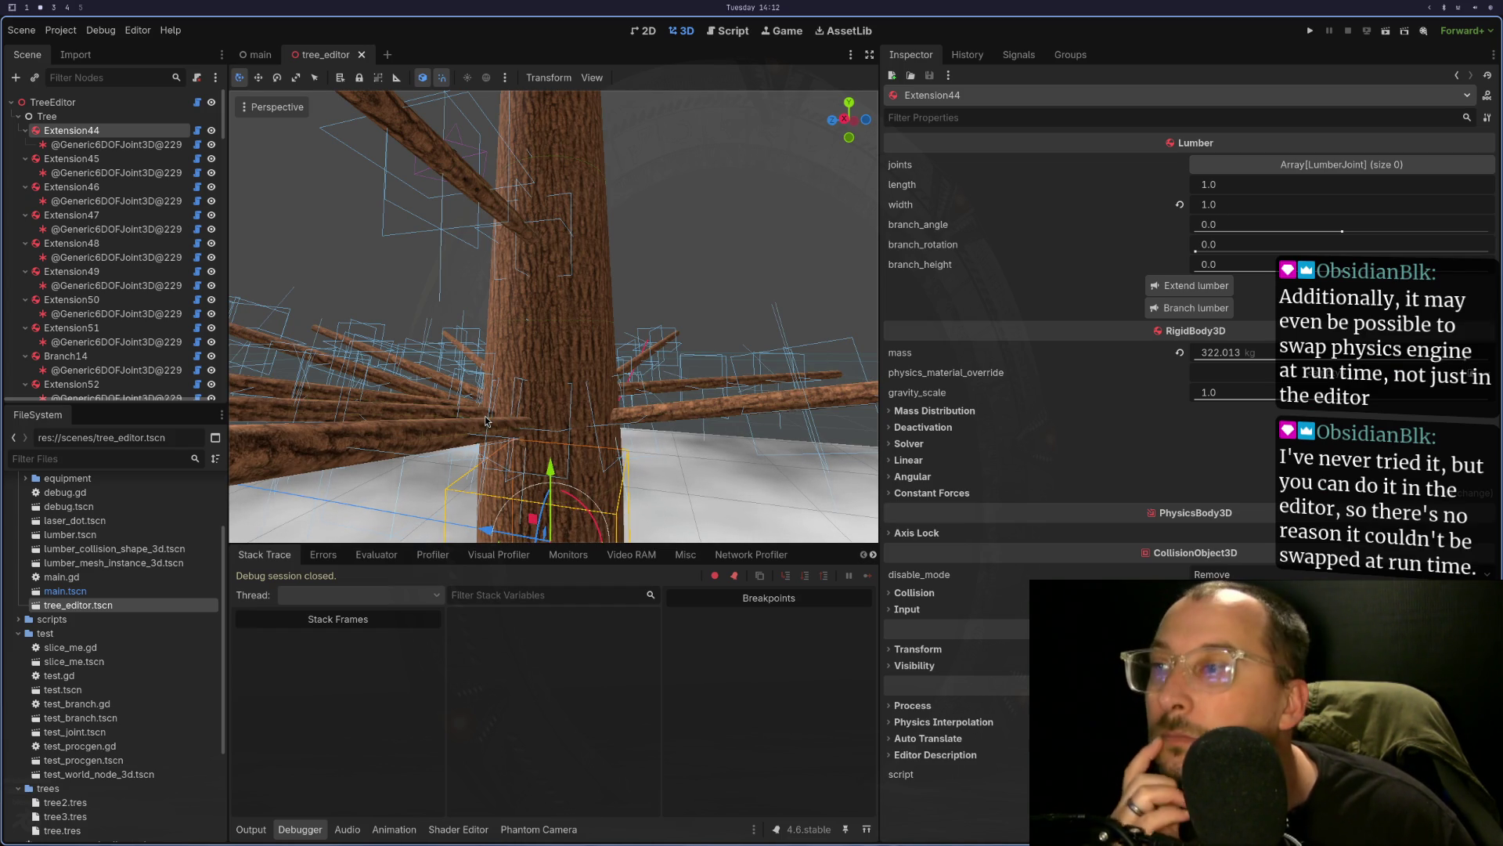
pyautogui.moveTo(366, 462)
pyautogui.mouseDown()
pyautogui.moveTo(439, 483)
pyautogui.moveTo(679, 424)
pyautogui.moveTo(790, 490)
pyautogui.moveTo(777, 480)
pyautogui.mouseUp()
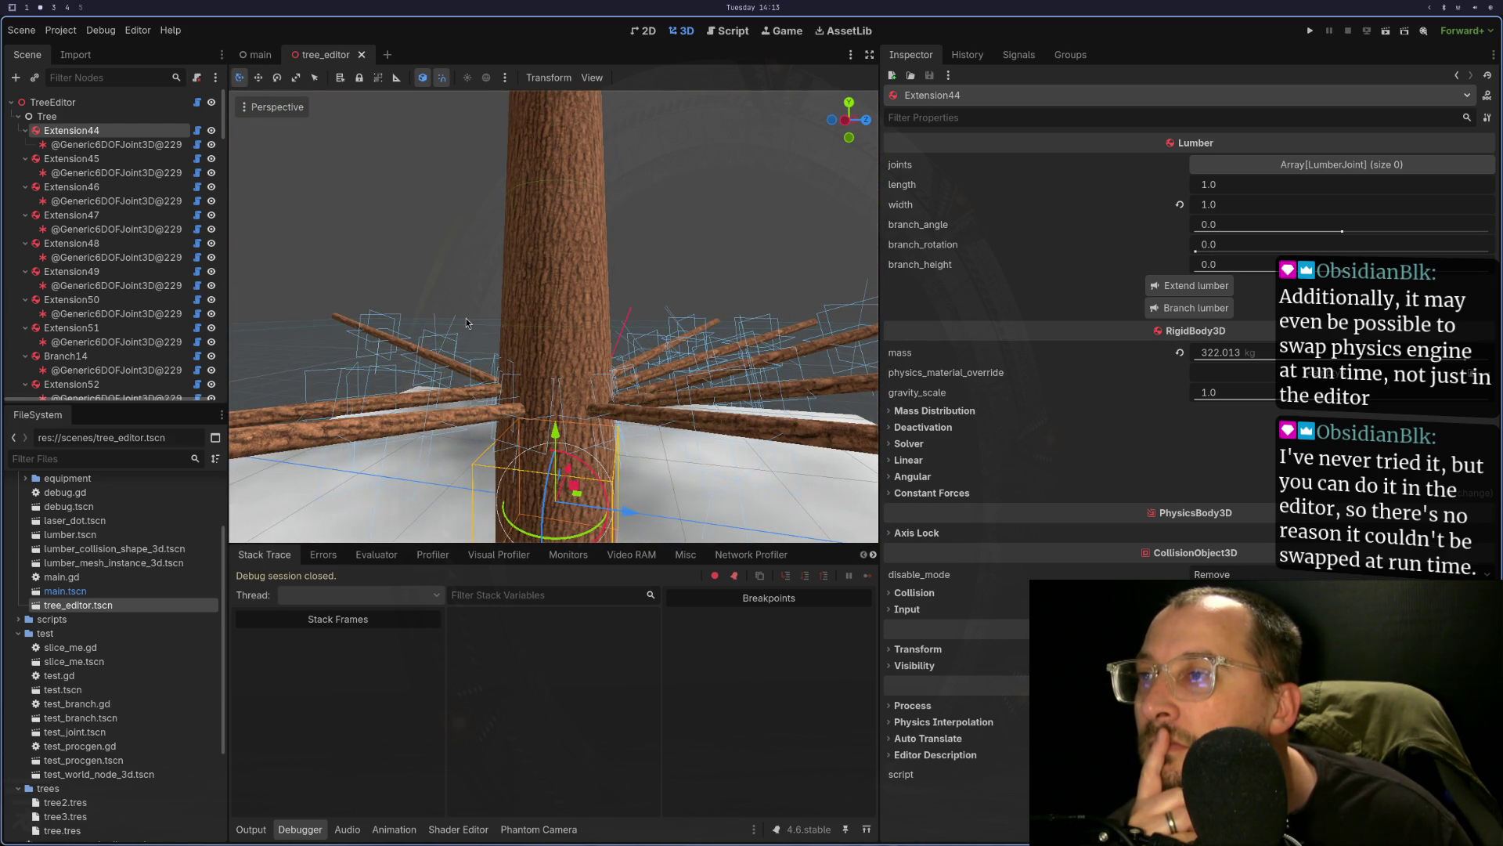
pyautogui.moveTo(466, 323)
pyautogui.mouseDown()
pyautogui.moveTo(506, 327)
pyautogui.moveTo(487, 399)
pyautogui.moveTo(497, 297)
pyautogui.mouseUp()
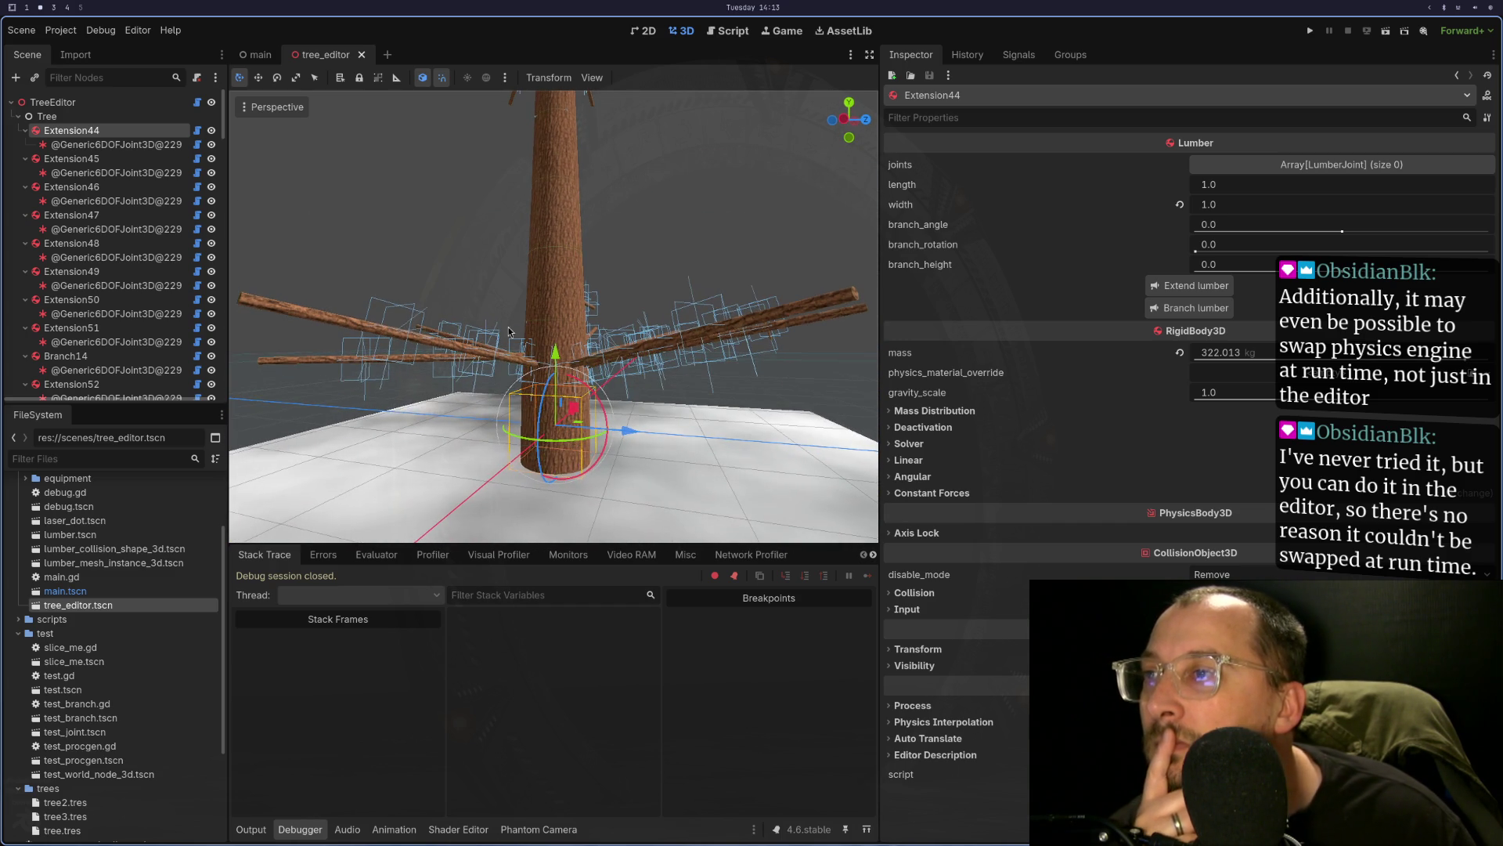
pyautogui.scroll(3, 498, 313)
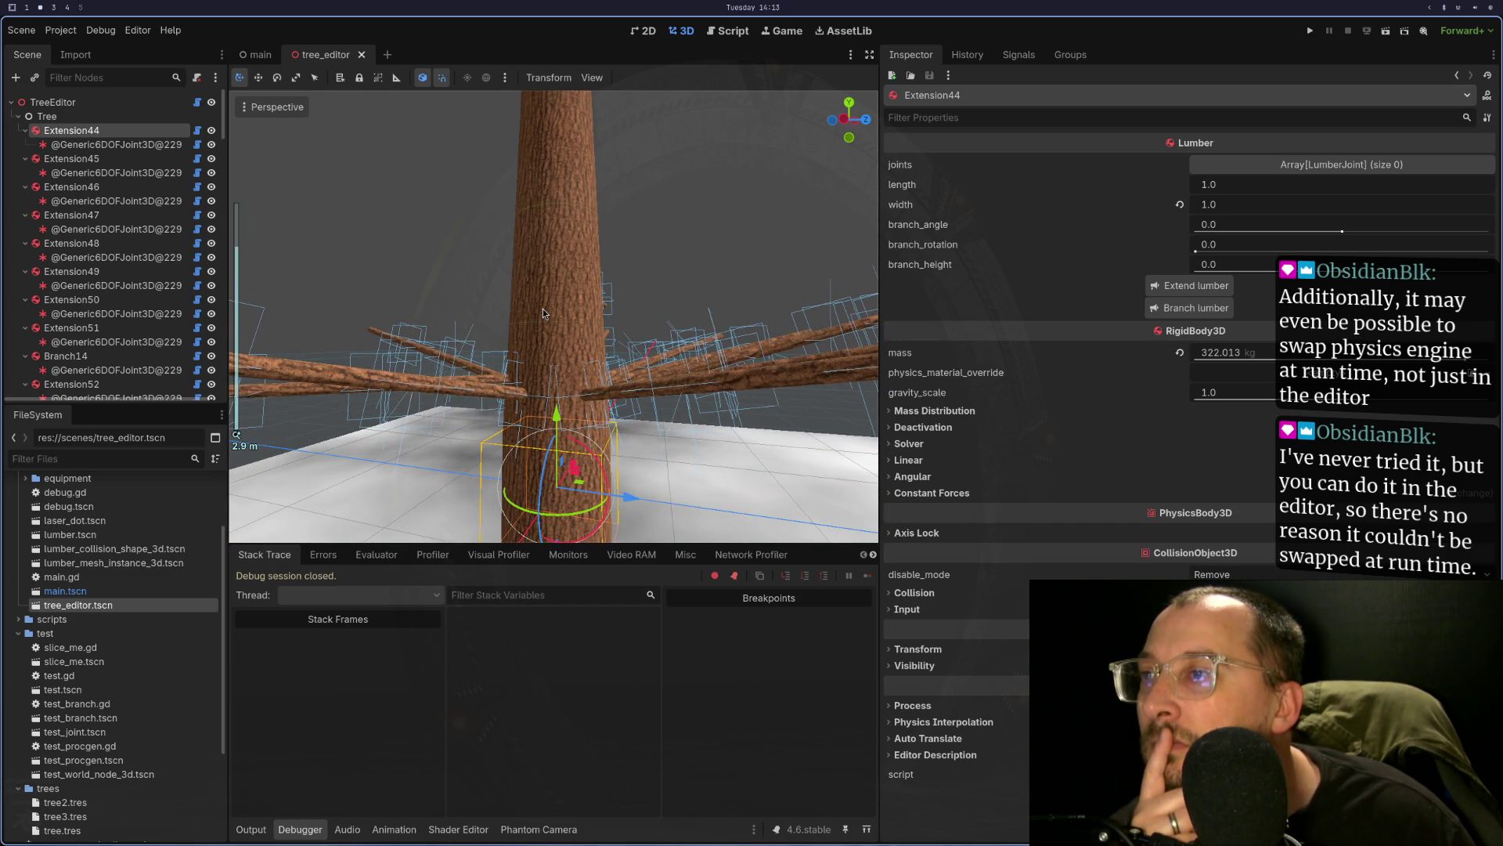
pyautogui.scroll(2, 543, 309)
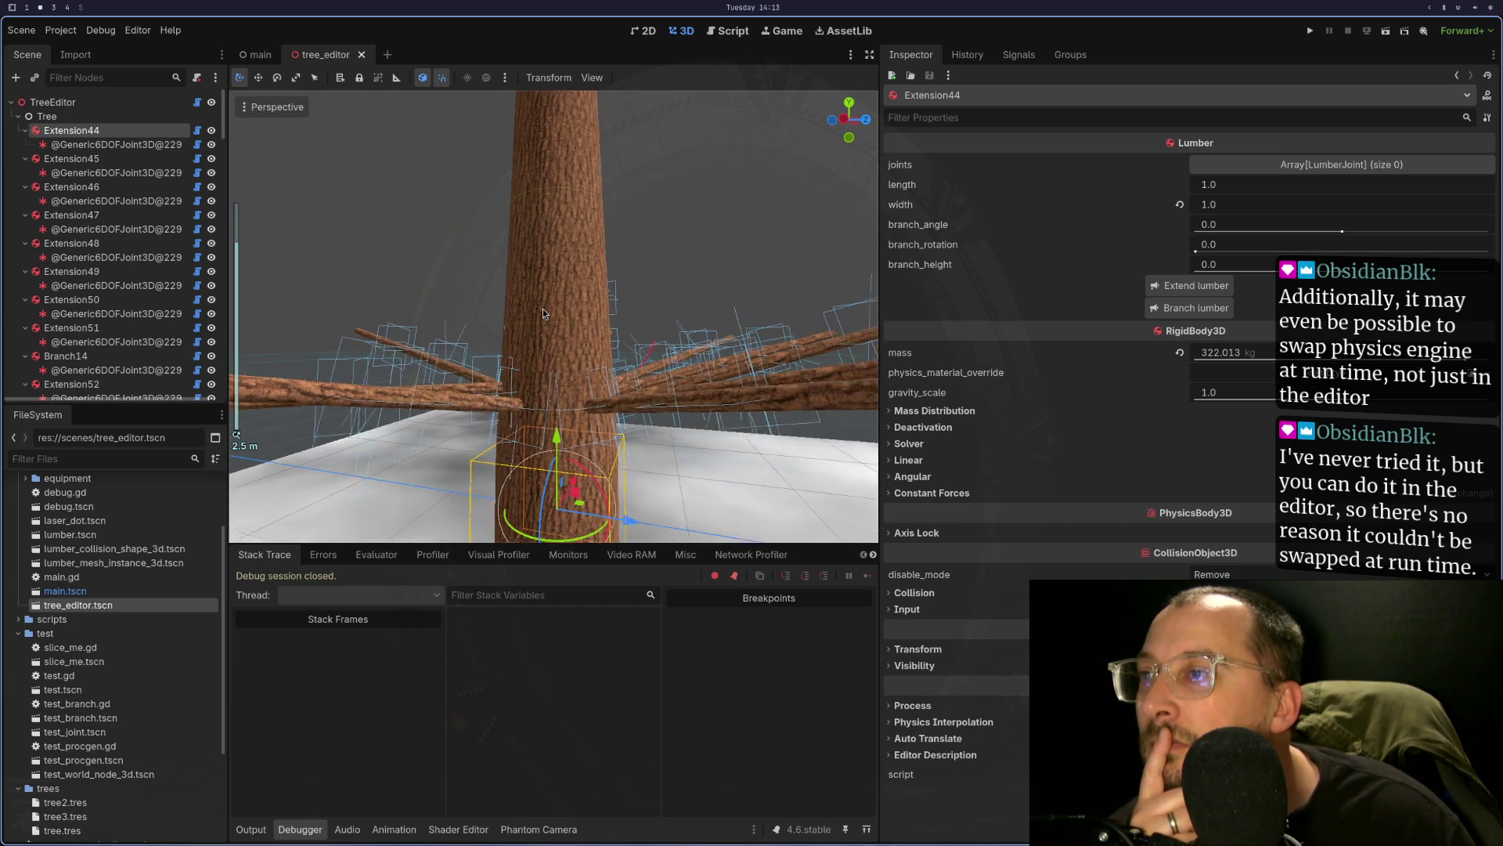